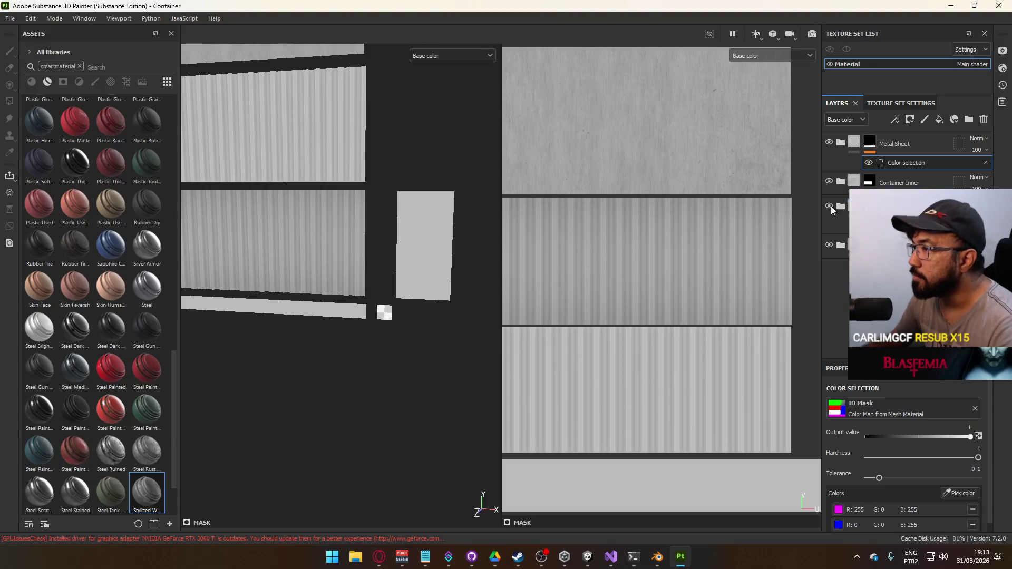
Step: Add Folder 1 above Metal Sheet and give it a black mask
scroll(402, 288, up, 1)
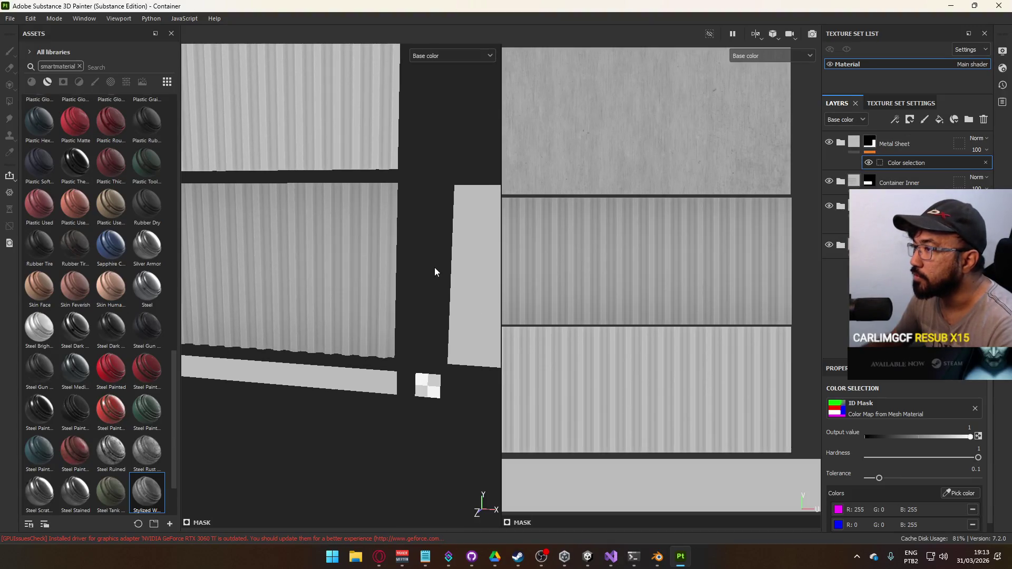
click(896, 147)
click(967, 119)
right_click(855, 141)
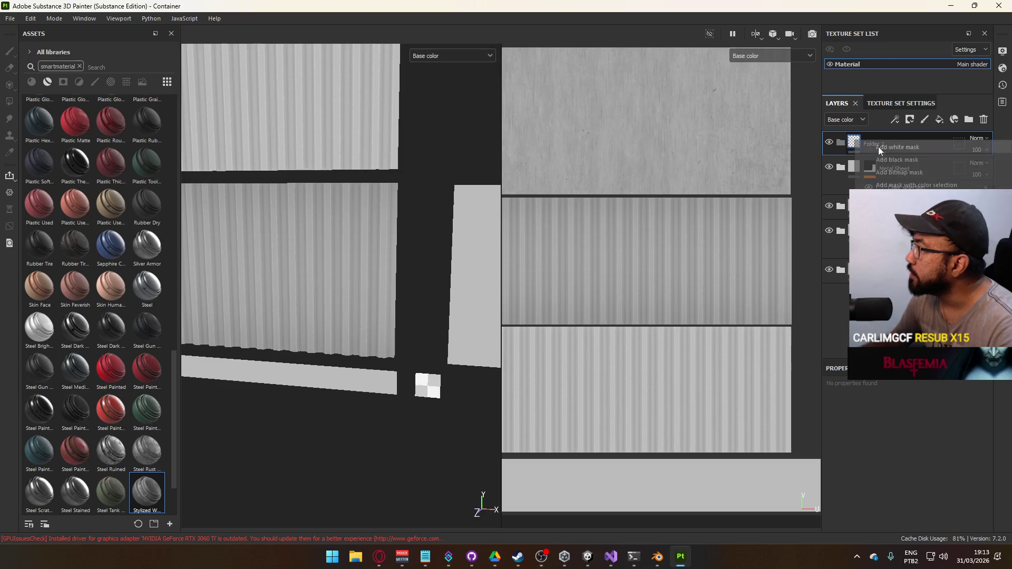
click(899, 158)
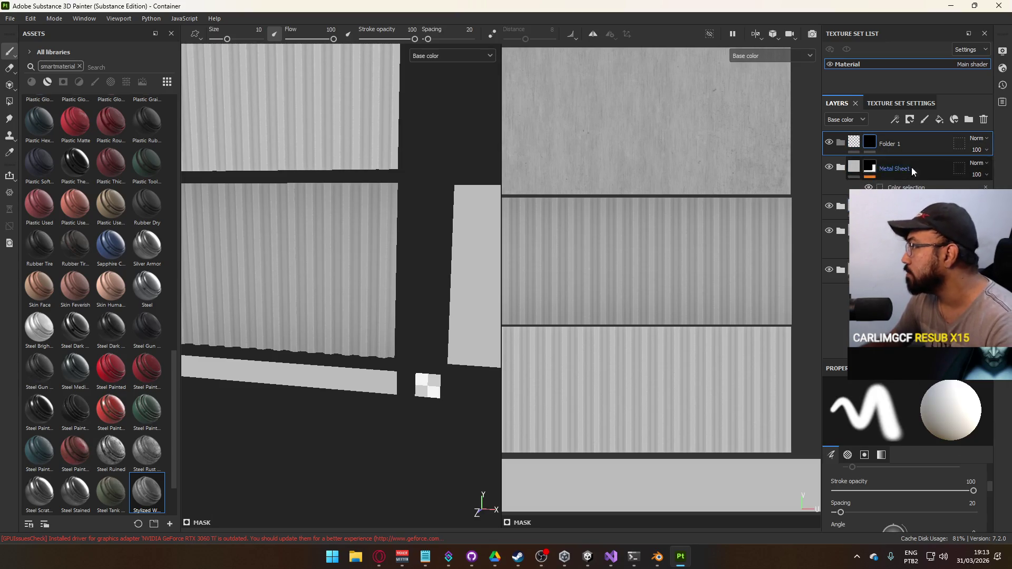
Step: Add a color selection effect to Folder 1's mask
right_click(869, 143)
click(918, 415)
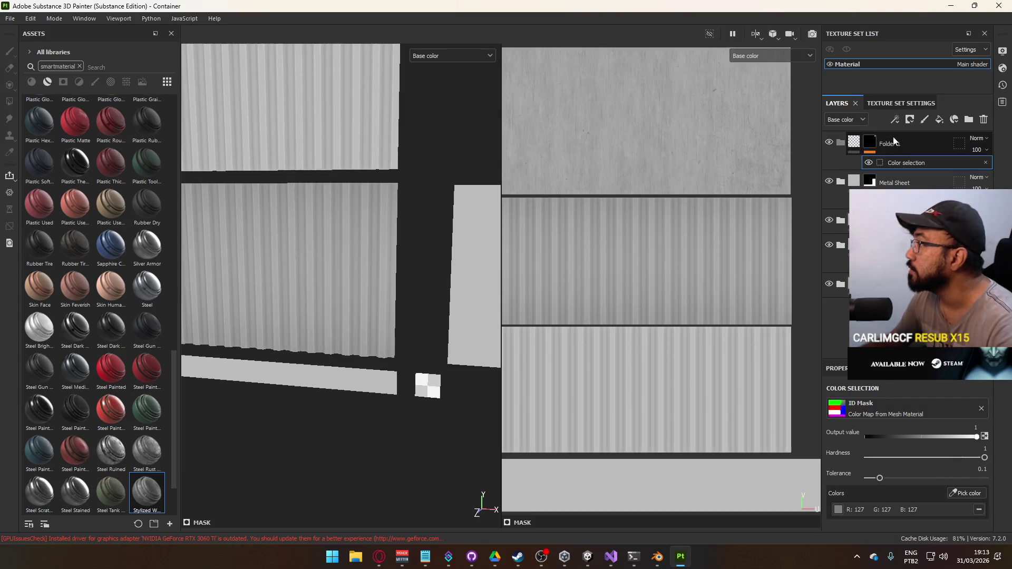
click(893, 141)
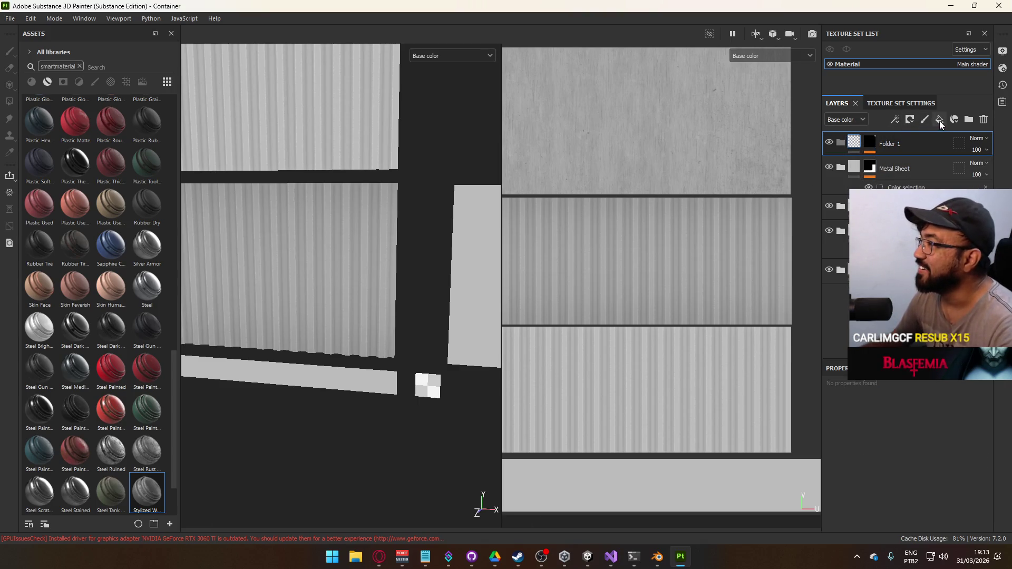
Step: Add a fill layer inside Folder 1 and name it 'base'
click(907, 121)
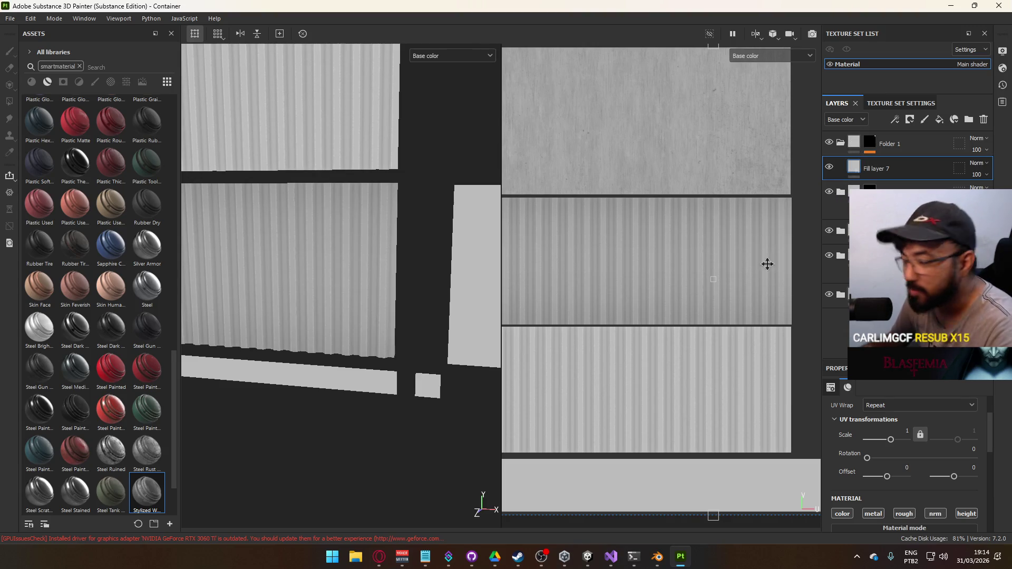
double_click(872, 169)
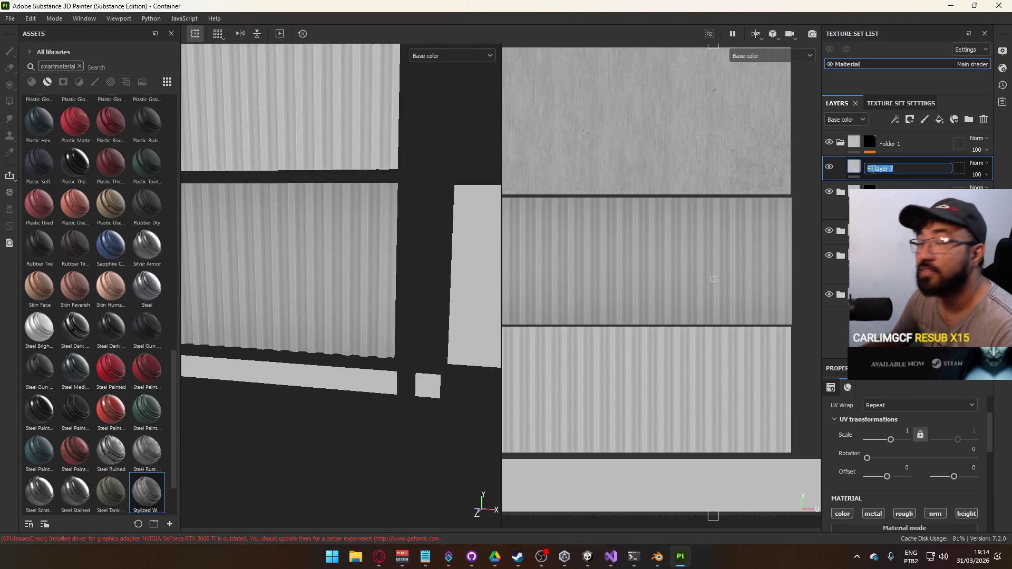
text(base)
key(Return)
Step: Set base to metallic 1 and roughness 0, and show the Material channel in the viewport
scroll(894, 421, down, 5)
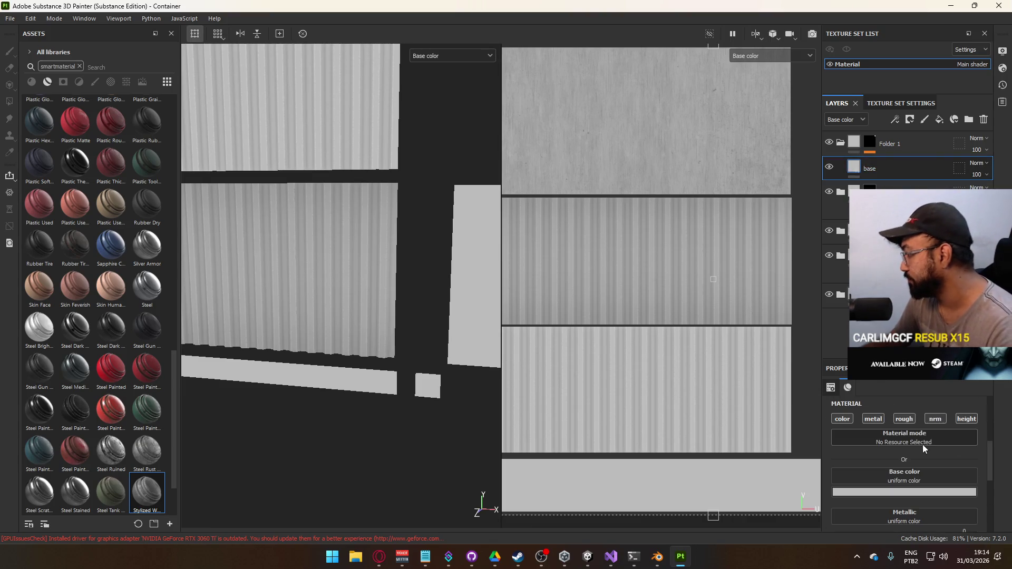
scroll(896, 449, up, 1)
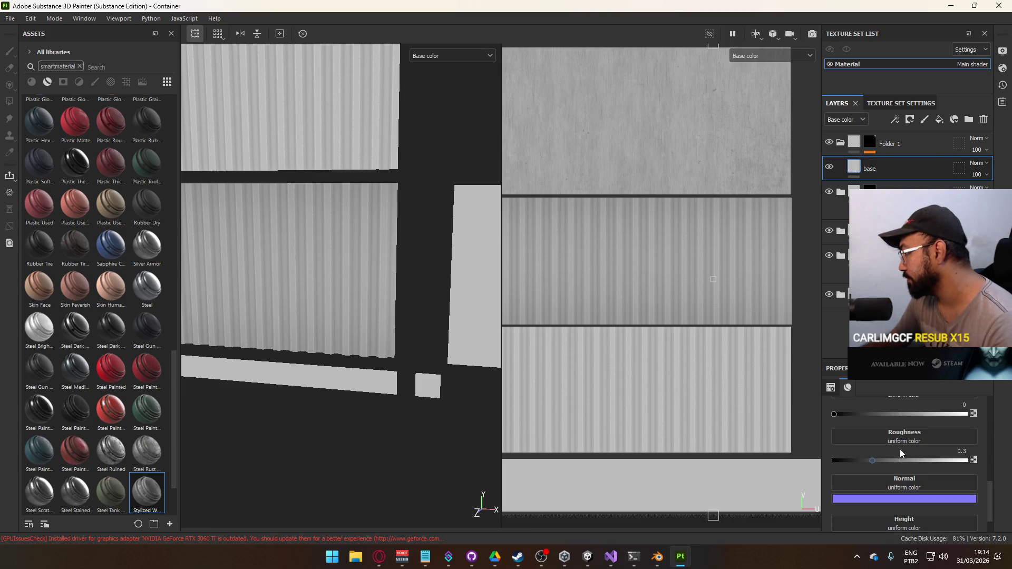
scroll(909, 442, up, 1)
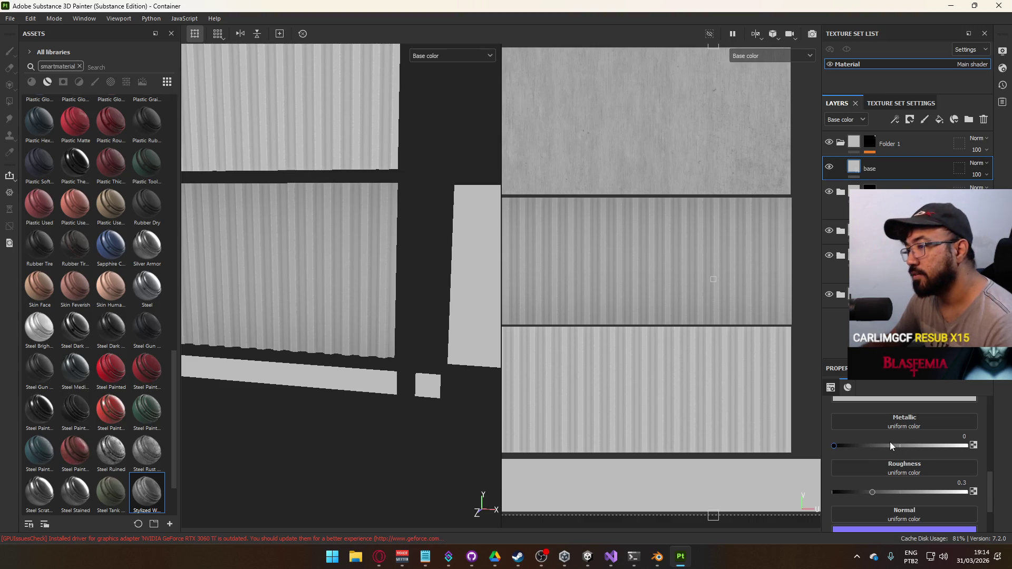
drag(889, 446, 967, 445)
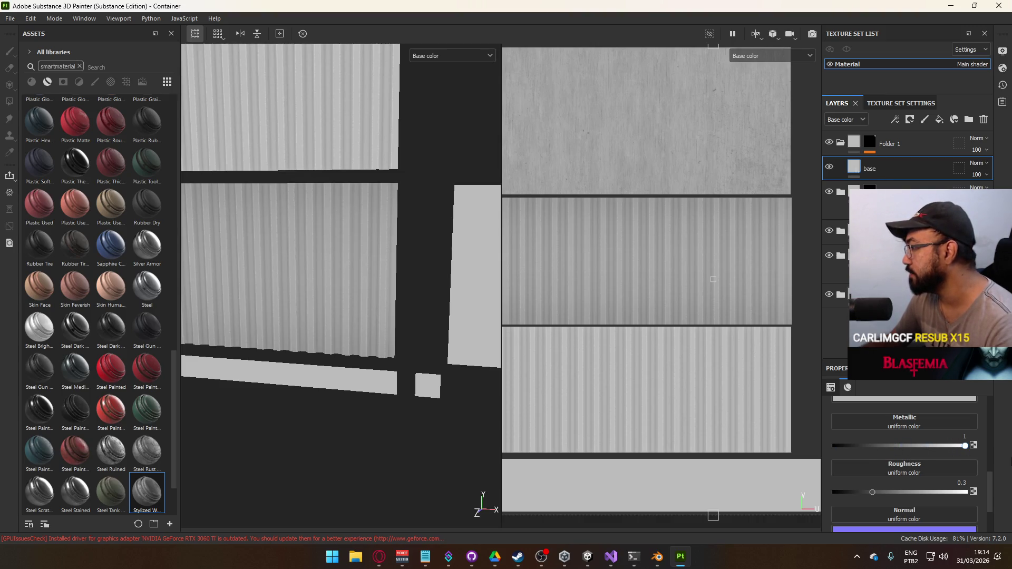
drag(873, 490, 826, 492)
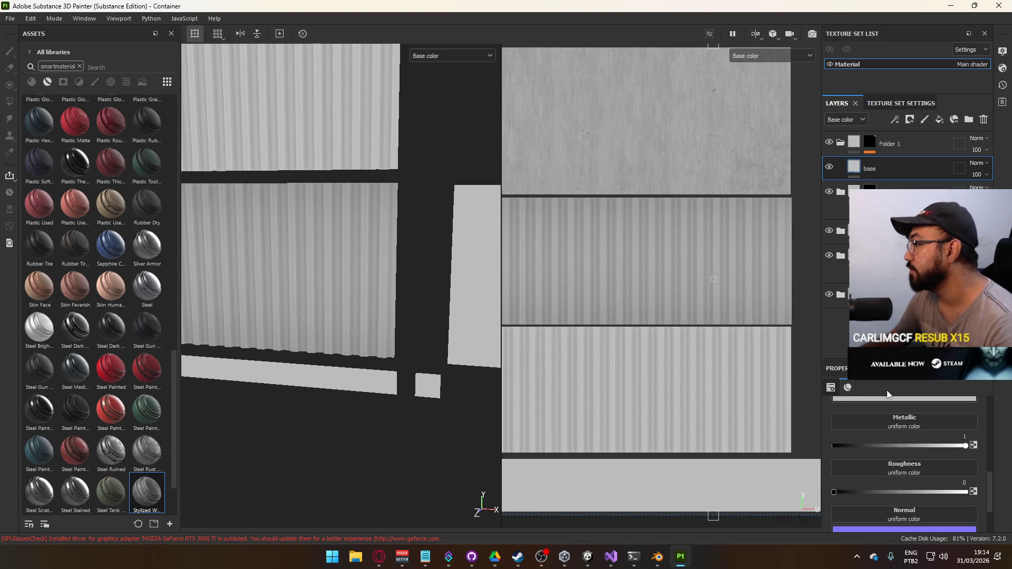
scroll(892, 464, up, 2)
click(892, 460)
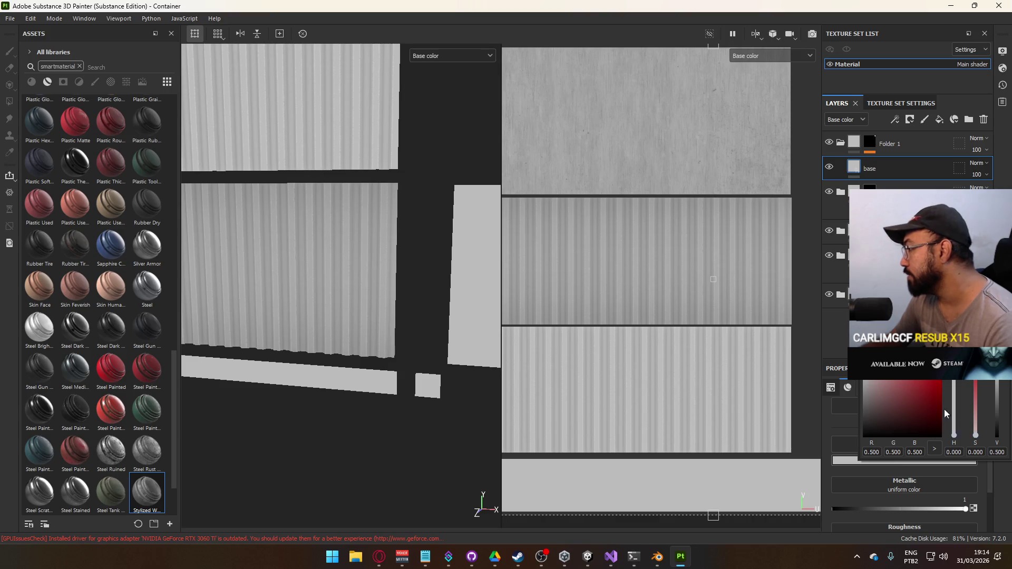
click(441, 52)
click(438, 80)
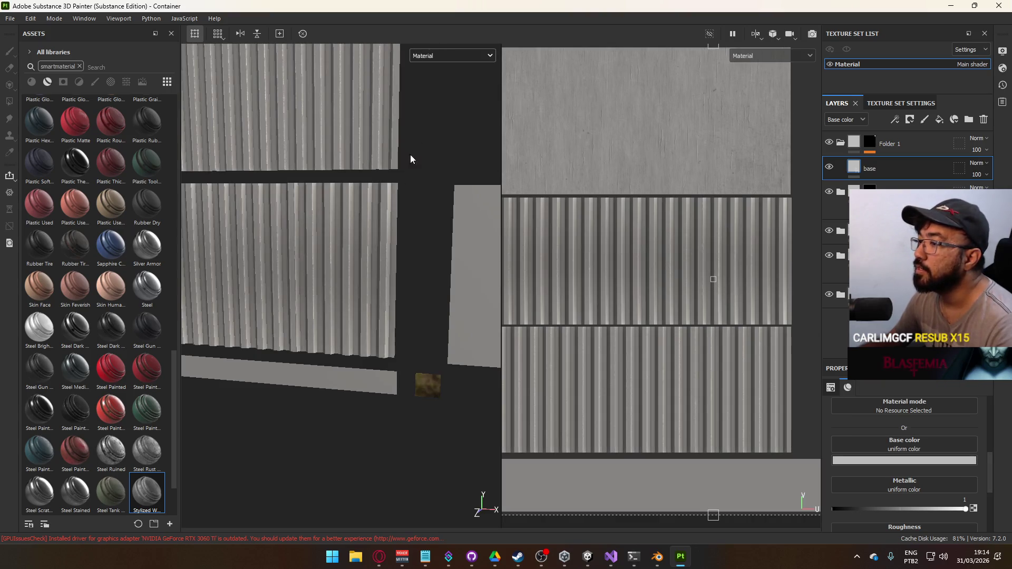
Step: Orbit to inspect the panels and bring the base layer's metallic back to 1
scroll(427, 343, up, 5)
mouse_move(471, 352)
mouse_down()
mouse_move(339, 232)
mouse_move(377, 332)
mouse_move(388, 291)
mouse_move(362, 251)
mouse_up()
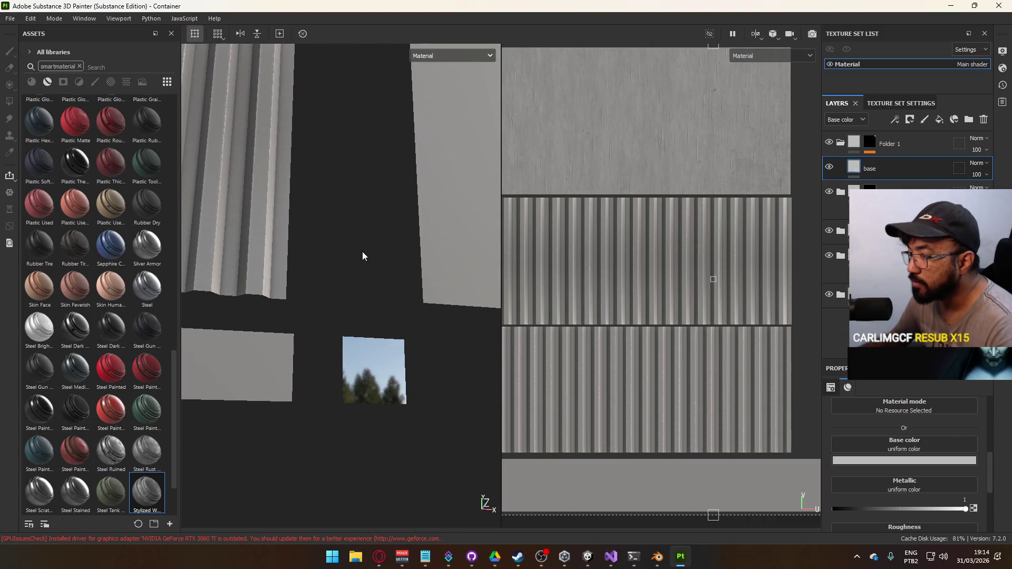
drag(964, 510, 916, 510)
click(954, 501)
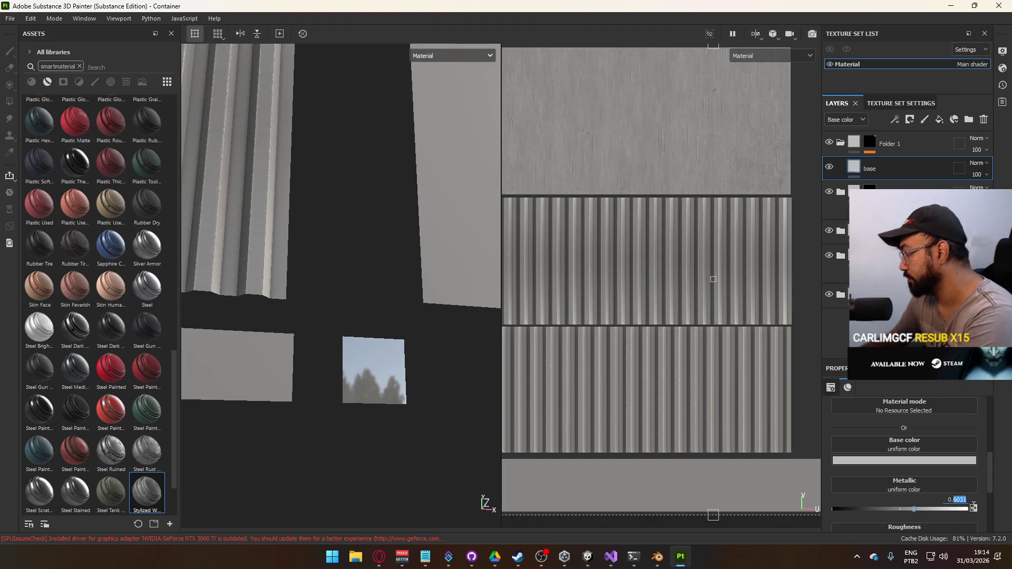
scroll(943, 482, down, 1)
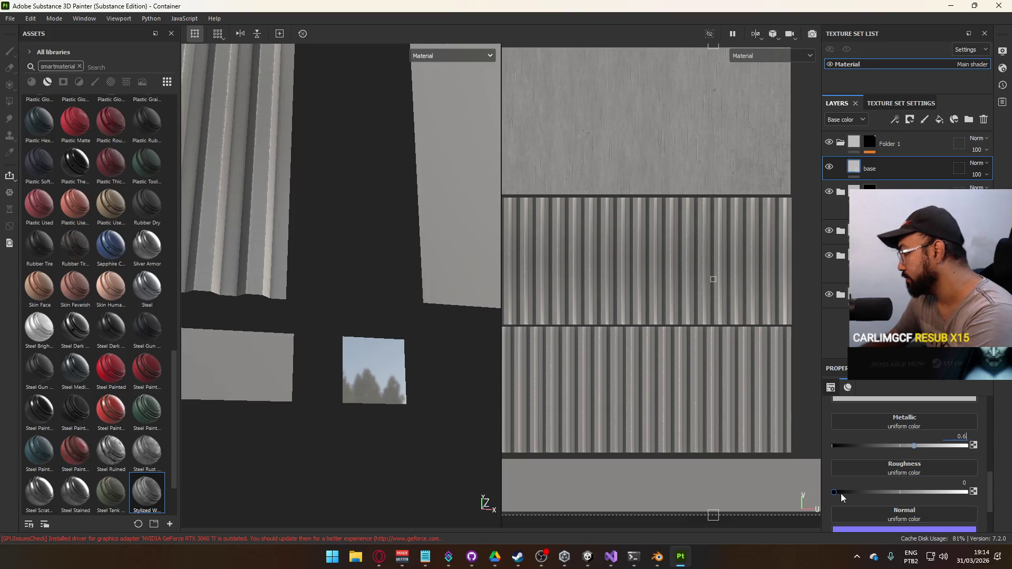
mouse_move(840, 493)
mouse_down()
mouse_move(876, 494)
mouse_move(847, 496)
mouse_up()
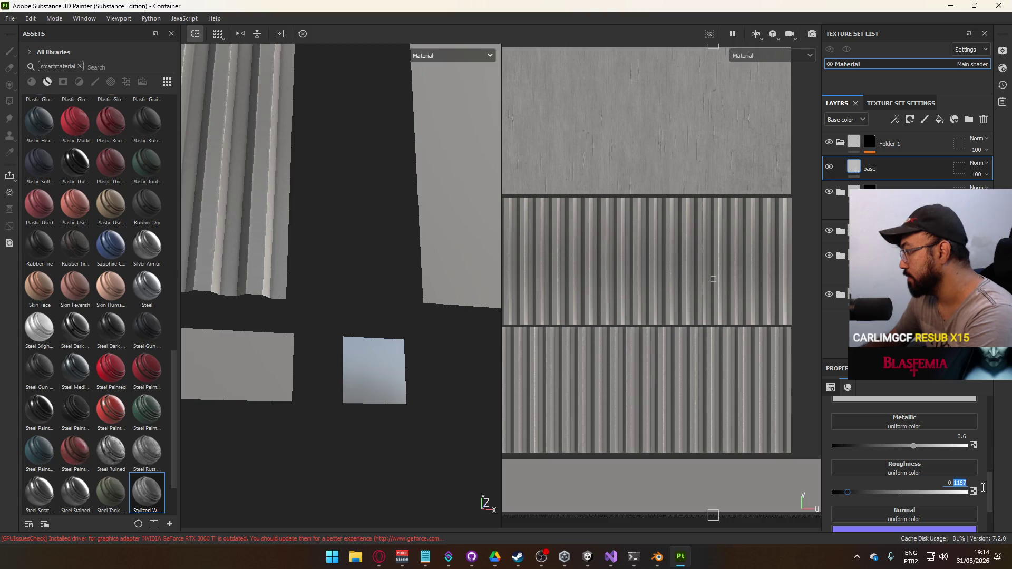
drag(913, 446, 1001, 461)
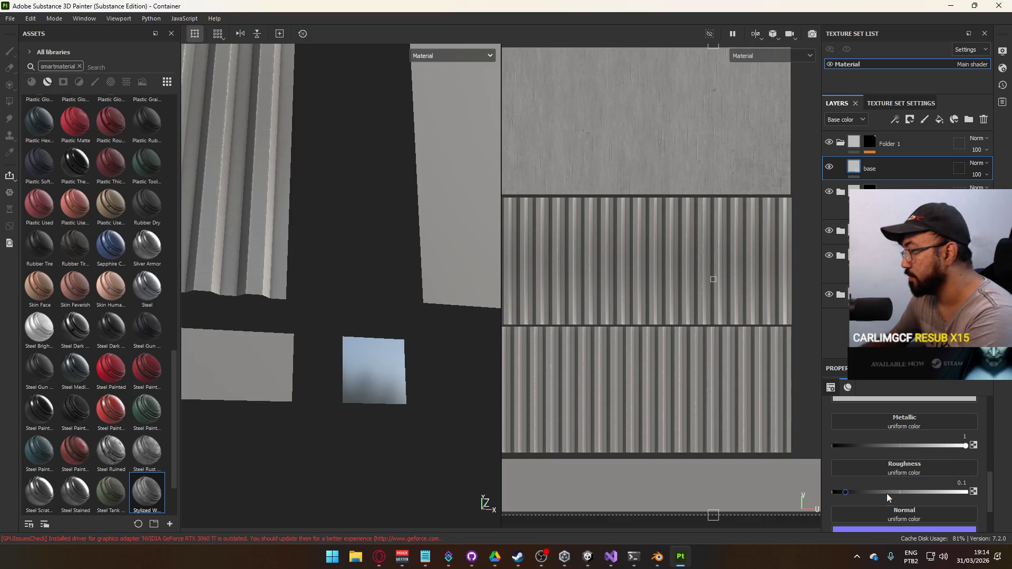
Step: Raise the base layer's roughness to about 0.179 and rotate the view to face the panels
click(856, 492)
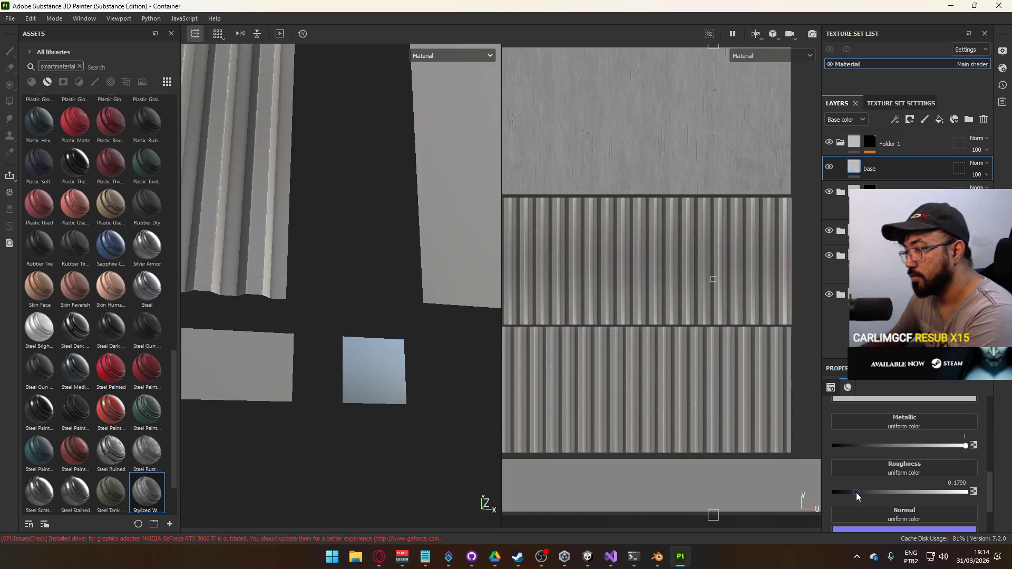
double_click(956, 483)
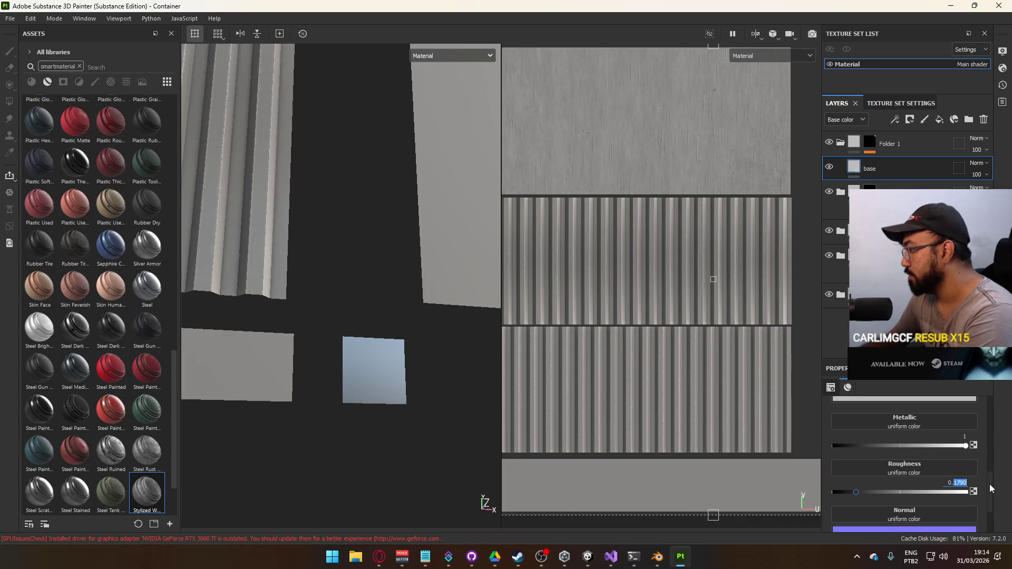
text(0.2)
scroll(905, 441, up, 5)
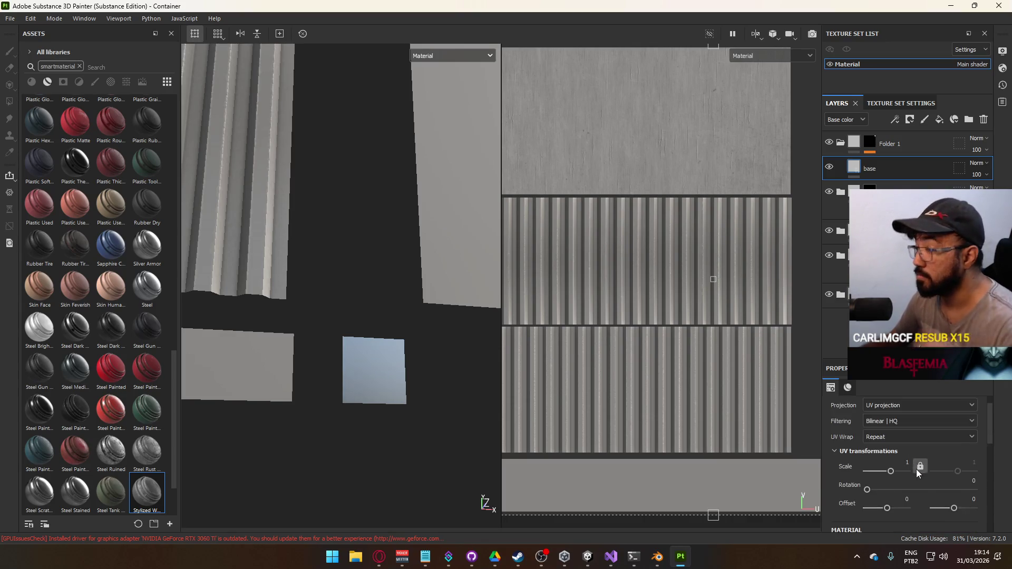
scroll(916, 469, up, 1)
scroll(334, 282, down, 3)
mouse_move(404, 264)
alt+mouse_down()
mouse_move(384, 254)
mouse_move(355, 211)
mouse_move(407, 317)
mouse_move(388, 293)
alt+mouse_up()
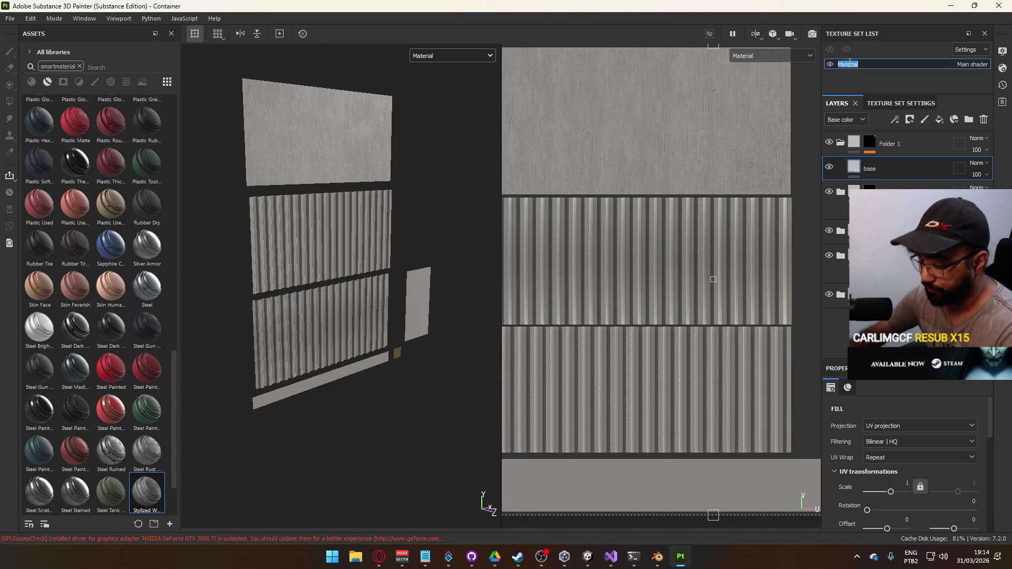
Step: Name the texture set 'Container' and save the project
text(Container)
key(Return)
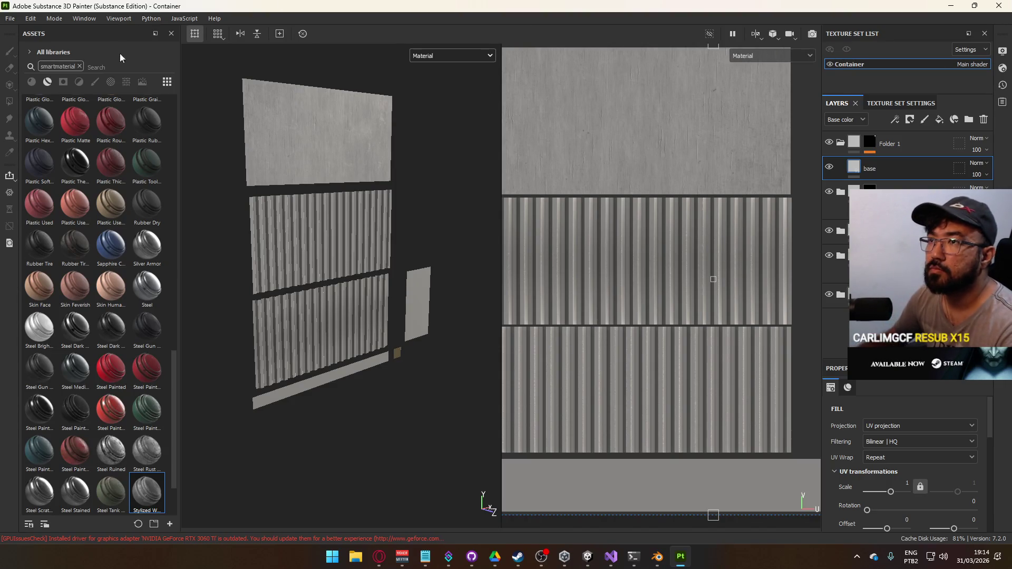
click(10, 18)
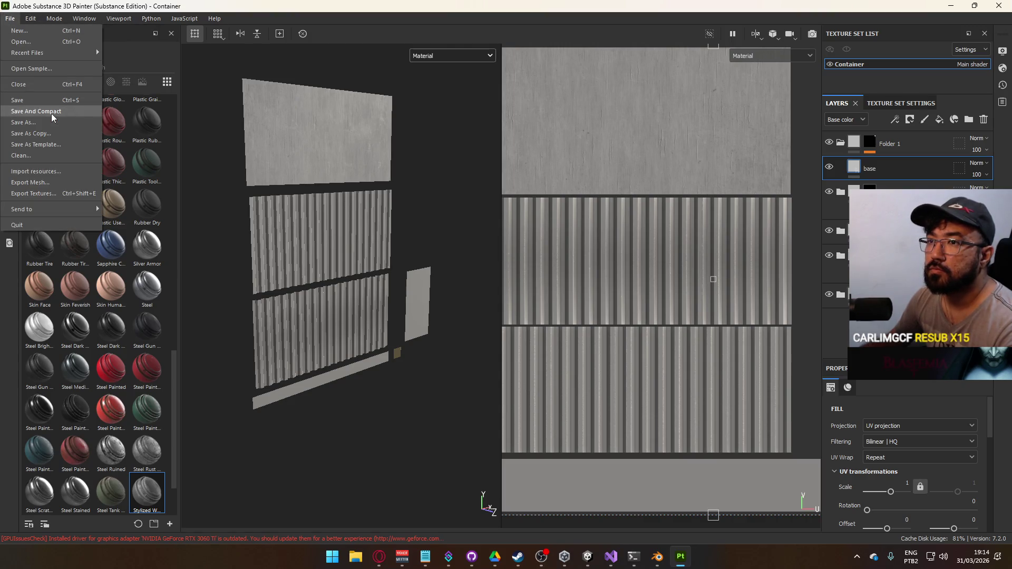
click(40, 103)
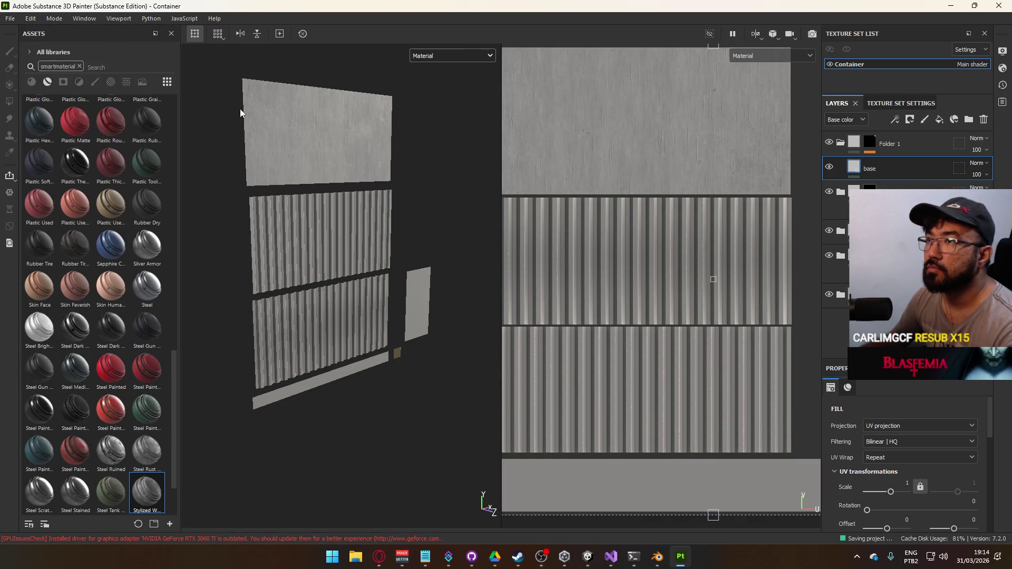
scroll(396, 251, up, 2)
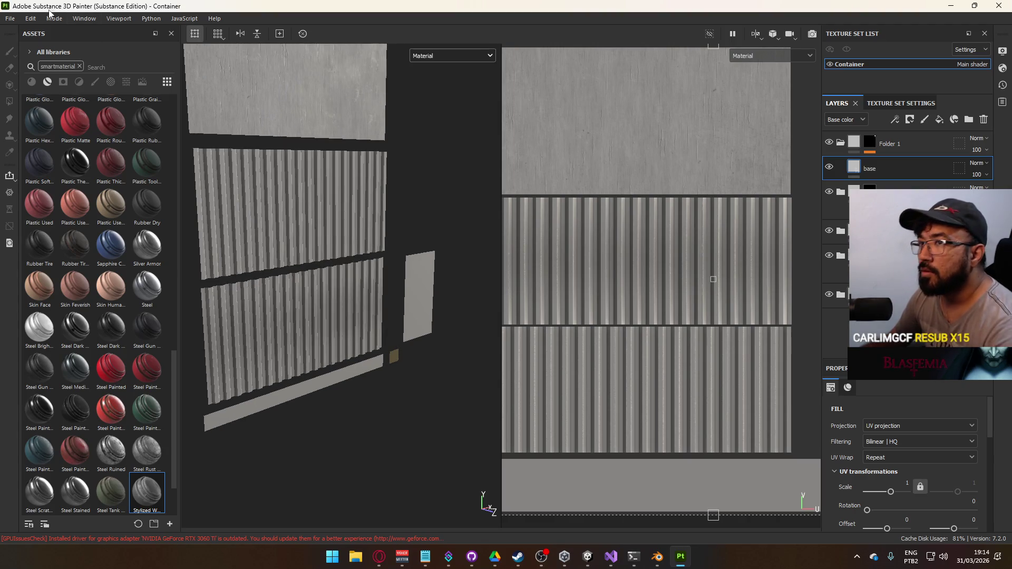
mouse_move(253, 232)
mouse_down()
mouse_move(370, 294)
mouse_move(395, 222)
mouse_move(402, 233)
mouse_move(376, 265)
mouse_up()
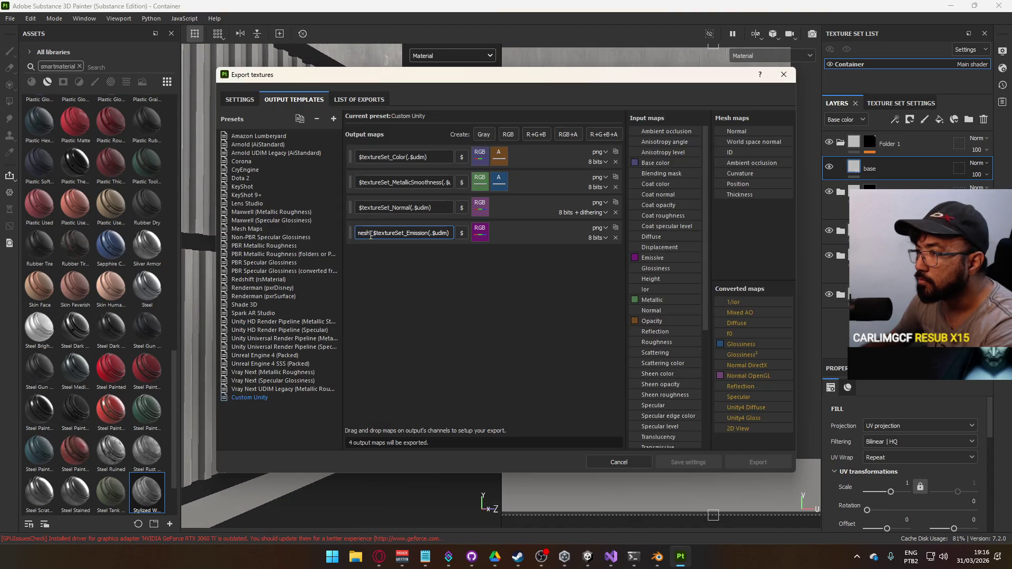
Step: Confirm the shortened emission output name and choose the Custom Unity output template
key(BackSpace)
key(BackSpace)
key(BackSpace)
key(Return)
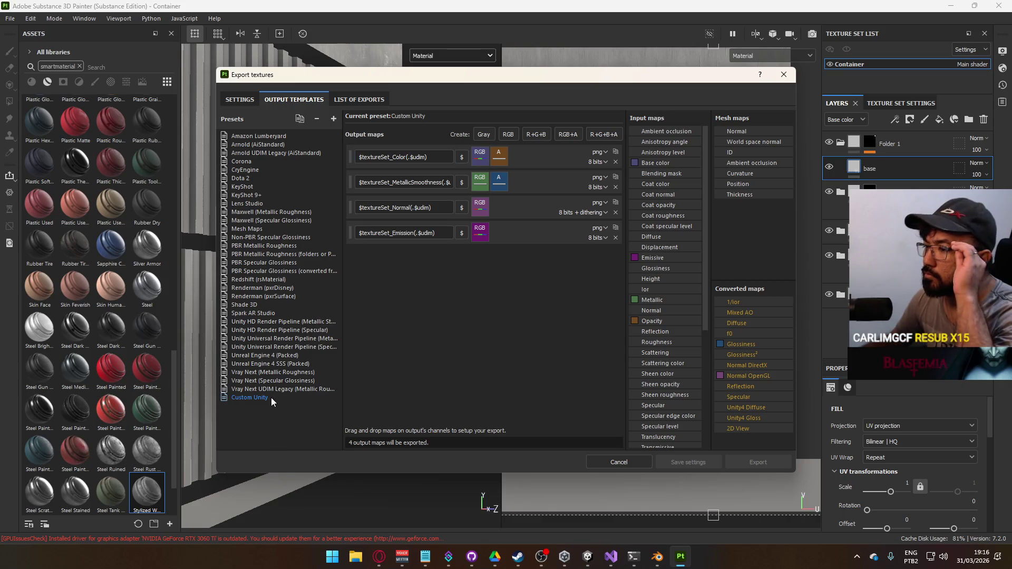
click(241, 100)
click(601, 160)
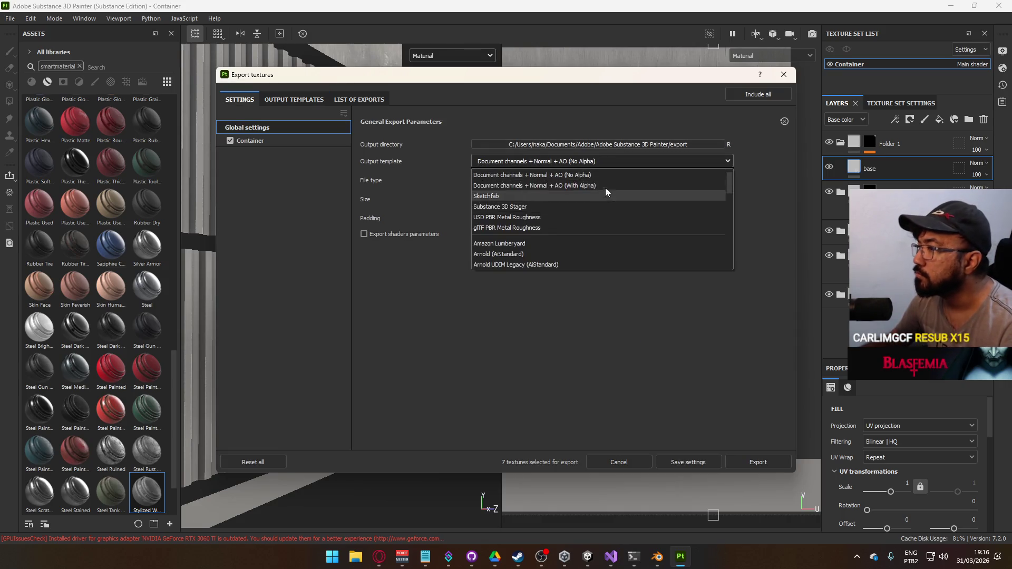
scroll(606, 223, down, 5)
click(561, 260)
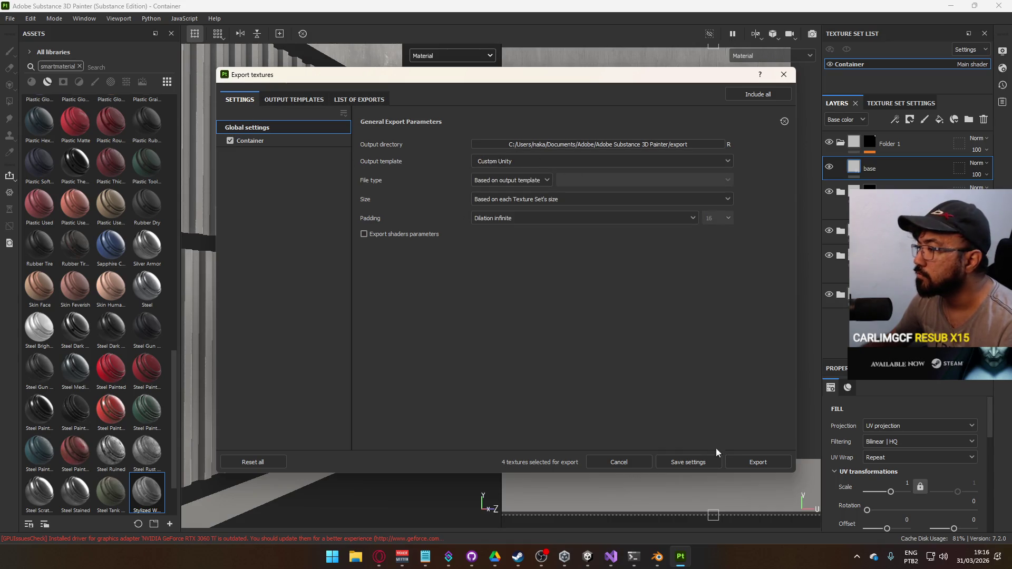
click(624, 144)
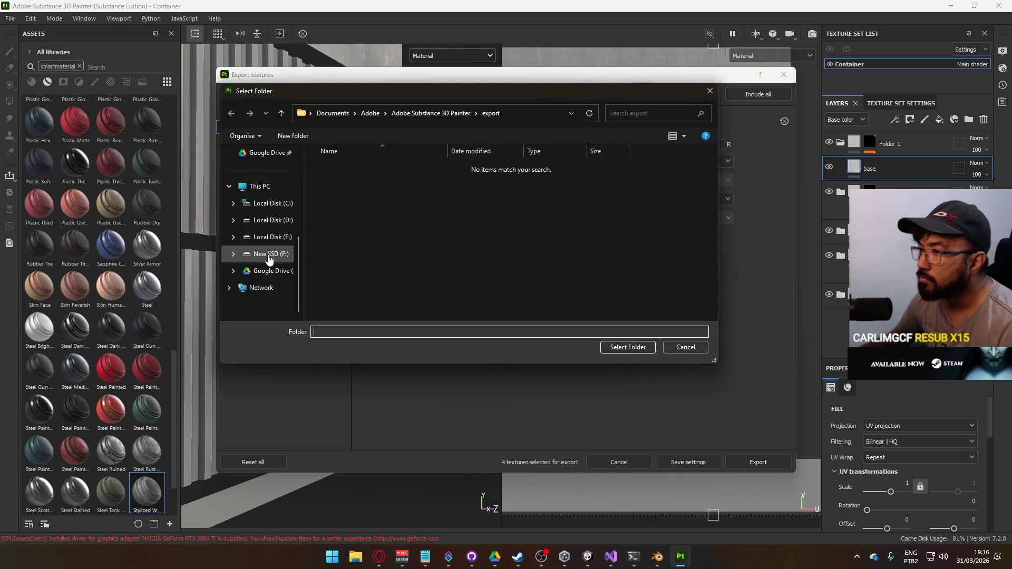
Step: Browse the export folder picker to New SSD (F:) > Unity > Project Hell > Assets
click(270, 254)
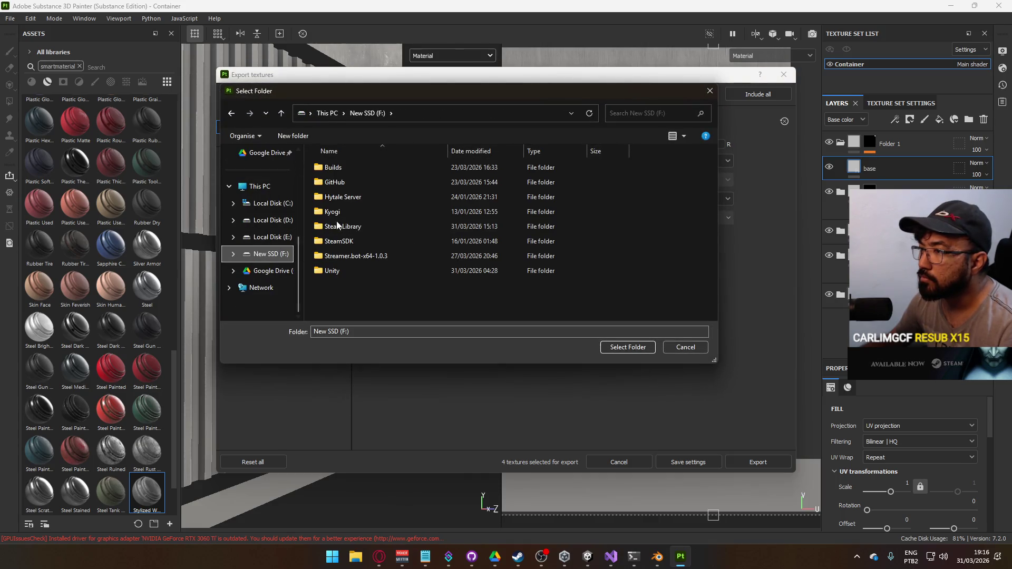
double_click(356, 270)
double_click(348, 182)
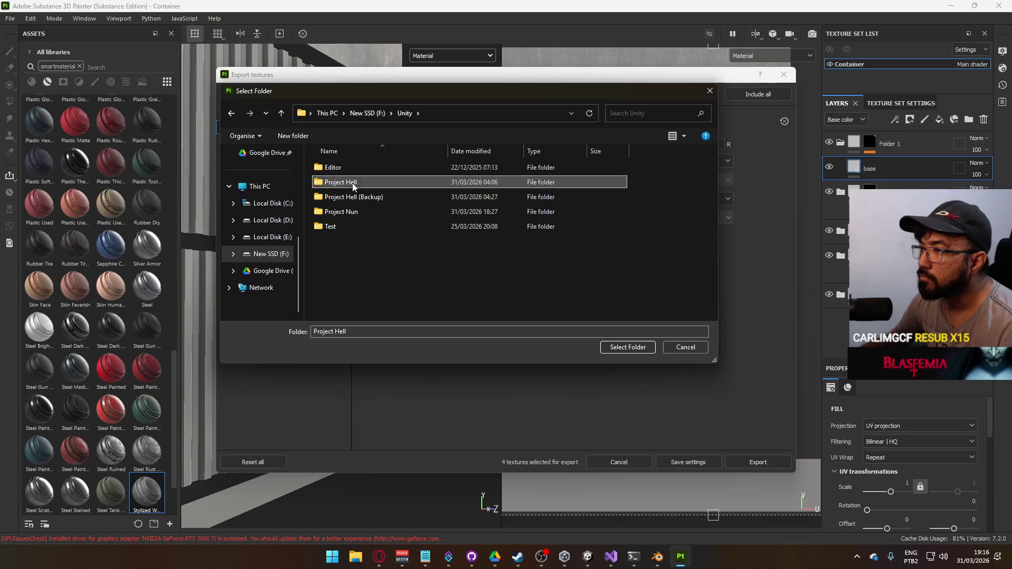
double_click(349, 182)
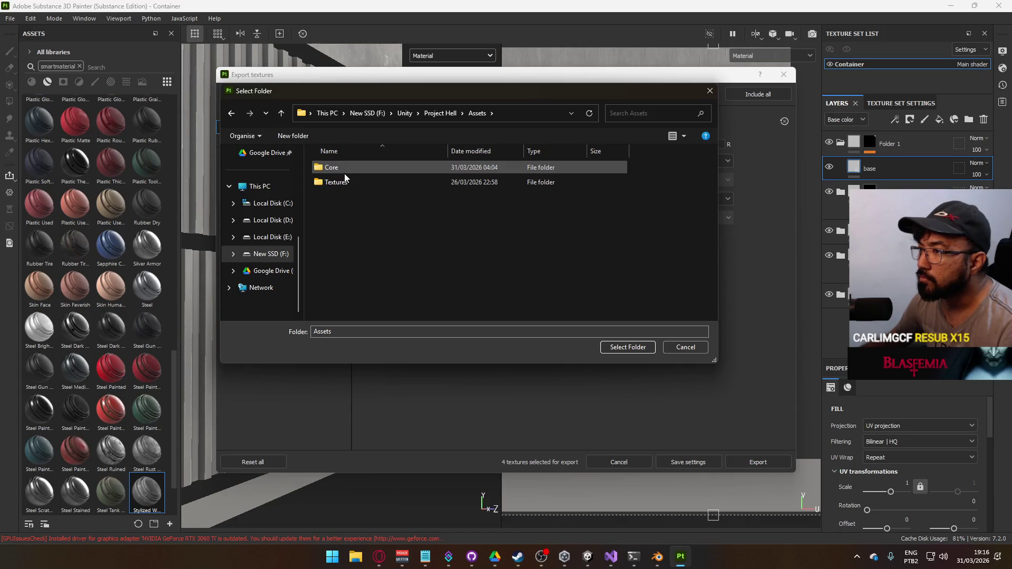
double_click(340, 183)
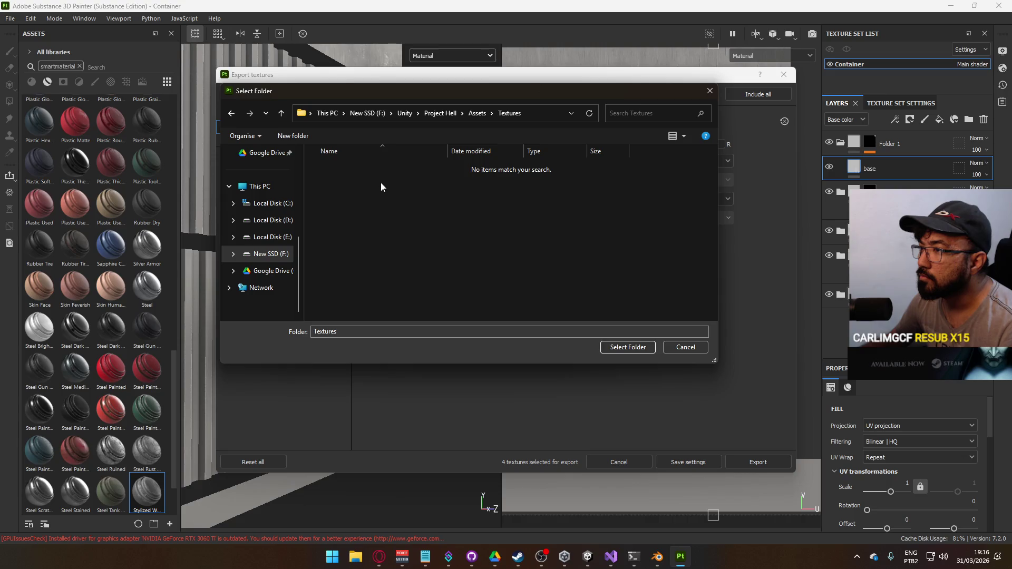
key(BackSpace)
key(BackSpace)
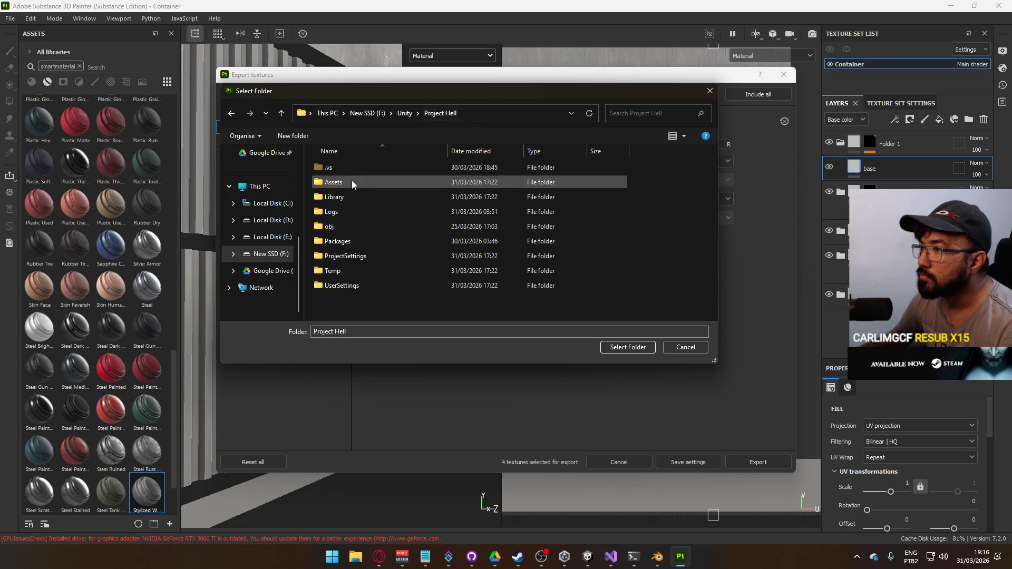
key(alt+Right)
right_click(342, 212)
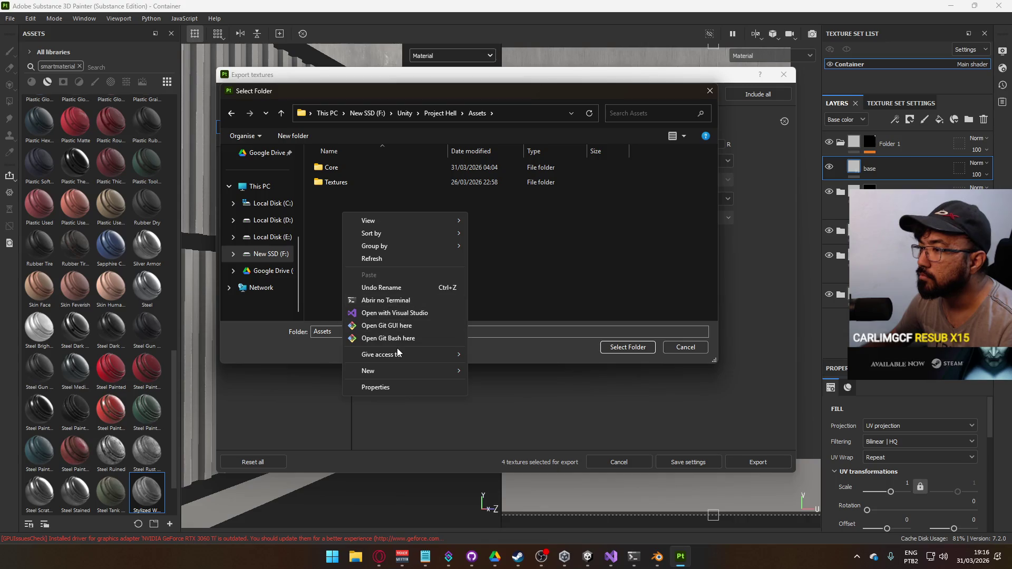
click(589, 556)
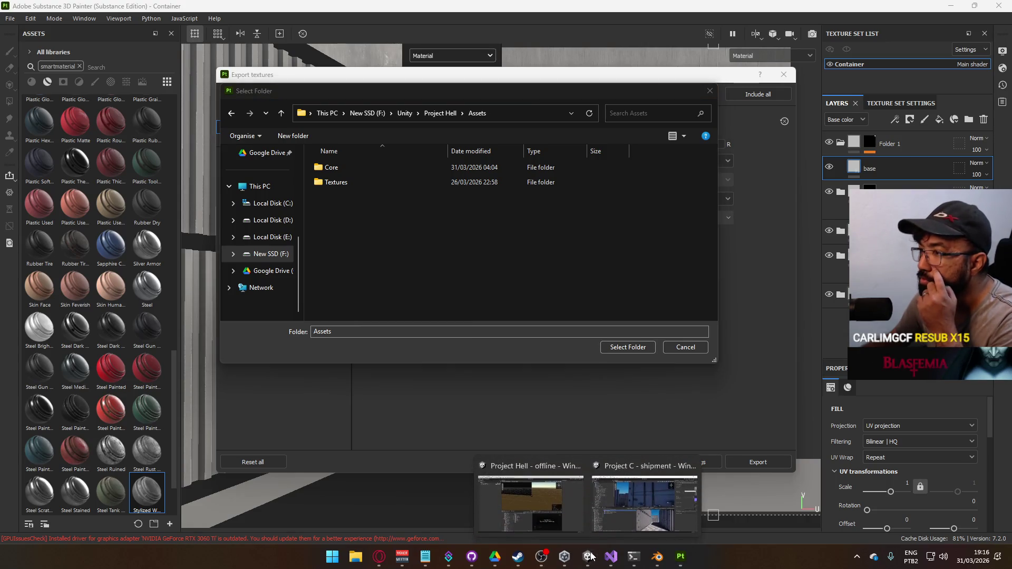
Step: In the Project Hell editor, move Keybind-Background from Assets/Textures into Core/Runtime/Textures
click(530, 501)
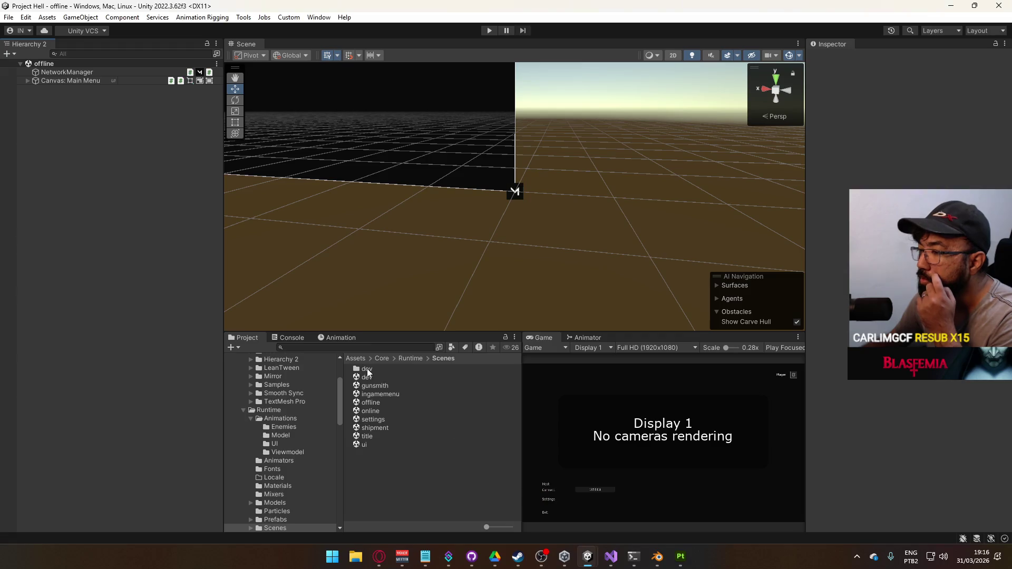
scroll(279, 407, up, 3)
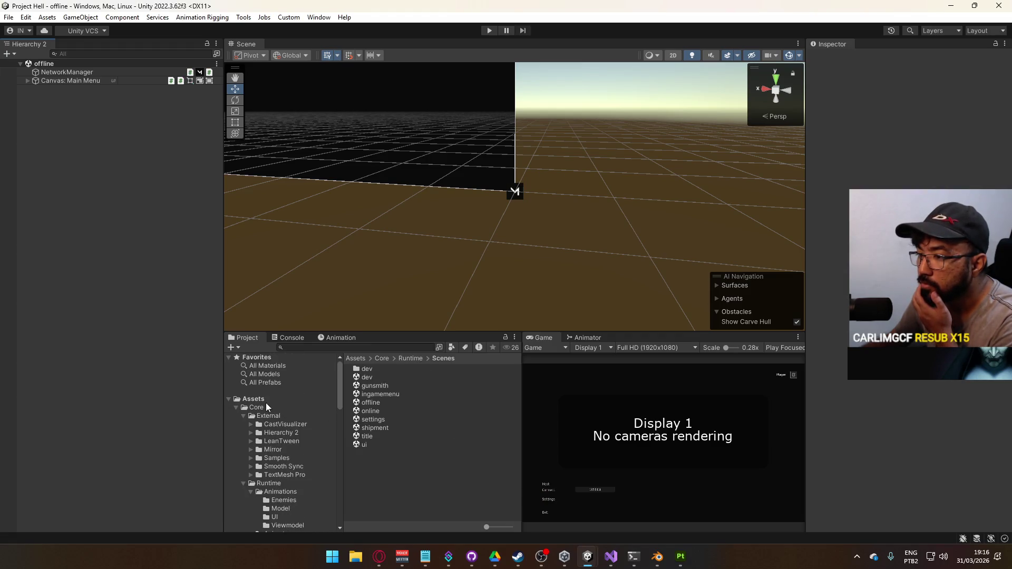
double_click(384, 379)
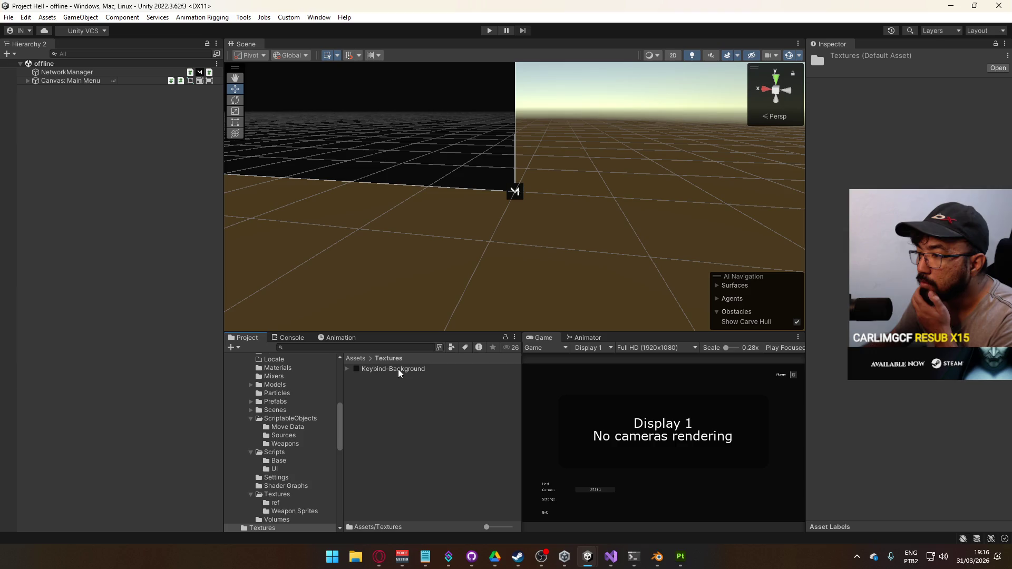
click(397, 369)
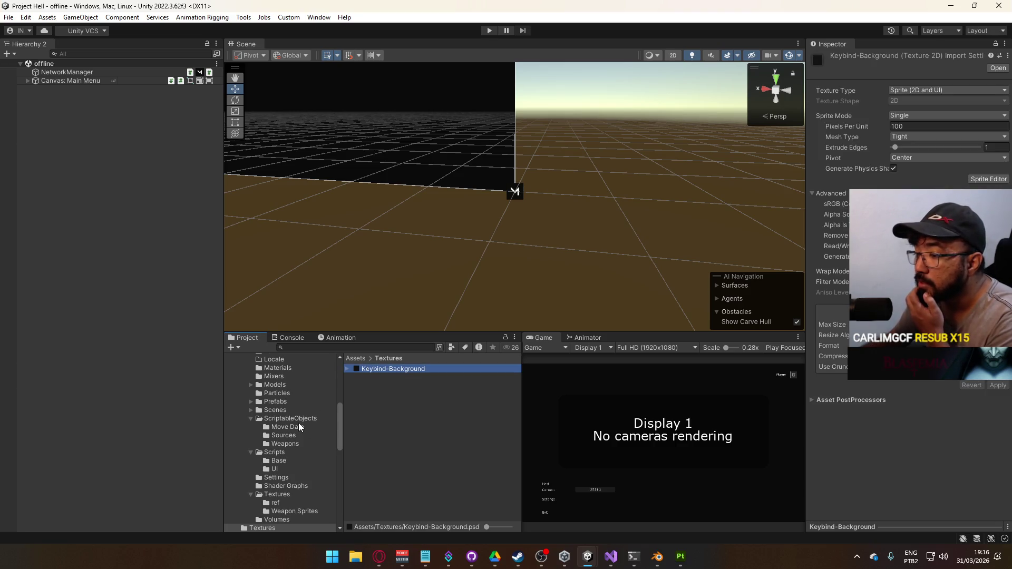
drag(384, 369, 289, 499)
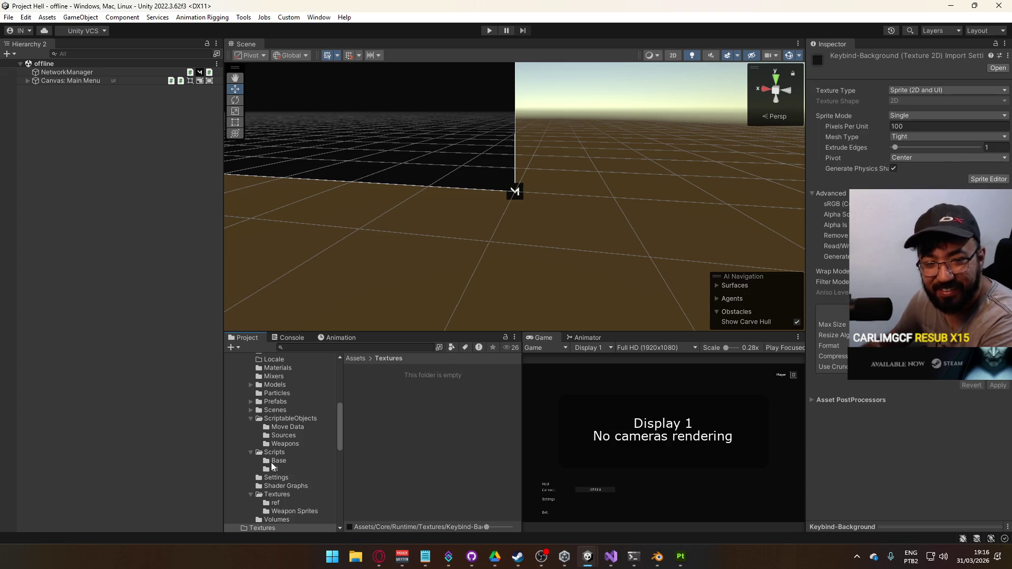
Step: Delete the now-empty top-level Assets/Textures folder
scroll(272, 466, down, 3)
click(275, 495)
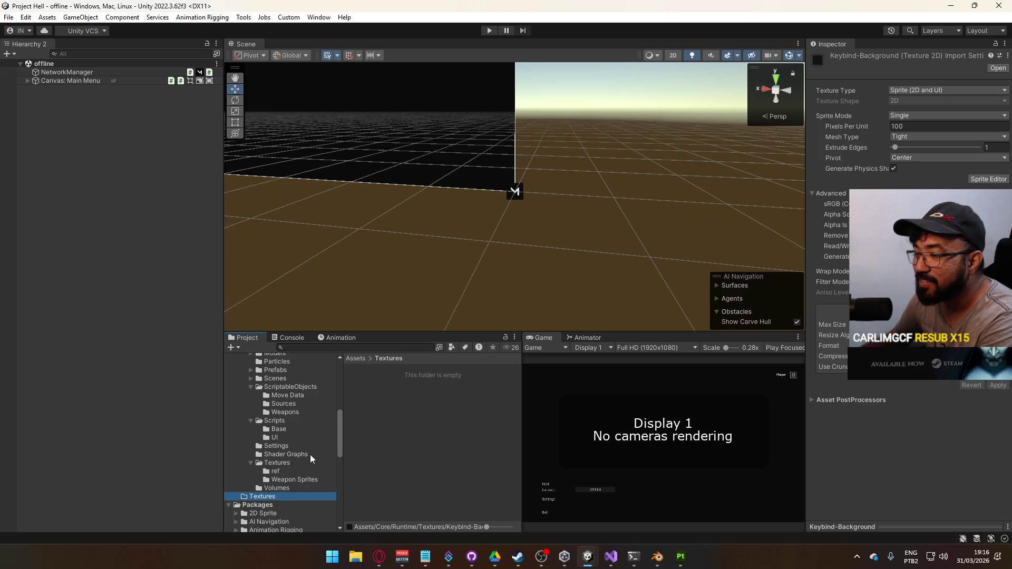
key(Delete)
key(Return)
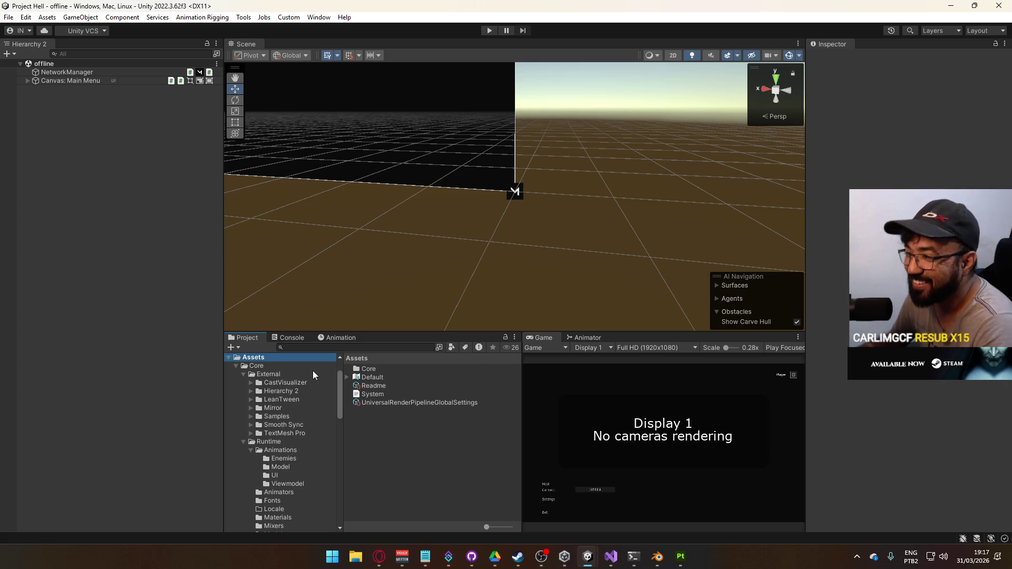
Step: Collapse the External folder and show the Core/Runtime Textures folder contents
click(243, 374)
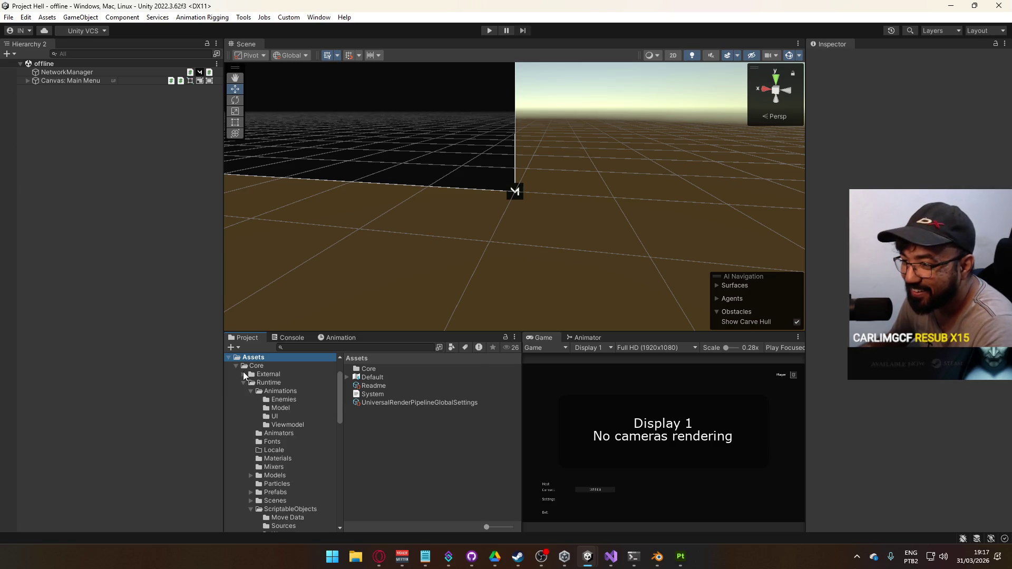
drag(339, 407, 340, 430)
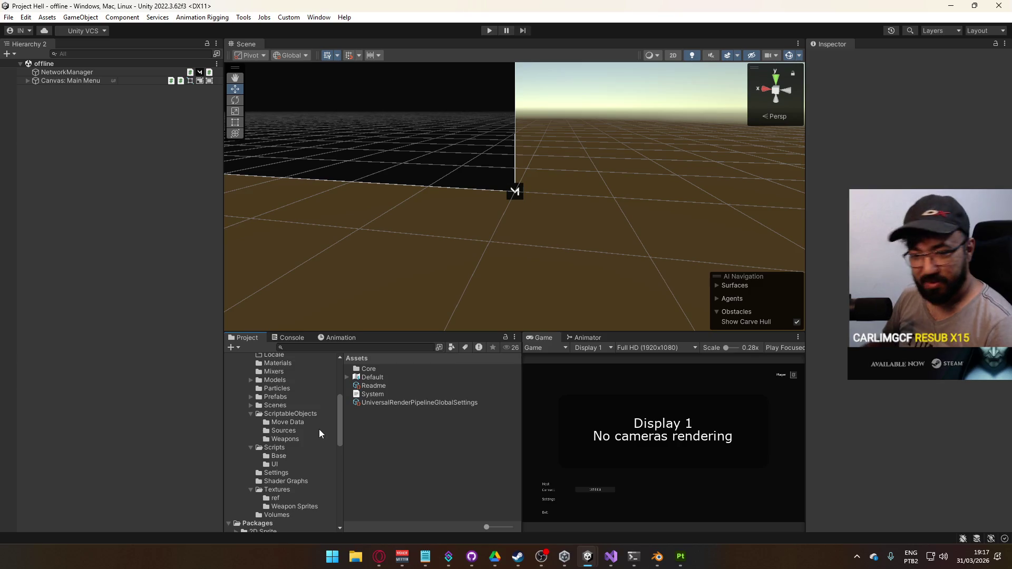
click(292, 489)
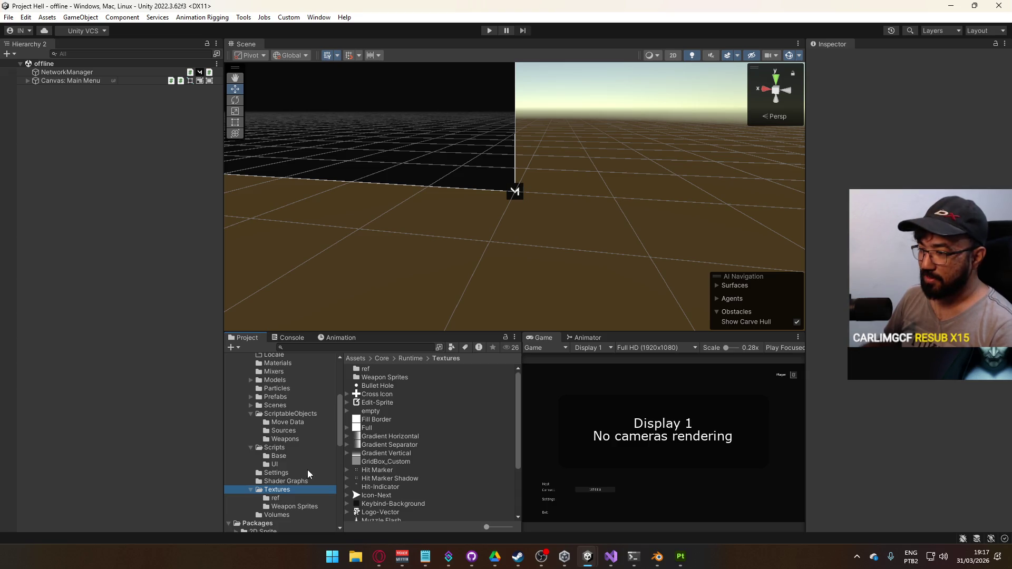
Step: Start a new 'Materi' folder in Textures, cancel it, and raise Unity Hub
right_click(420, 445)
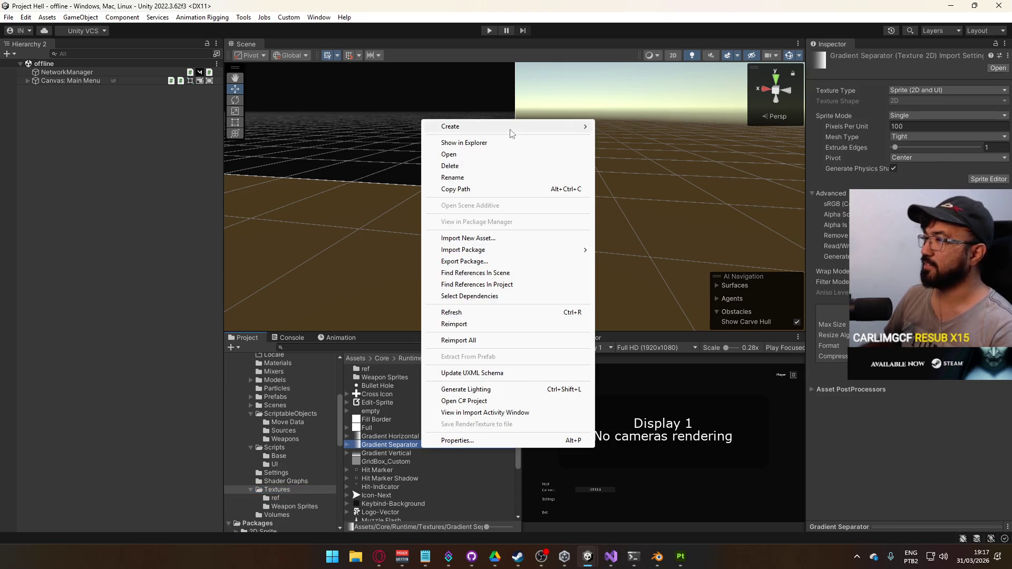
mouse_move(510, 127)
click(620, 35)
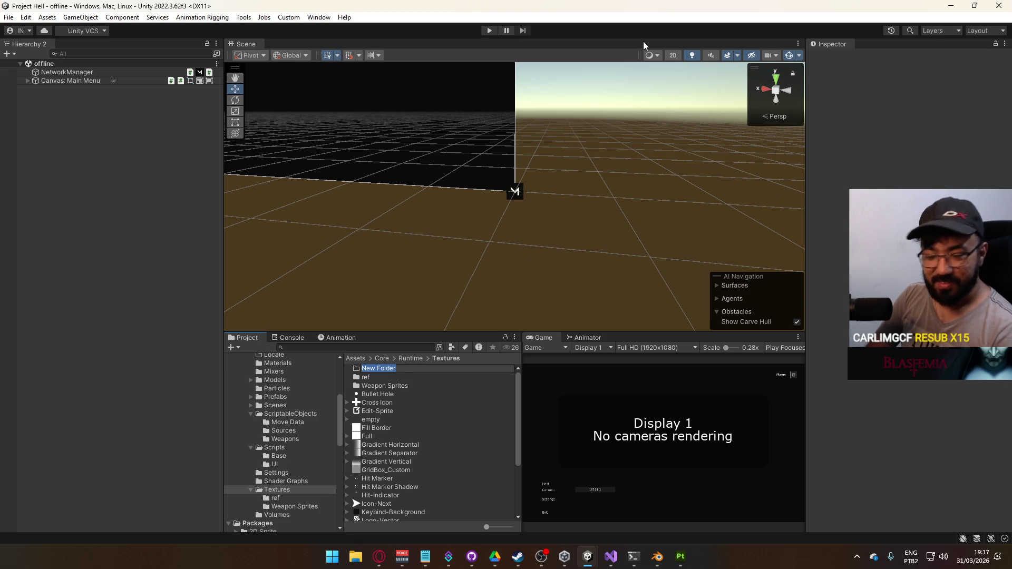
text(Materi)
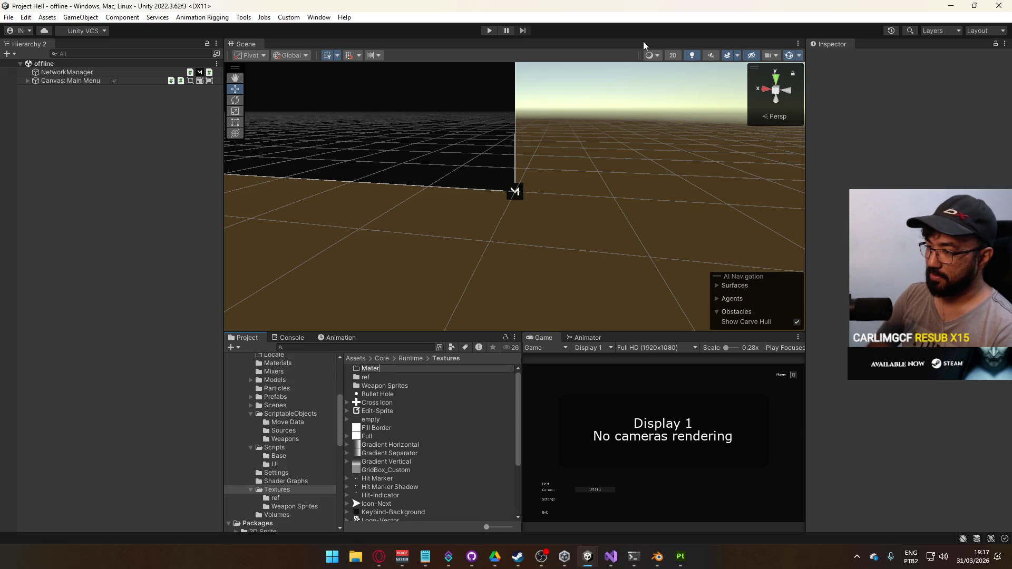
key(Escape)
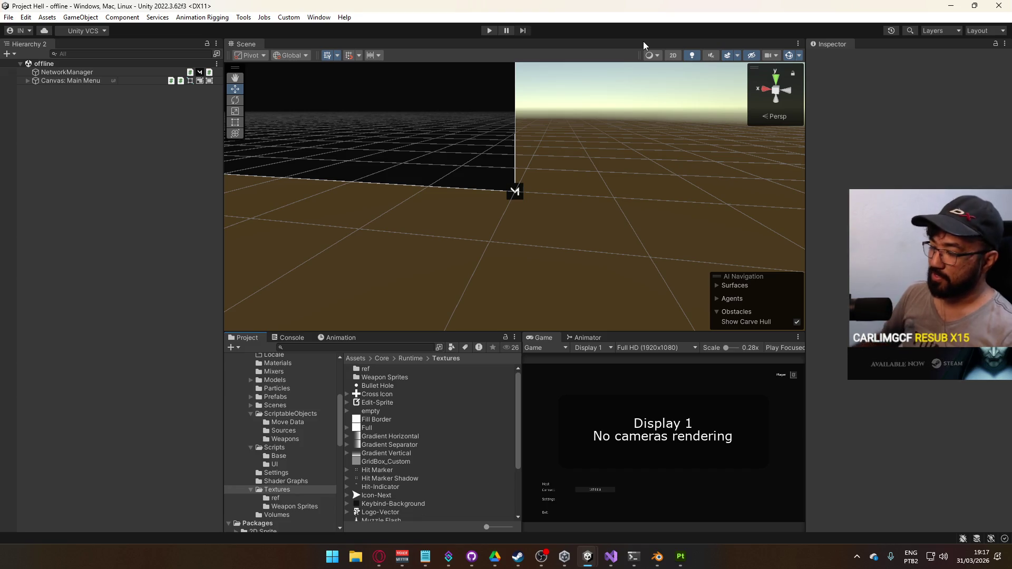
click(564, 555)
Step: Send Unity Hub behind the Project C editor and return to Substance Painter's folder picker
mouse_move(588, 556)
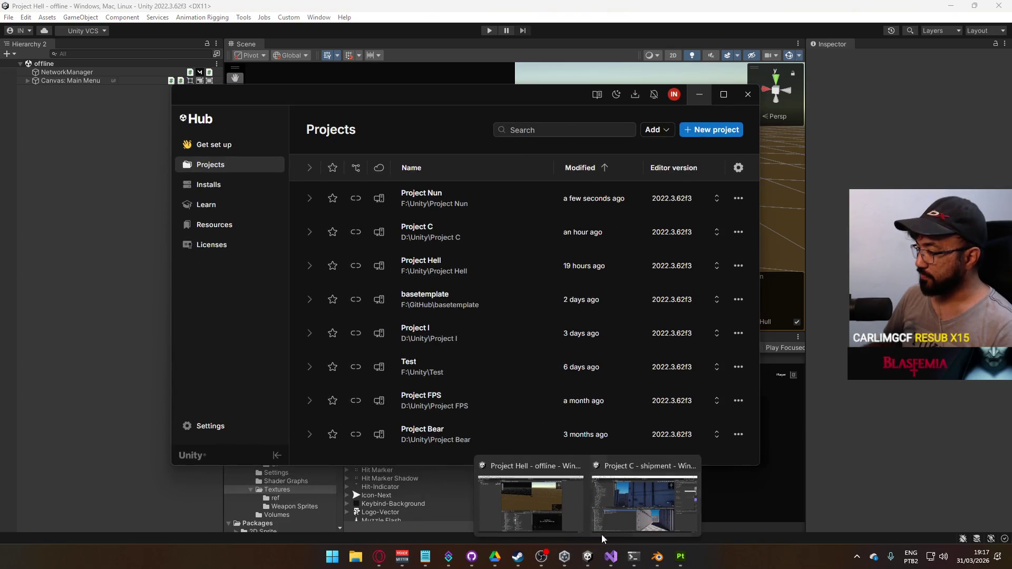
click(601, 533)
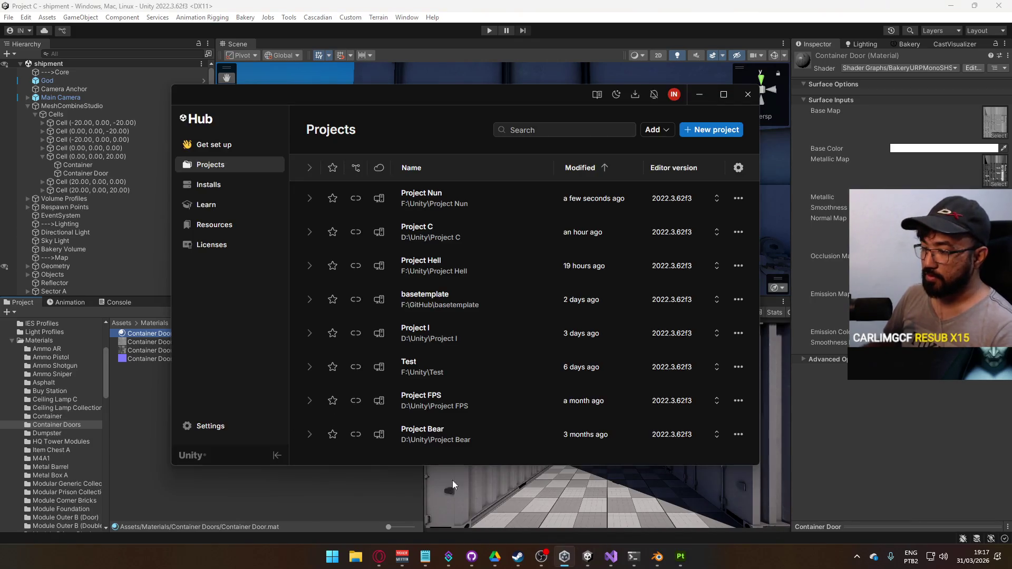
click(453, 484)
mouse_move(580, 562)
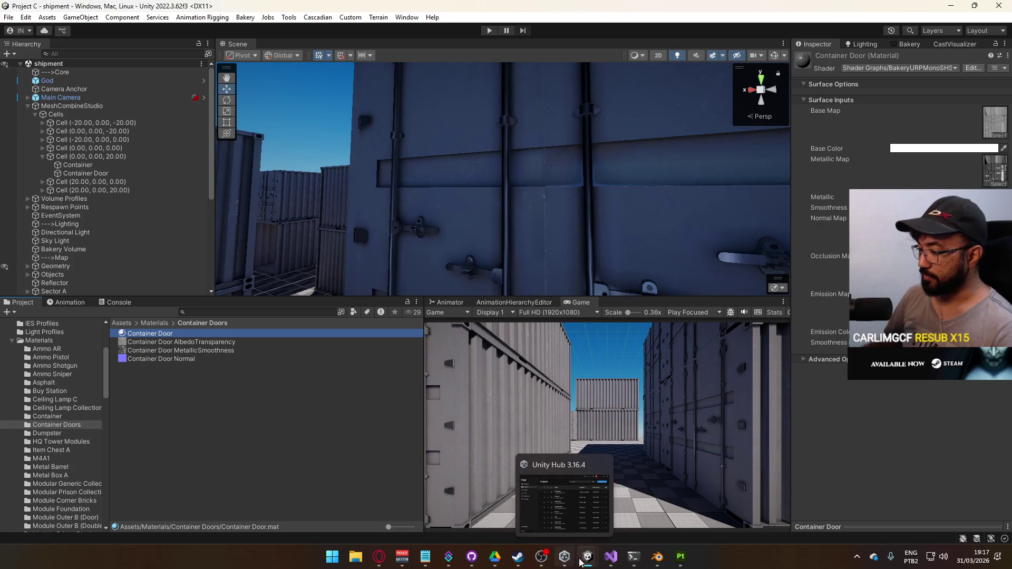
mouse_move(658, 556)
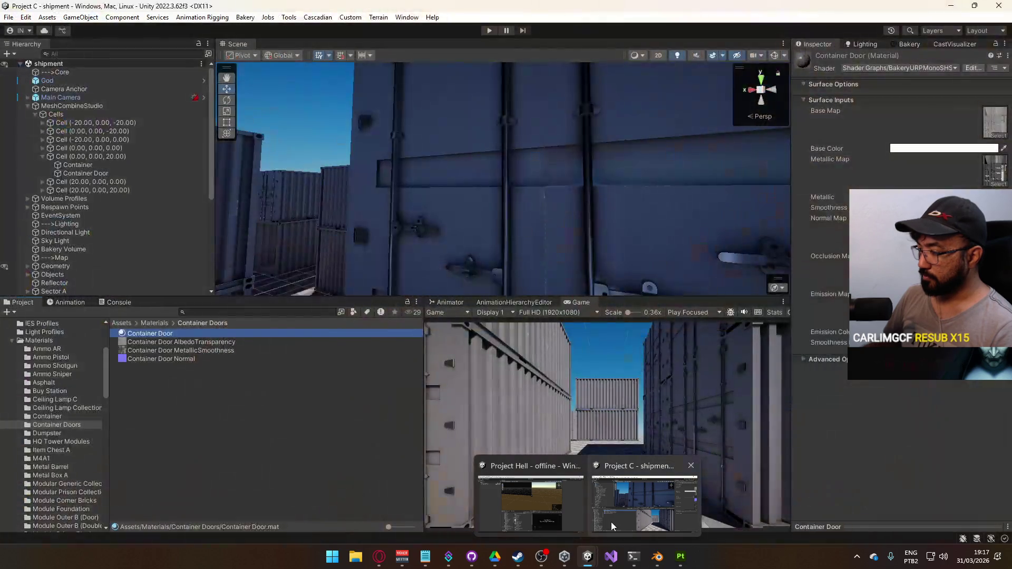
mouse_move(610, 558)
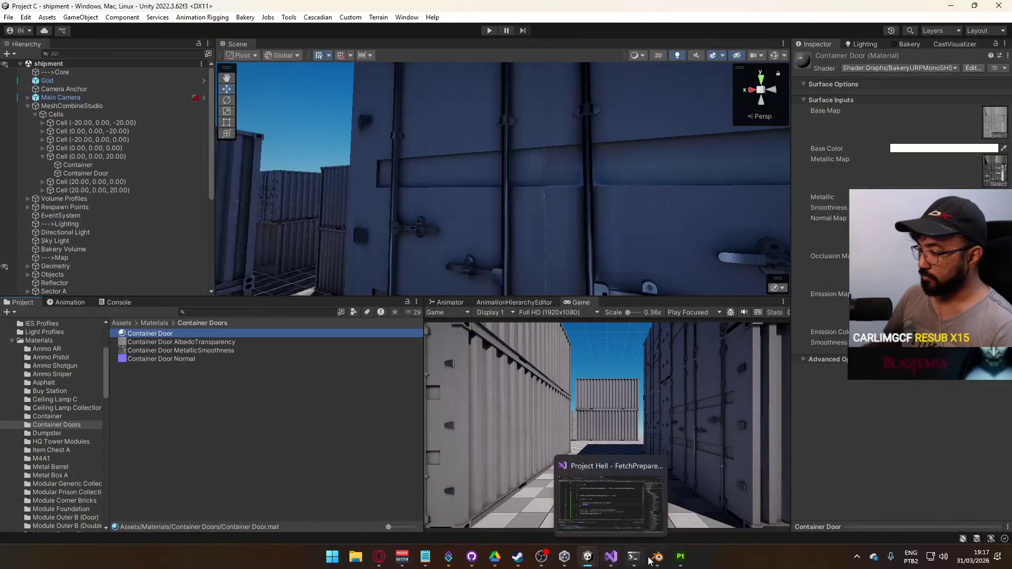
click(657, 557)
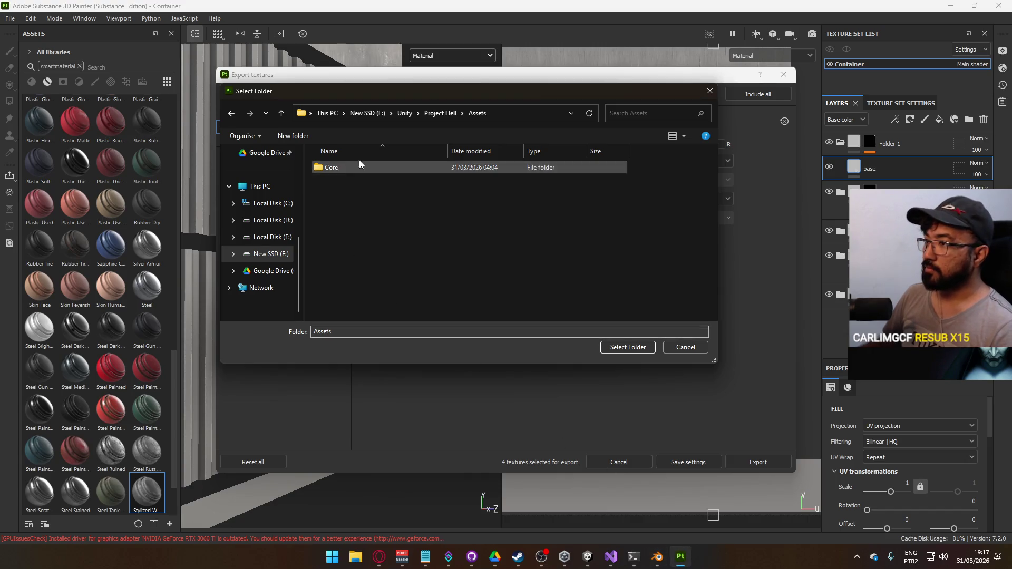
Step: Go to Core/Runtime/Materials and create a new folder named Assets
double_click(348, 167)
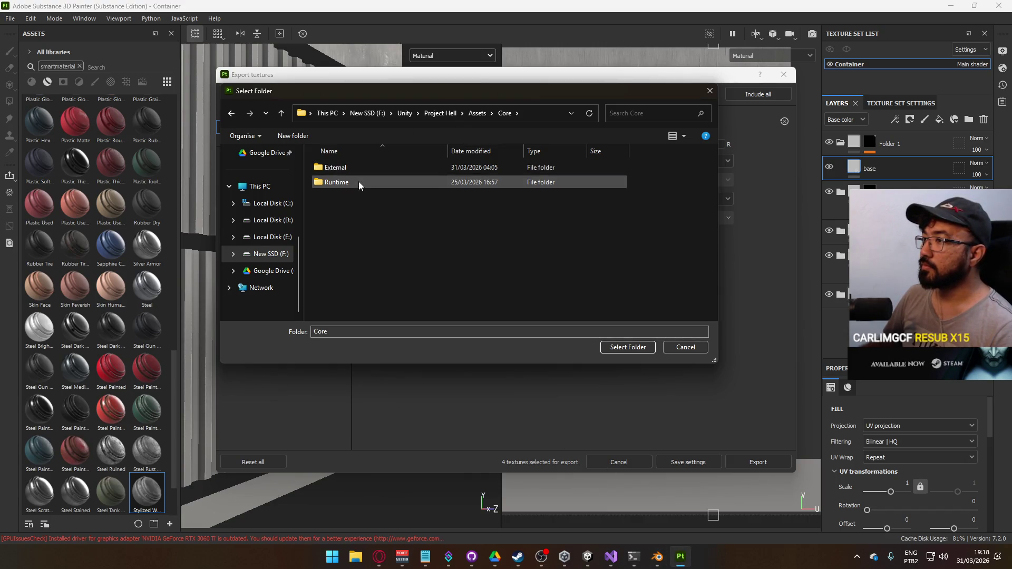
double_click(358, 181)
click(359, 226)
double_click(356, 231)
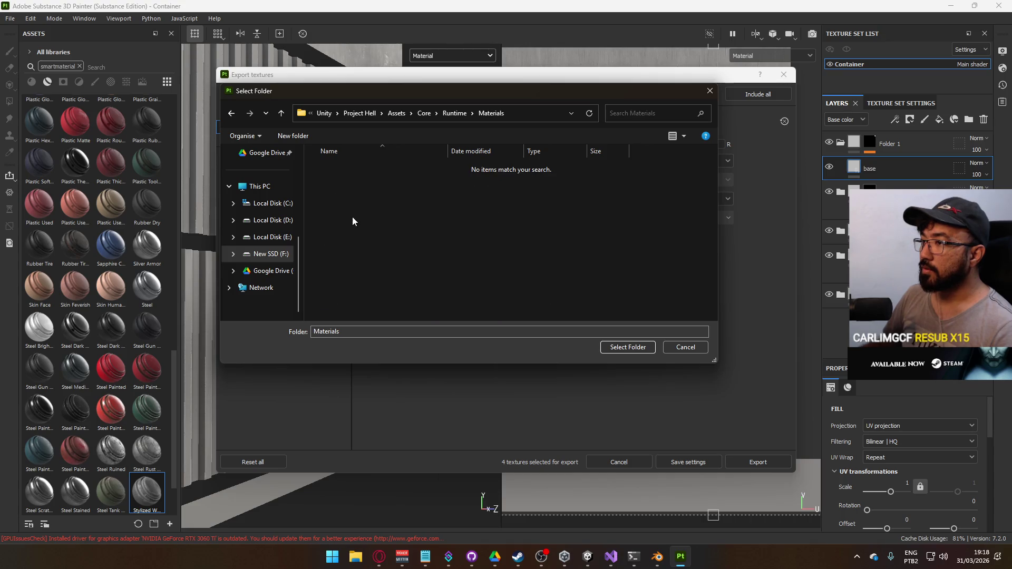
right_click(352, 216)
mouse_move(425, 372)
click(507, 378)
click(507, 377)
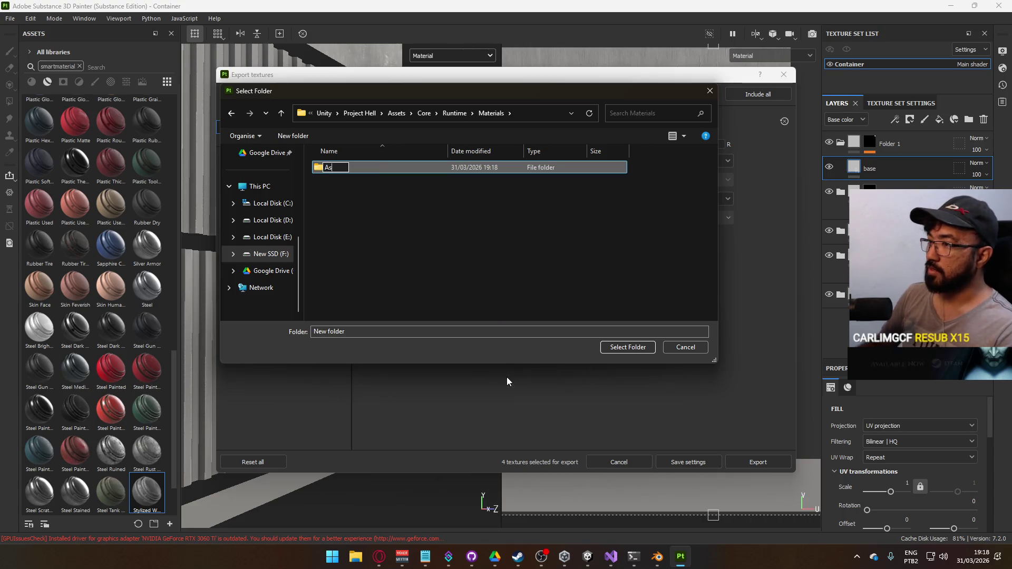
text(Assets)
key(Return)
key(Return)
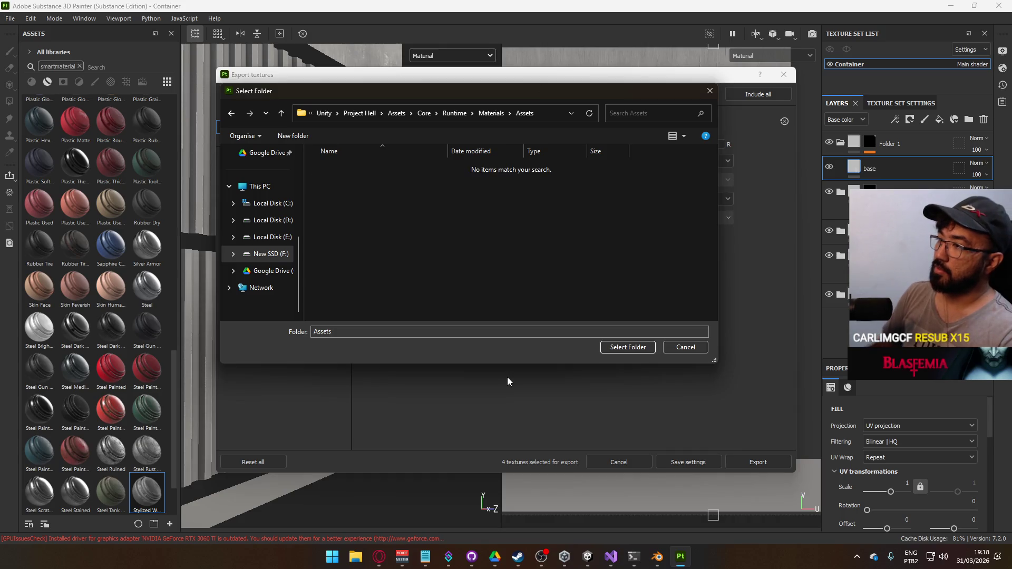
Step: Create a Container folder inside the new Assets folder
right_click(388, 193)
mouse_move(468, 350)
click(542, 345)
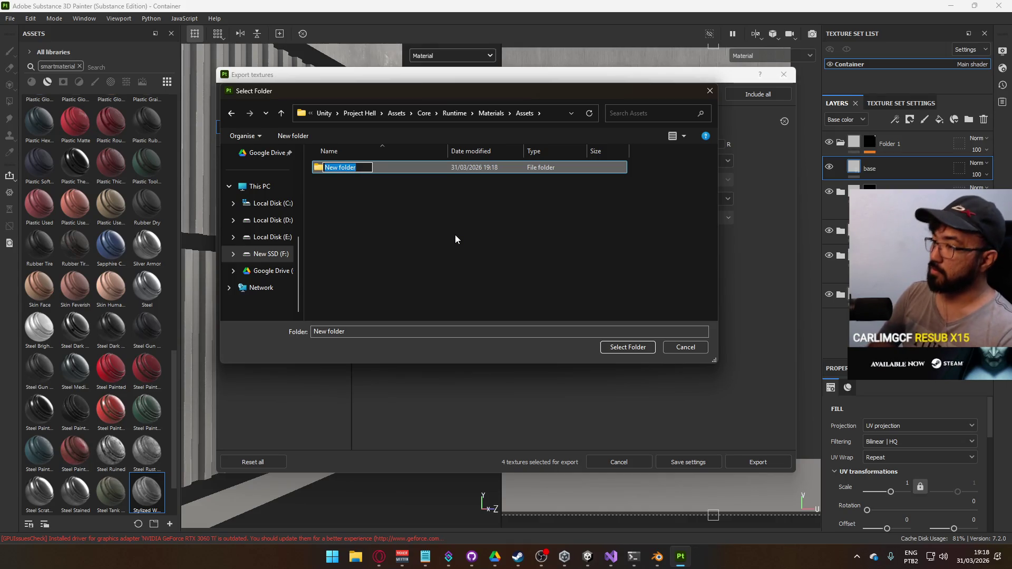
text(Container)
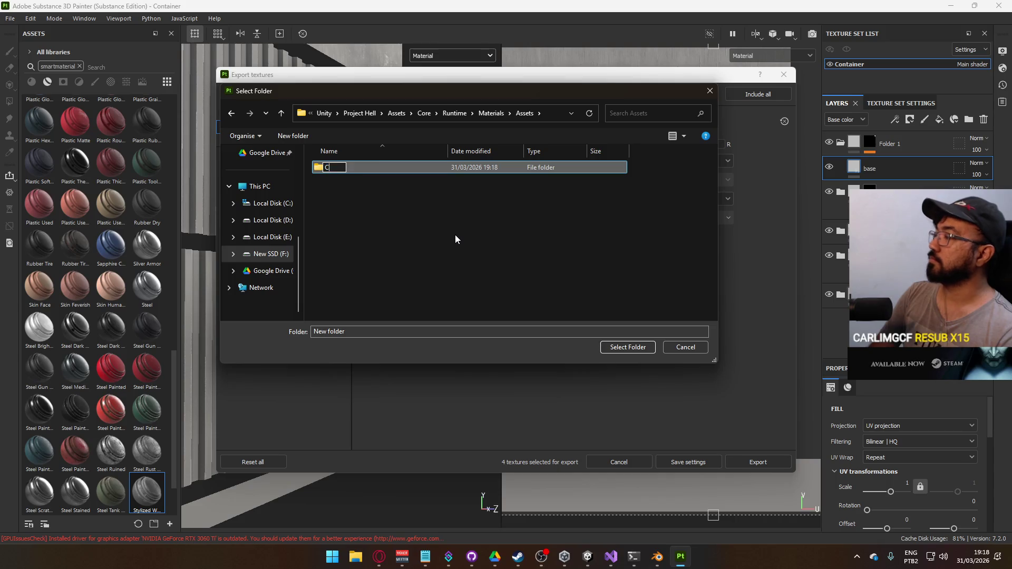
key(Return)
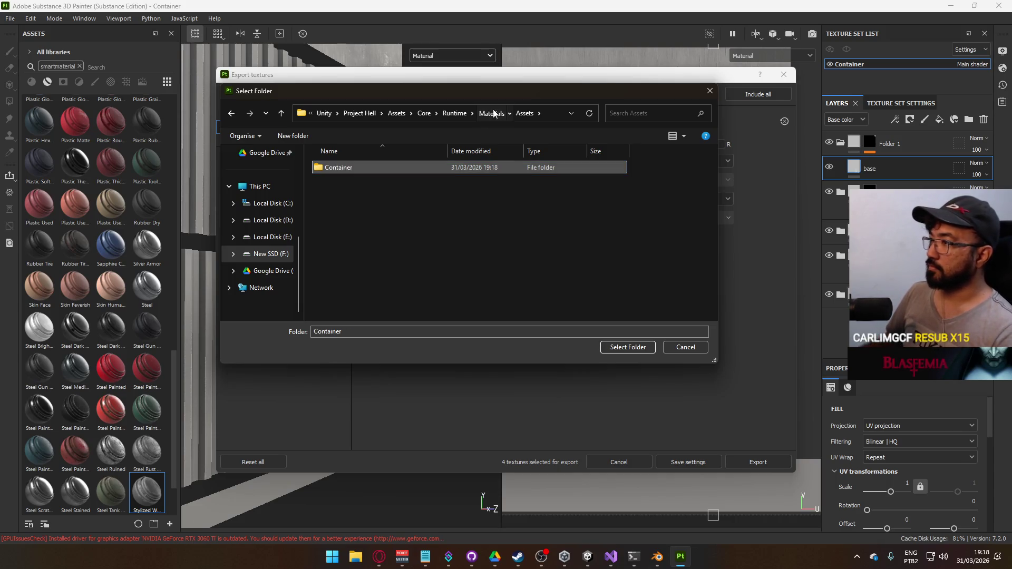
Step: Rename the Assets folder under Materials to Scenic
click(493, 114)
click(328, 170)
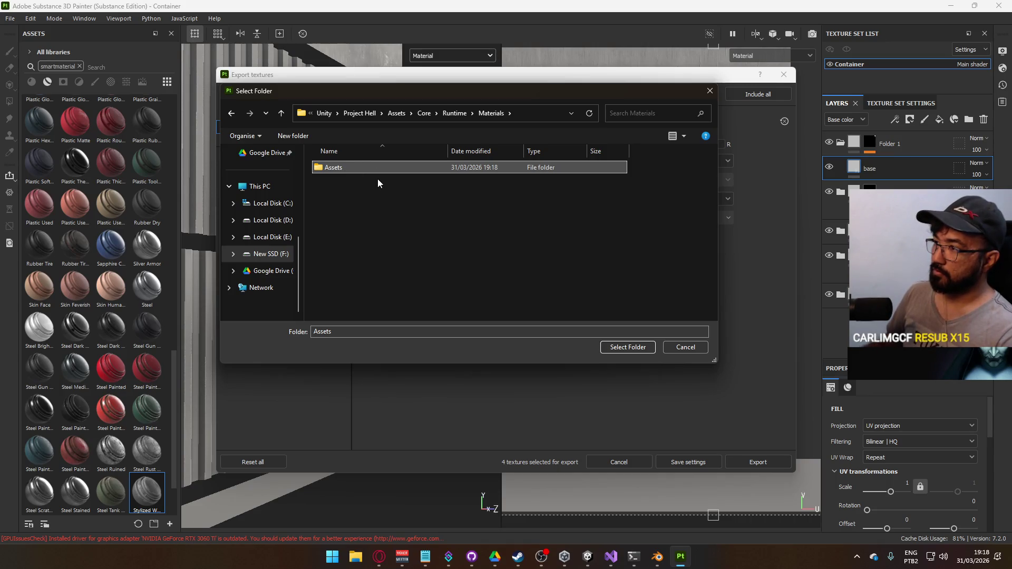
right_click(332, 163)
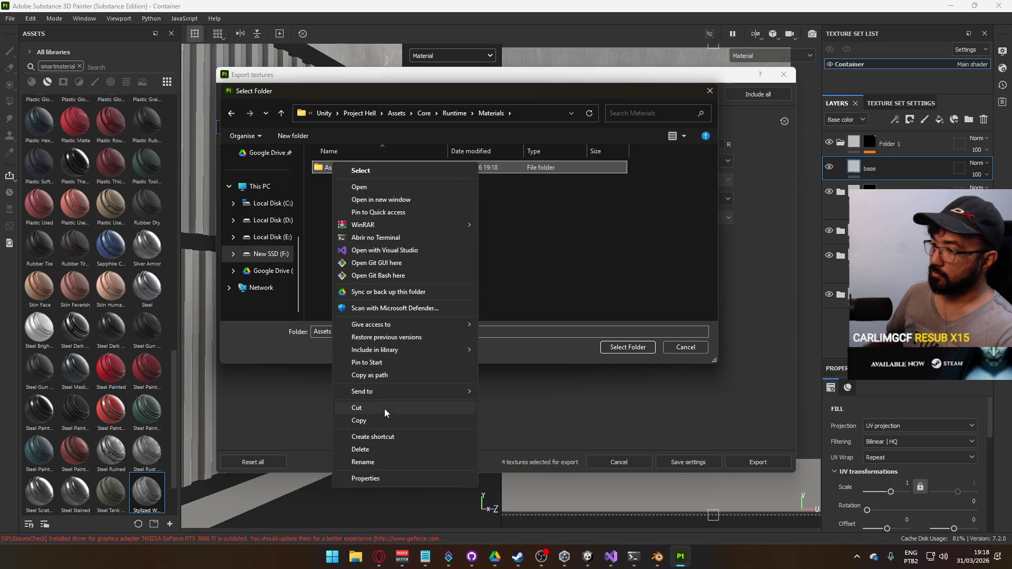
click(384, 461)
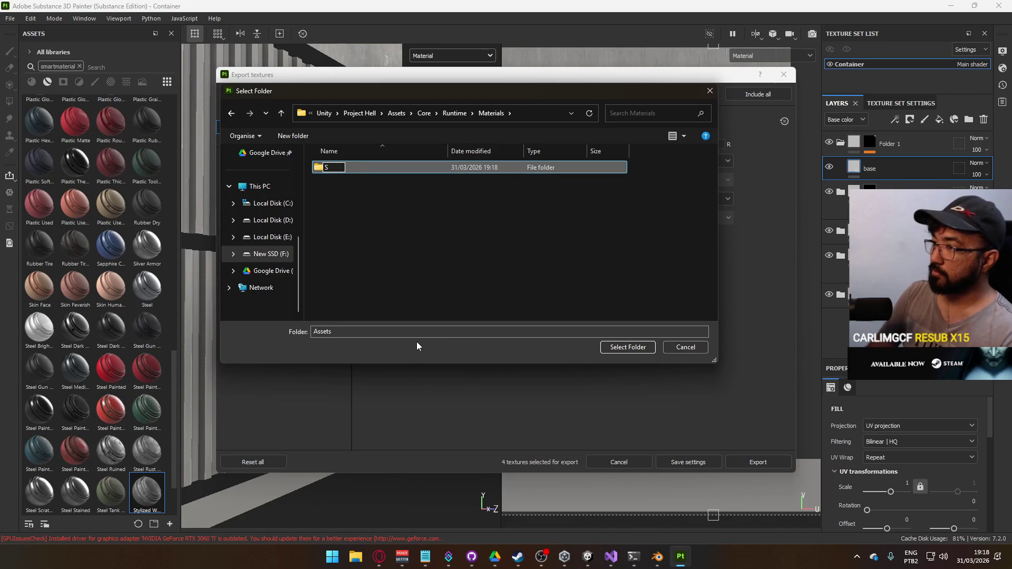
text(cenic)
key(Return)
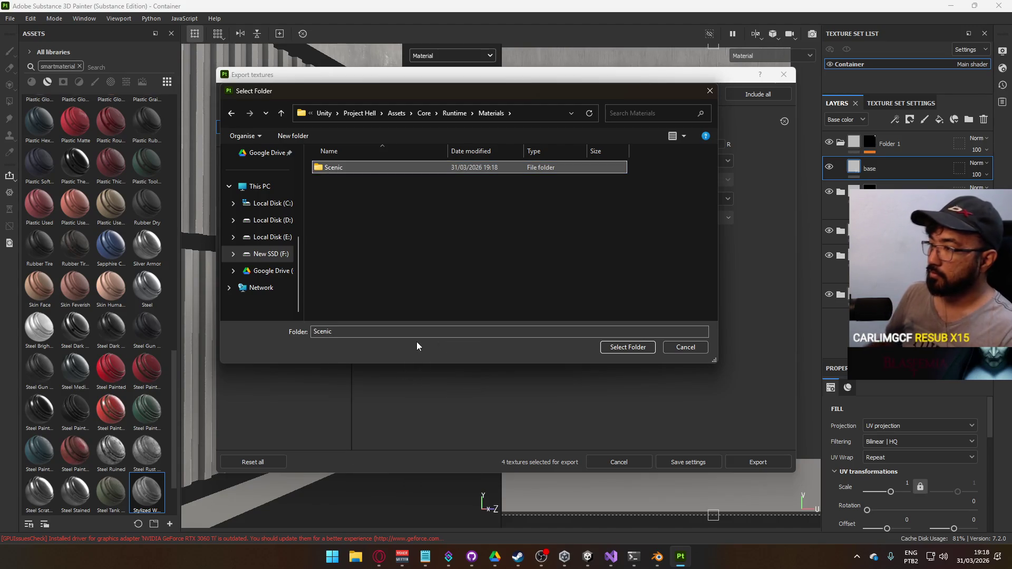
Step: Set Materials/Scenic/Container as output directory and export the Container textures
double_click(390, 168)
double_click(378, 169)
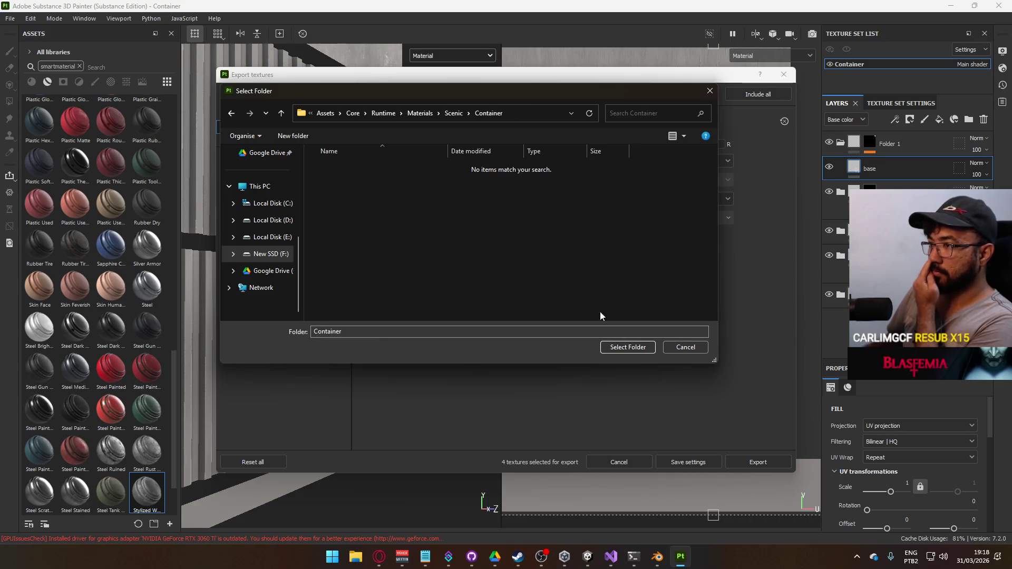
click(629, 345)
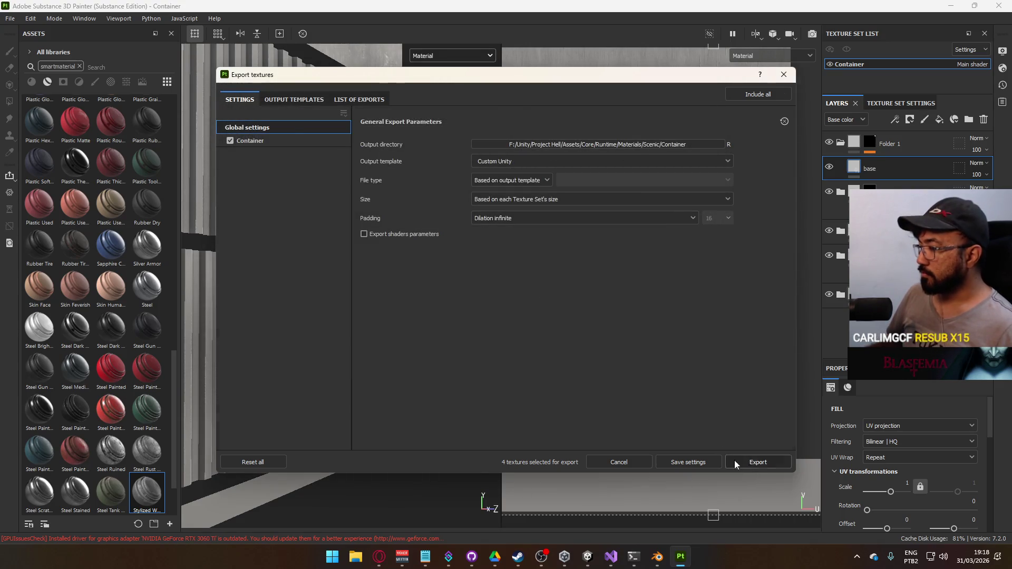
click(735, 462)
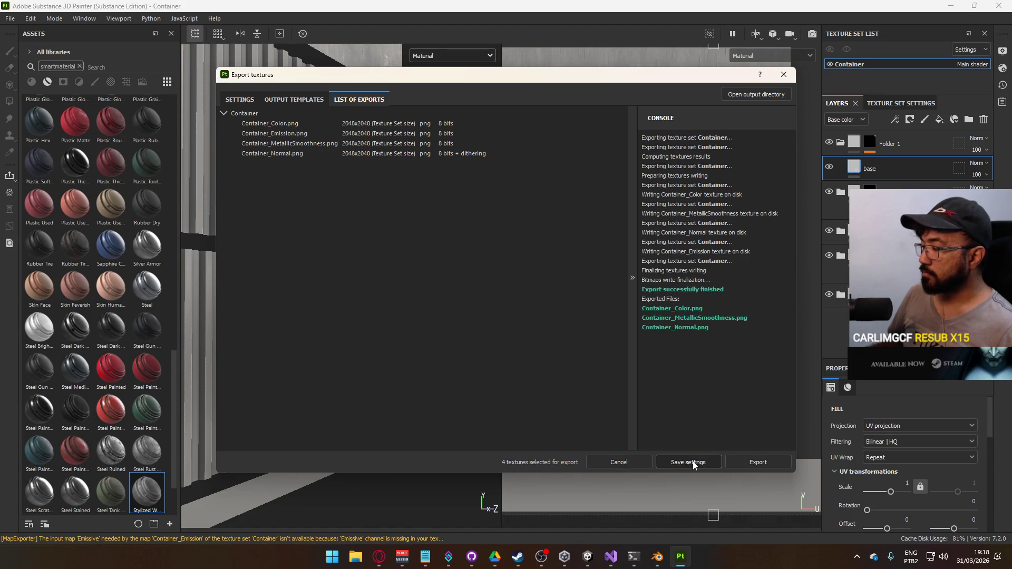
click(690, 462)
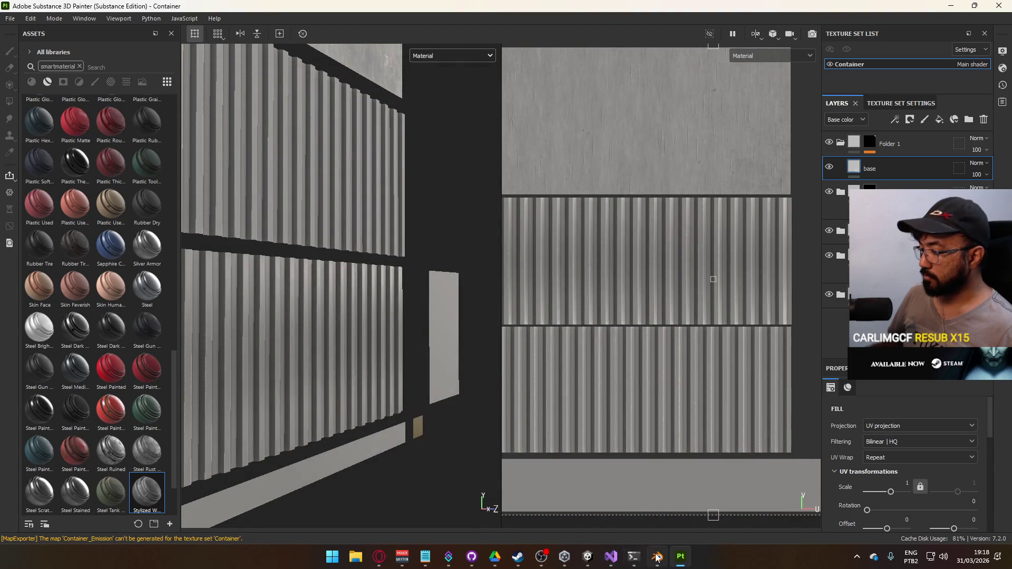
click(656, 557)
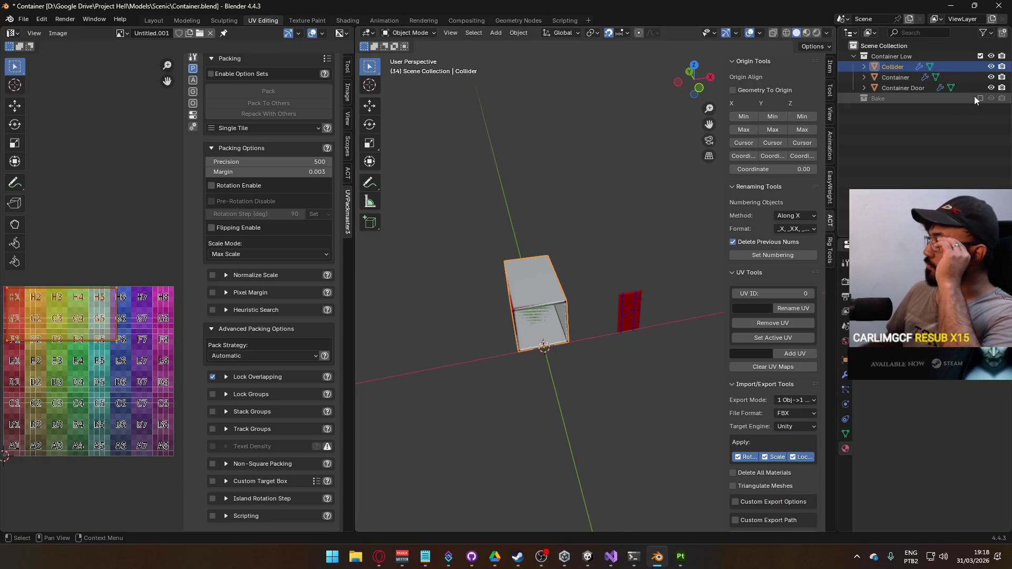
Step: Hide the Collider and move Container Door -4.6 m along X into the container's doorway
key(KP_1)
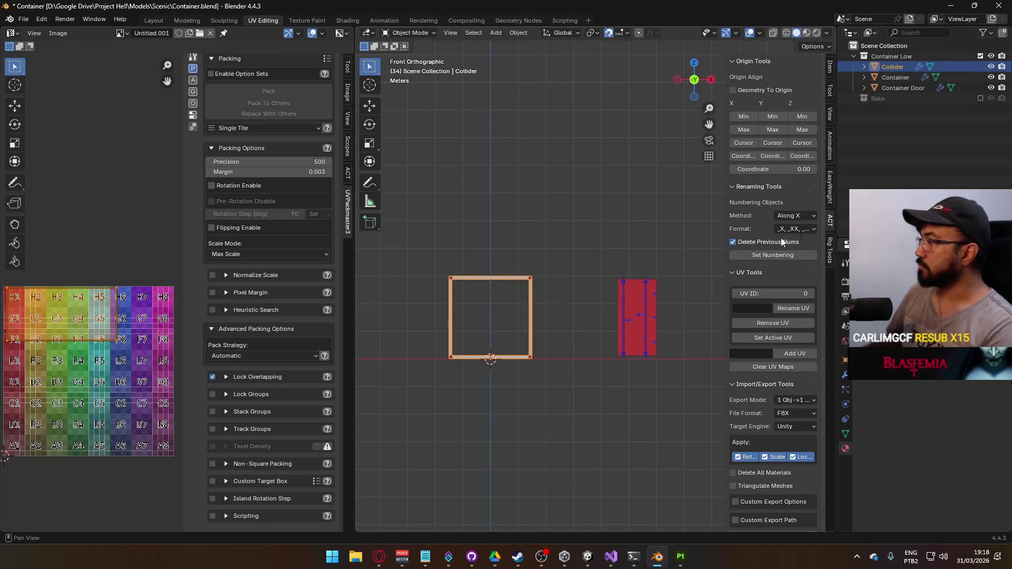
click(991, 66)
click(640, 327)
scroll(640, 328, up, 1)
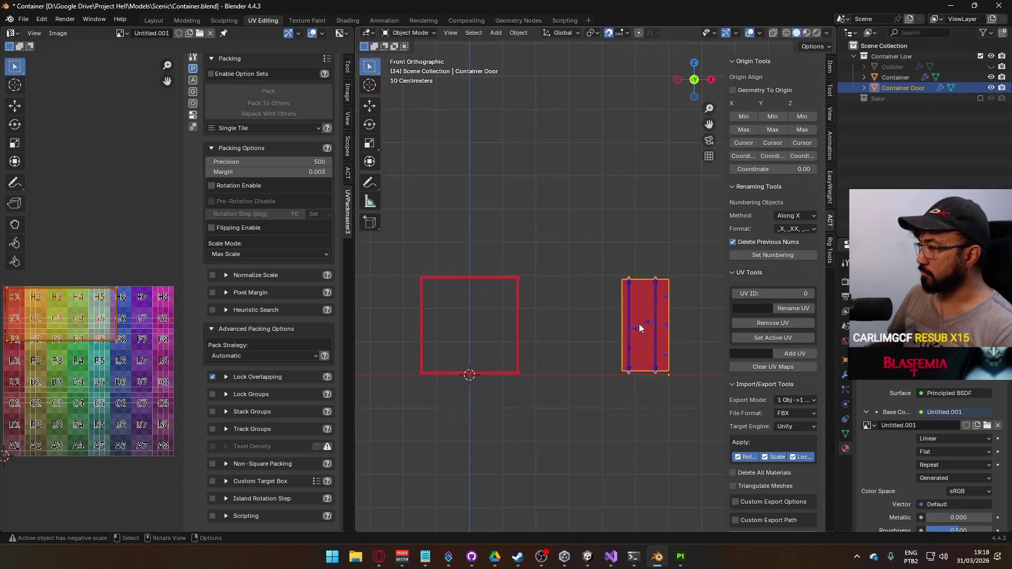
key(g)
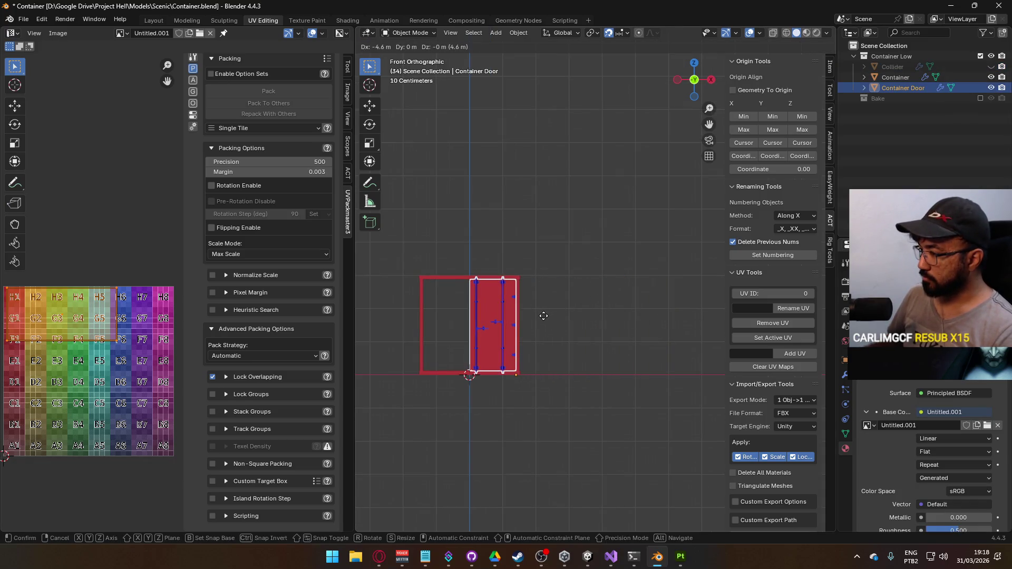
click(543, 316)
mouse_move(542, 315)
mouse_down()
mouse_move(529, 286)
mouse_move(574, 242)
mouse_move(579, 224)
mouse_move(560, 288)
mouse_move(591, 253)
mouse_move(517, 305)
mouse_move(478, 293)
mouse_move(605, 291)
mouse_up()
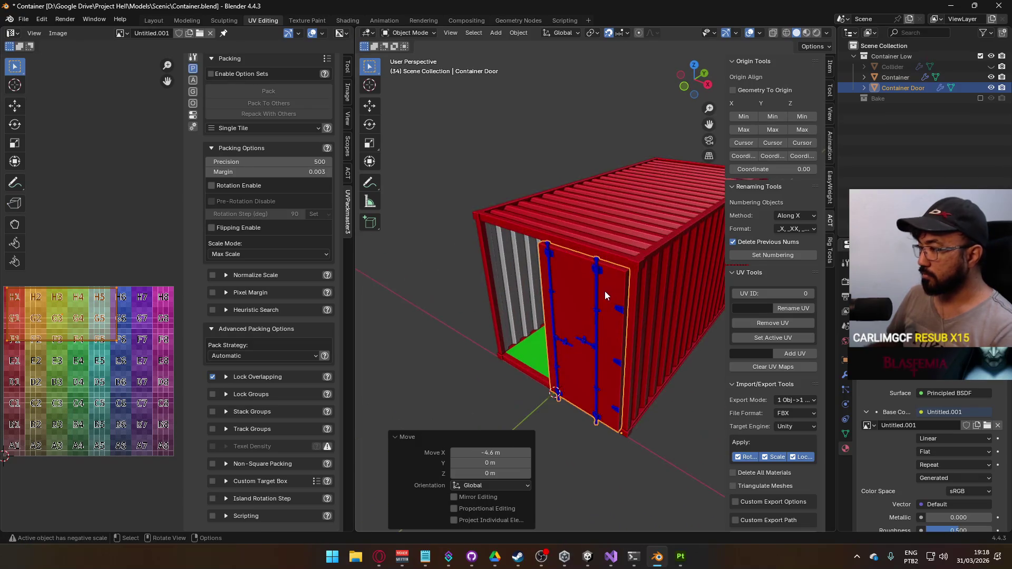
Step: Nudge the door 0.1 m along Y and check its placement in perspective
key(KP_3)
scroll(604, 419, up, 5)
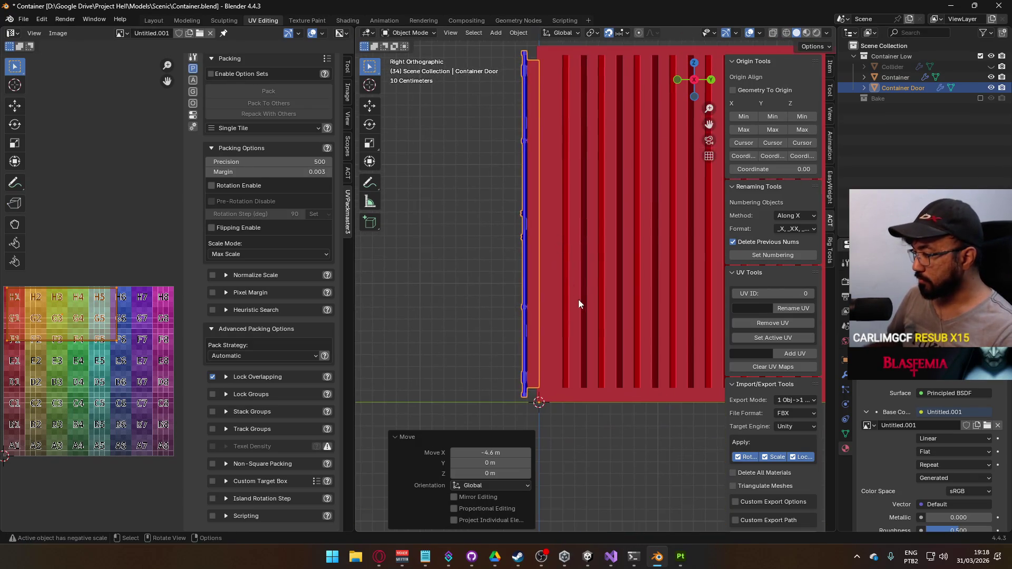
key(g)
click(596, 302)
mouse_move(596, 302)
mouse_down()
mouse_move(681, 236)
mouse_move(663, 274)
mouse_up()
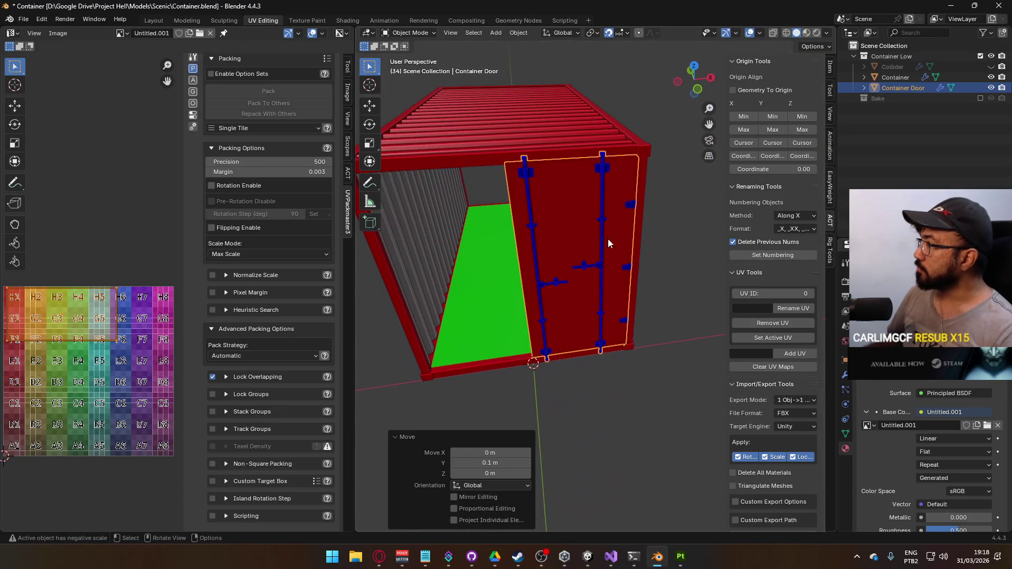
right_click(586, 271)
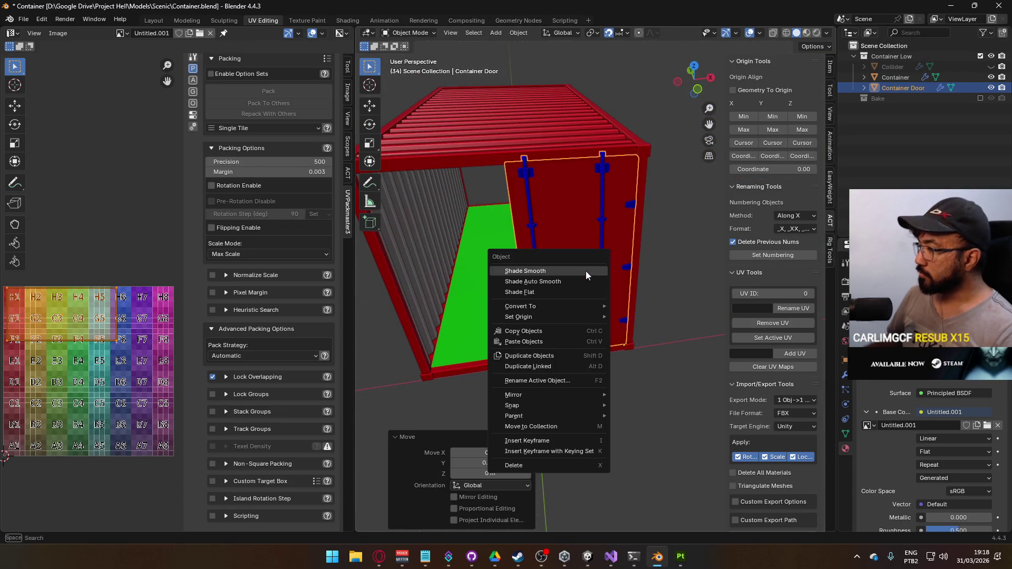
click(570, 369)
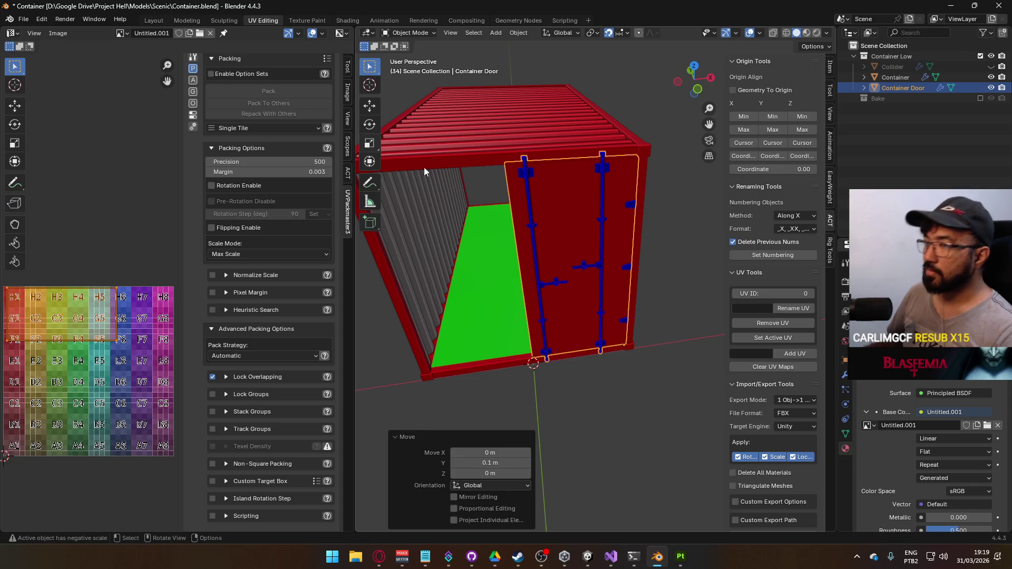
click(21, 21)
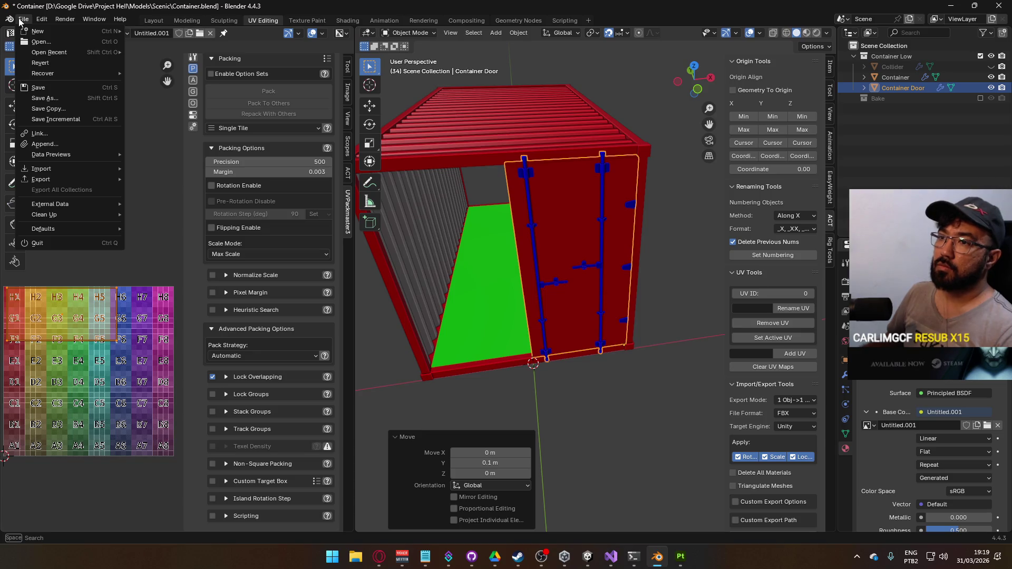
mouse_move(38, 23)
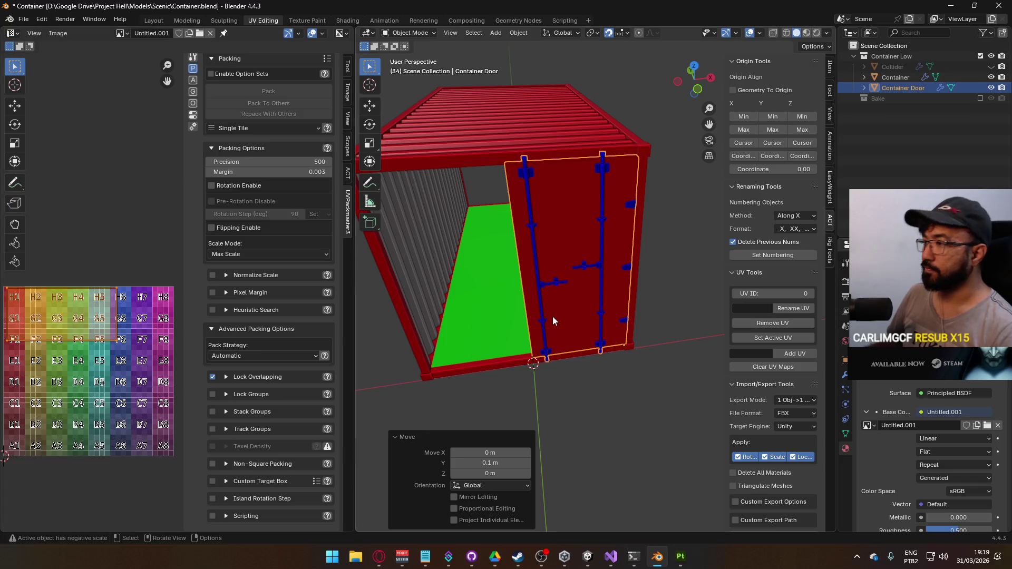
key(F3)
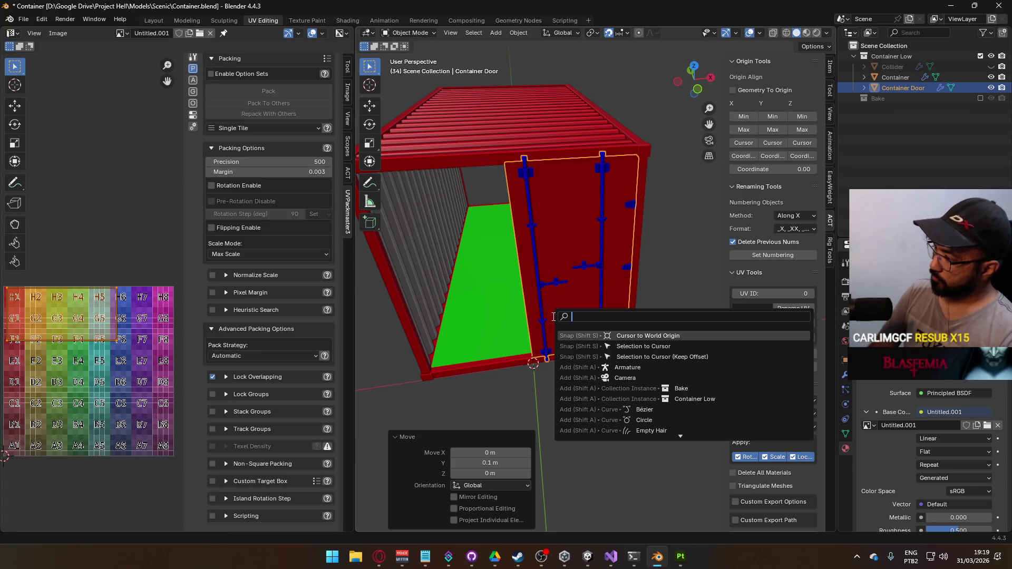
text(omstan)
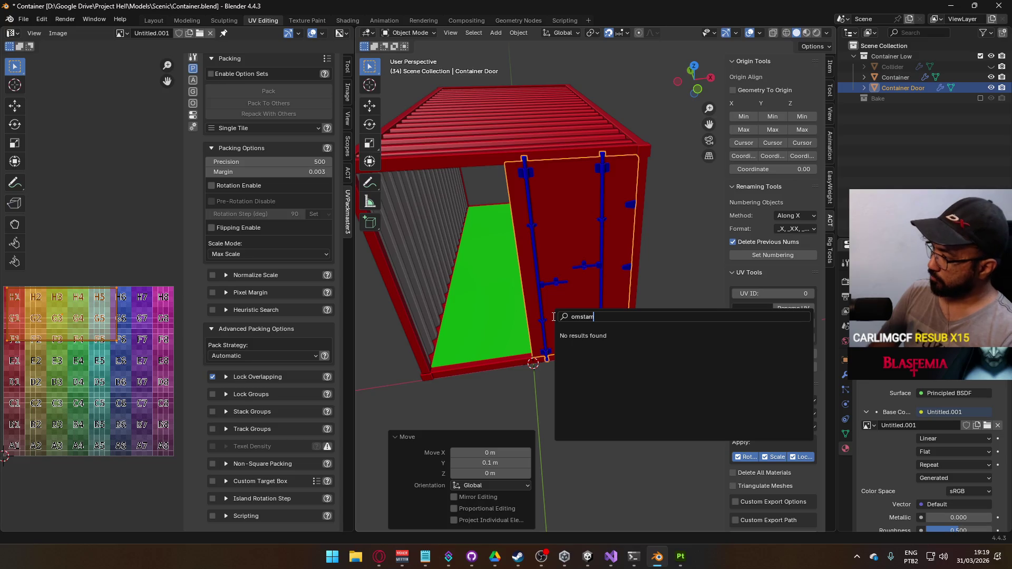
key(BackSpace)
key(BackSpace)
key(BackSpace)
text(instance)
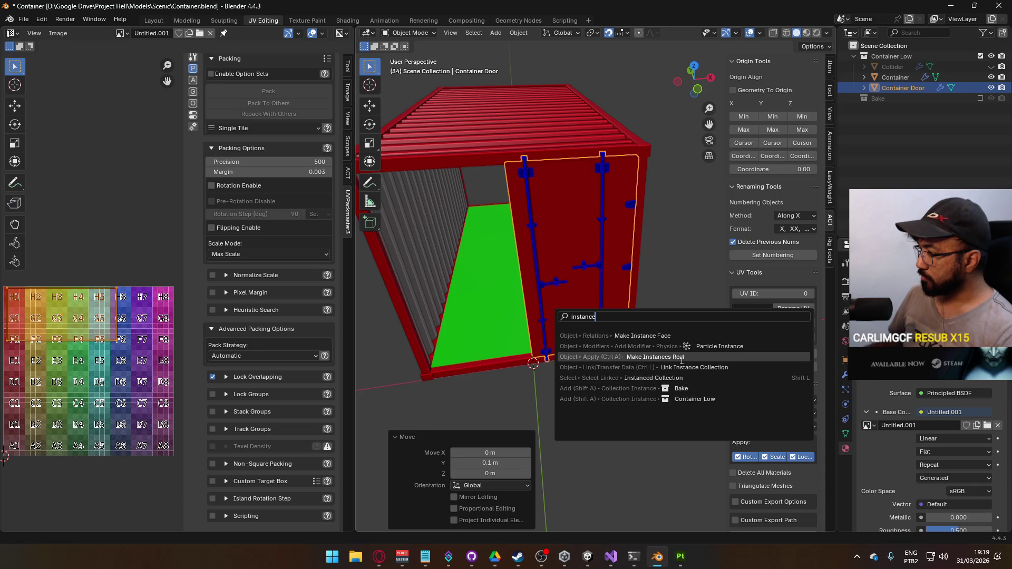
scroll(513, 339, down, 3)
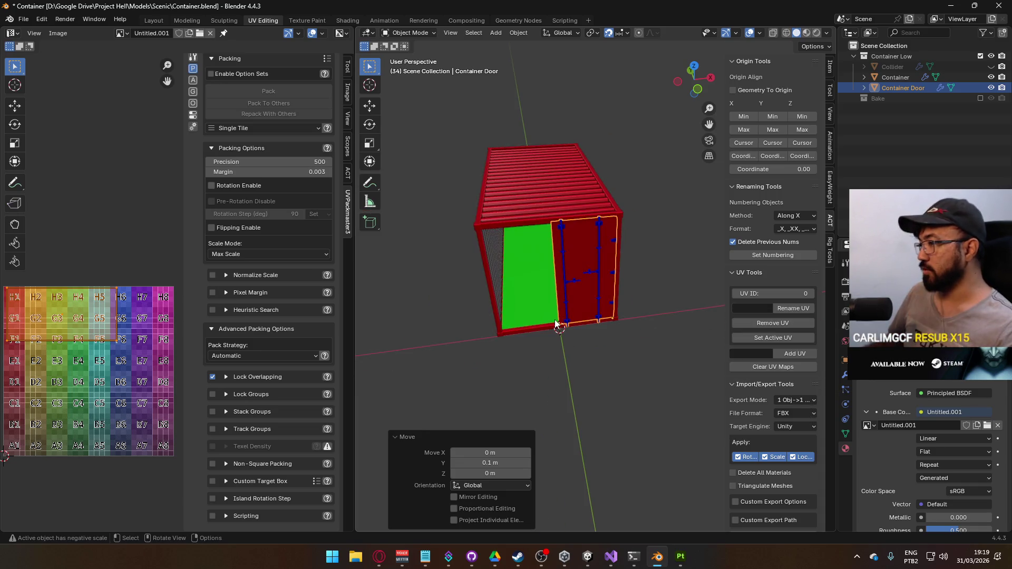
Step: Duplicate the door 2.8 m to the left and mirror the copy with X scale -1
key(KP_1)
scroll(631, 294, up, 2)
key(shift+d)
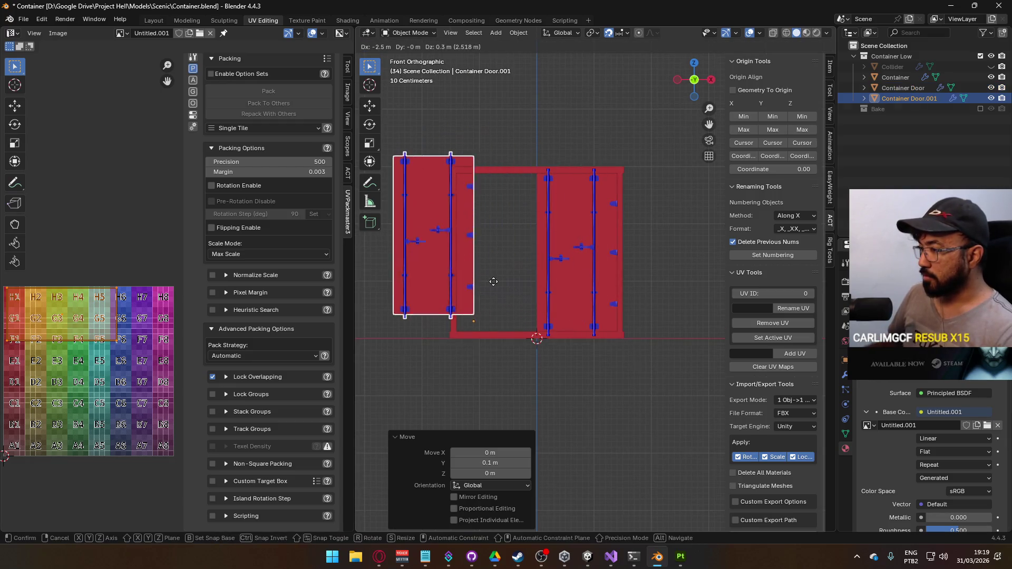
click(476, 301)
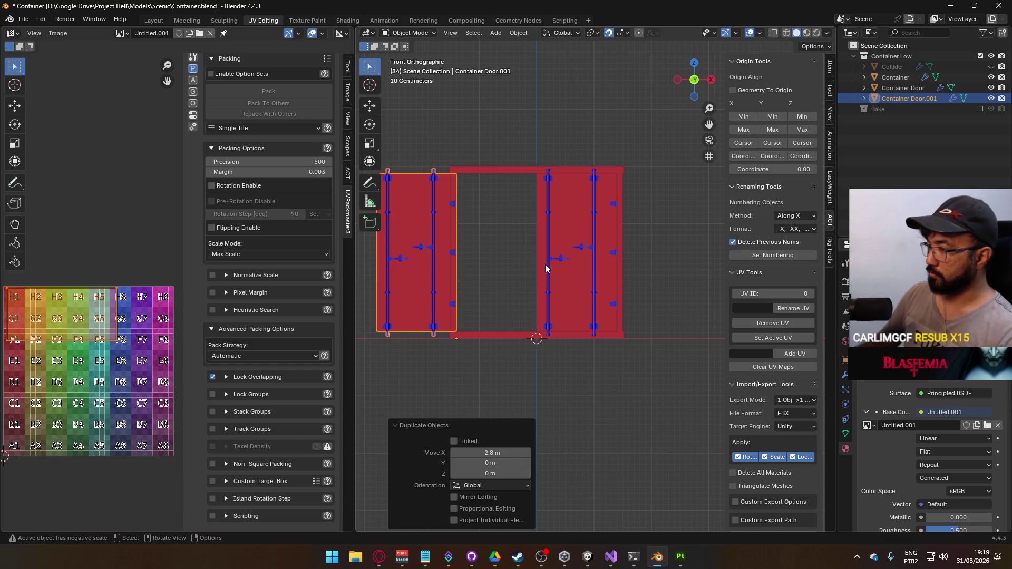
text(sx)
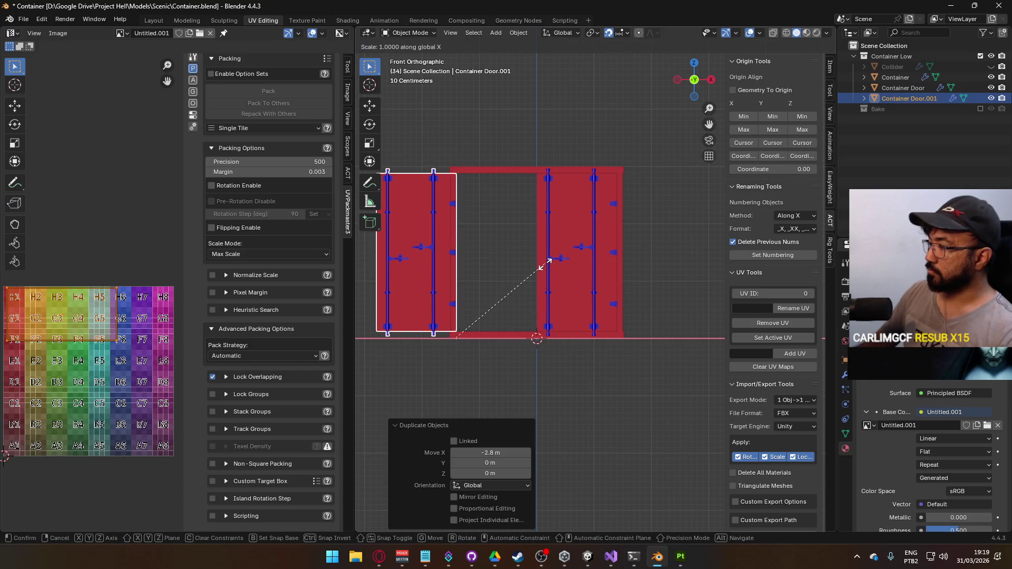
text(-1)
key(Return)
mouse_move(545, 264)
mouse_down()
mouse_move(501, 264)
mouse_move(547, 286)
mouse_move(581, 251)
mouse_move(536, 308)
mouse_move(581, 302)
mouse_up()
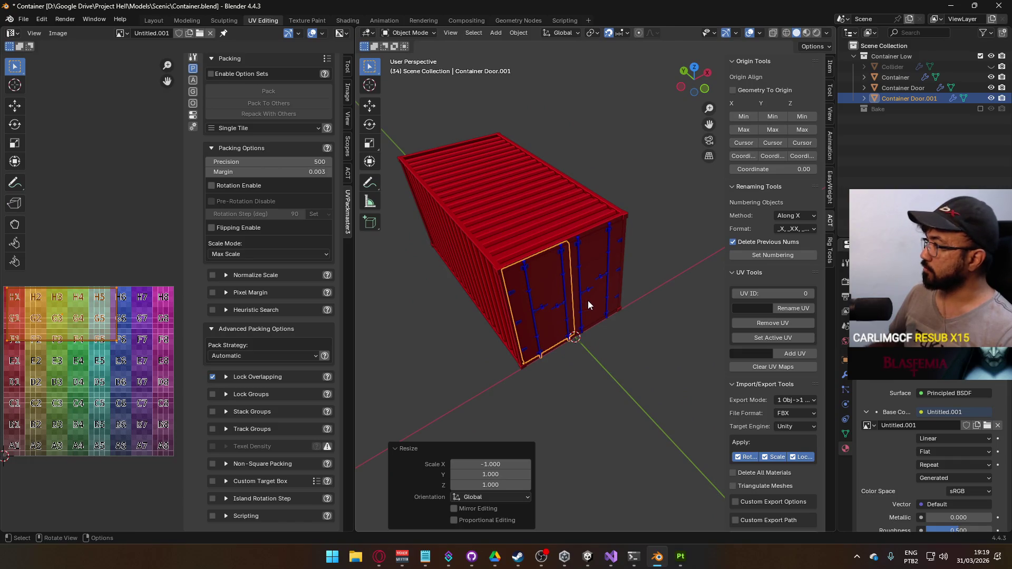
Step: Rename the two doors Container Door A and Container Door B
click(922, 87)
double_click(922, 87)
text(A)
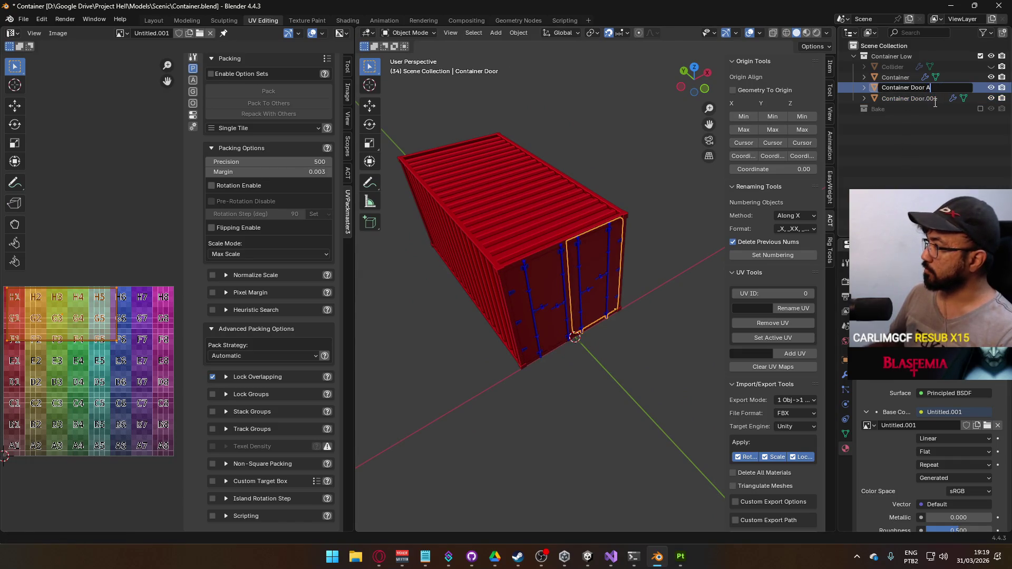
key(Return)
click(919, 87)
double_click(920, 87)
key(BackSpace)
key(BackSpace)
key(BackSpace)
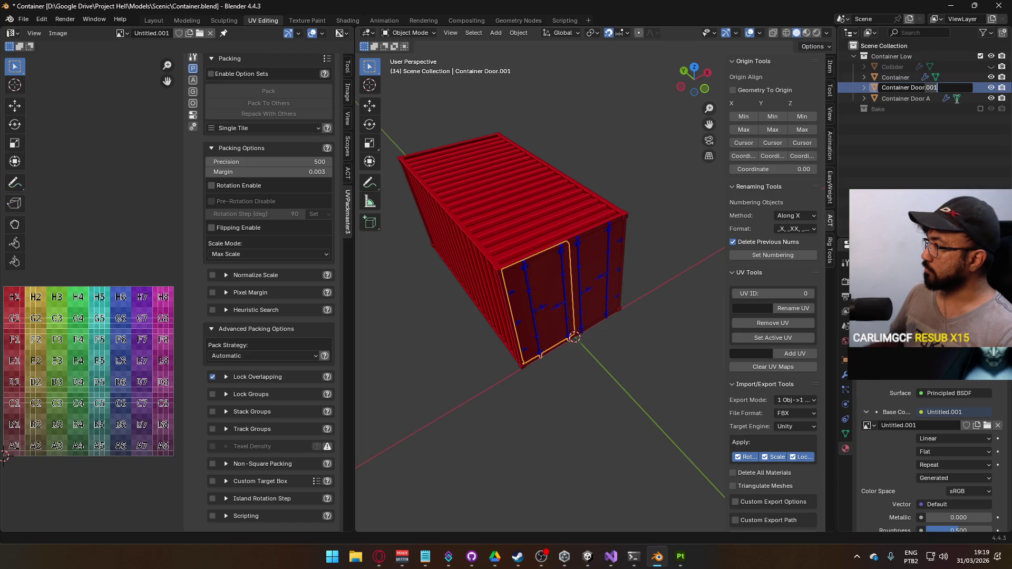
text(B)
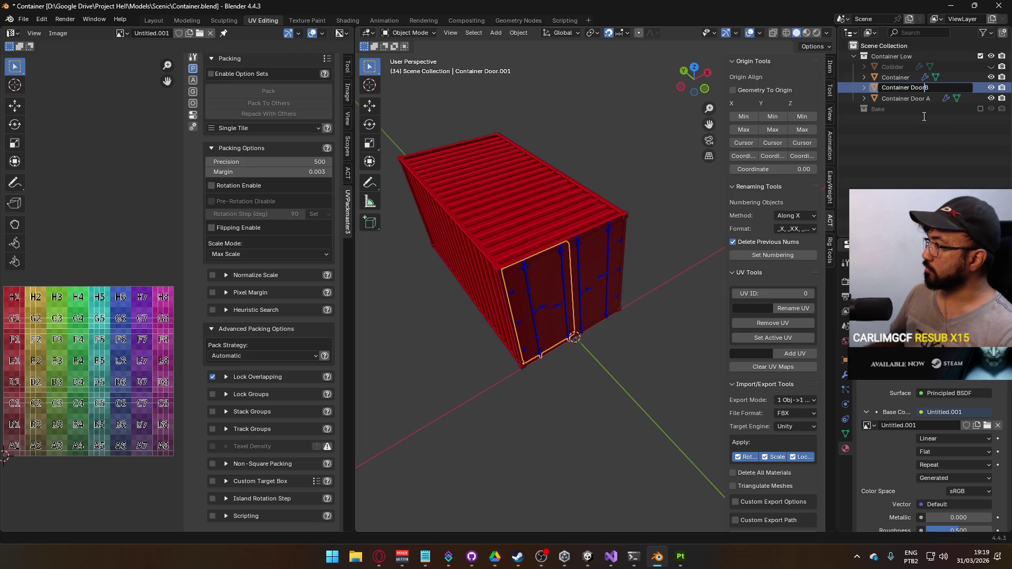
key(Return)
Step: Select doors A and B and duplicate them in place
click(899, 98)
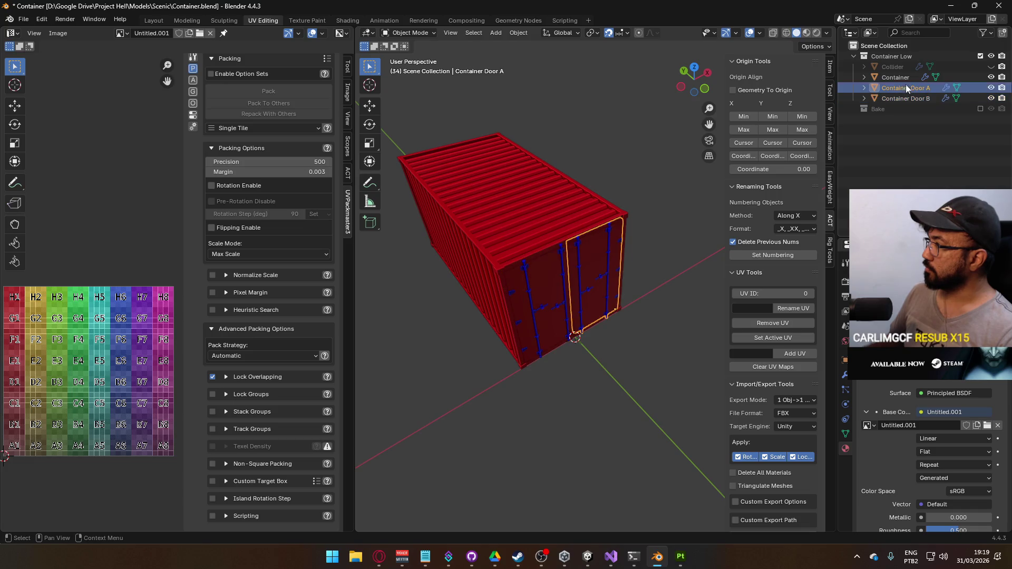
click(899, 69)
click(895, 77)
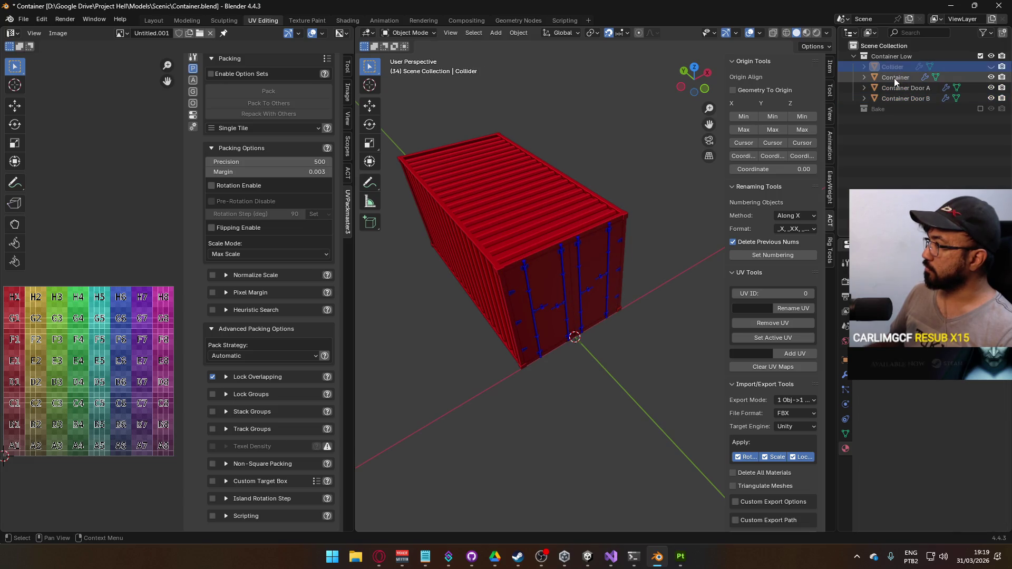
click(899, 89)
ctrl+click(899, 98)
key(shift+d)
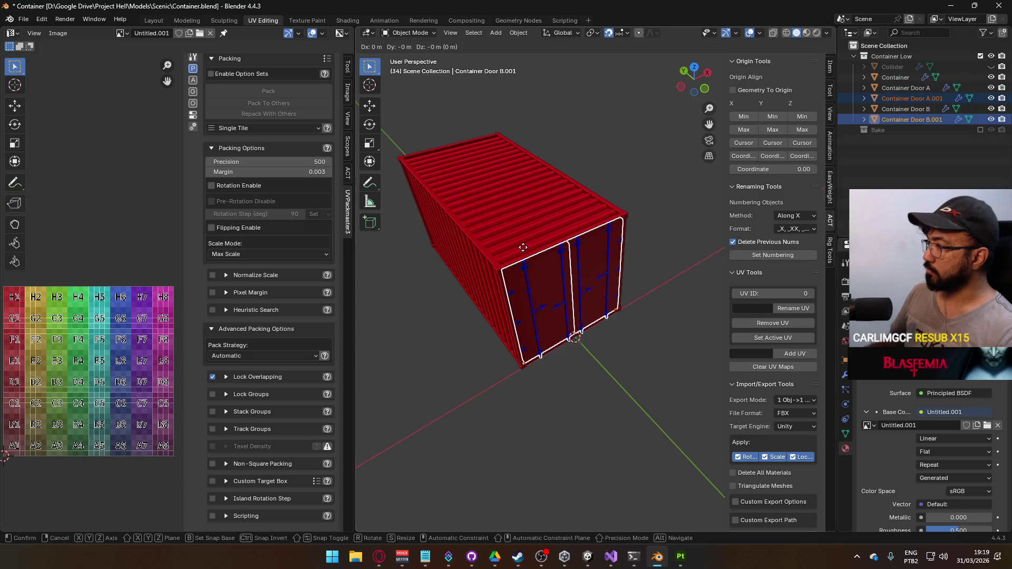
key(Escape)
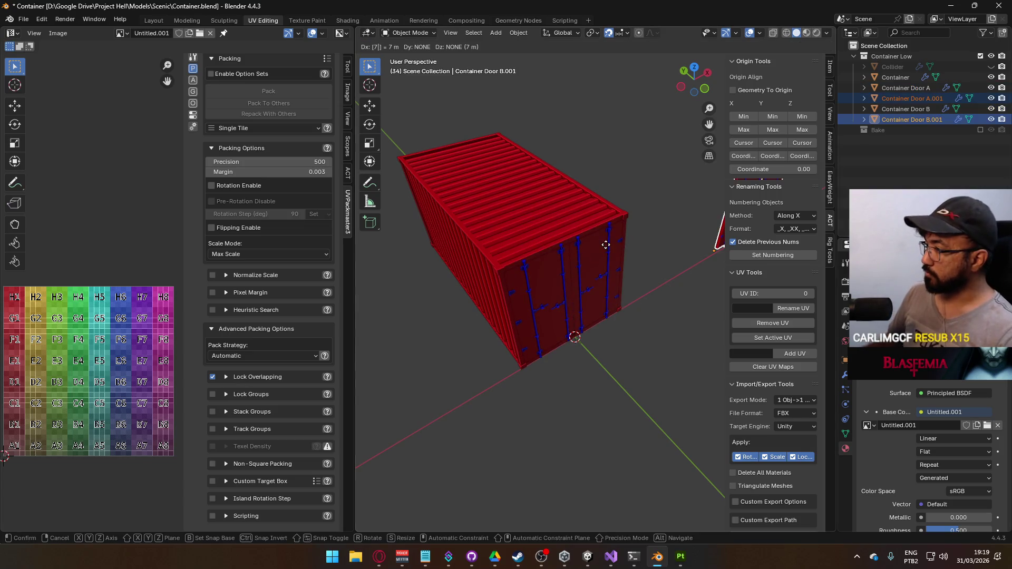
scroll(637, 227, down, 3)
mouse_move(653, 235)
mouse_down()
mouse_move(517, 249)
mouse_move(700, 199)
mouse_move(669, 257)
mouse_up()
Step: Move the duplicate doors 6 m along Y, rotate them 180°, then back 0.2 m
key(KP_7)
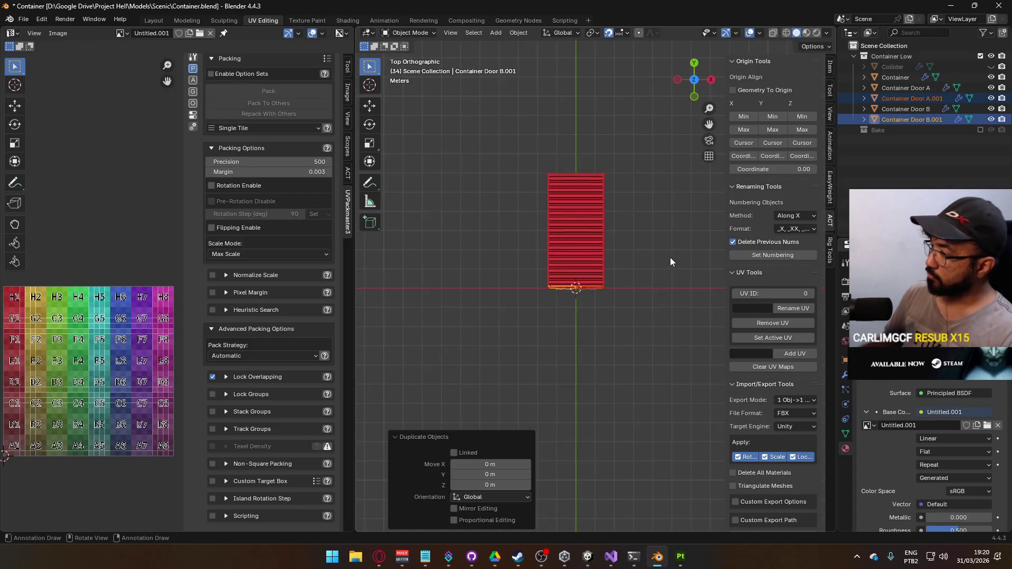
key(g)
click(669, 132)
scroll(606, 158, up, 5)
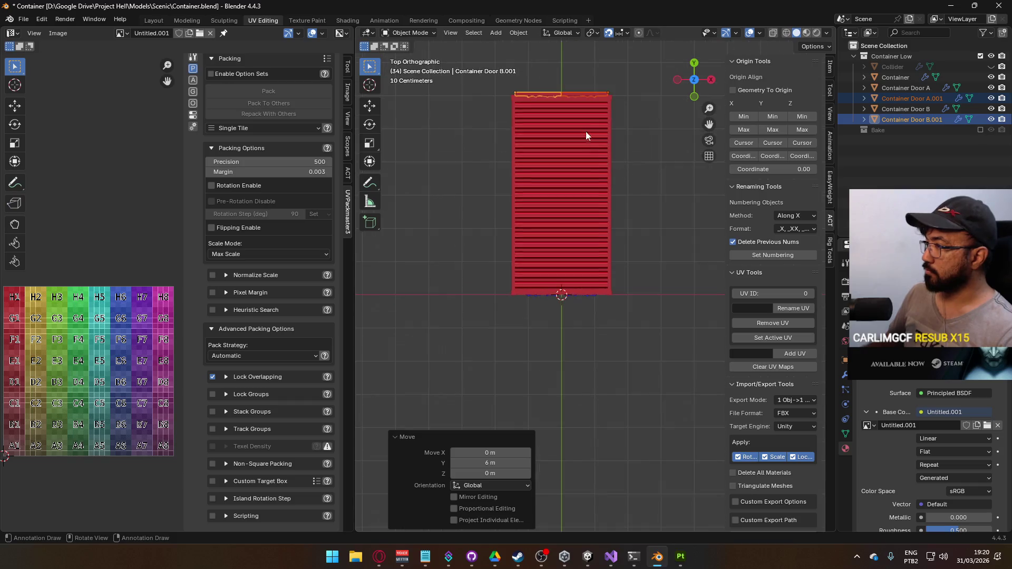
key(r)
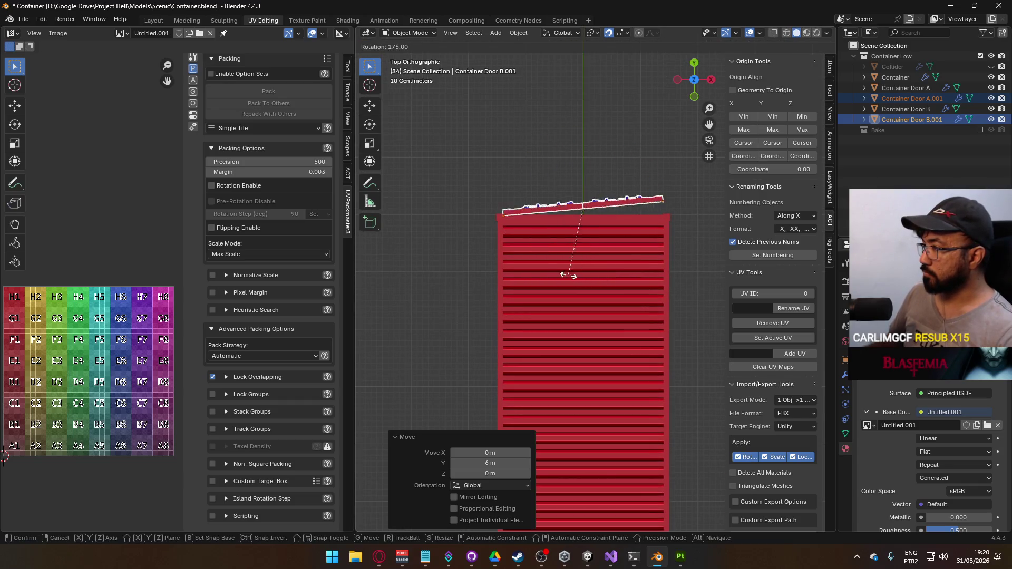
click(564, 271)
key(g)
click(600, 239)
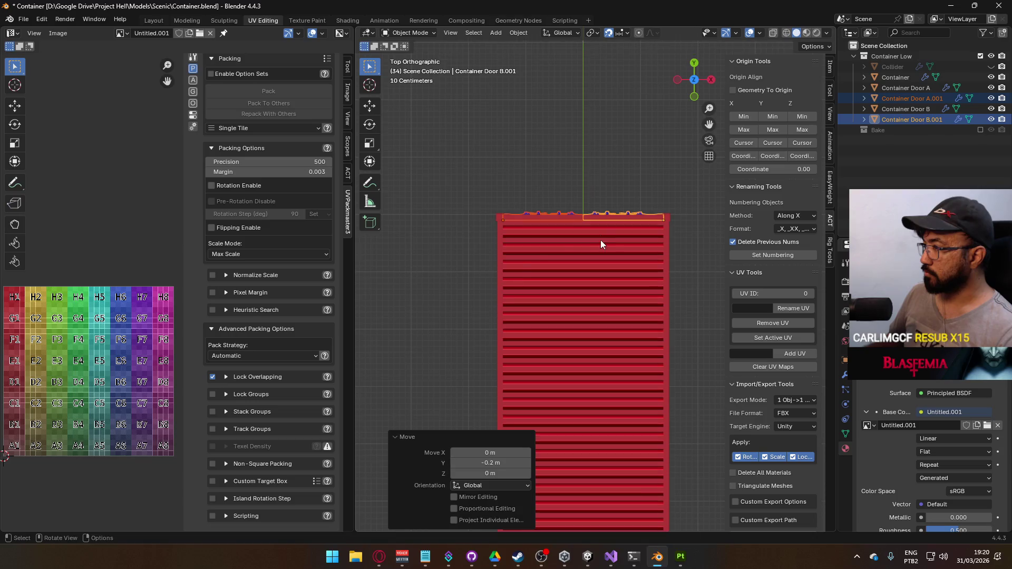
mouse_move(600, 239)
mouse_down()
mouse_move(694, 154)
mouse_move(644, 229)
mouse_move(608, 225)
mouse_up()
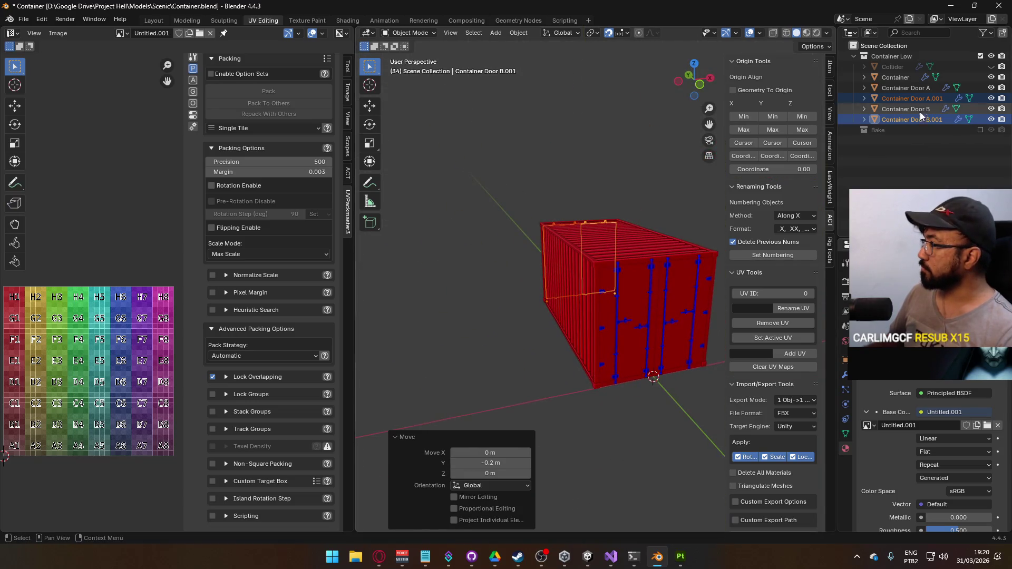
Step: Rename the duplicate doors Container Door C and Container Door D
double_click(924, 98)
key(BackSpace)
key(BackSpace)
key(BackSpace)
text(C)
key(Return)
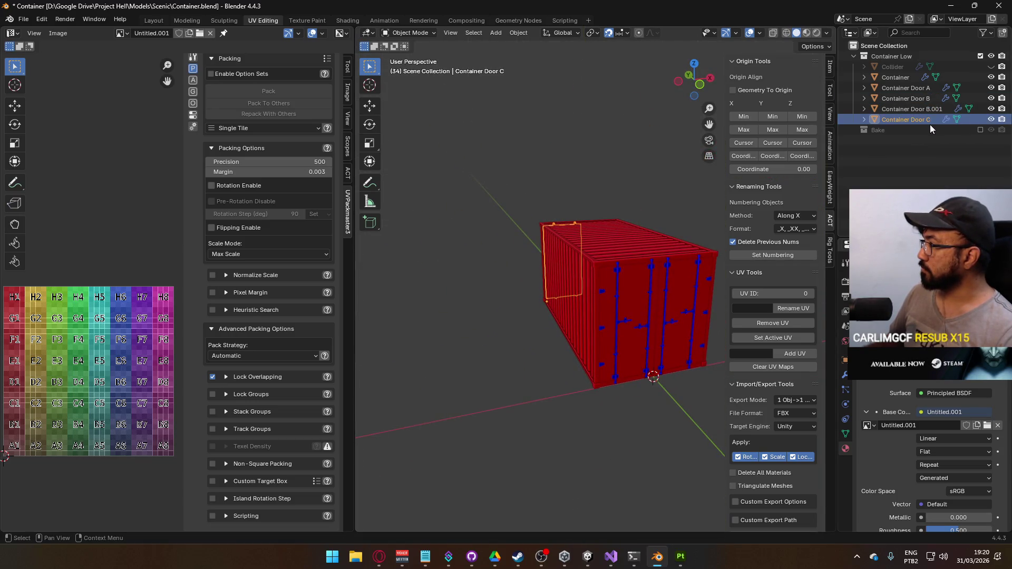
click(926, 109)
double_click(930, 108)
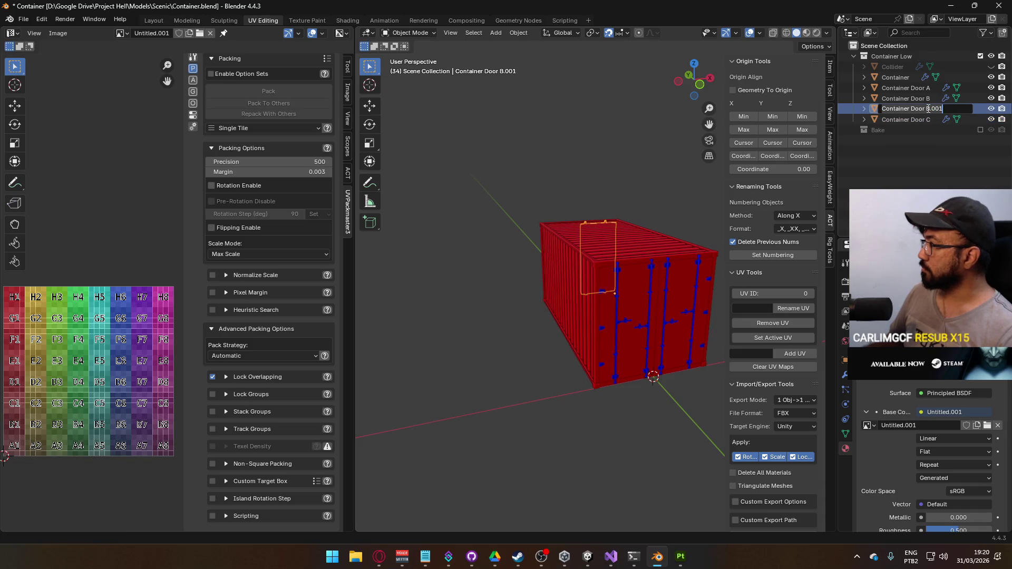
key(BackSpace)
key(BackSpace)
key(BackSpace)
text(D)
key(Return)
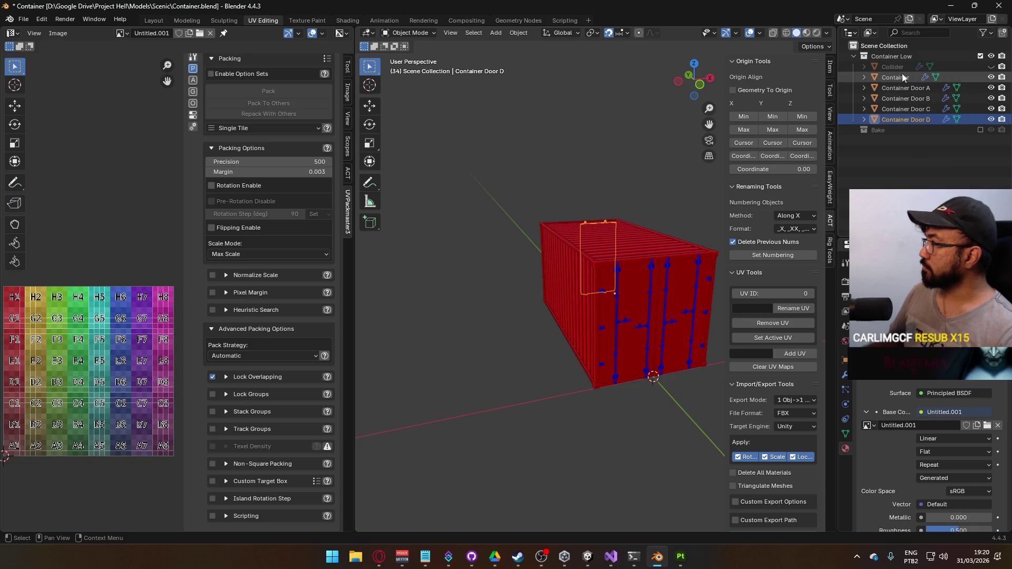
Step: Rename Collider to 'Container Collider' and hide it in the viewport
shift+click(896, 68)
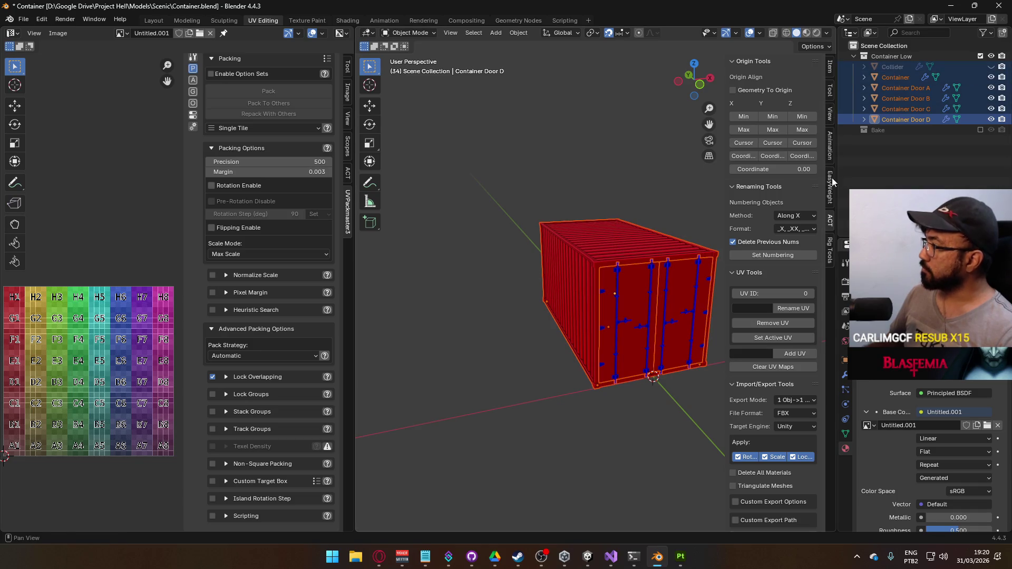
double_click(902, 67)
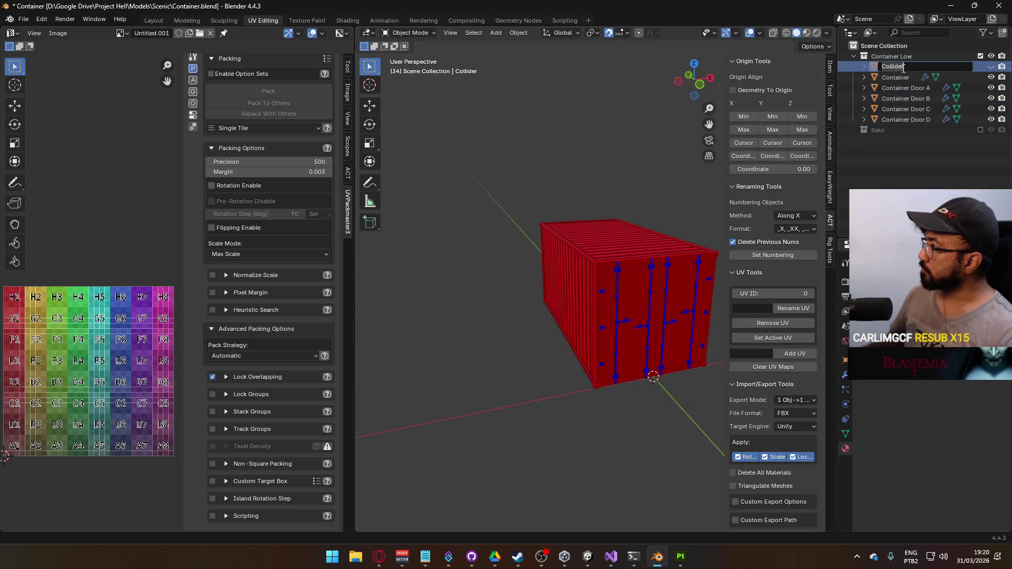
text(Container)
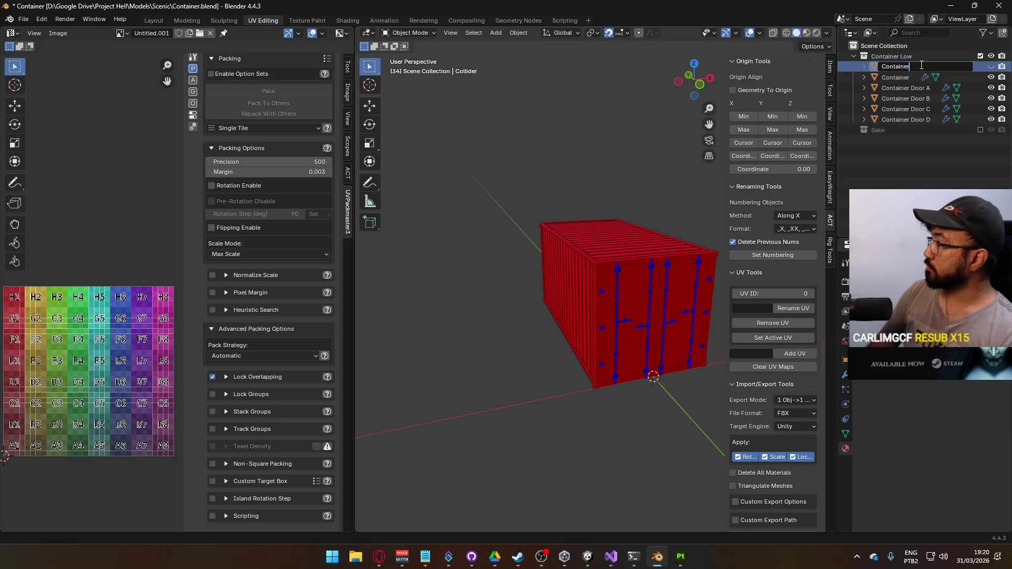
text( Collider)
key(Return)
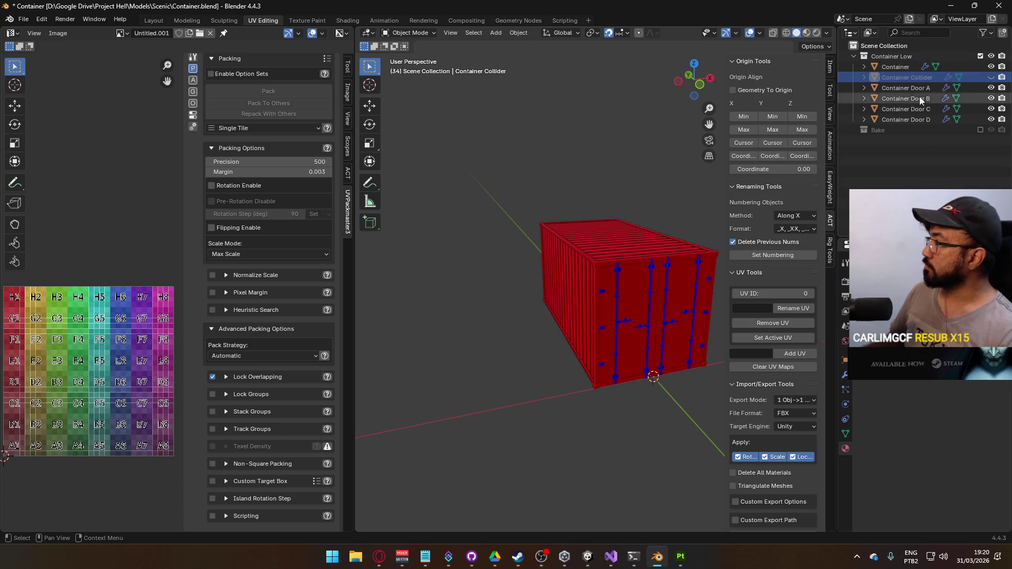
click(992, 77)
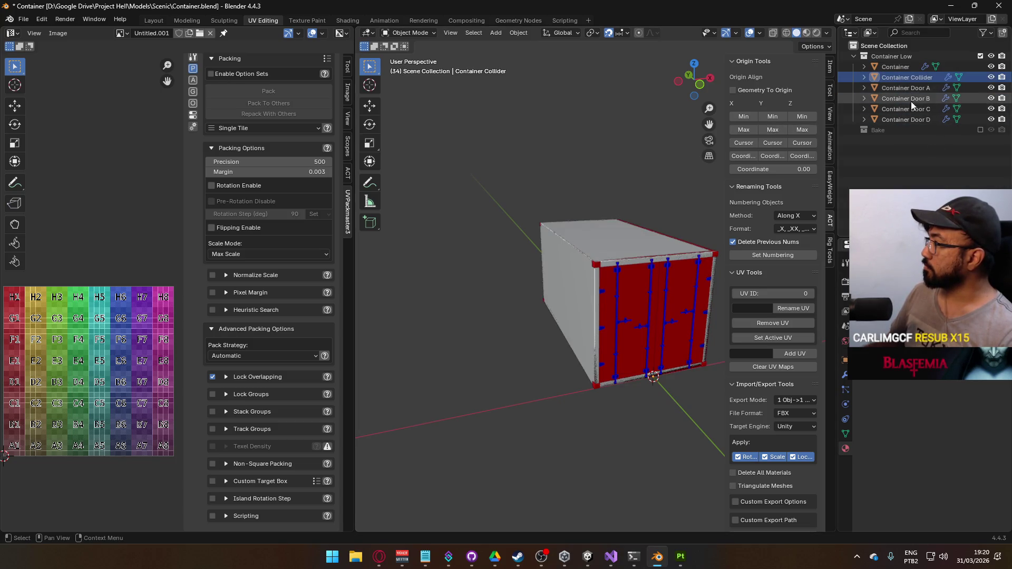
Step: Copy each object's name onto its mesh data for the Container Low objects
click(905, 119)
shift+click(896, 67)
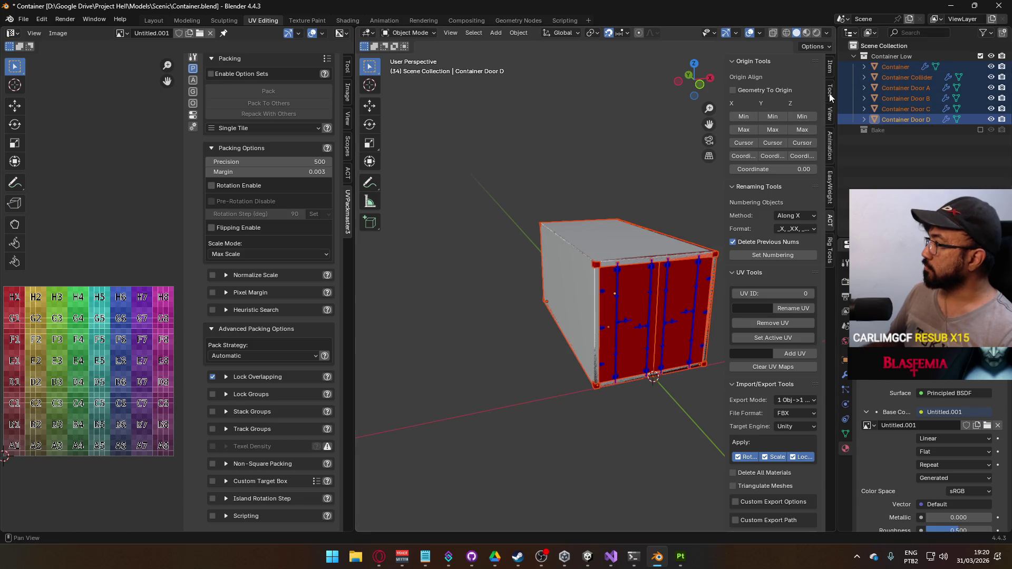
scroll(780, 343, down, 10)
click(779, 477)
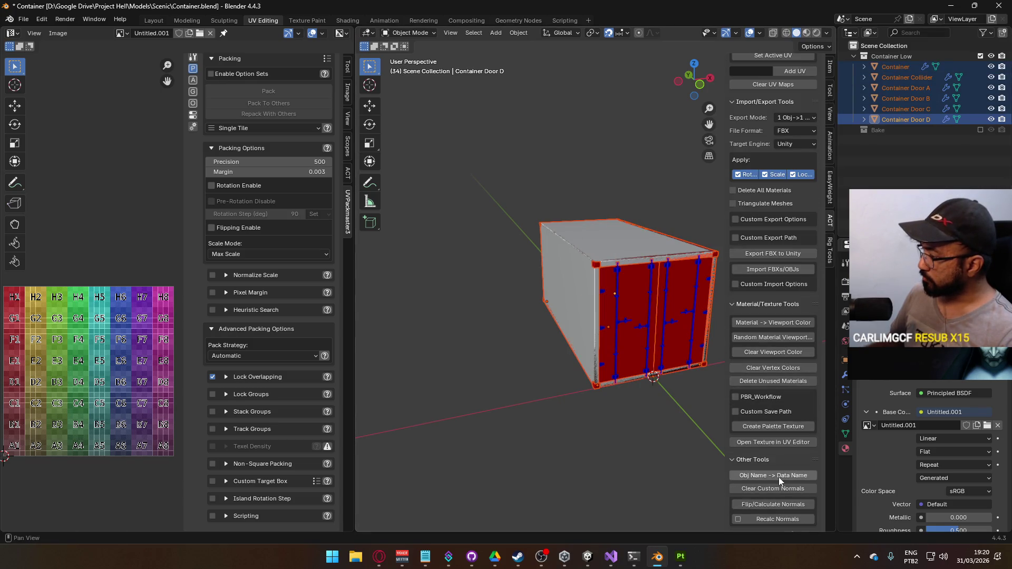
mouse_move(615, 333)
mouse_down()
mouse_move(633, 322)
mouse_move(567, 273)
mouse_up()
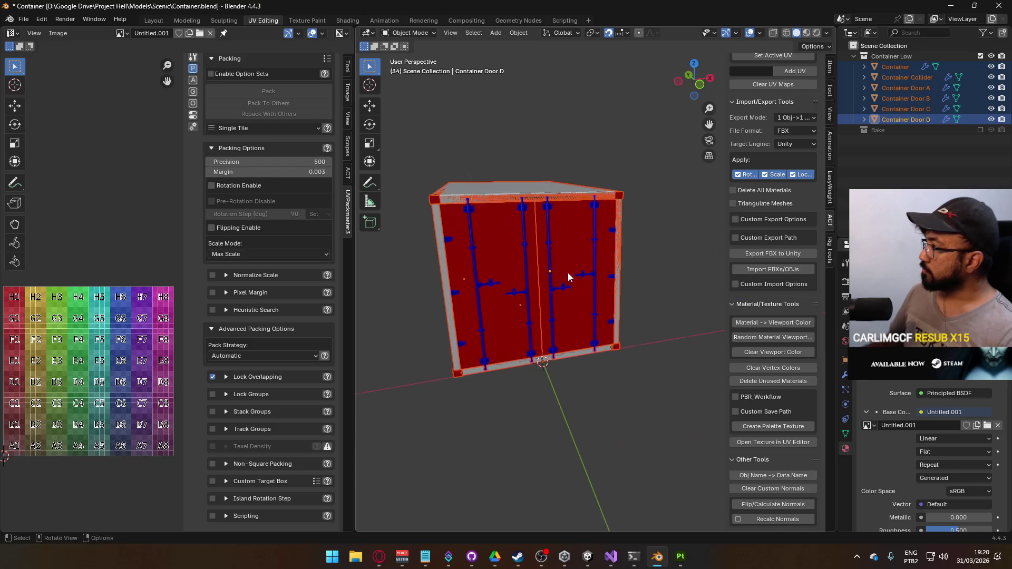
Step: Delete Container Door B, C and D, keeping Door A
mouse_move(883, 135)
mouse_down()
mouse_move(877, 125)
mouse_move(914, 103)
mouse_move(902, 90)
mouse_up()
key(Delete)
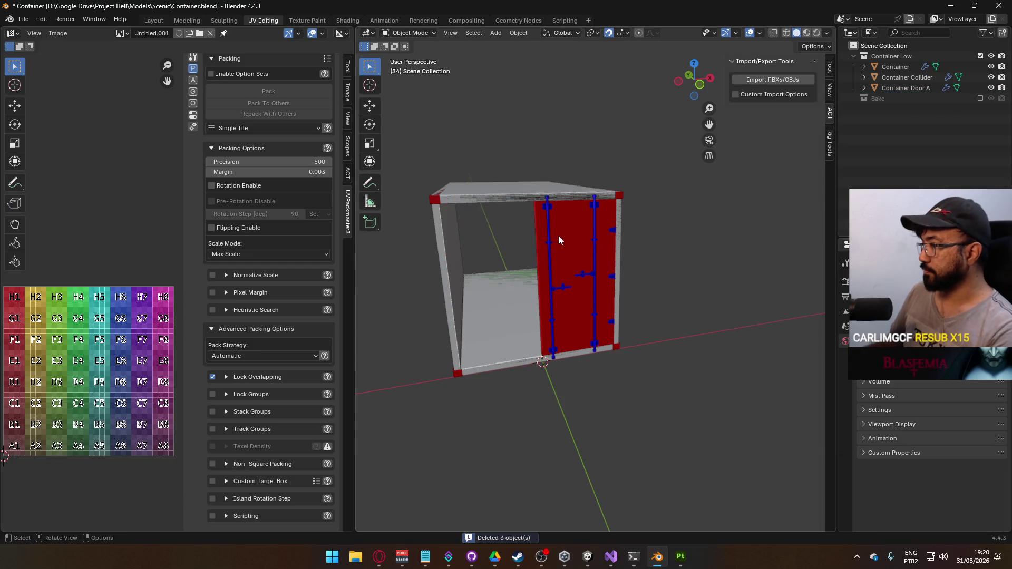
click(548, 239)
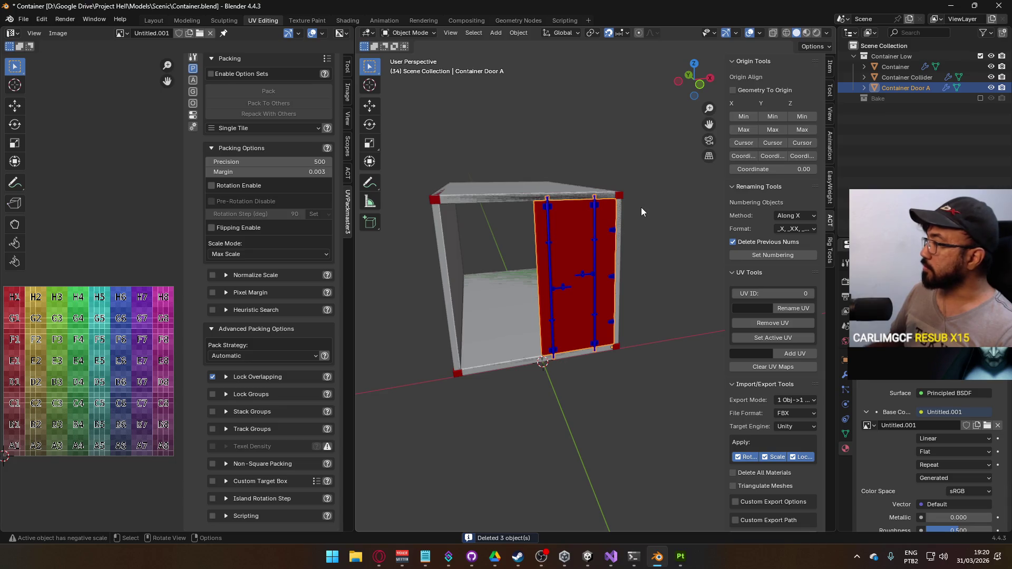
click(619, 198)
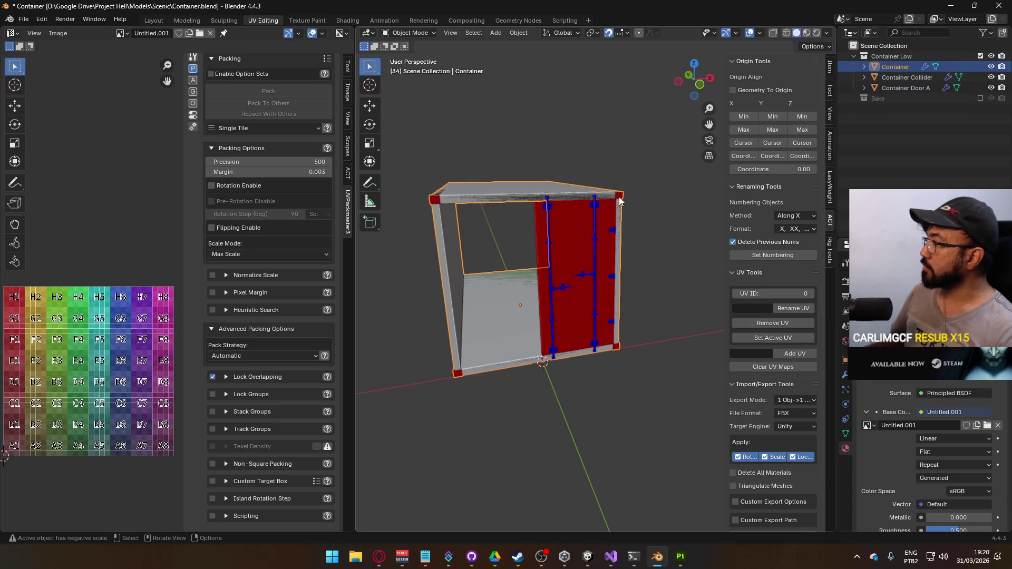
Step: Separate the container's selected corner pieces into a new object, Container.001
scroll(619, 198, up, 6)
key(Tab)
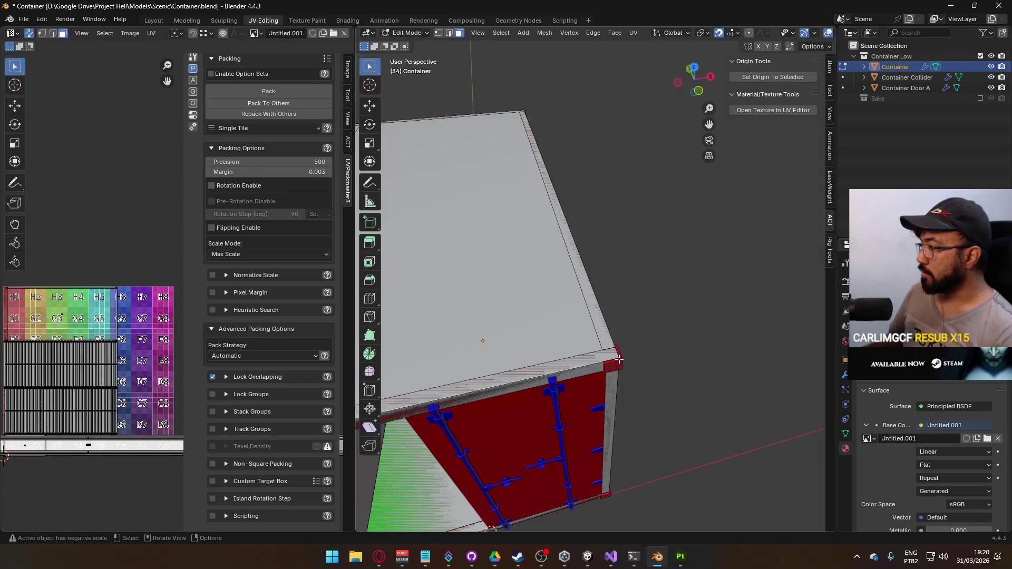
key(l)
scroll(617, 327, down, 5)
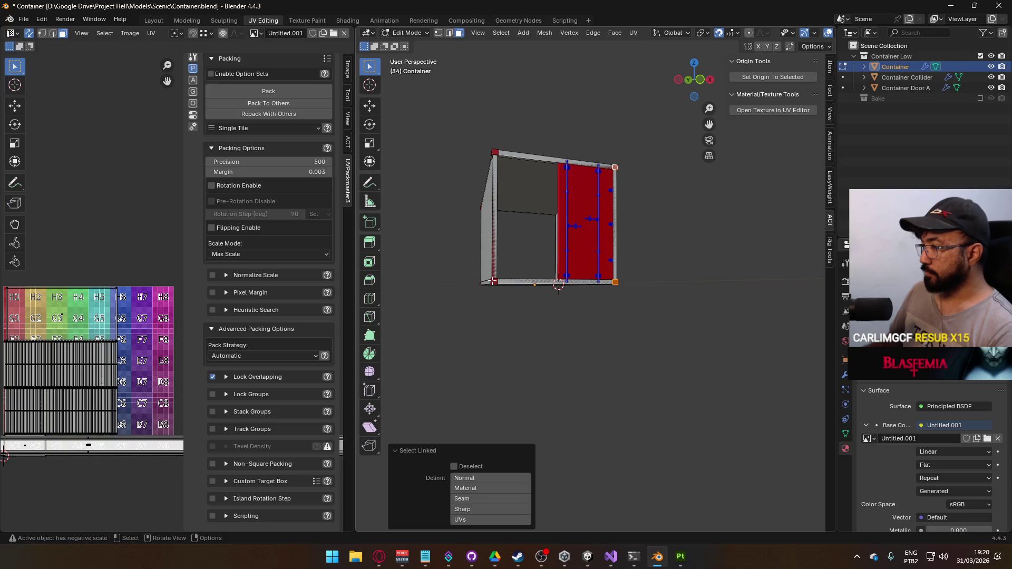
mouse_move(454, 272)
mouse_down()
mouse_move(661, 311)
mouse_move(644, 237)
mouse_move(593, 204)
mouse_up()
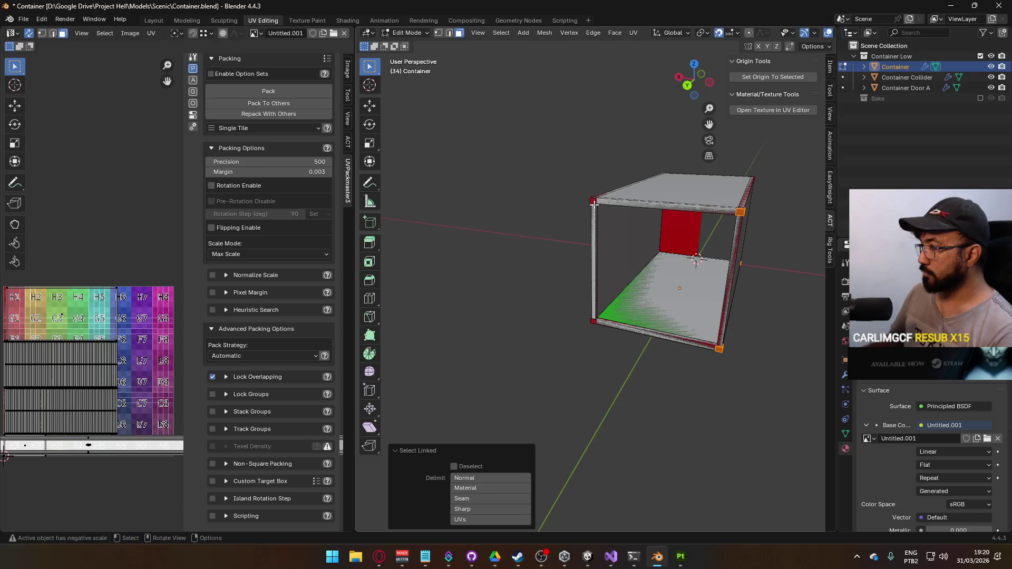
drag(598, 320, 556, 244)
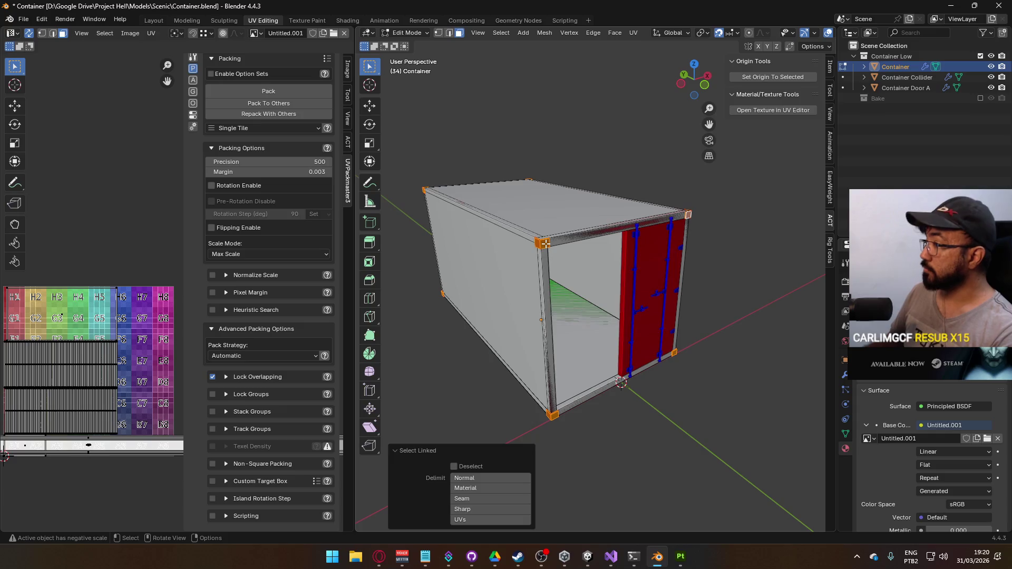
right_click(545, 243)
mouse_move(542, 423)
click(585, 422)
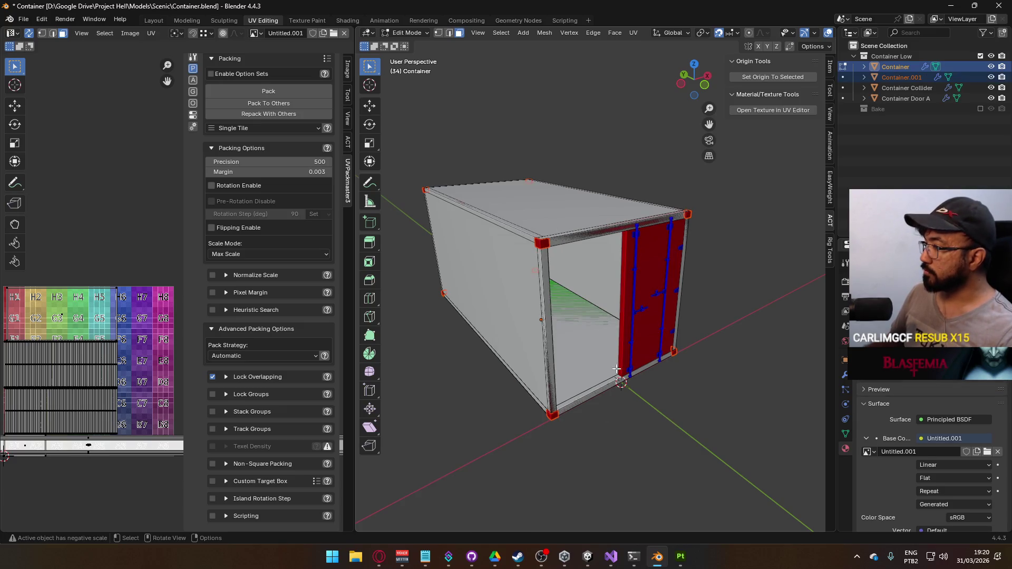
key(Tab)
Step: Select Container.001 with Container Collider active and bring up the parenting options
click(543, 247)
shift+click(562, 223)
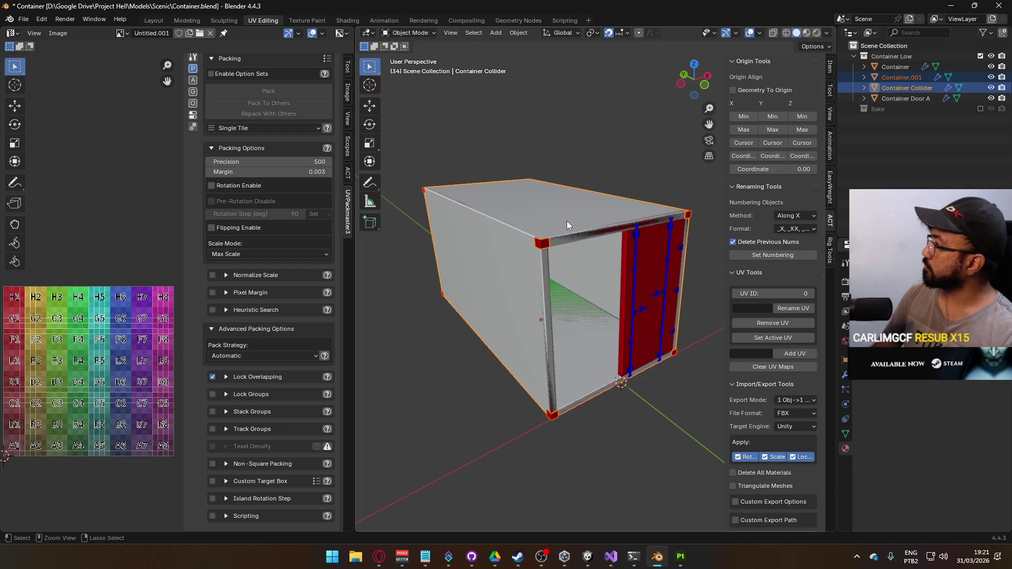
key(ctrl+p)
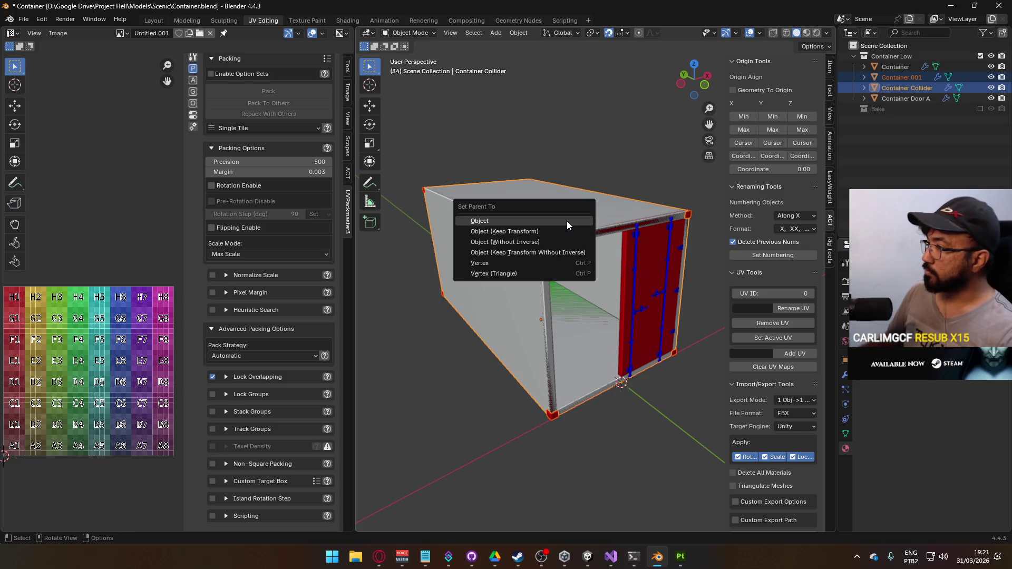
Step: Parent Container.001 to Container Collider, then clear that parent again
click(554, 231)
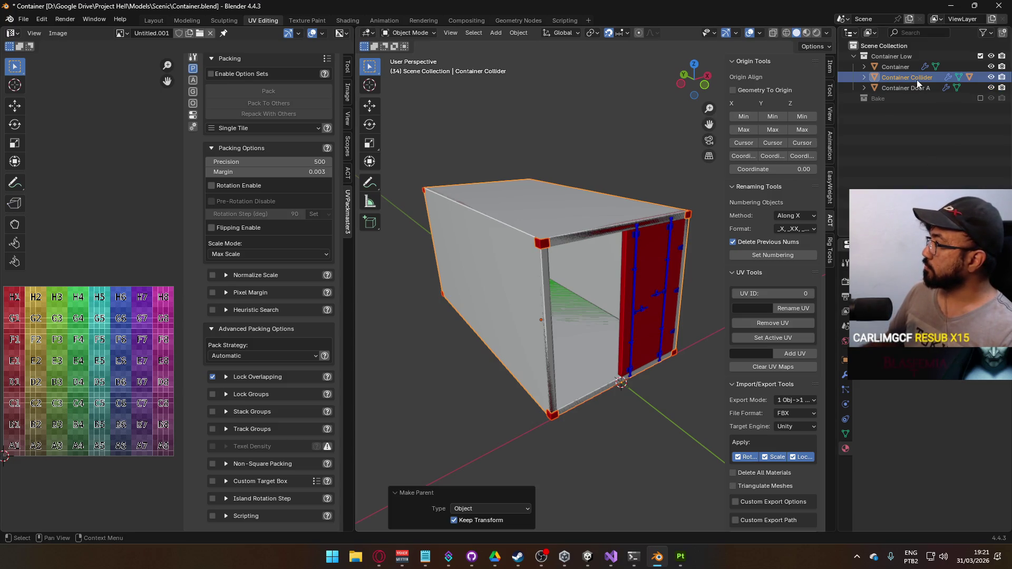
click(863, 78)
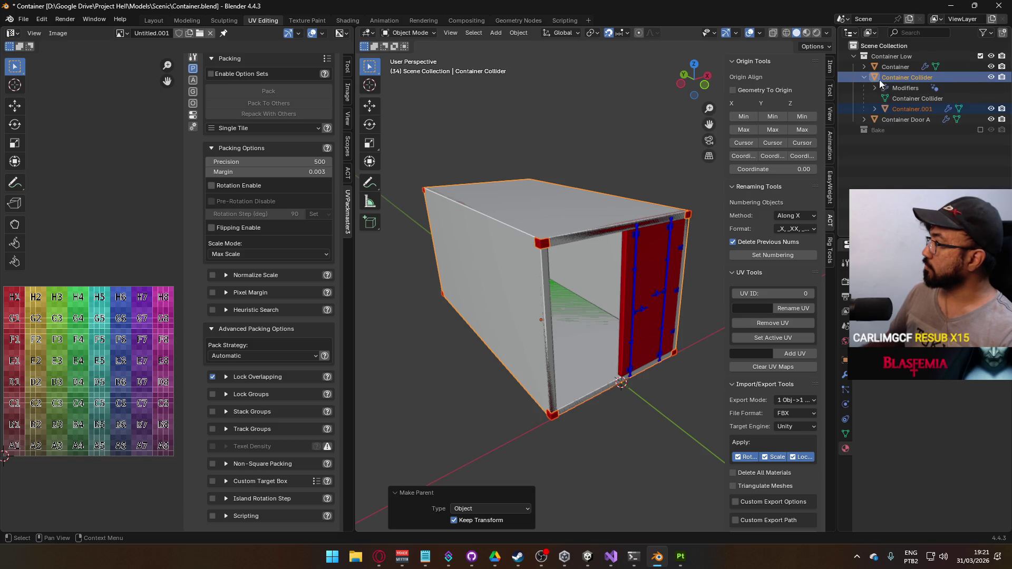
click(903, 109)
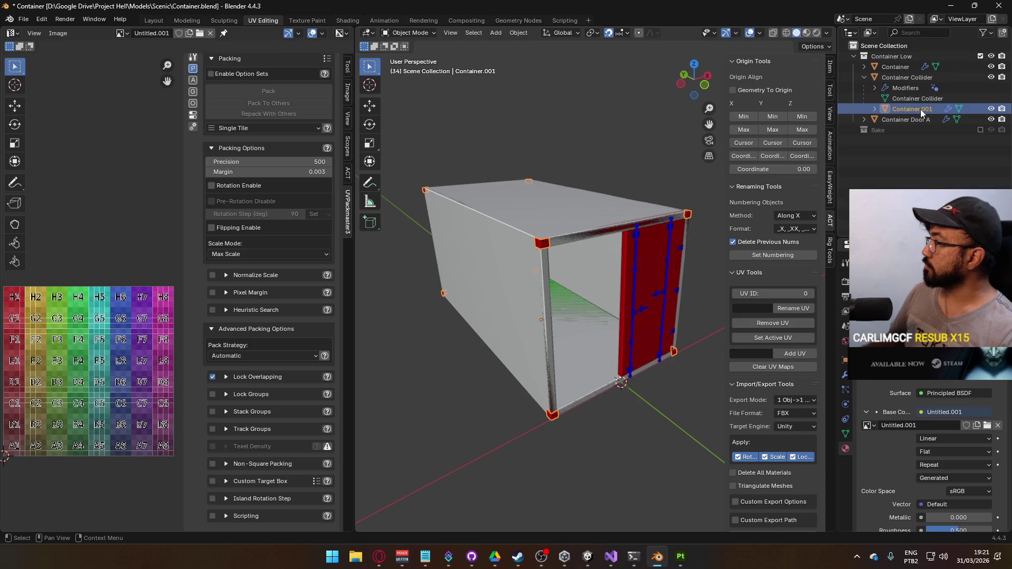
key(alt+p)
click(674, 116)
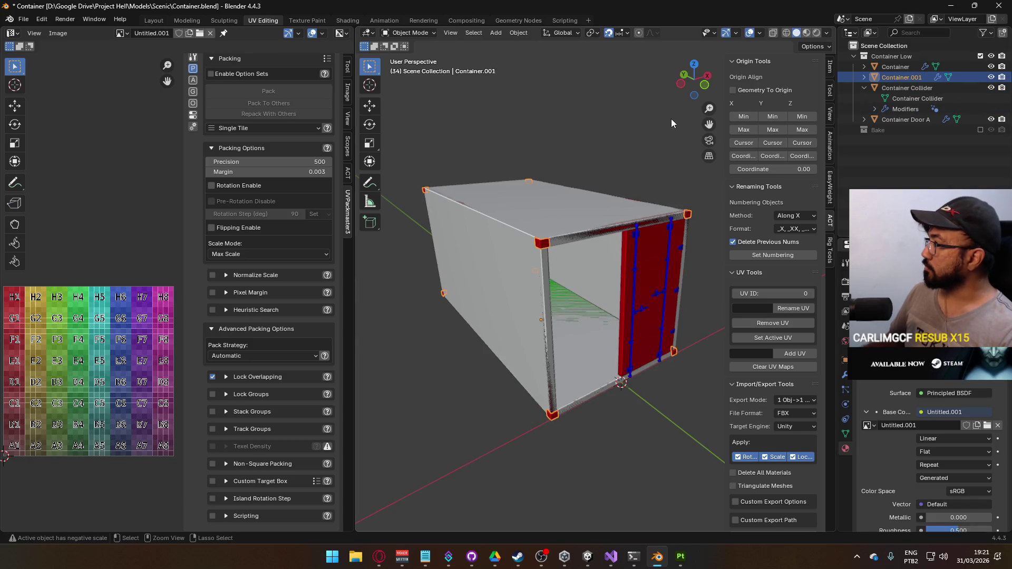
Step: Parent Container Collider under Container, keeping its transform
click(904, 88)
ctrl+click(897, 68)
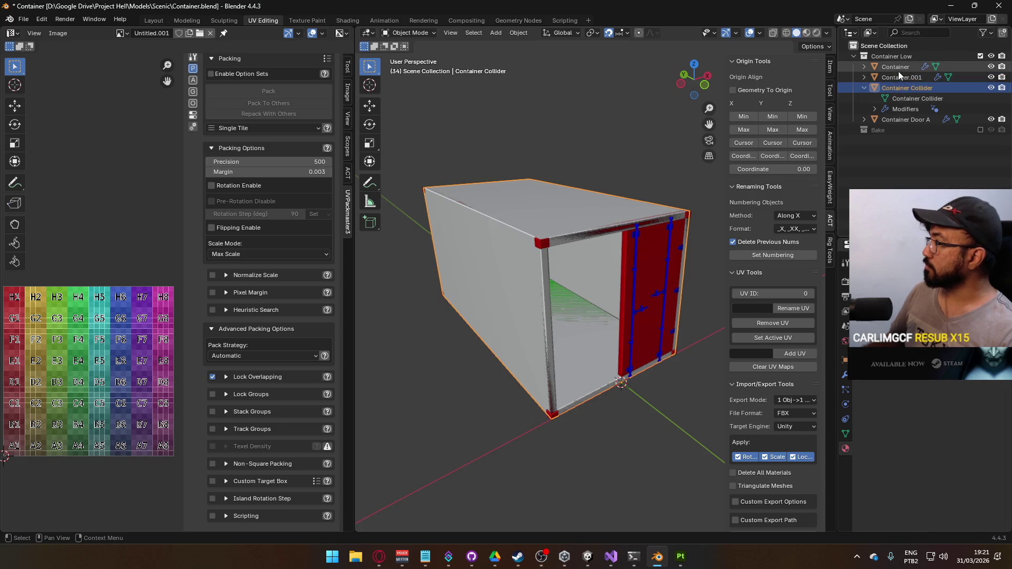
key(ctrl+p)
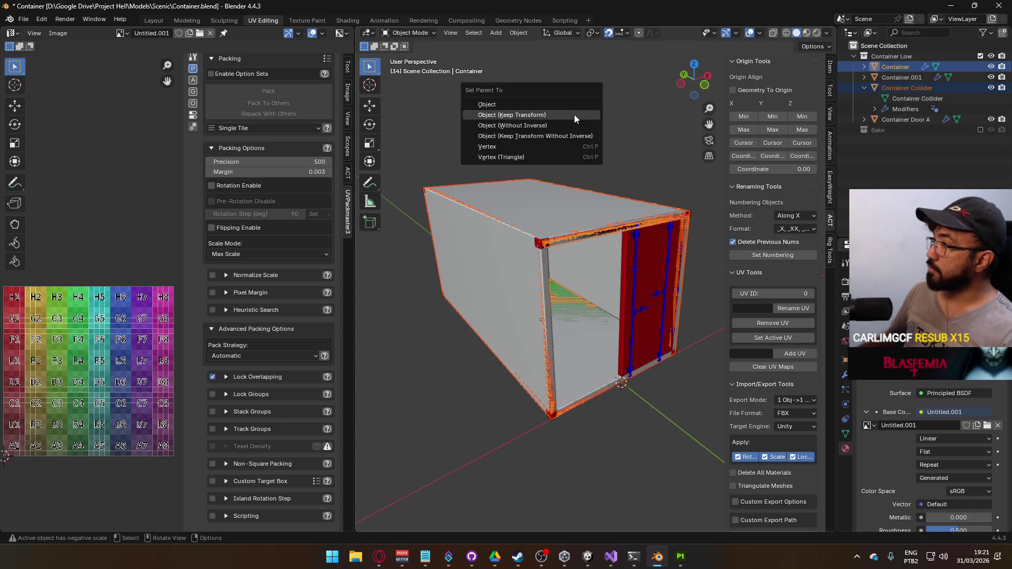
click(571, 112)
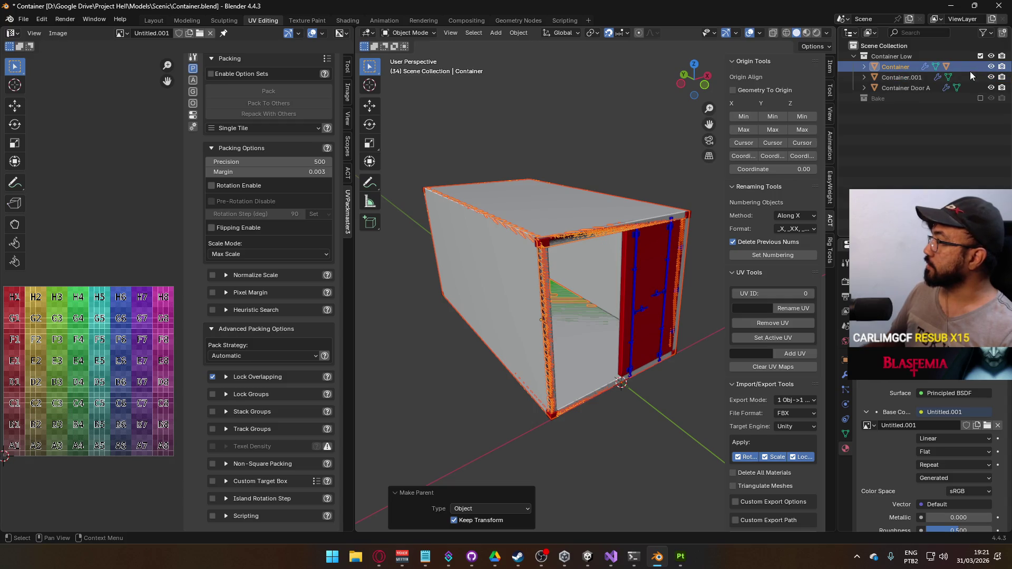
click(865, 66)
click(907, 100)
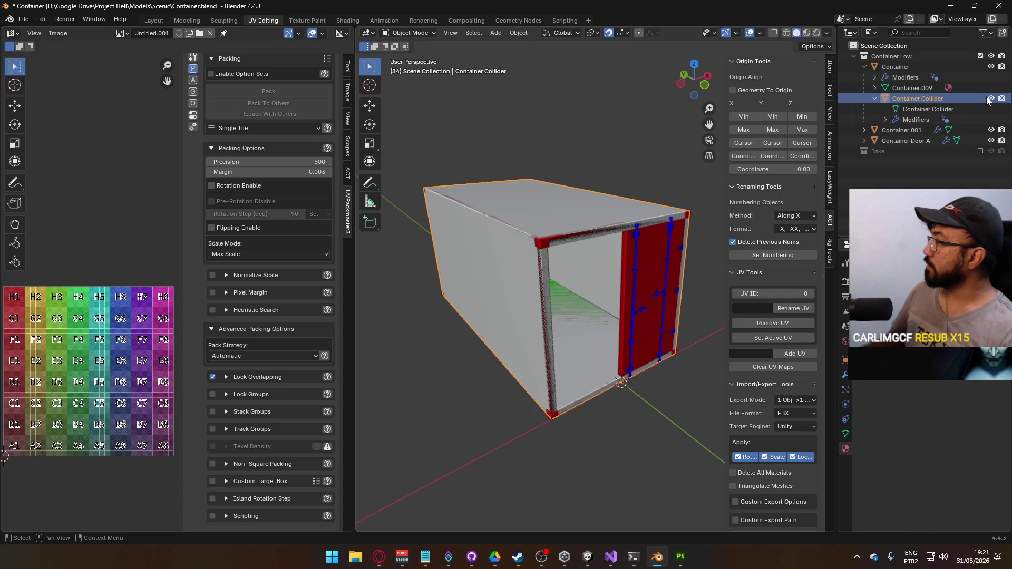
click(874, 98)
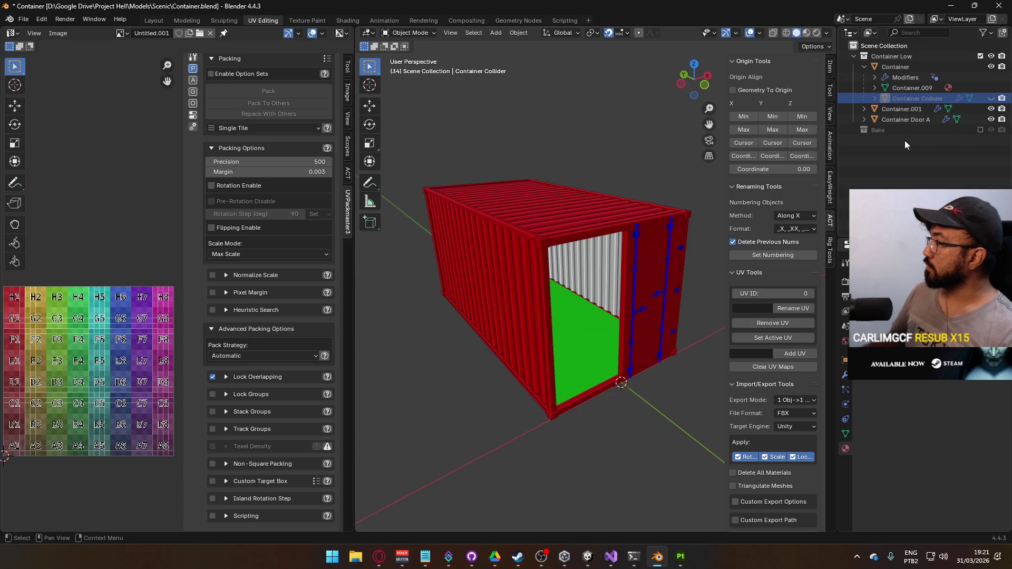
Step: Rename Container.001 to 'Container Detail' and parent Container under it, keeping transform
click(905, 106)
double_click(905, 106)
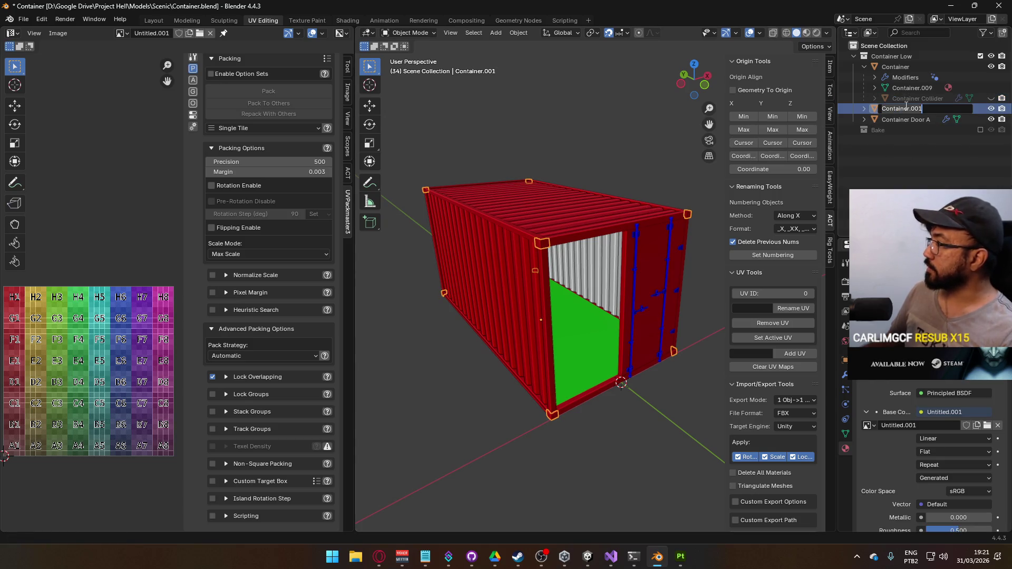
text(C)
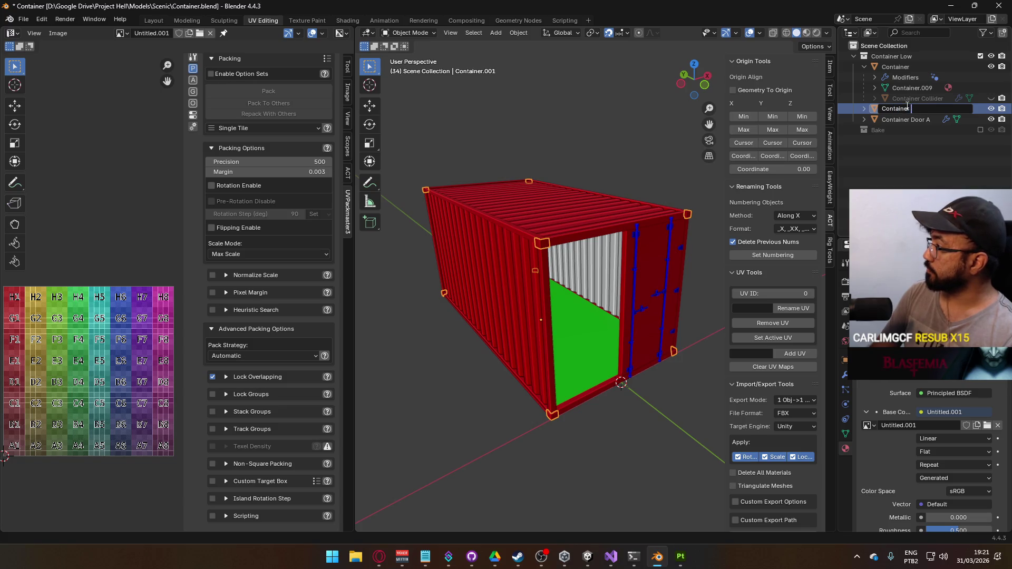
text(Detail)
key(Return)
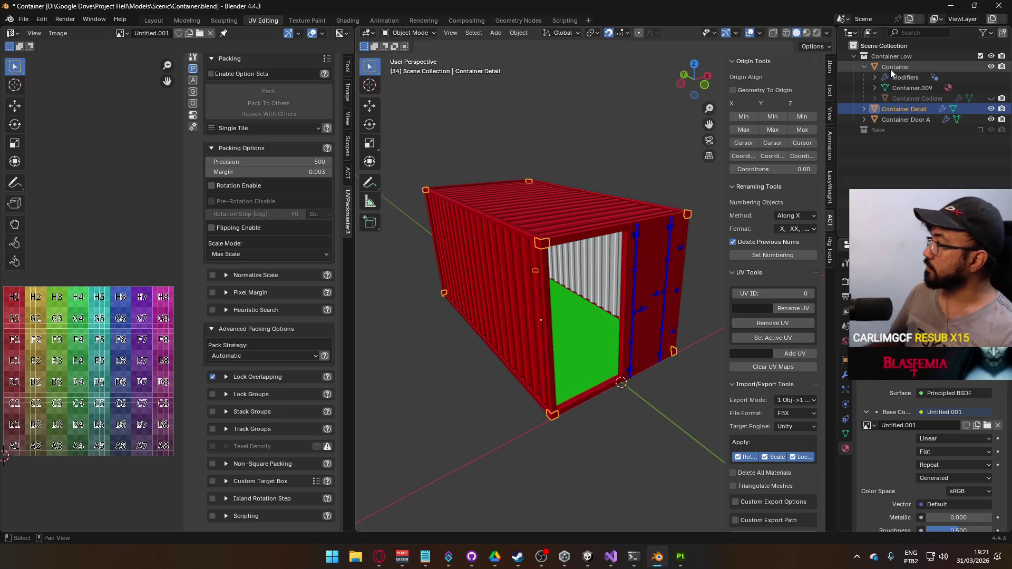
shift+click(890, 68)
key(ctrl+p)
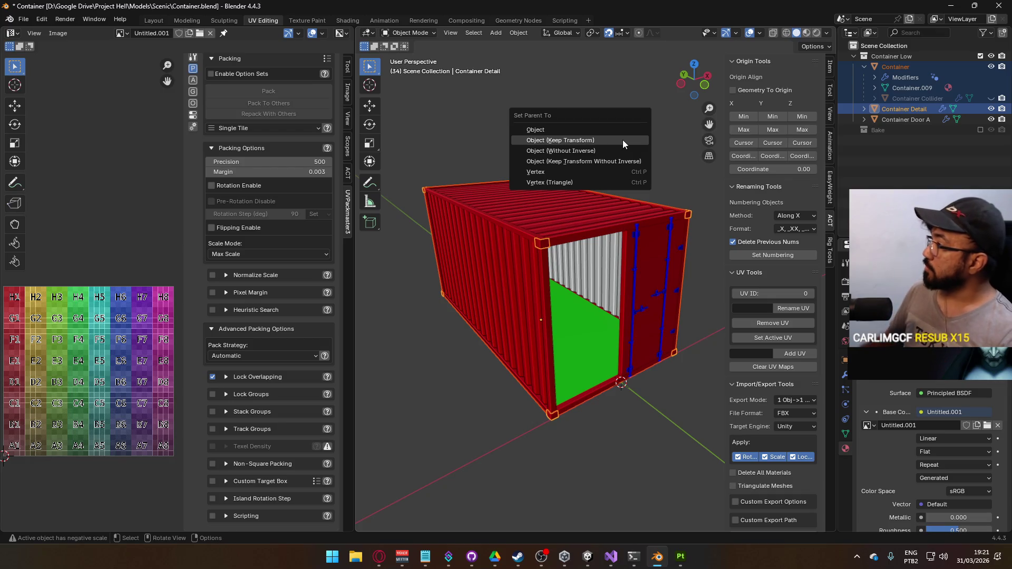
click(621, 140)
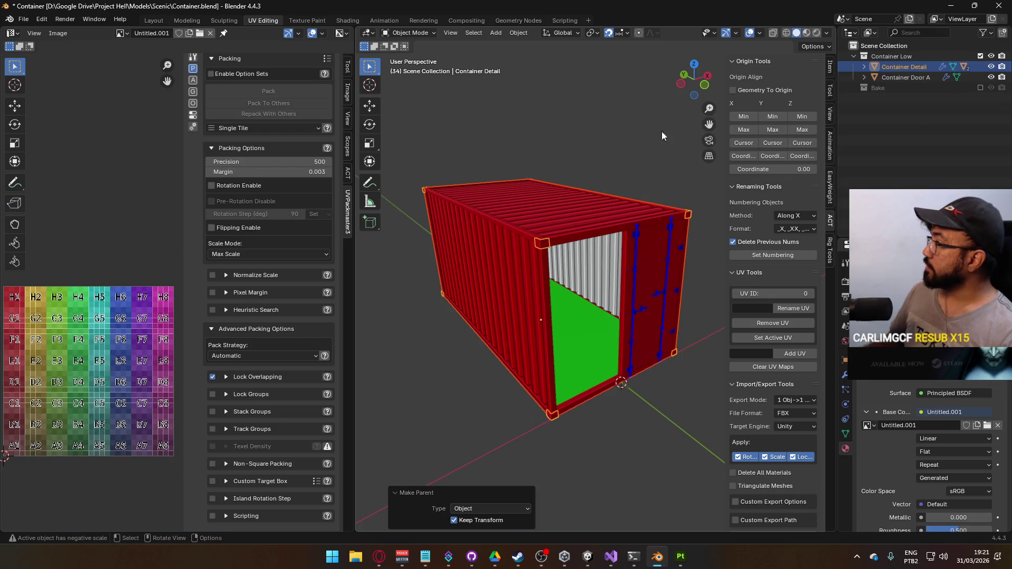
click(910, 78)
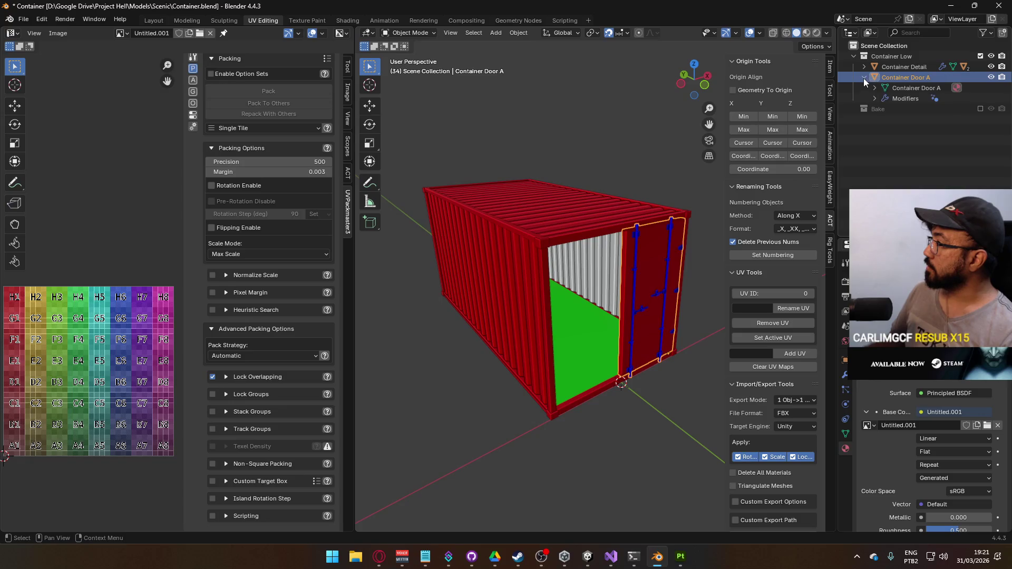
Step: Select Door A's flat panel, invert the selection, and separate the bars into Container Door A.001
key(Tab)
click(639, 258)
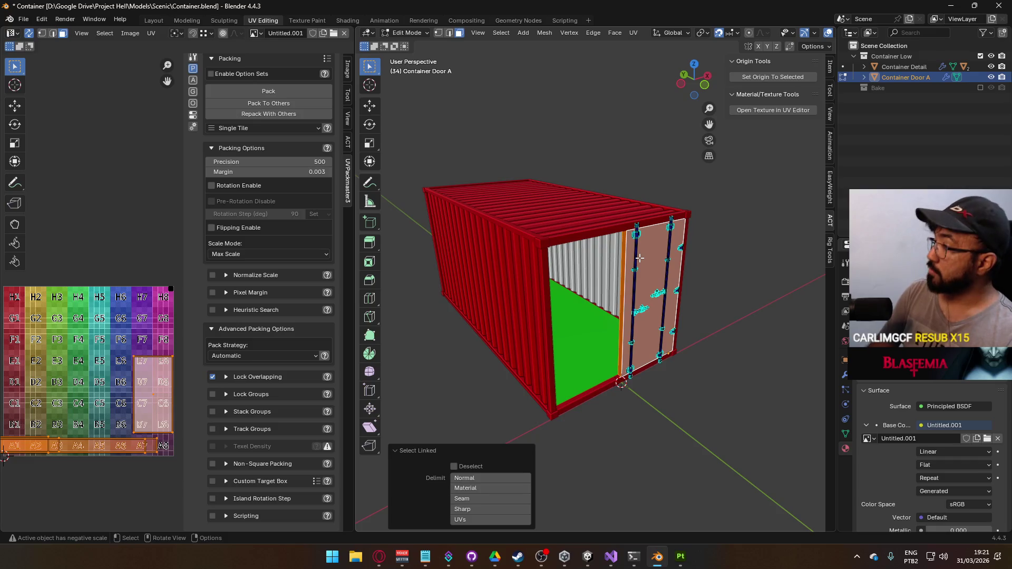
key(ctrl+i)
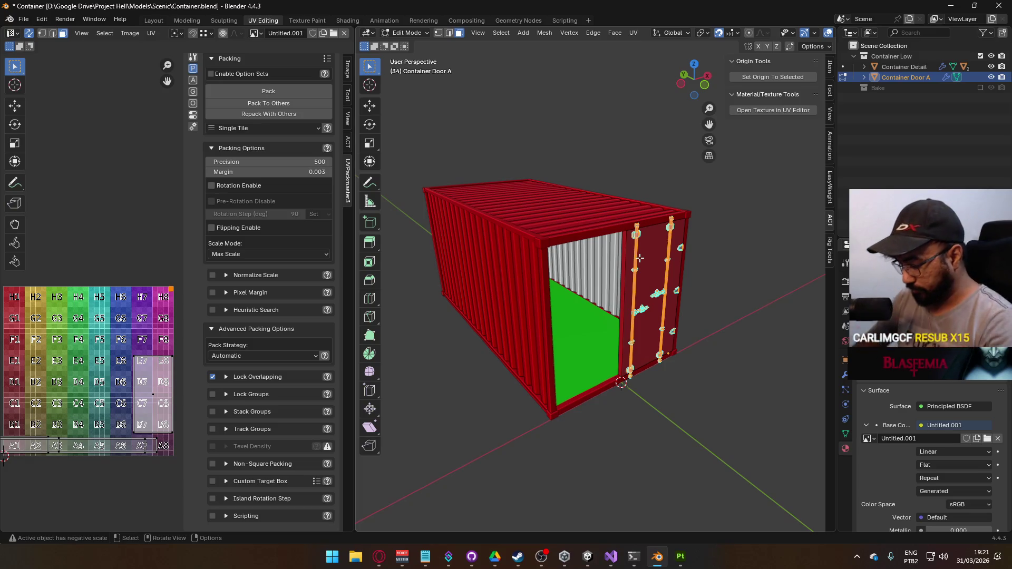
right_click(639, 258)
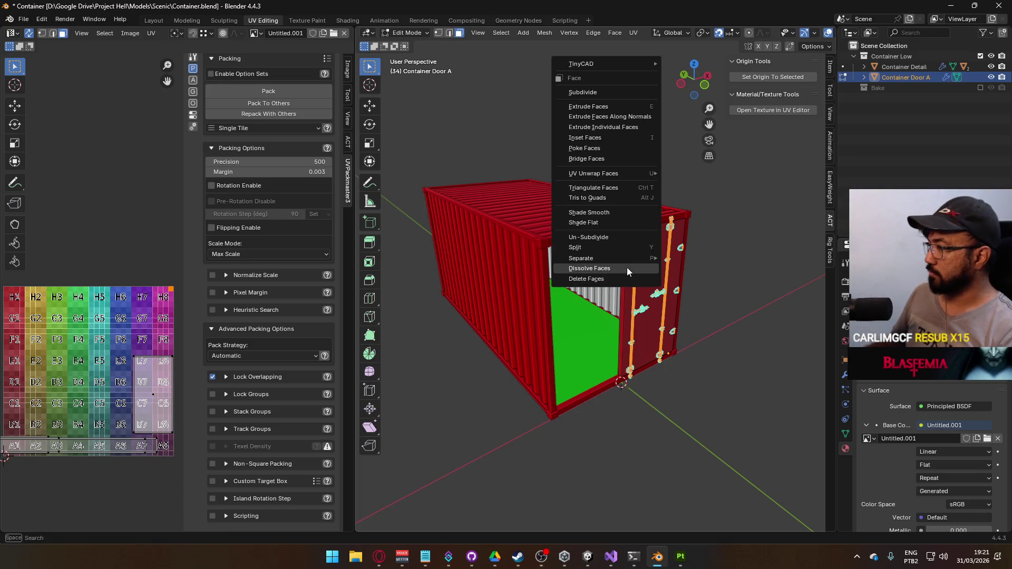
mouse_move(642, 258)
click(690, 258)
key(Tab)
scroll(680, 290, up, 3)
click(682, 291)
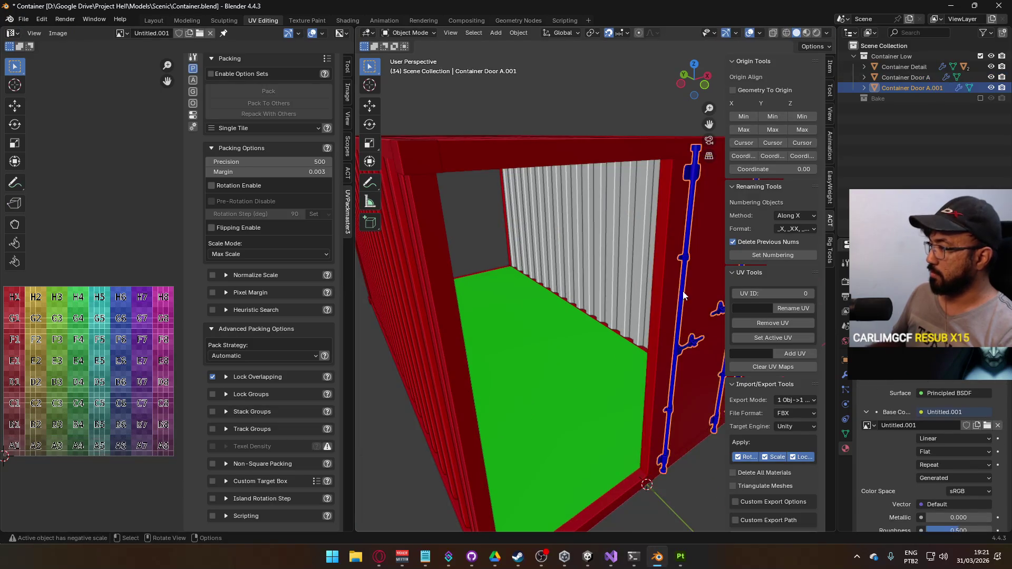
Step: Rename Container Door A.001 to 'Container Door Metals'
scroll(630, 306, down, 3)
scroll(630, 306, up, 4)
double_click(912, 87)
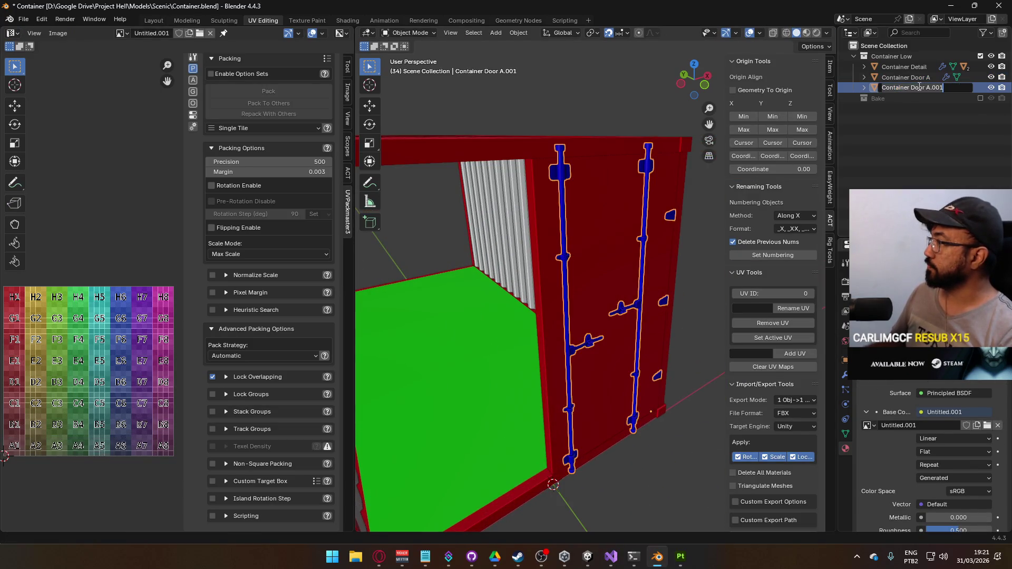
click(926, 88)
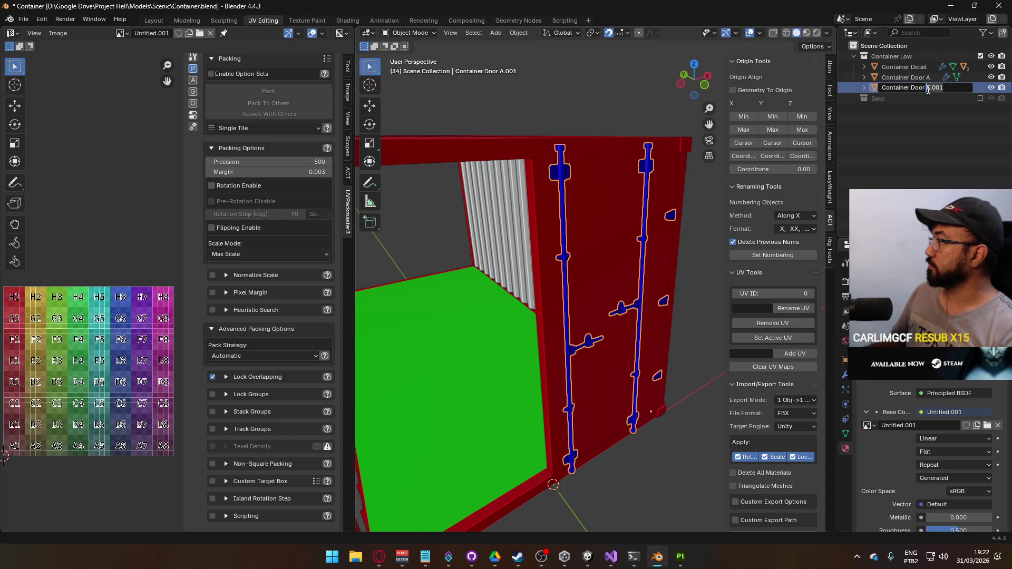
key(Delete)
key(Delete)
key(Delete)
text(Metals)
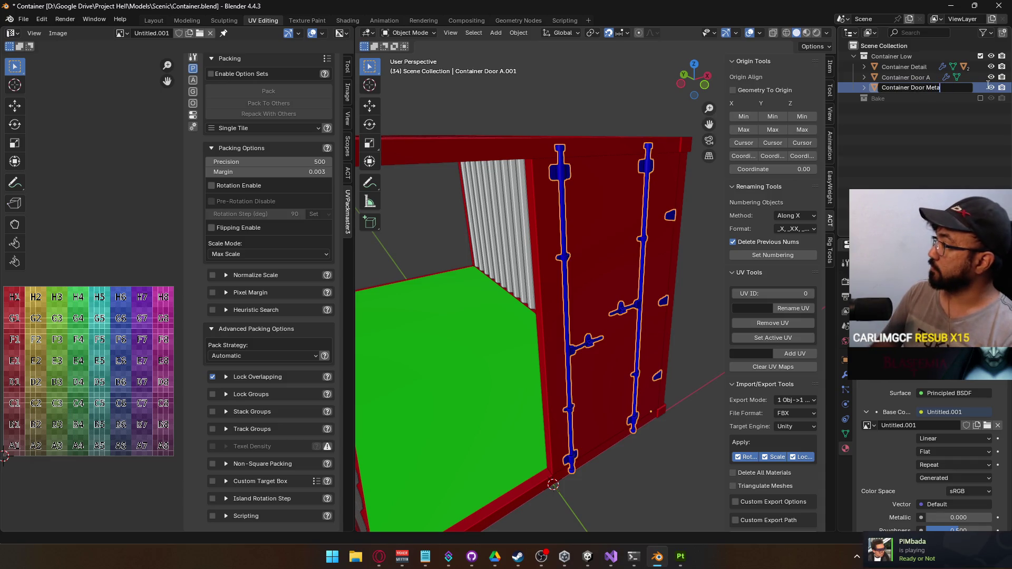
key(Return)
scroll(666, 331, down, 5)
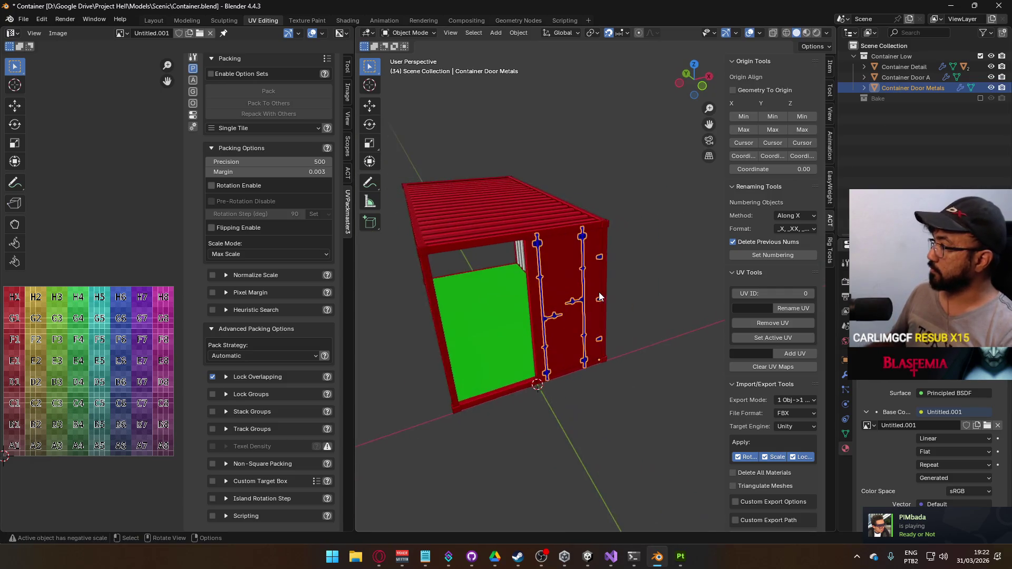
scroll(557, 264, up, 3)
double_click(928, 88)
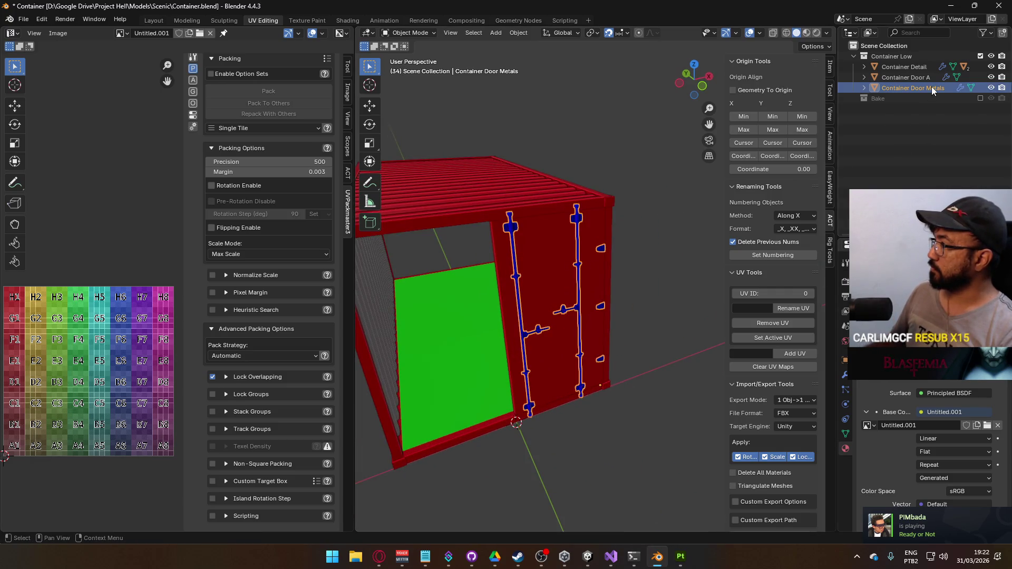
key(Escape)
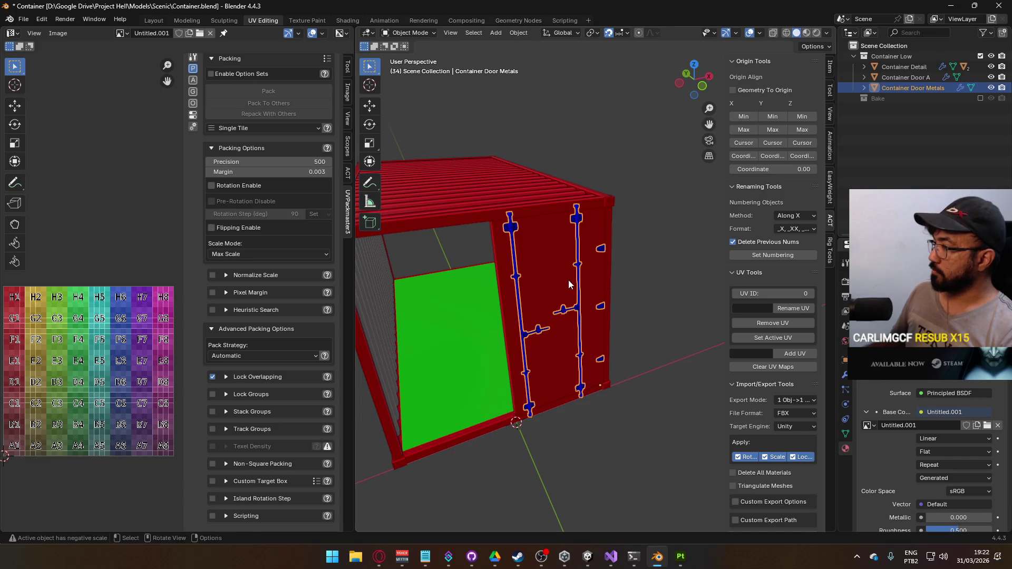
Step: Parent Container Door Metals under Container Door A, keeping transform
shift+click(556, 268)
key(ctrl+p)
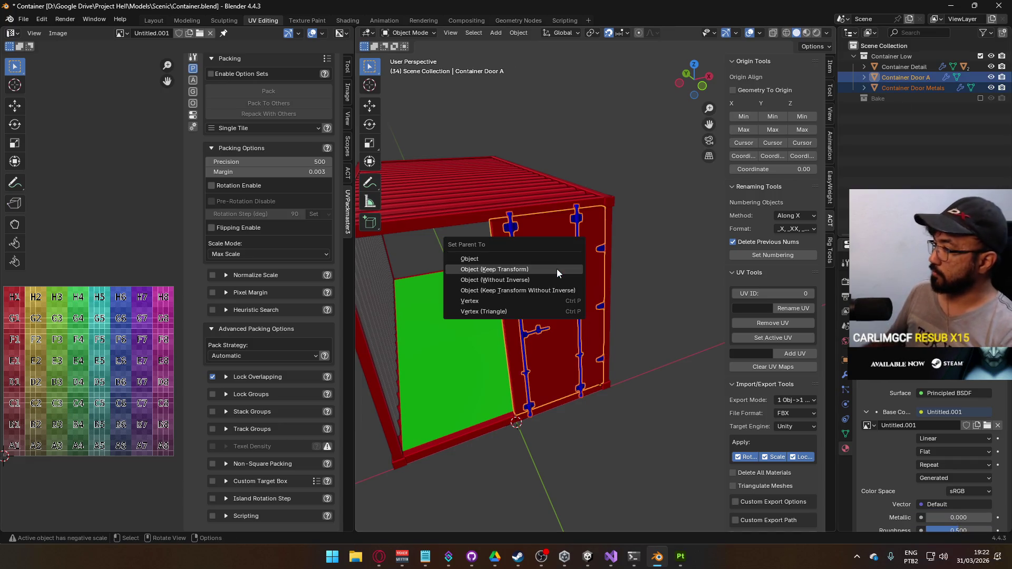
click(548, 269)
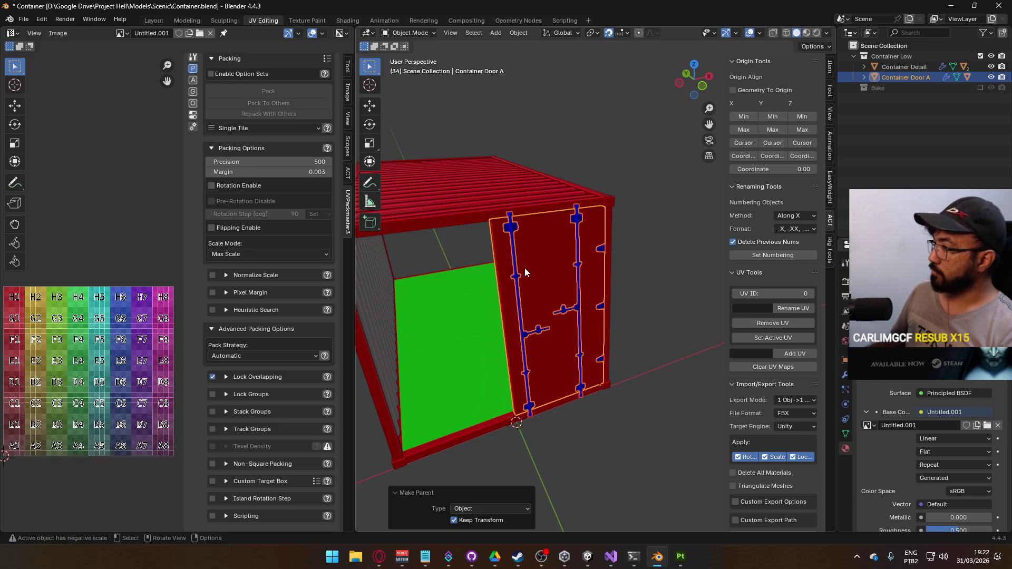
scroll(539, 278, up, 3)
scroll(503, 279, down, 4)
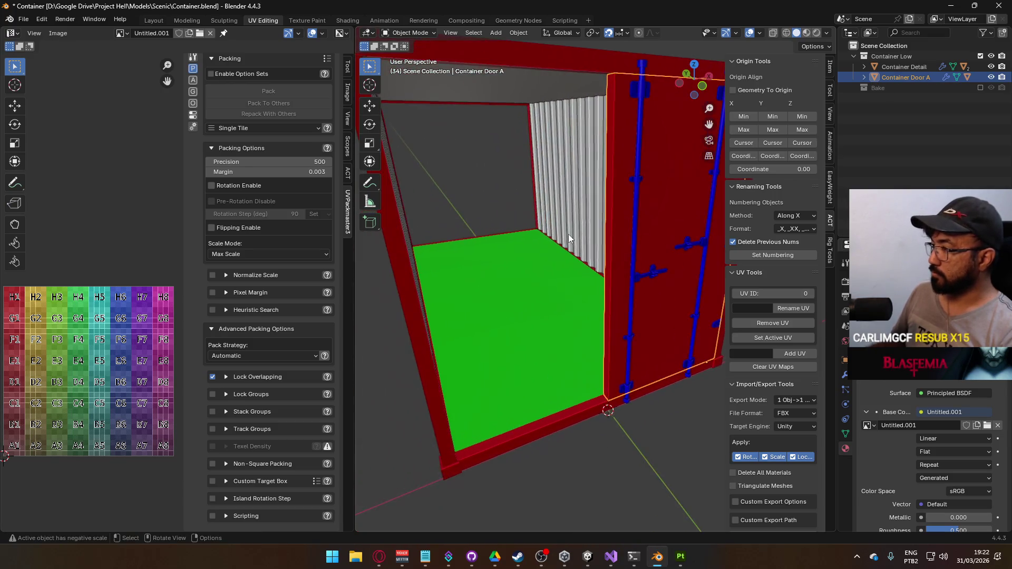
mouse_move(564, 254)
mouse_down()
mouse_move(542, 251)
mouse_move(553, 240)
mouse_move(588, 254)
mouse_up()
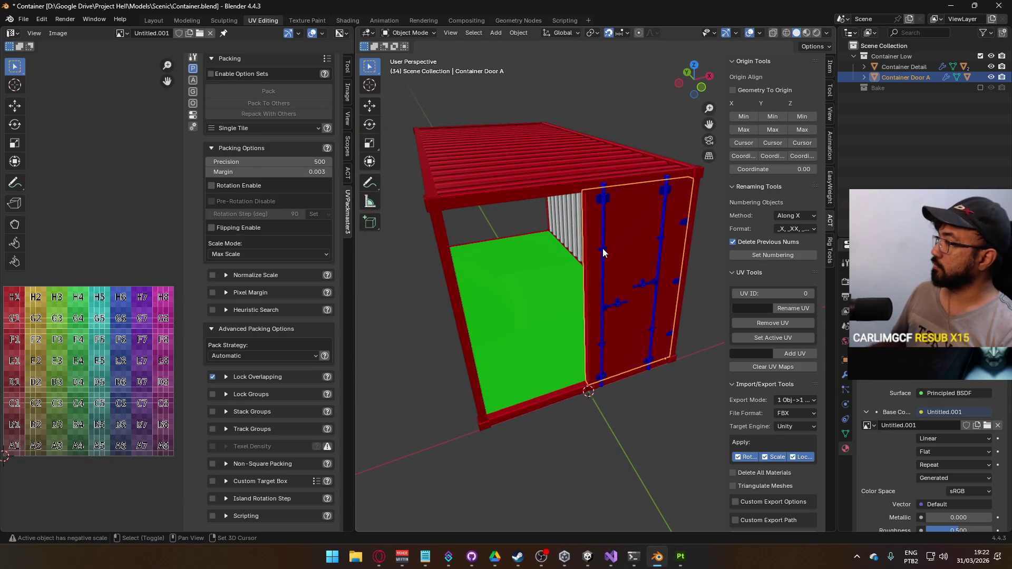
Step: Rename Container Door A to 'Container Door'
shift+click(602, 248)
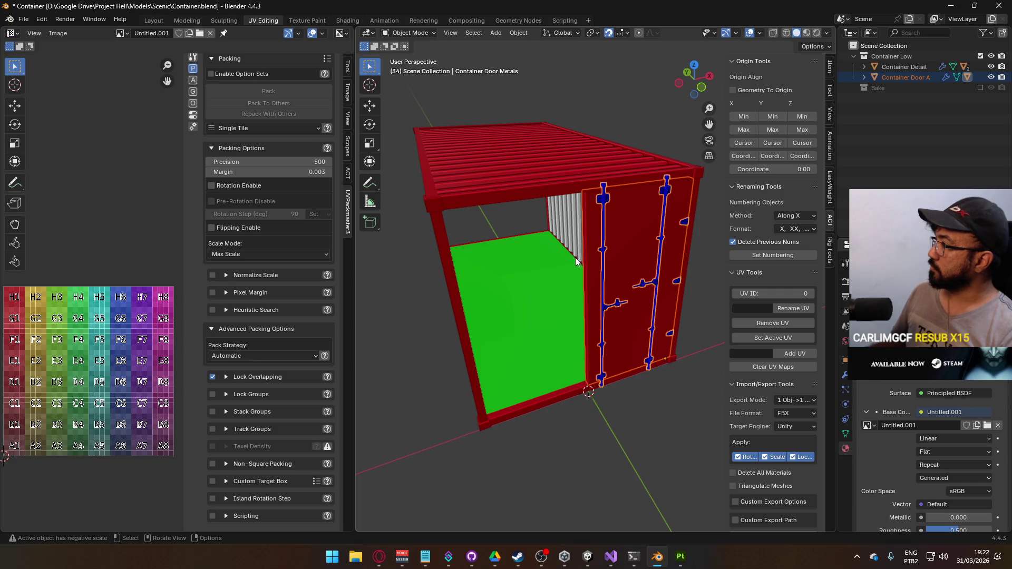
double_click(915, 78)
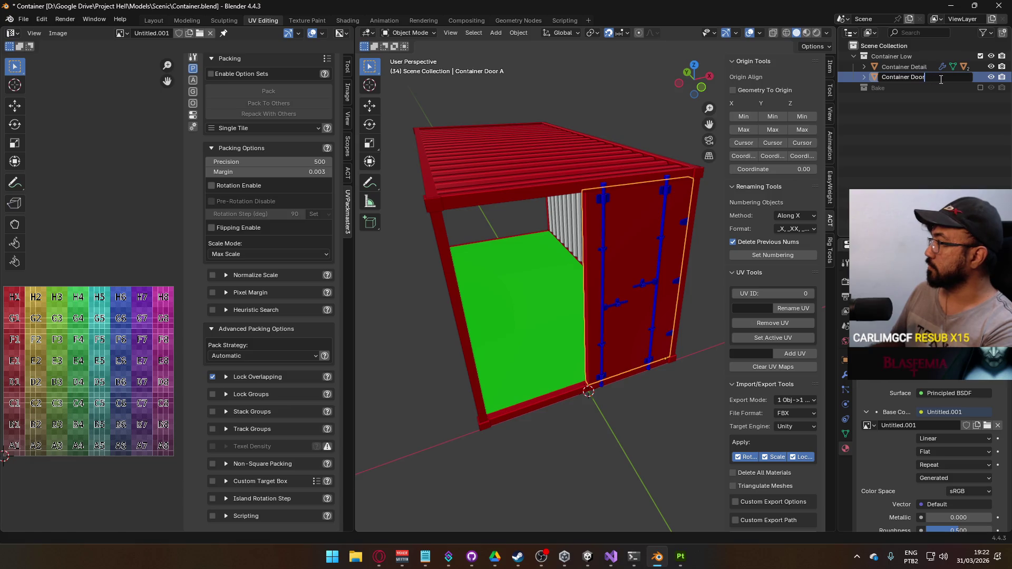
key(Return)
click(900, 66)
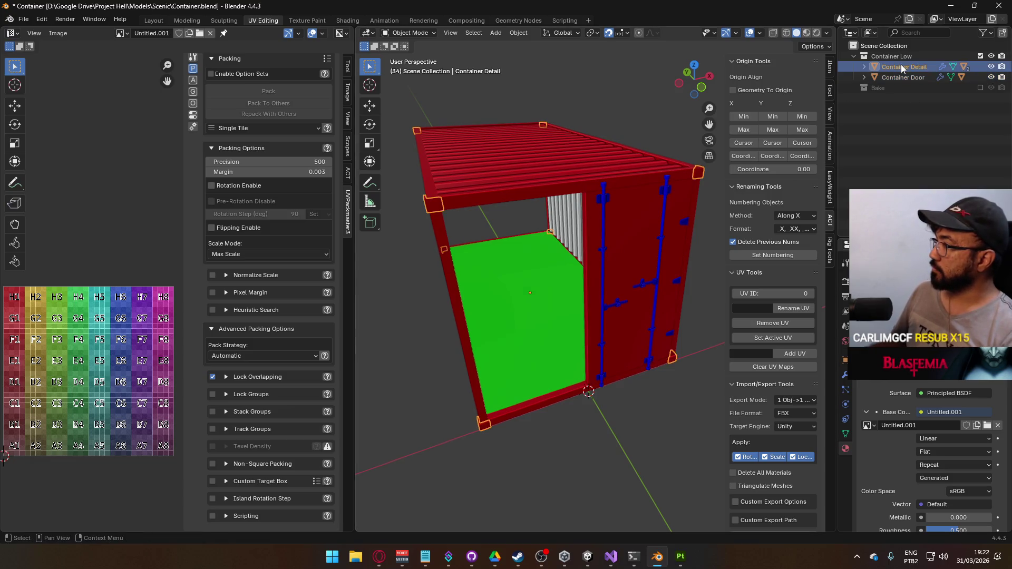
Step: Clear the parent of Container so it is detached from Container Detail
click(863, 67)
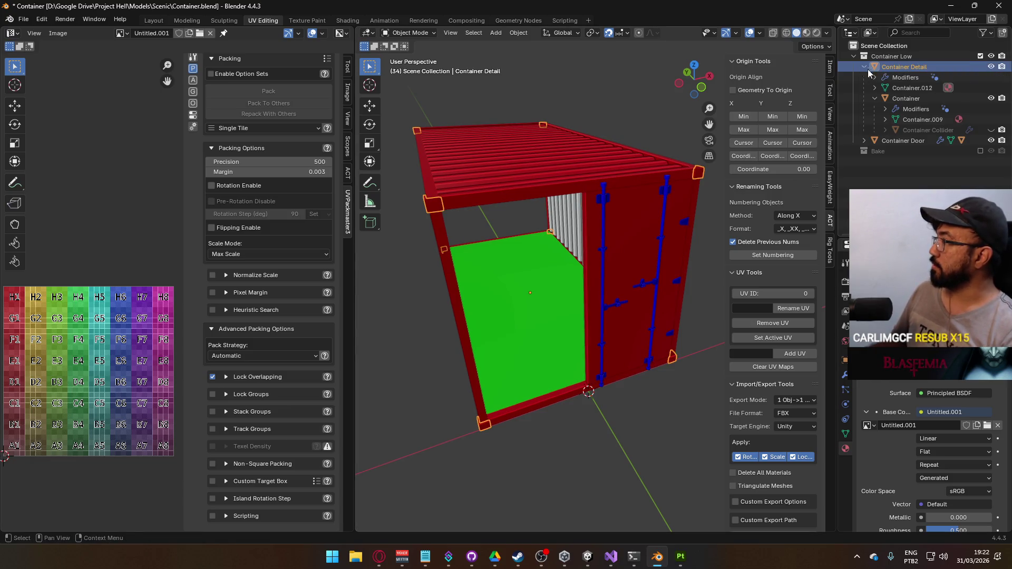
click(902, 97)
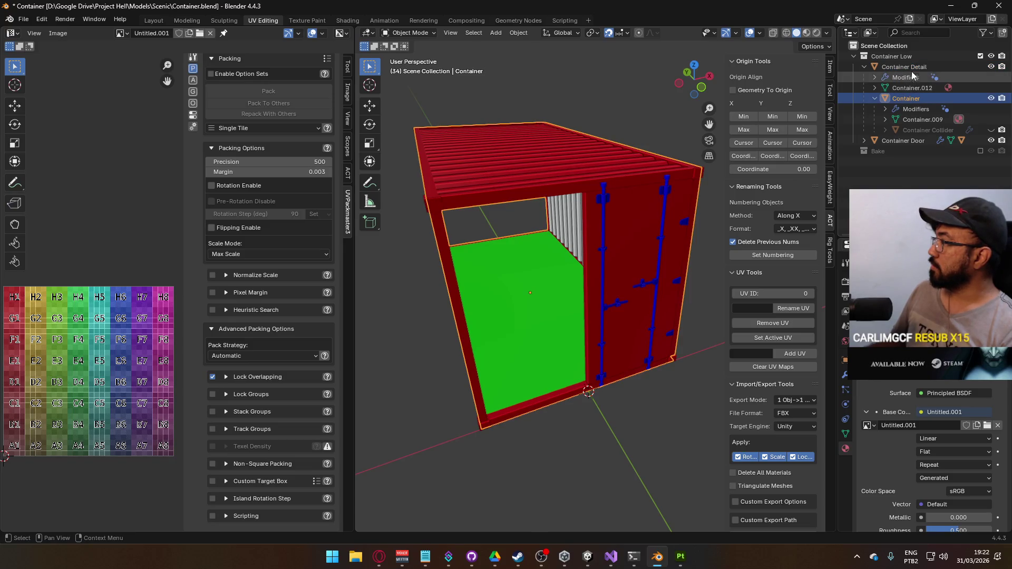
click(904, 66)
click(902, 100)
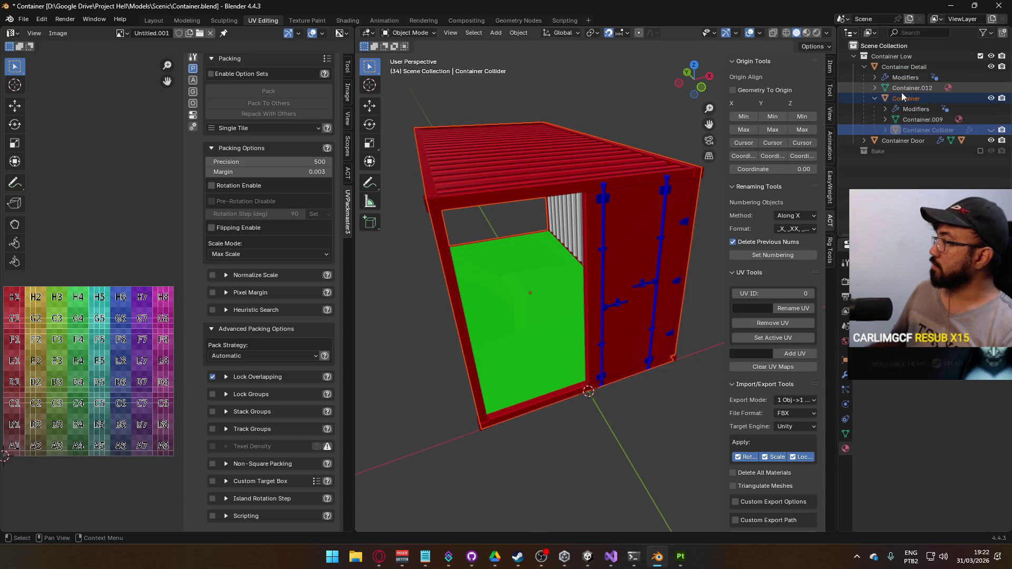
right_click(908, 101)
click(908, 101)
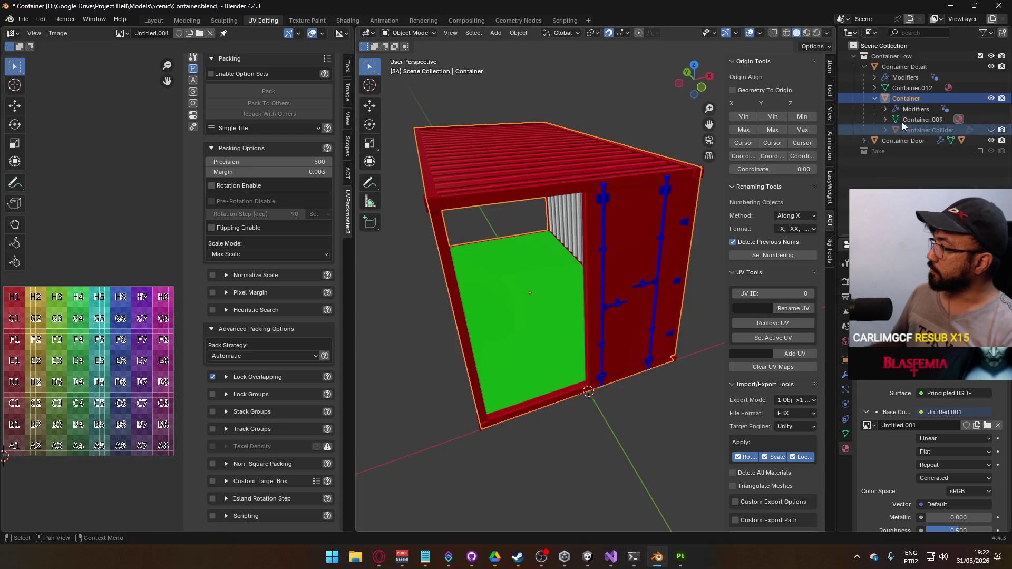
key(alt+p)
click(446, 204)
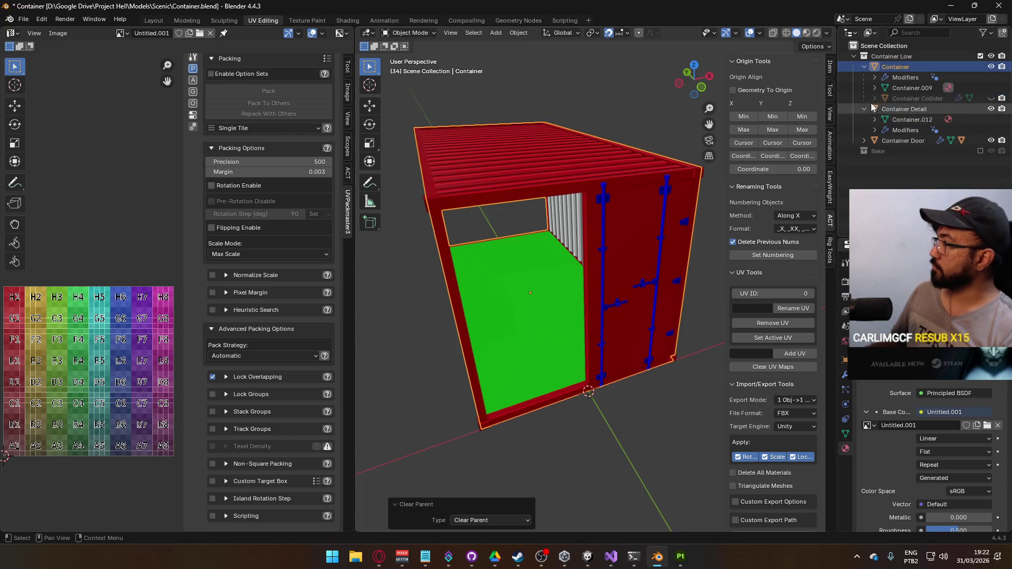
Step: Parent Container Detail to Container using Object (Keep Transform)
click(910, 109)
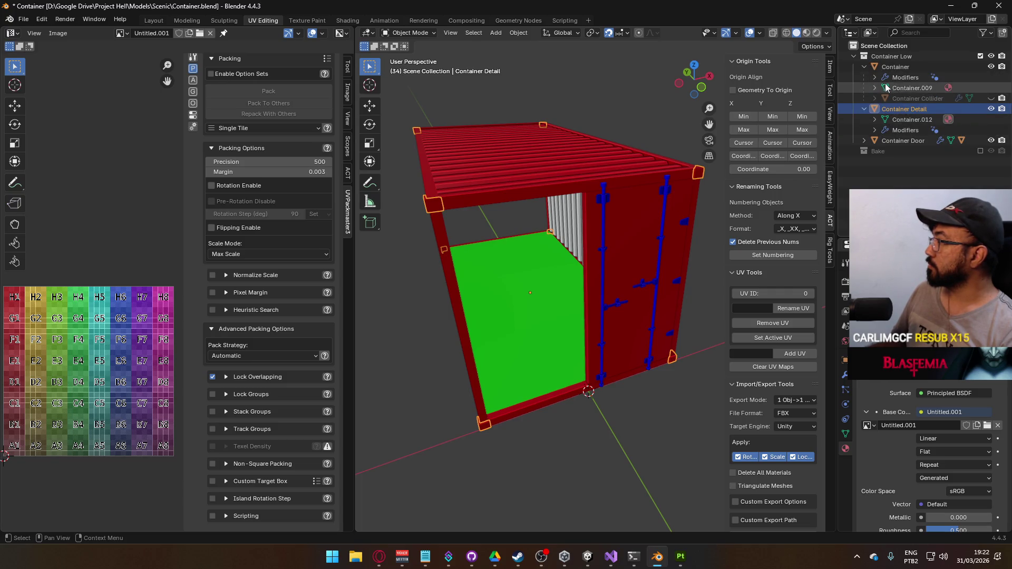
shift+click(562, 174)
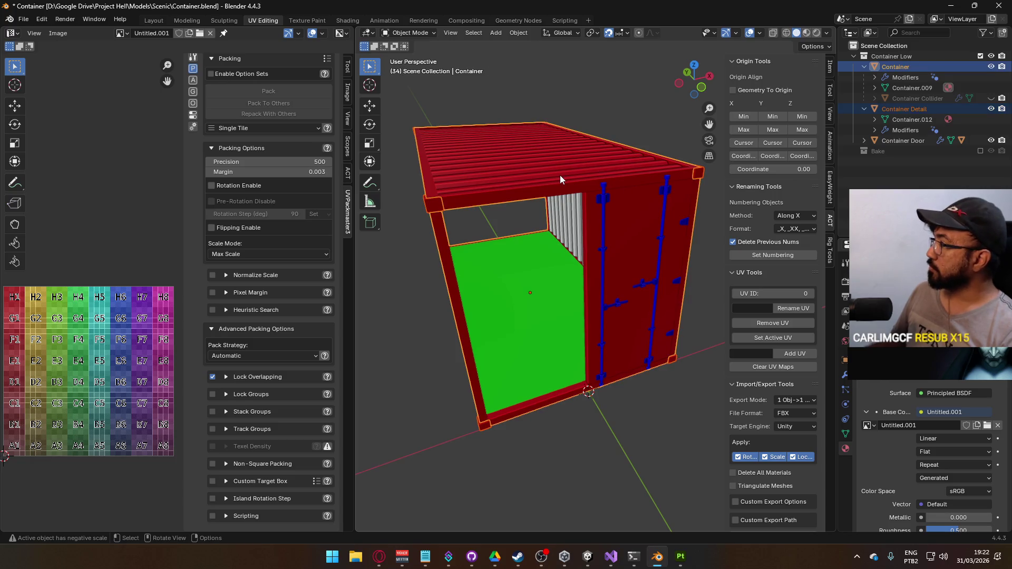
key(ctrl+p)
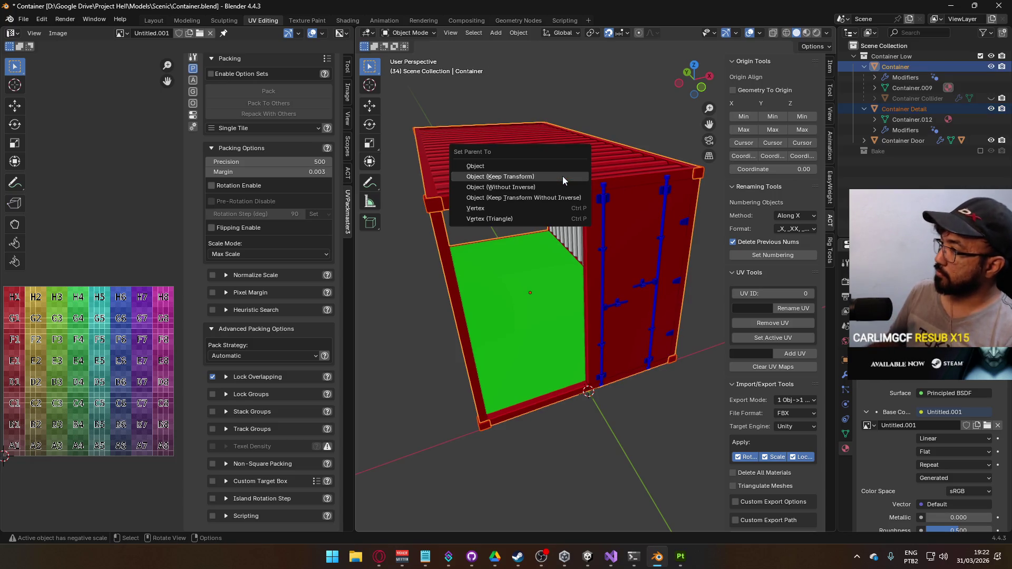
click(562, 176)
Step: Check the new hierarchy, selecting Container, Container Door and the Container.009 mesh data
click(876, 110)
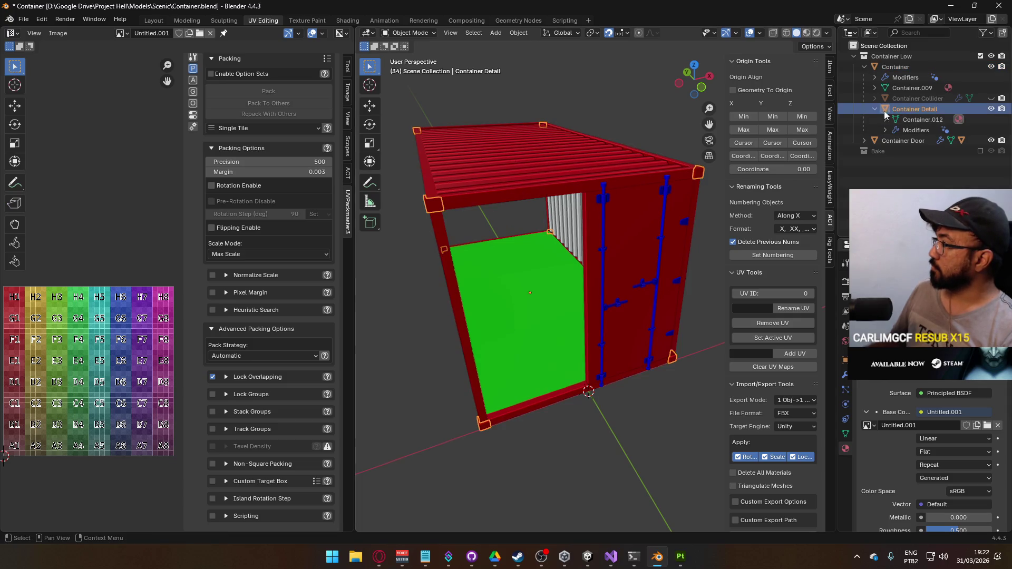
click(902, 119)
shift+click(895, 67)
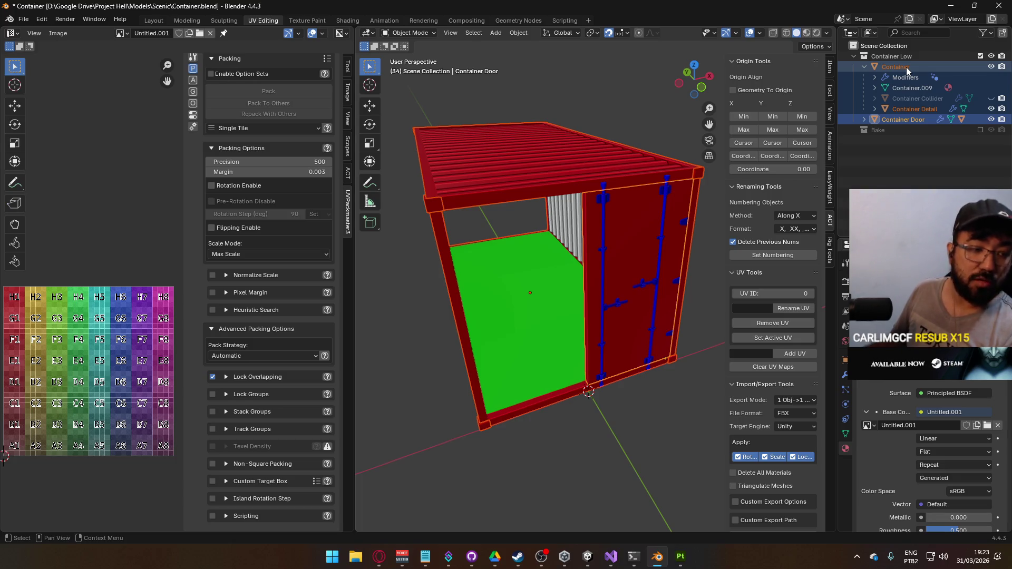
scroll(800, 333, down, 10)
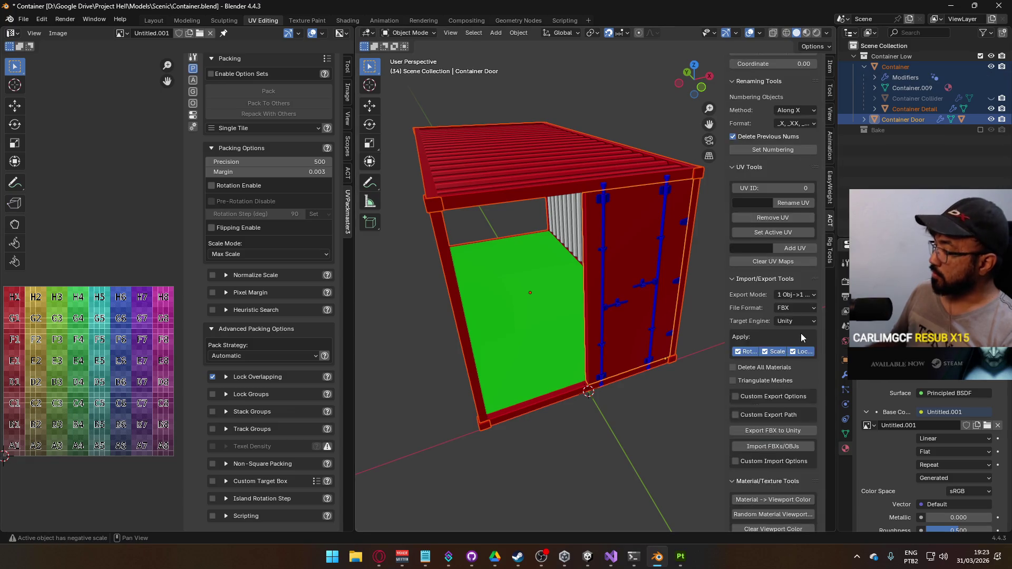
click(931, 118)
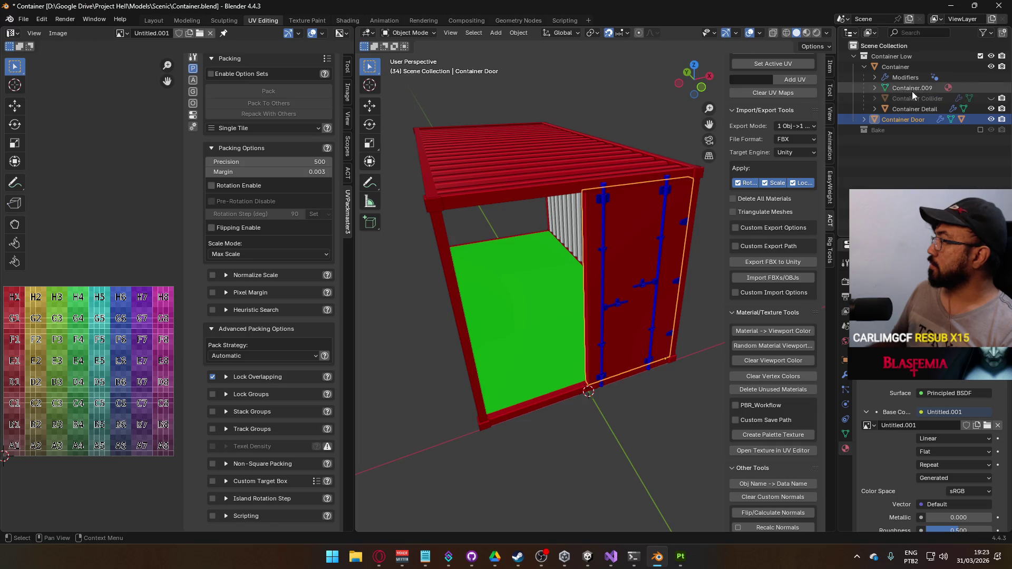
shift+click(896, 66)
scroll(798, 378, down, 1)
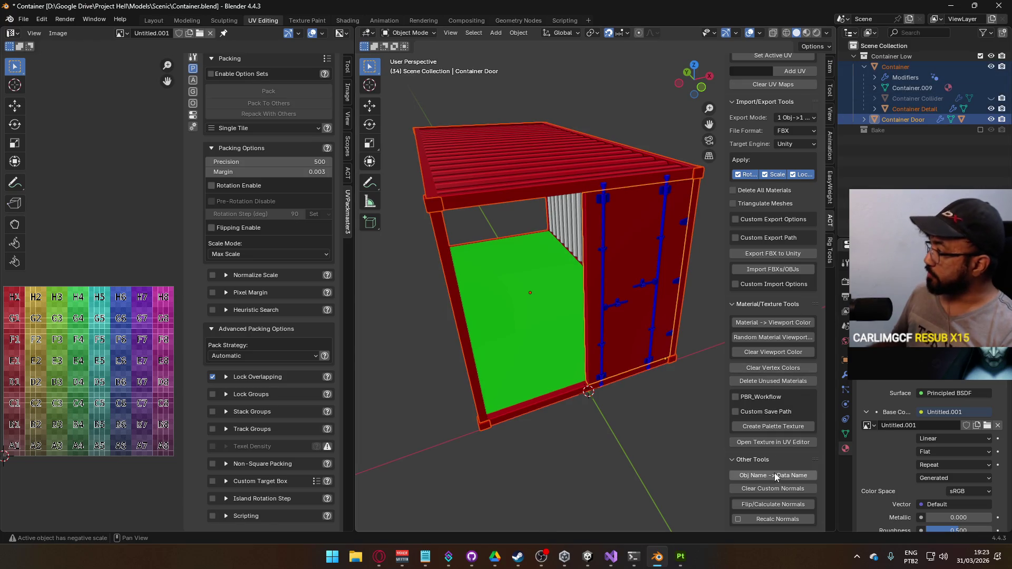
click(899, 67)
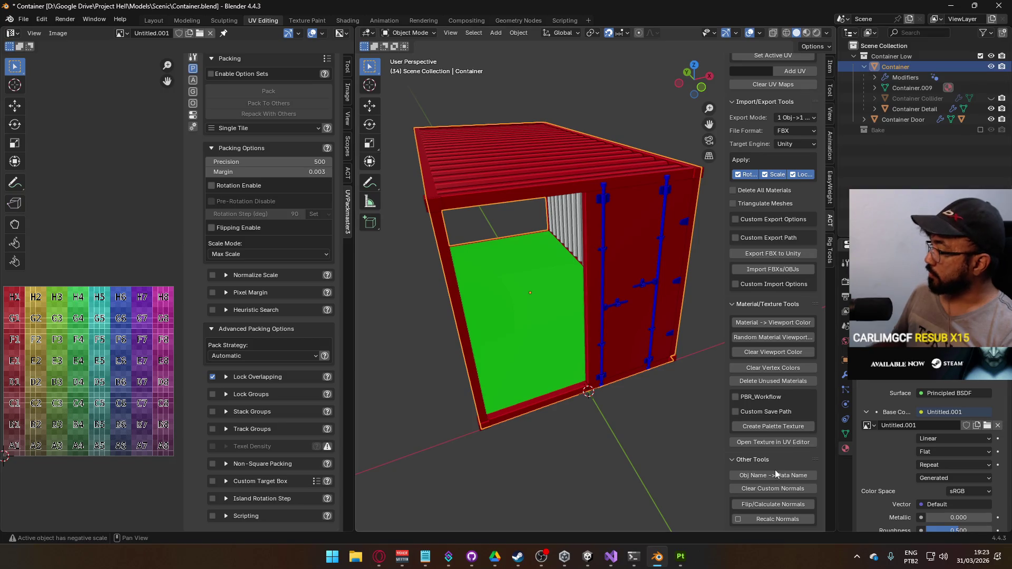
click(916, 87)
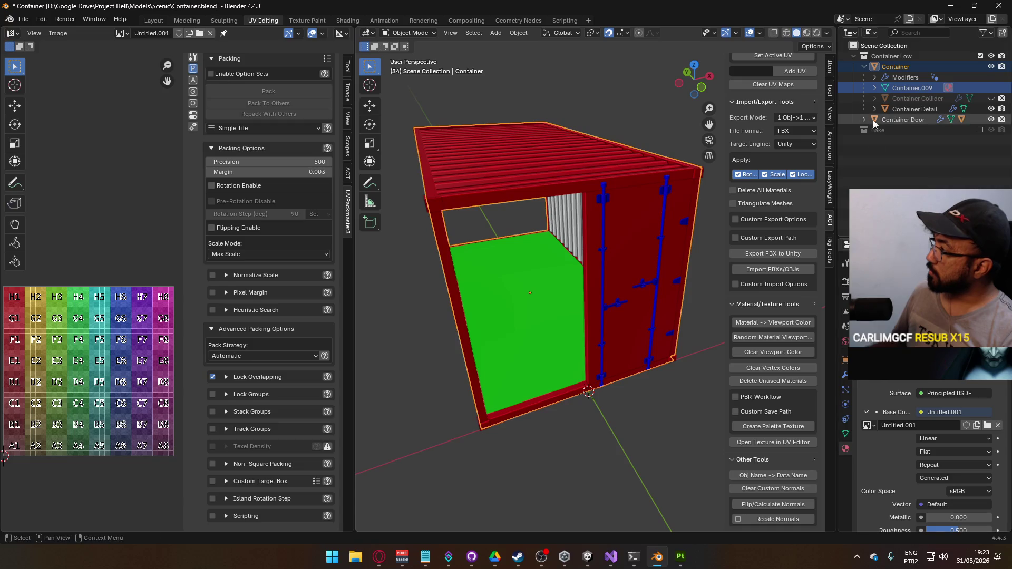
click(874, 88)
click(874, 88)
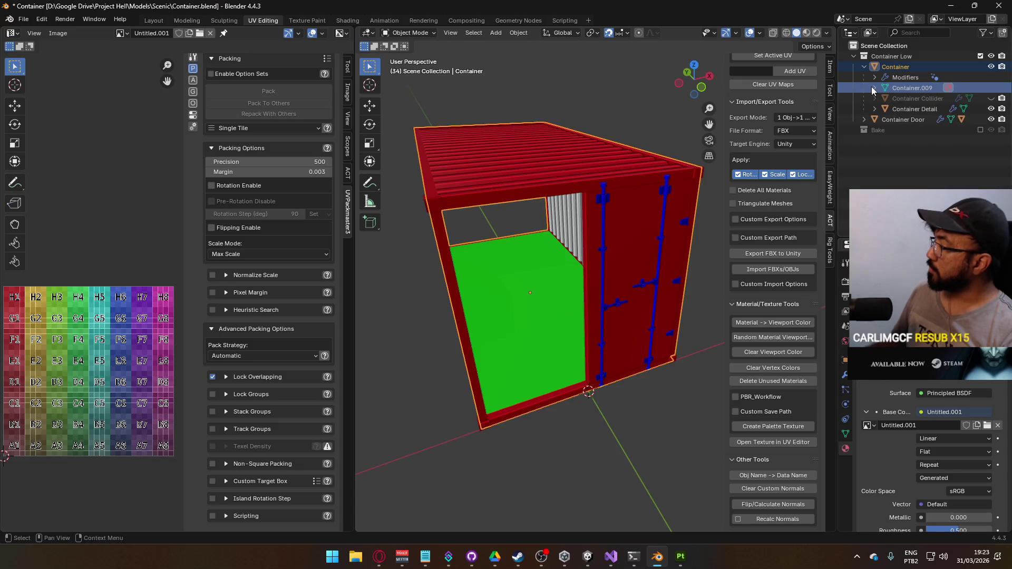
Step: Rename the Container.009 mesh data to Container
double_click(918, 88)
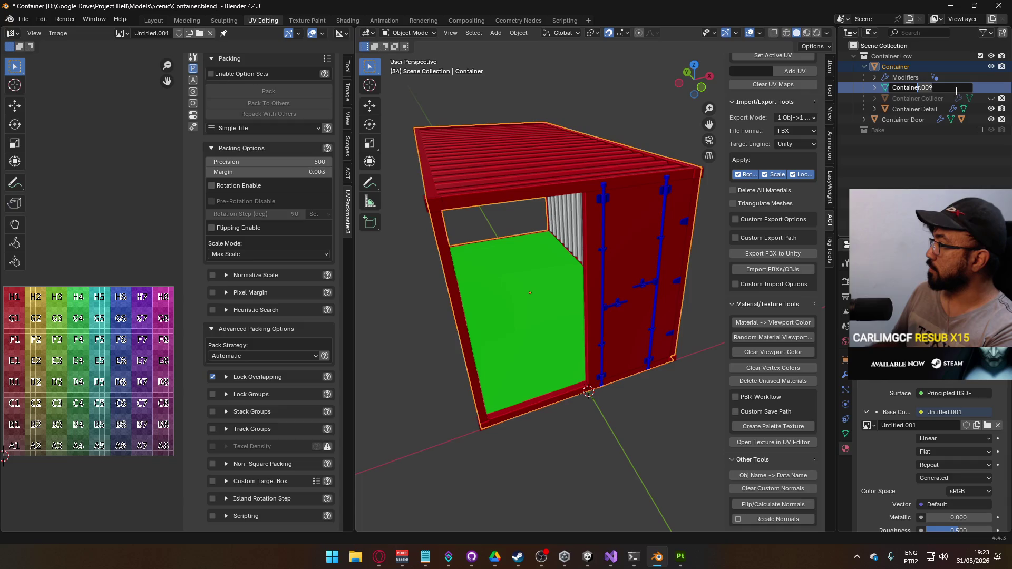
key(Delete)
key(Delete)
key(Delete)
key(Return)
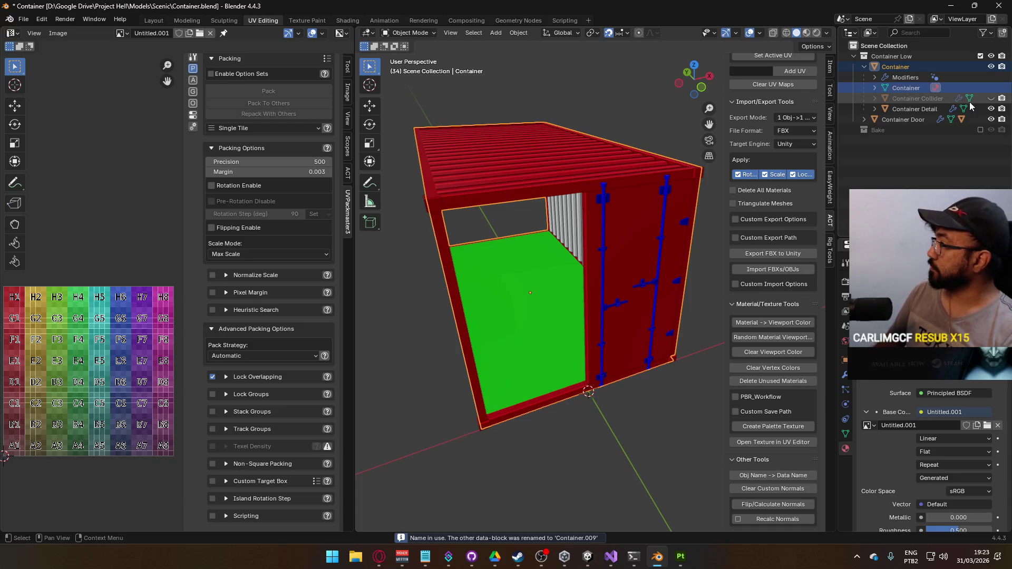
Step: Unhide Container Collider in the viewport with Alt+H
click(905, 99)
click(875, 98)
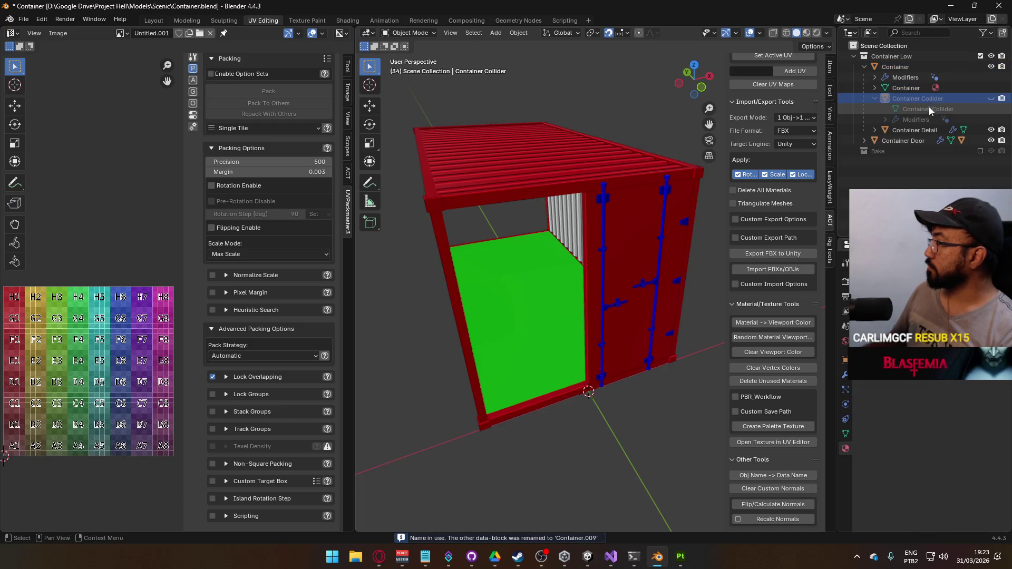
click(875, 130)
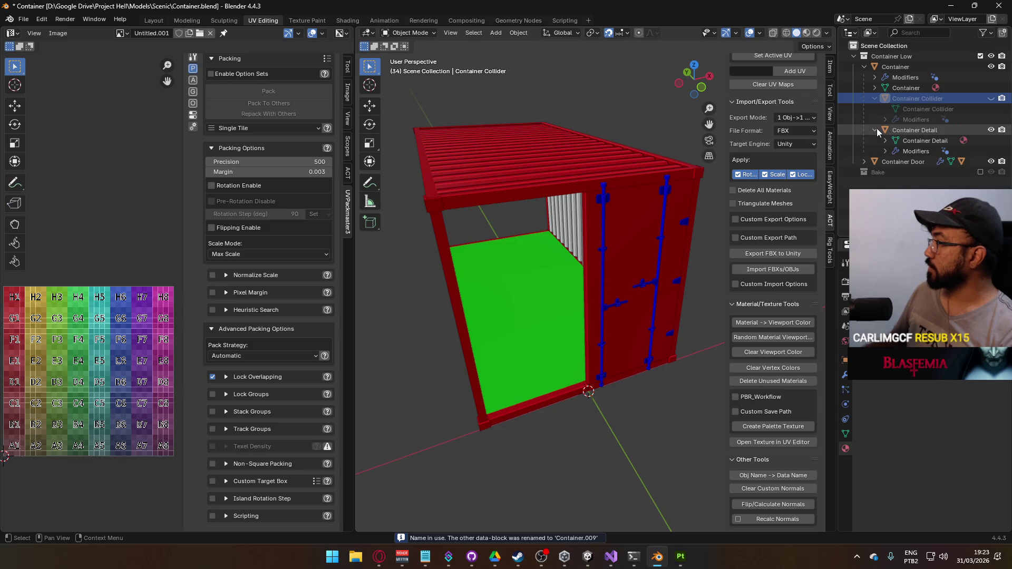
key(alt+h)
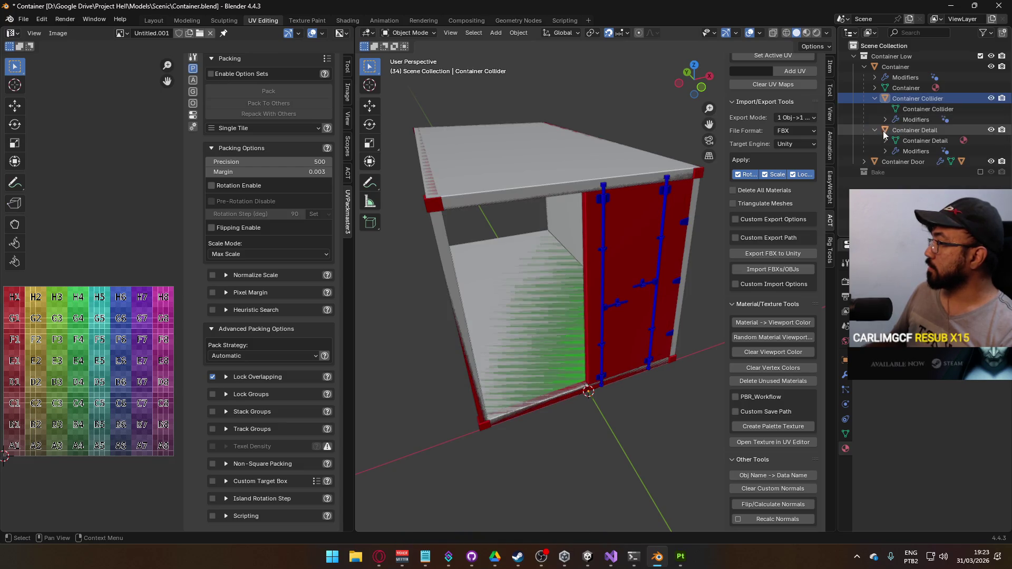
click(875, 130)
click(875, 98)
click(864, 67)
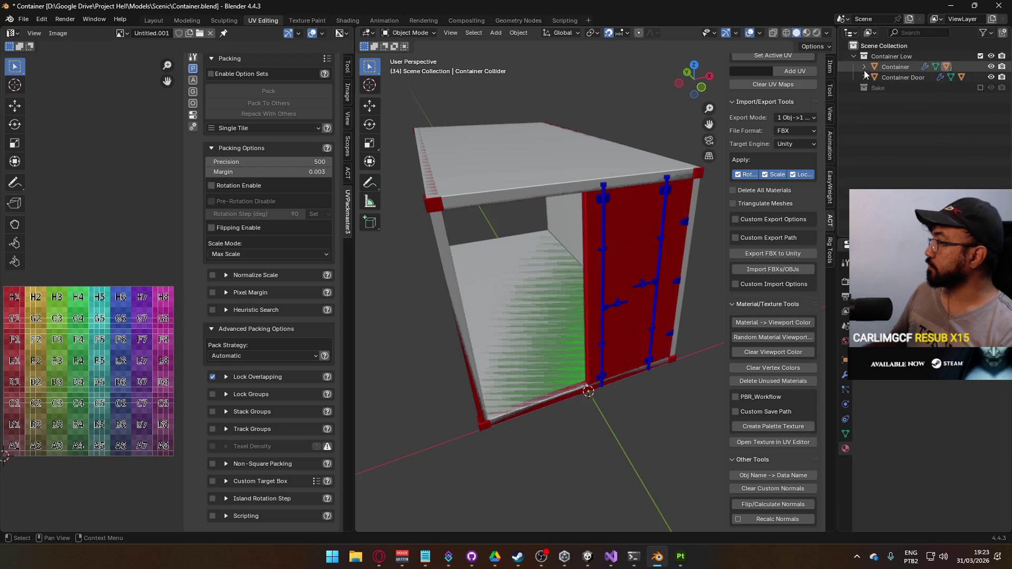
Step: Give Container Door Metals' mesh data its object name and save the file
click(864, 77)
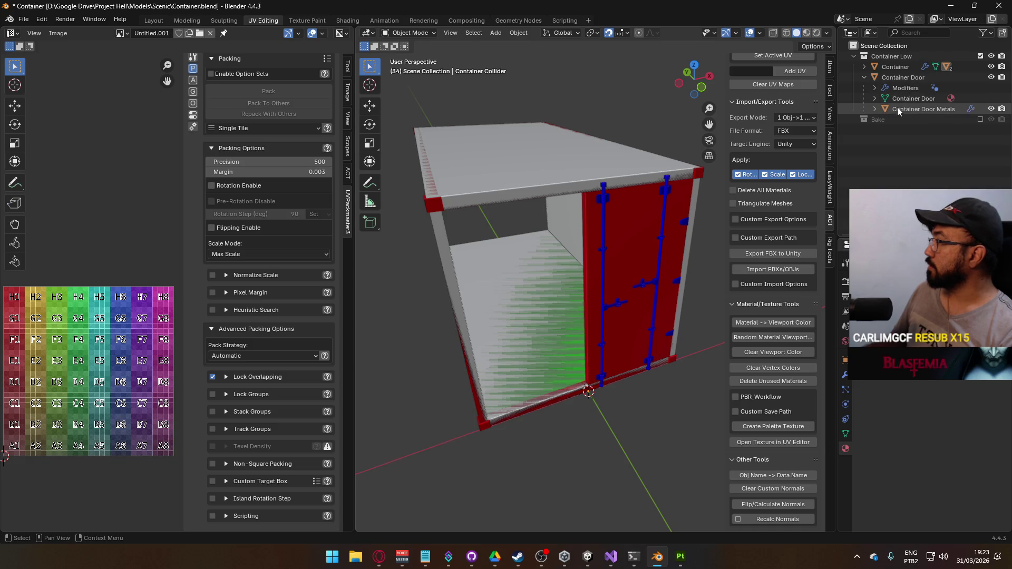
click(874, 109)
click(911, 109)
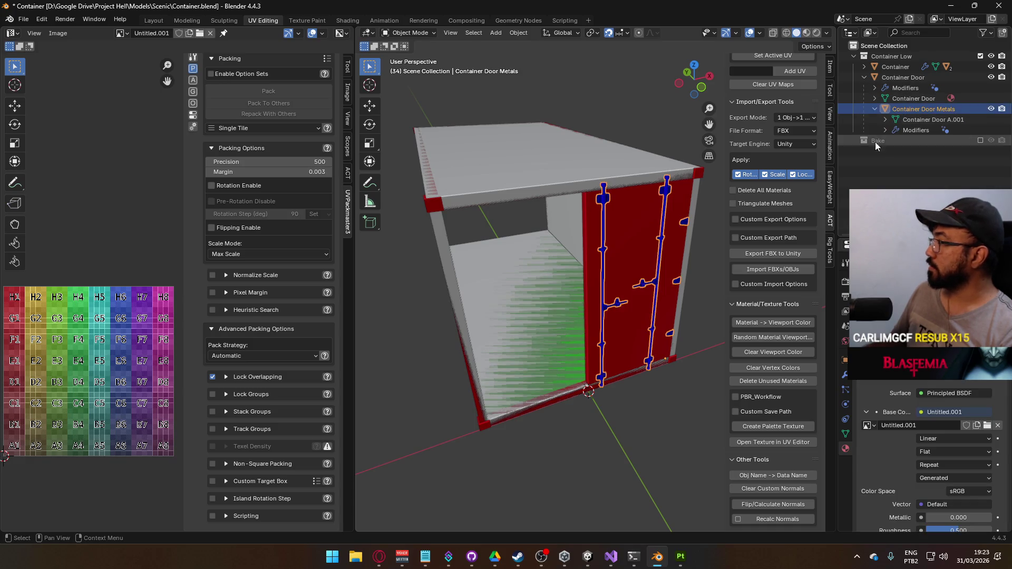
click(793, 477)
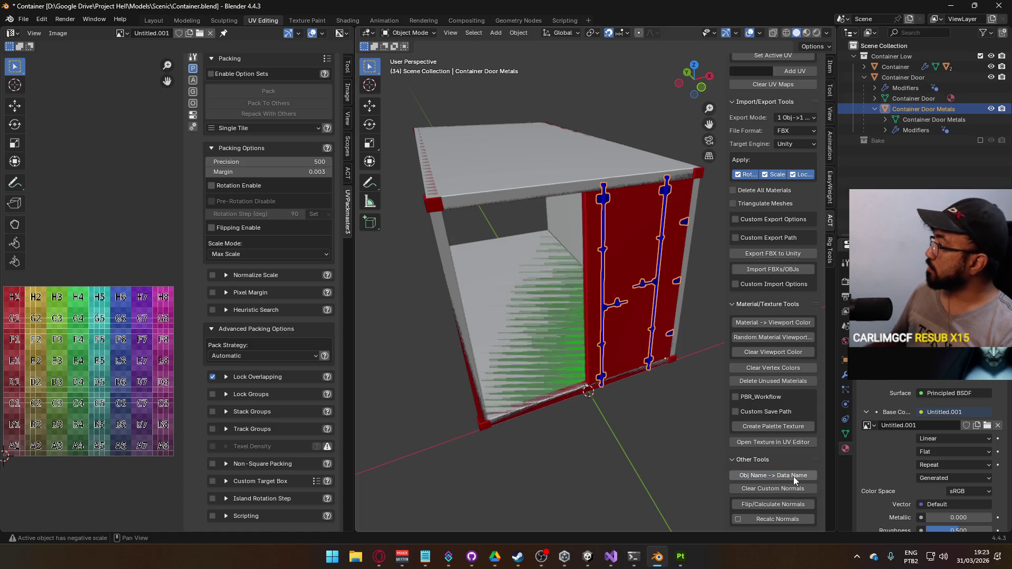
click(874, 108)
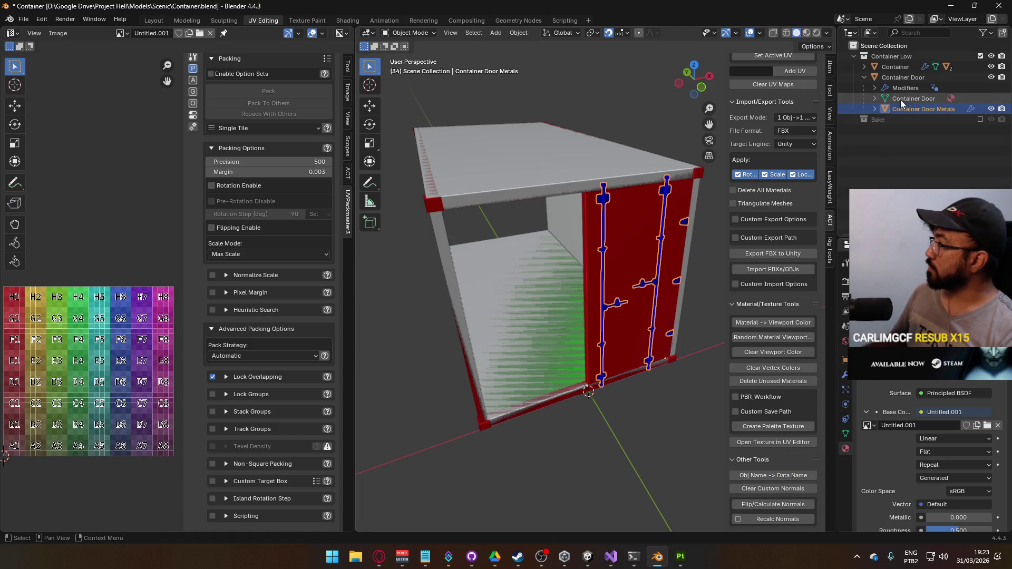
key(ctrl+s)
click(864, 77)
click(896, 67)
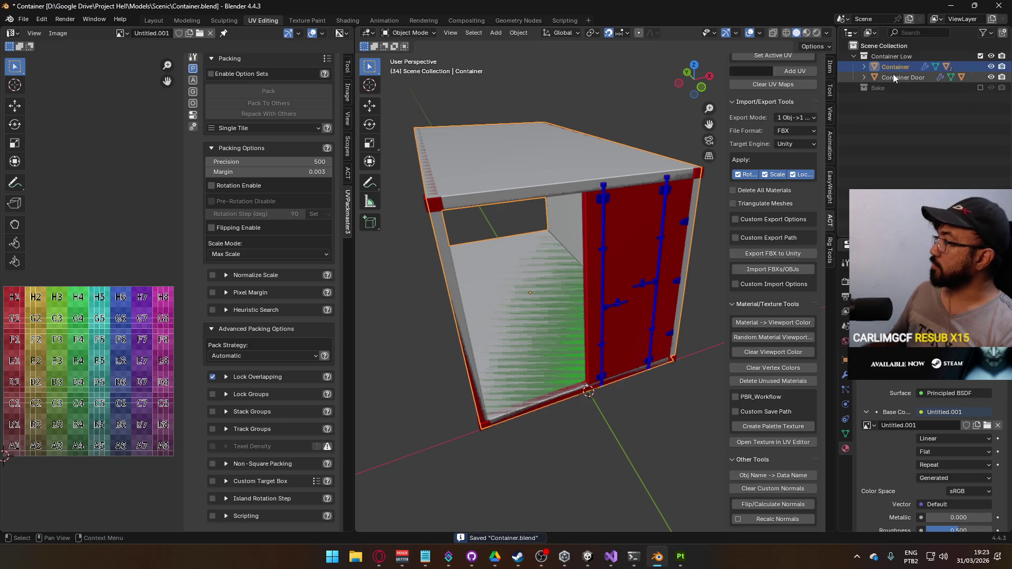
Step: Add Container Door to the selection and start an FBX export with a saved preset, Mesh objects only
shift+click(896, 77)
click(23, 19)
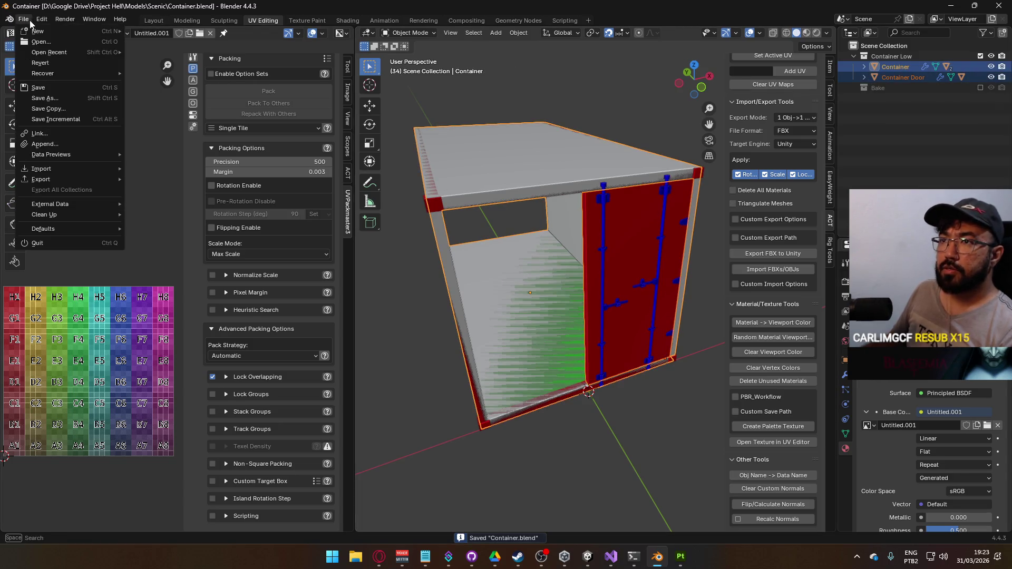
mouse_move(75, 180)
click(203, 275)
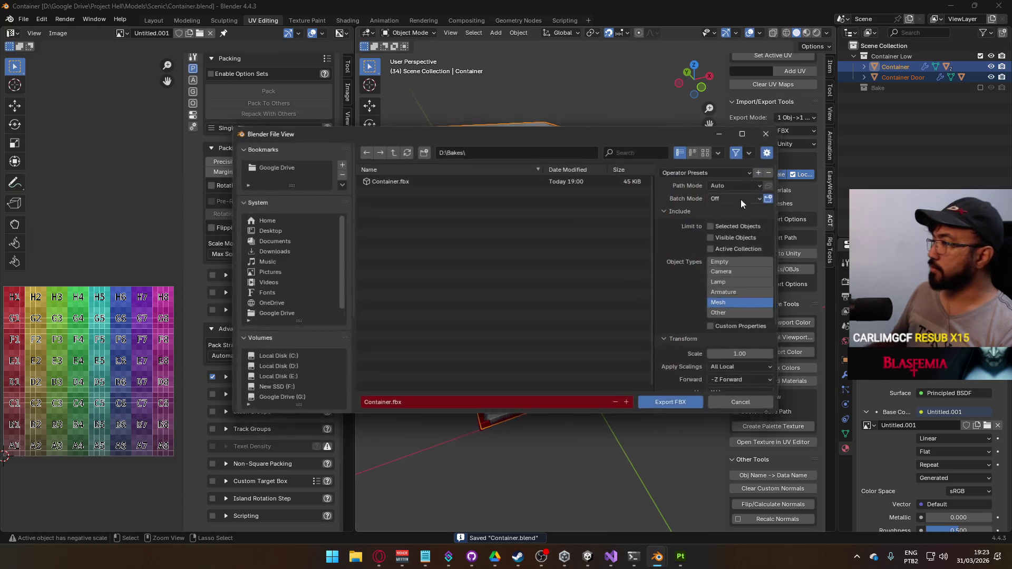
click(716, 170)
click(703, 191)
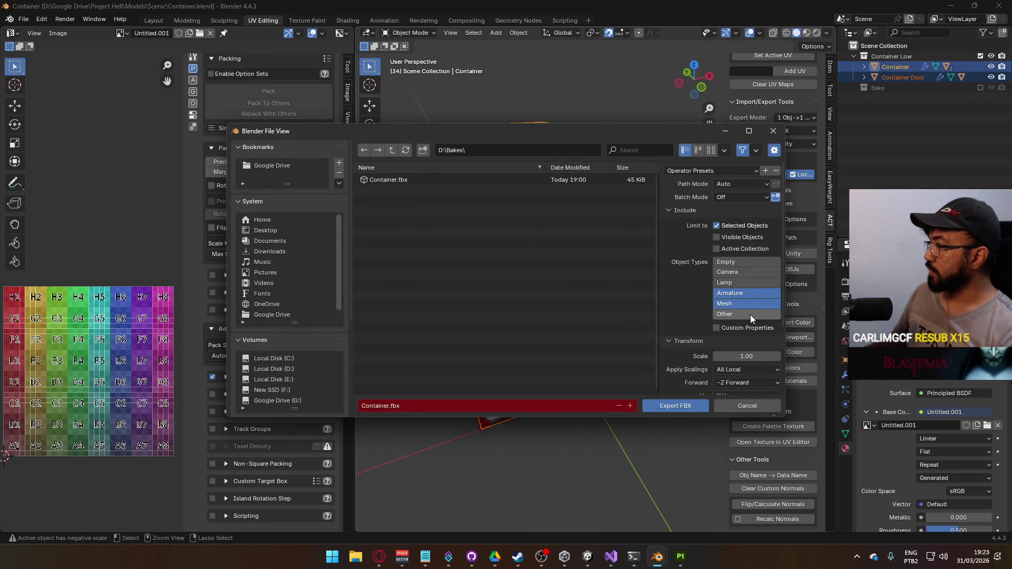
scroll(738, 293, down, 4)
click(735, 220)
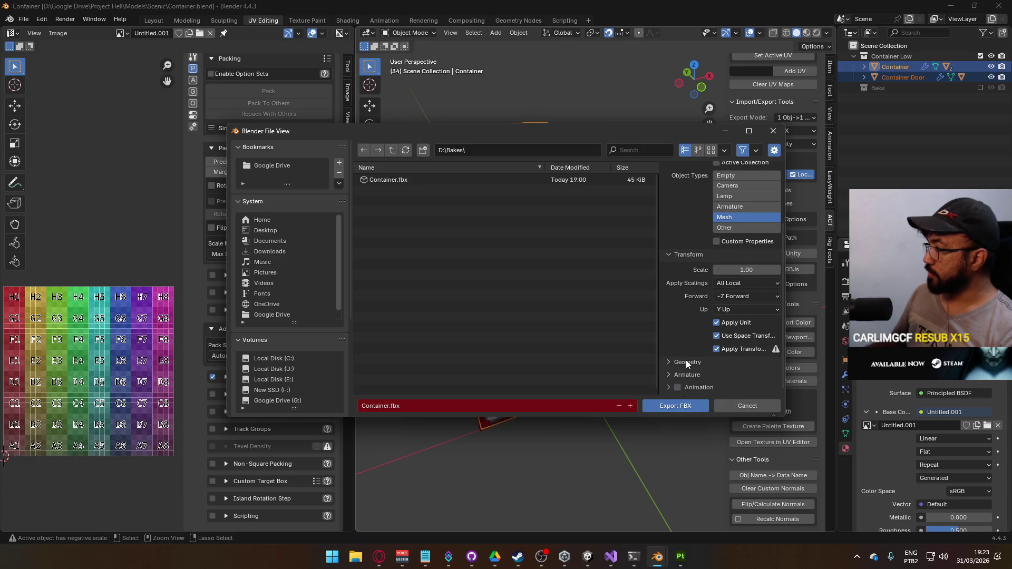
scroll(688, 320, up, 4)
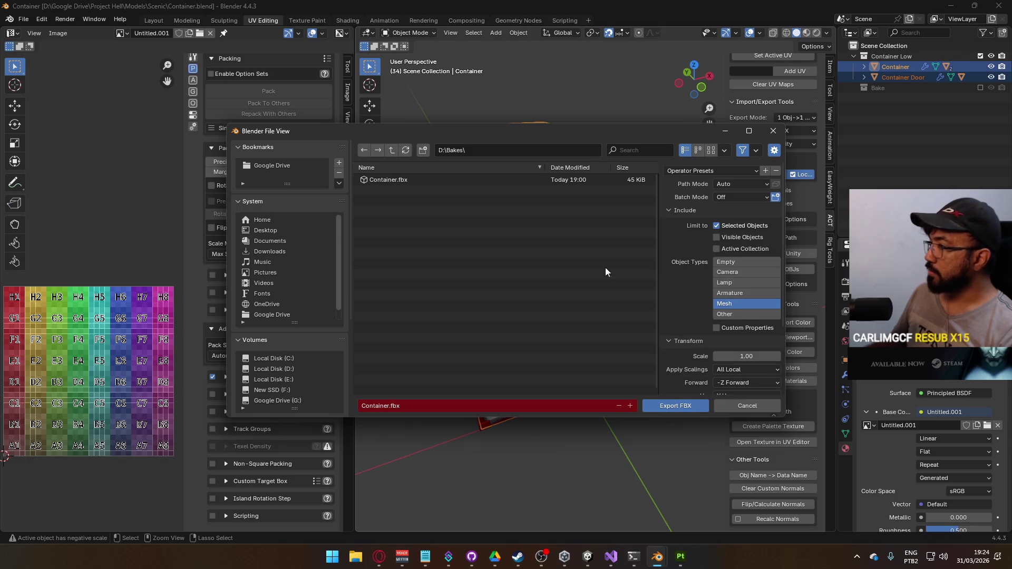
scroll(269, 350, down, 3)
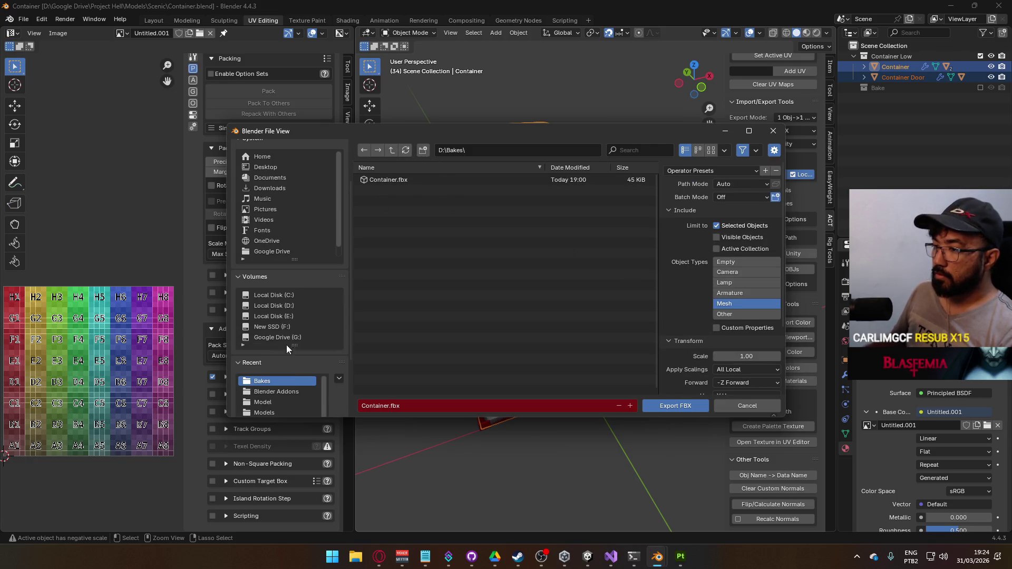
scroll(286, 249, up, 3)
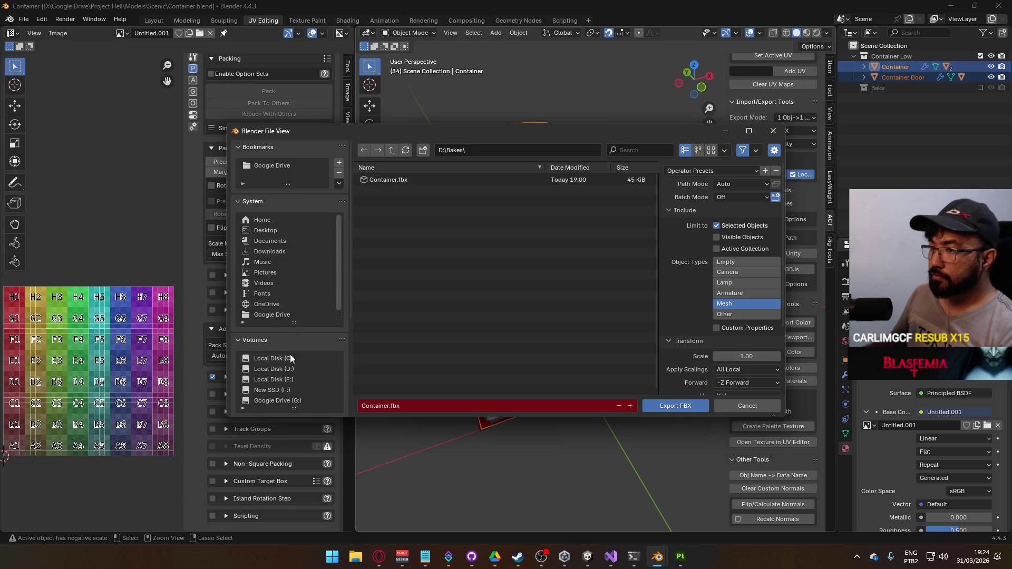
Step: Browse to F:/Unity/Project Hell/Assets/Core/Runtime/Models as the export folder
click(282, 390)
double_click(391, 254)
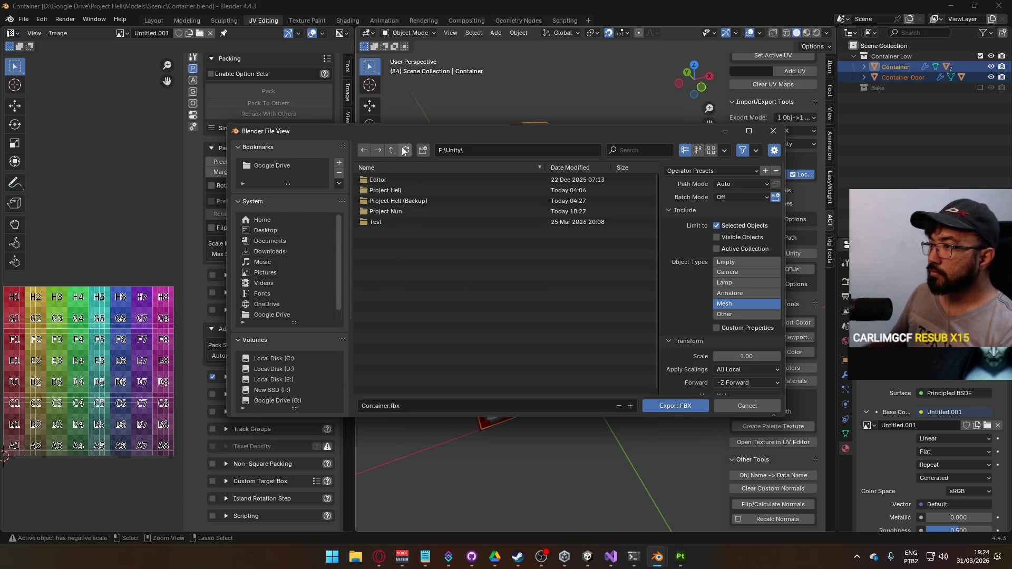
double_click(397, 190)
click(399, 179)
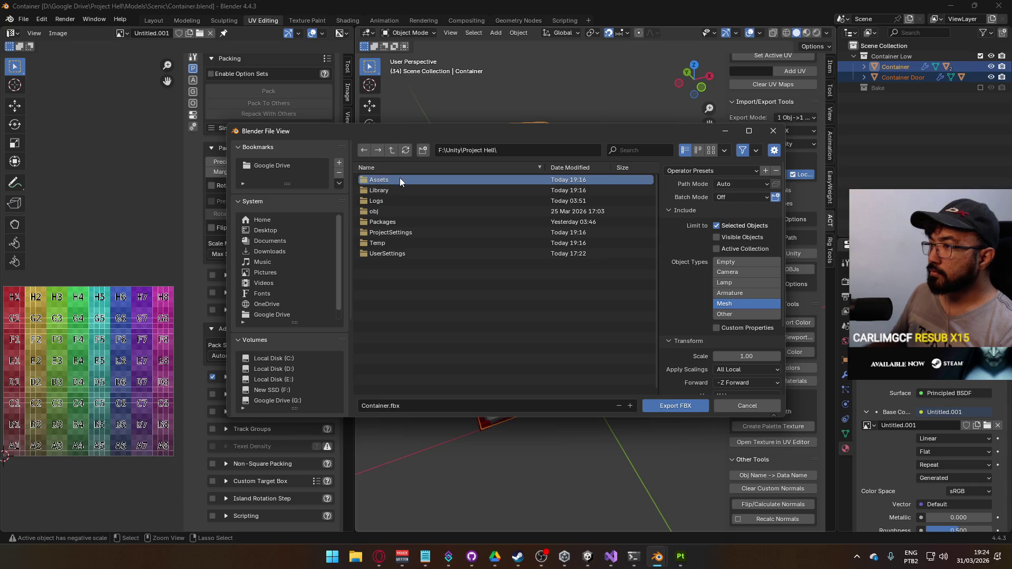
double_click(400, 178)
double_click(406, 179)
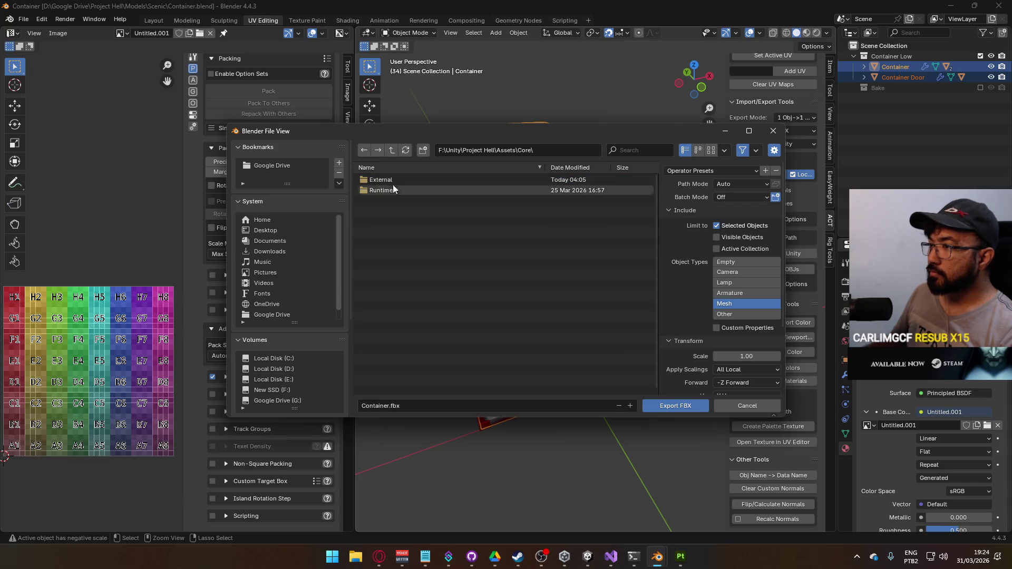
double_click(393, 187)
click(392, 243)
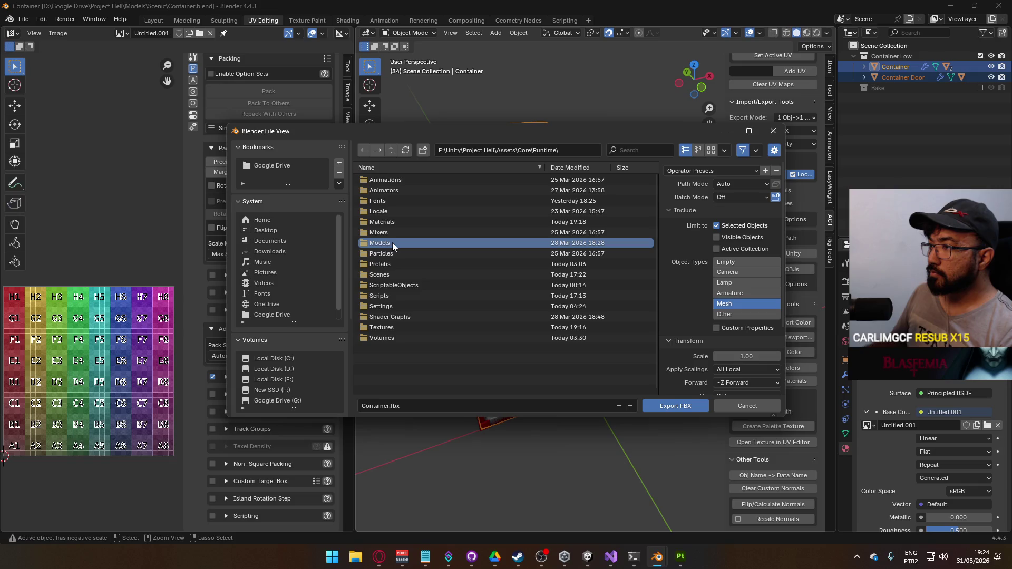
double_click(392, 242)
right_click(395, 297)
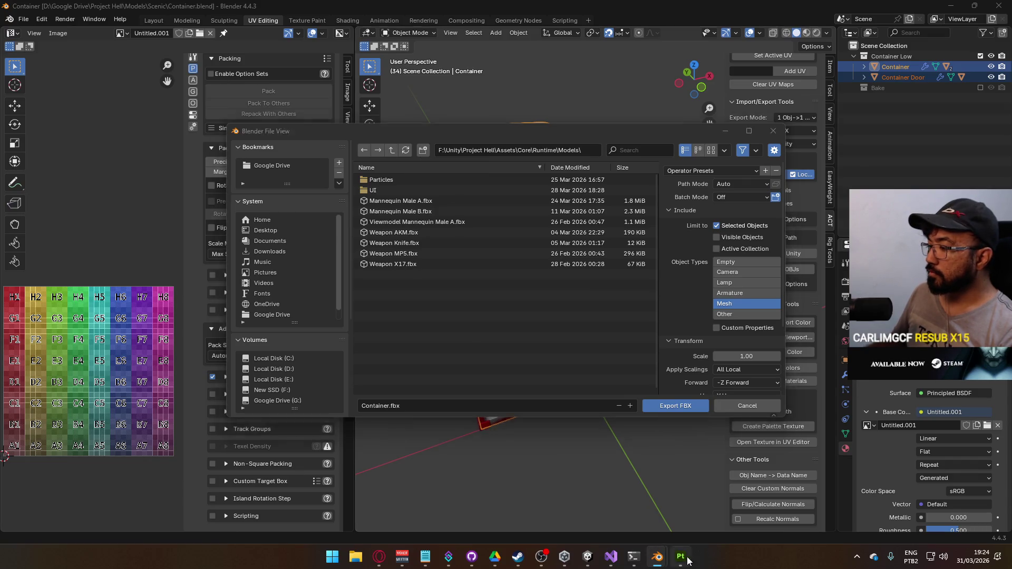
Step: Glance at Substance 3D Painter's texture export settings, then return to Blender
key(alt+Tab)
click(8, 19)
click(32, 184)
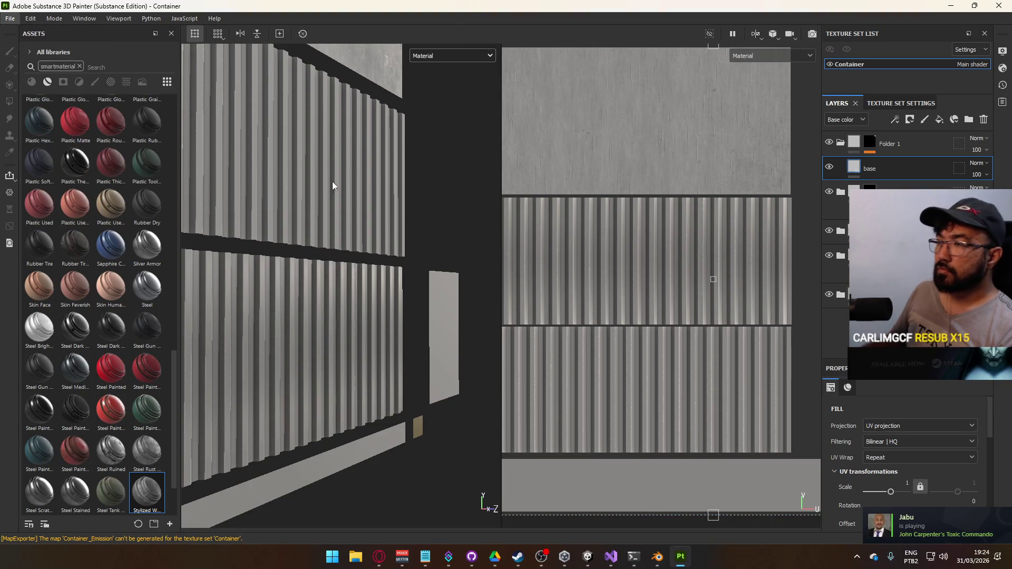
key(Escape)
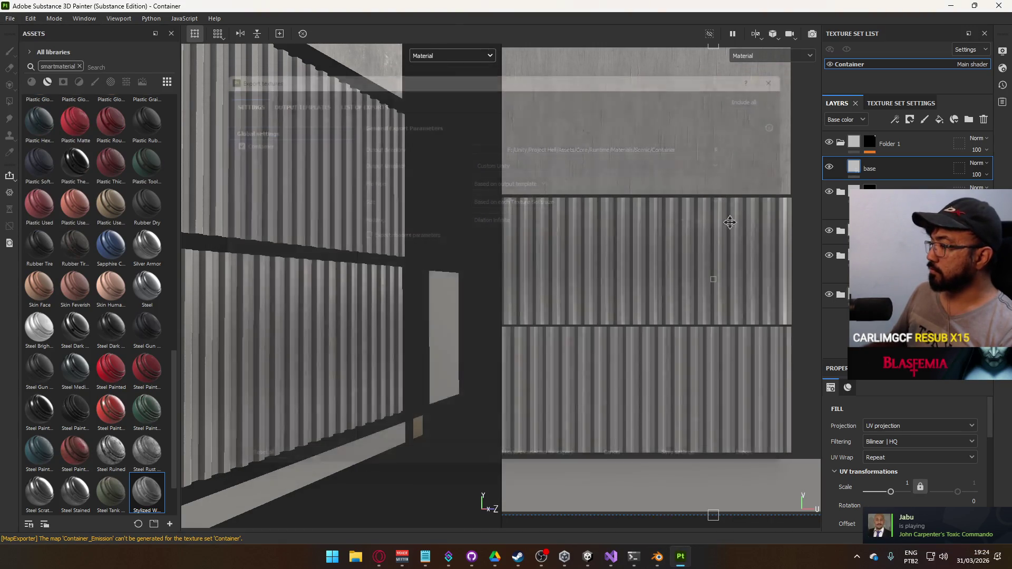
click(657, 556)
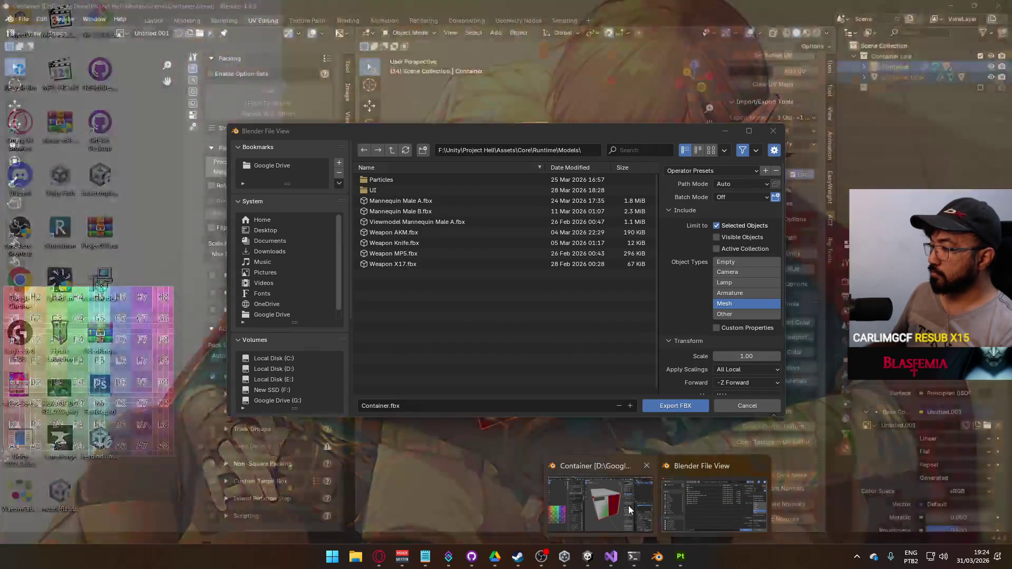
click(625, 517)
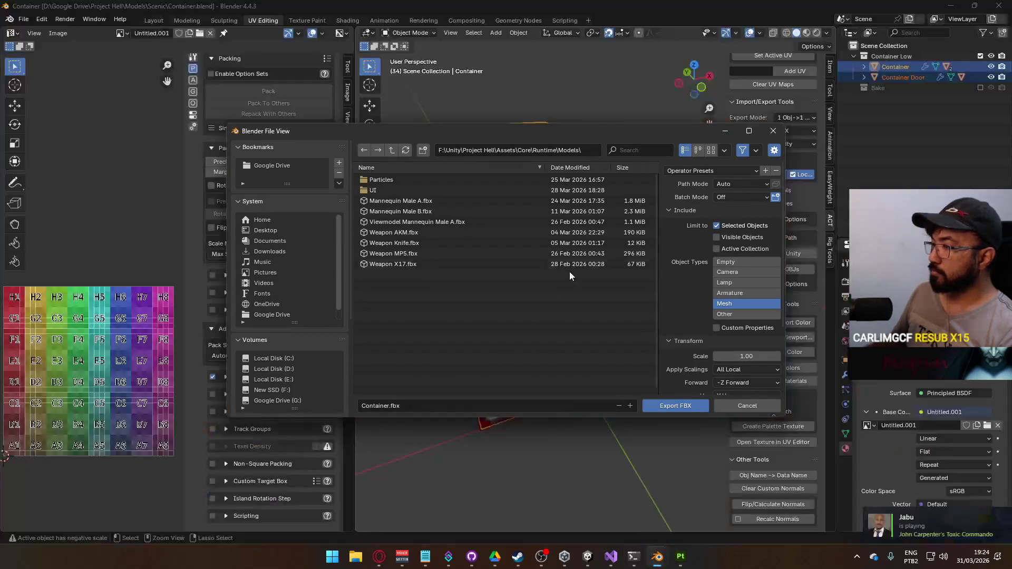
Step: Create a Scenic folder inside Models and export the FBX there
click(422, 150)
text(Scenic)
key(Return)
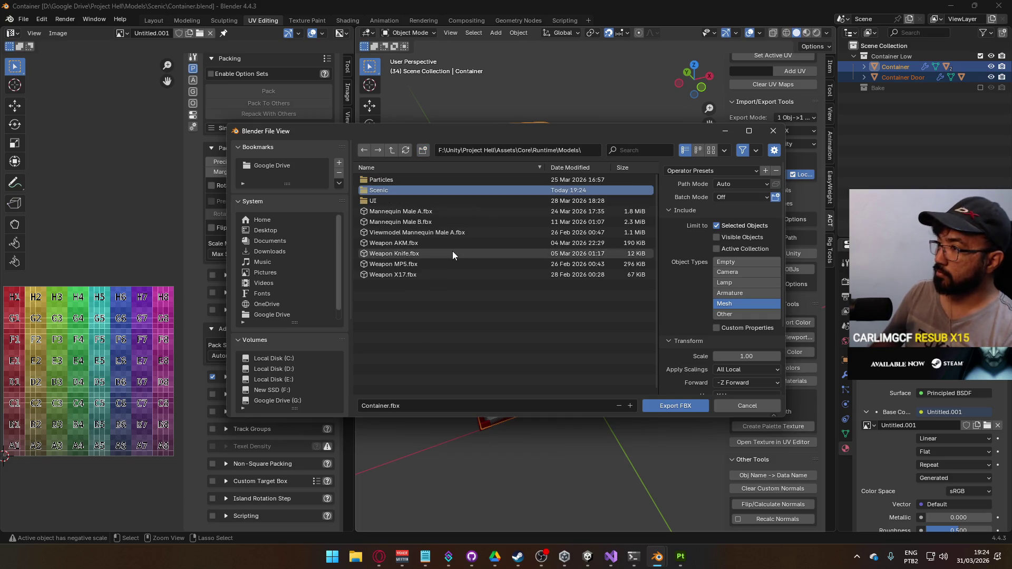
double_click(413, 191)
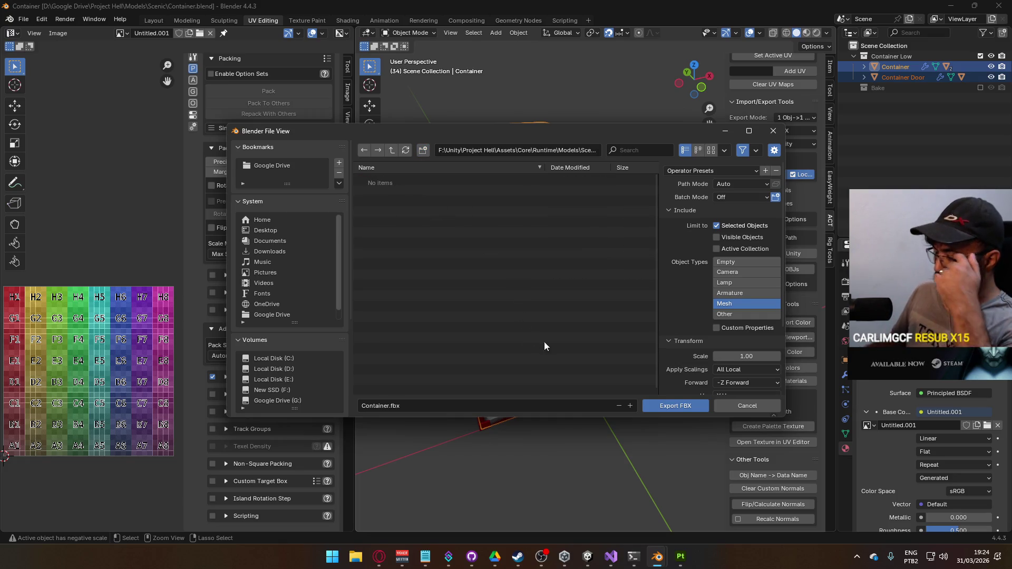
click(666, 405)
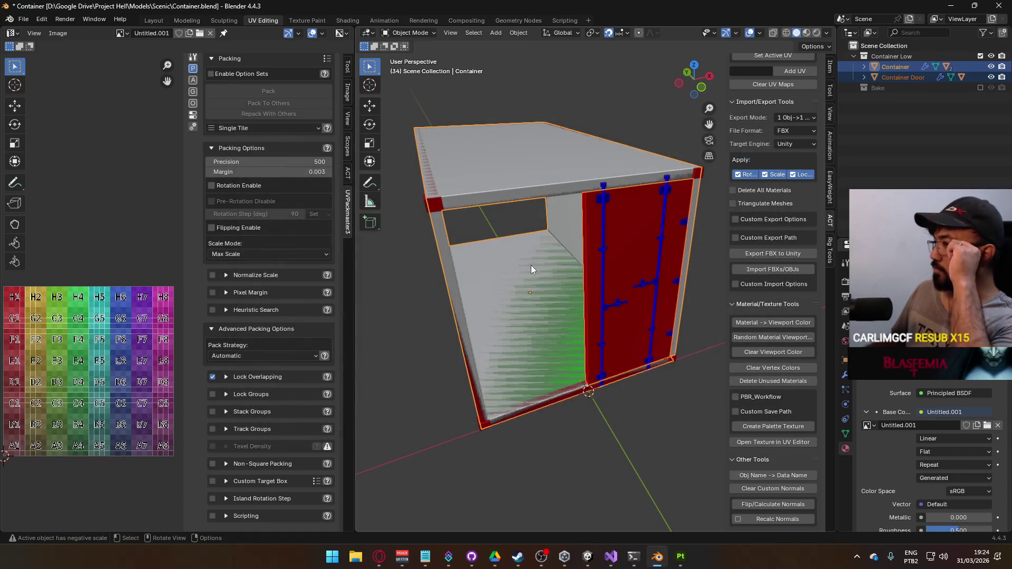
Step: Hide Container Collider, deselect Container Door, and enter Edit Mode on Container
click(863, 66)
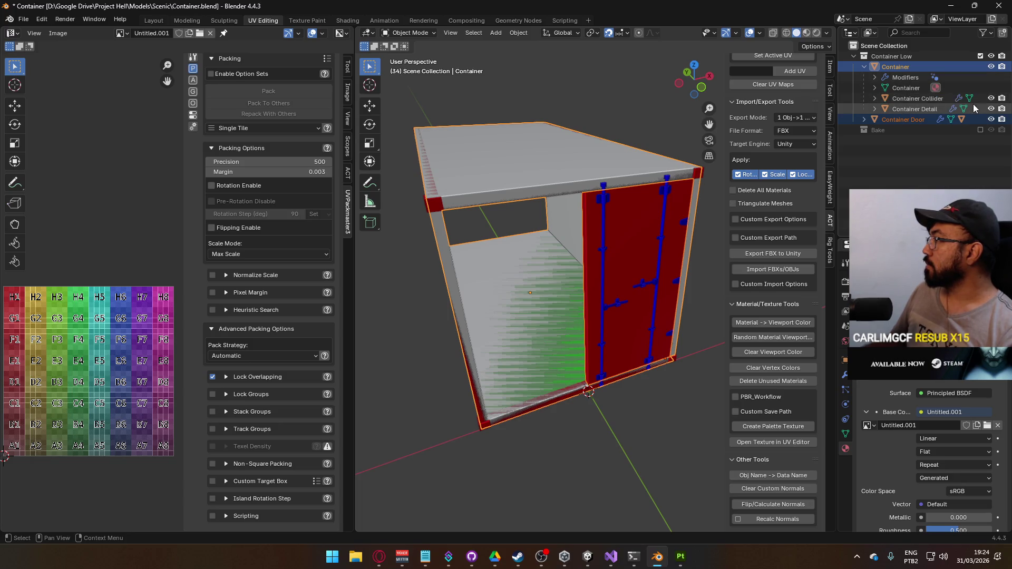
click(991, 99)
click(544, 150)
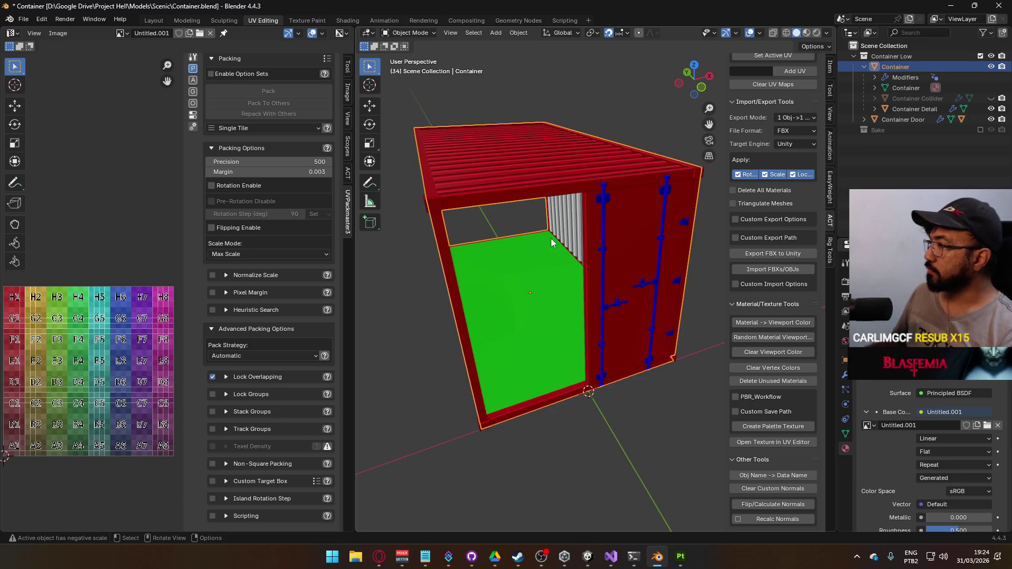
key(Tab)
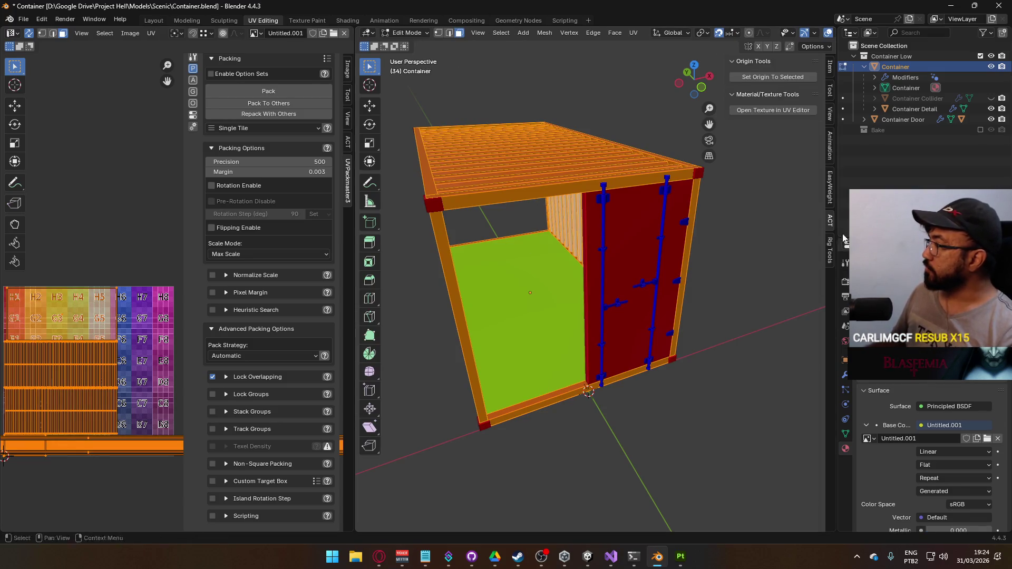
Step: Add a second UV map, UVMap.001, in the Object Data properties
click(845, 434)
click(998, 455)
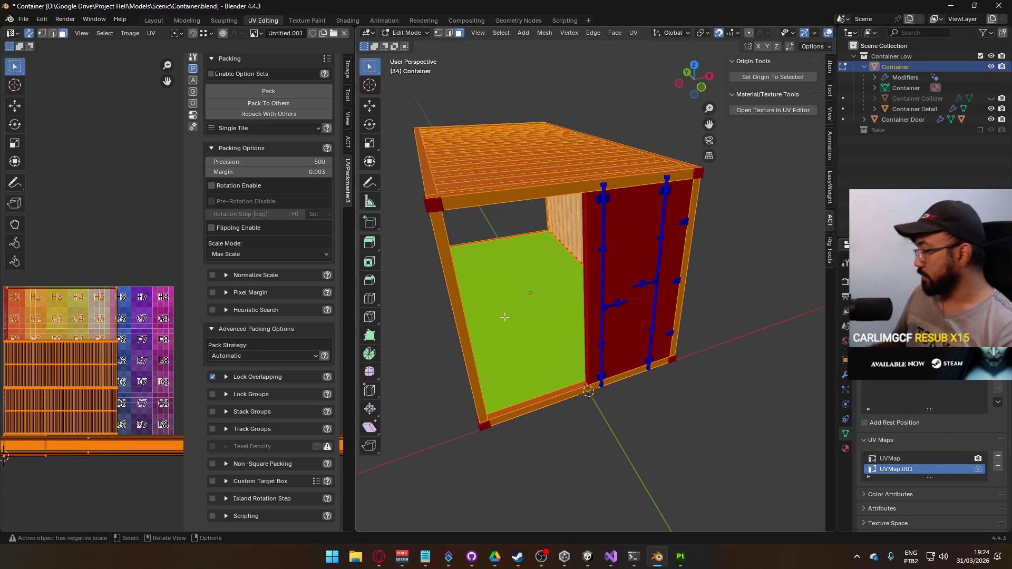
scroll(435, 318, up, 4)
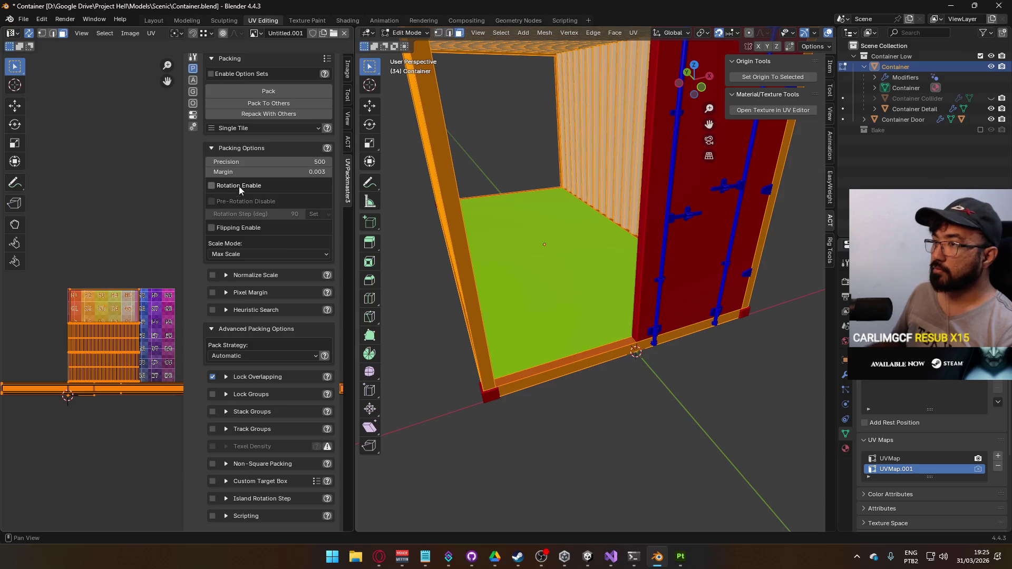
scroll(278, 201, up, 1)
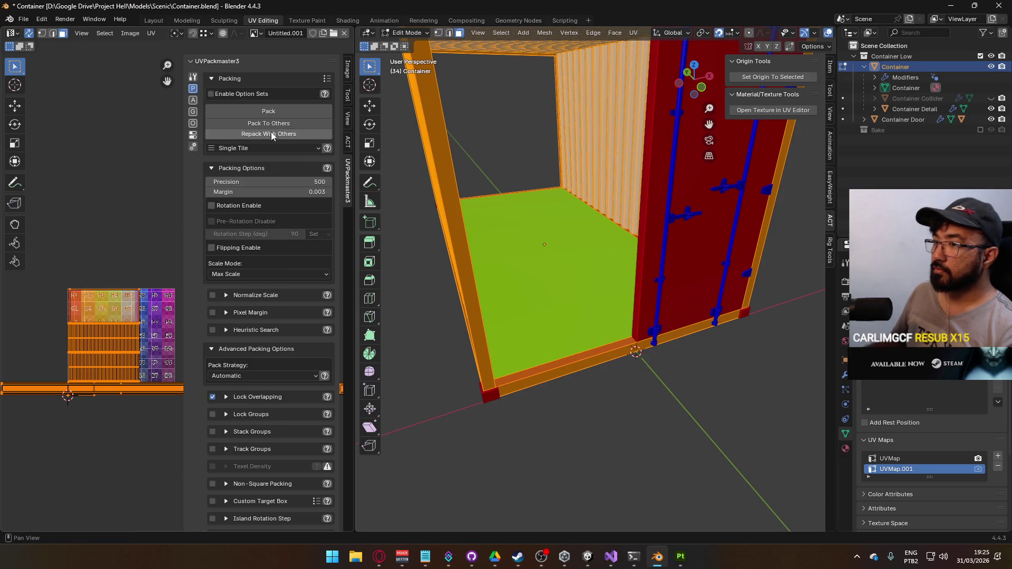
Step: Run an initial UV pack, select all islands, and leave pixel-based margins off
click(276, 111)
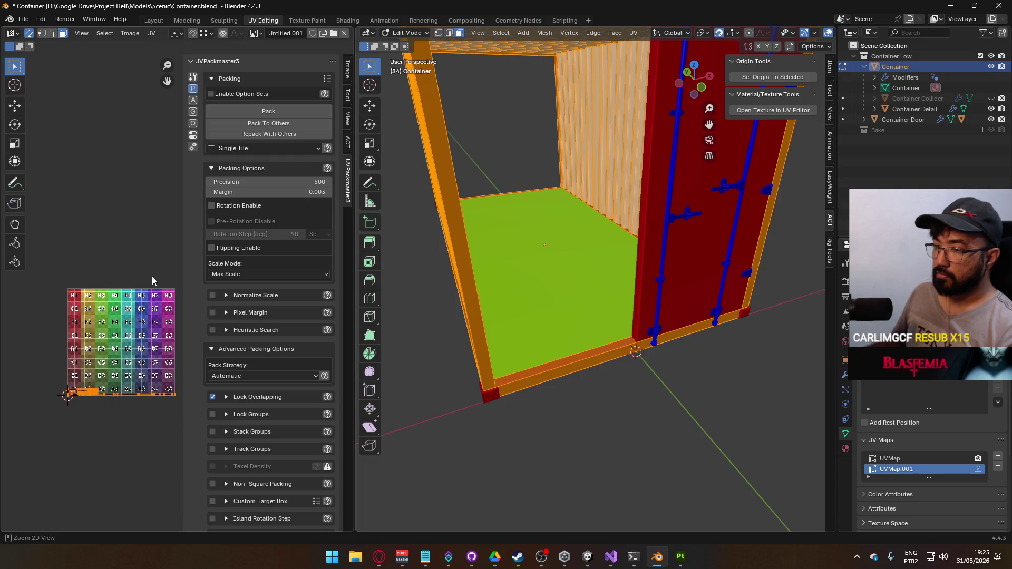
click(94, 261)
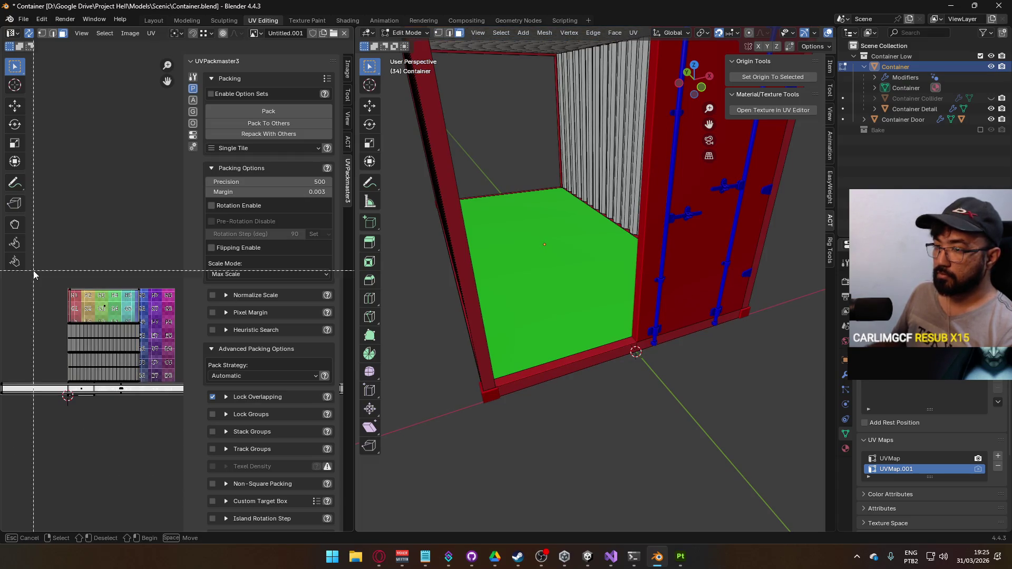
key(a)
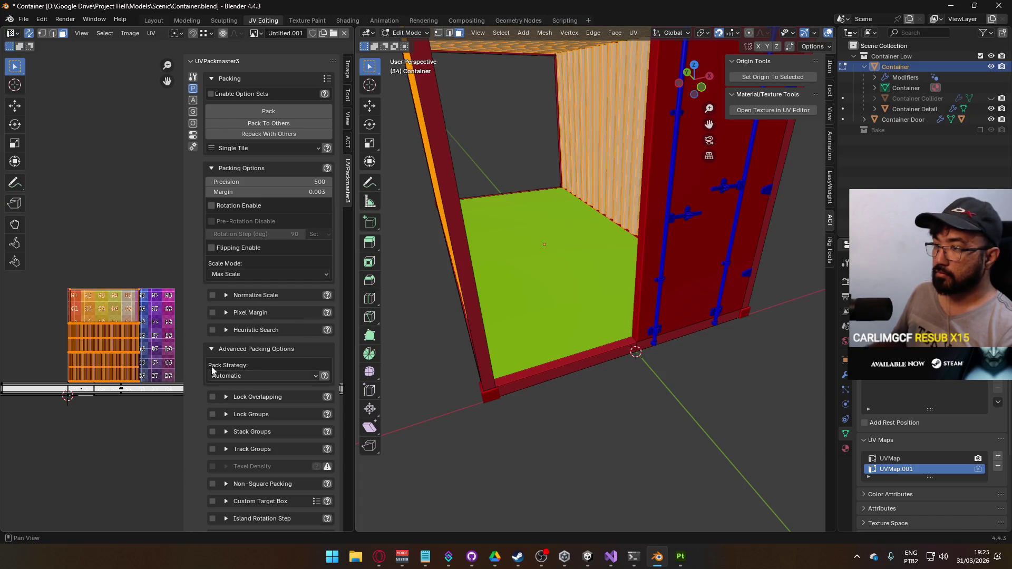
click(225, 314)
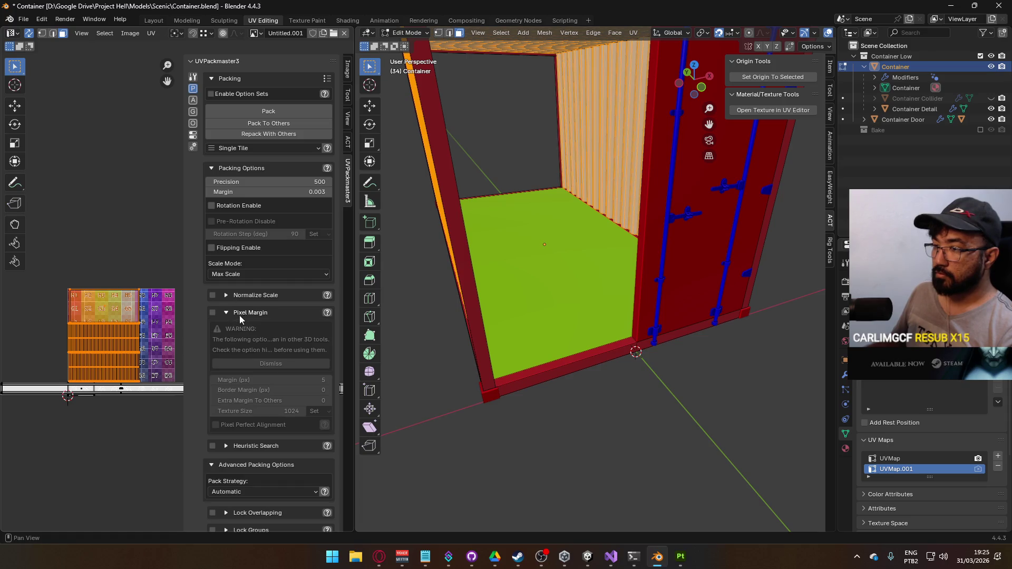
click(213, 313)
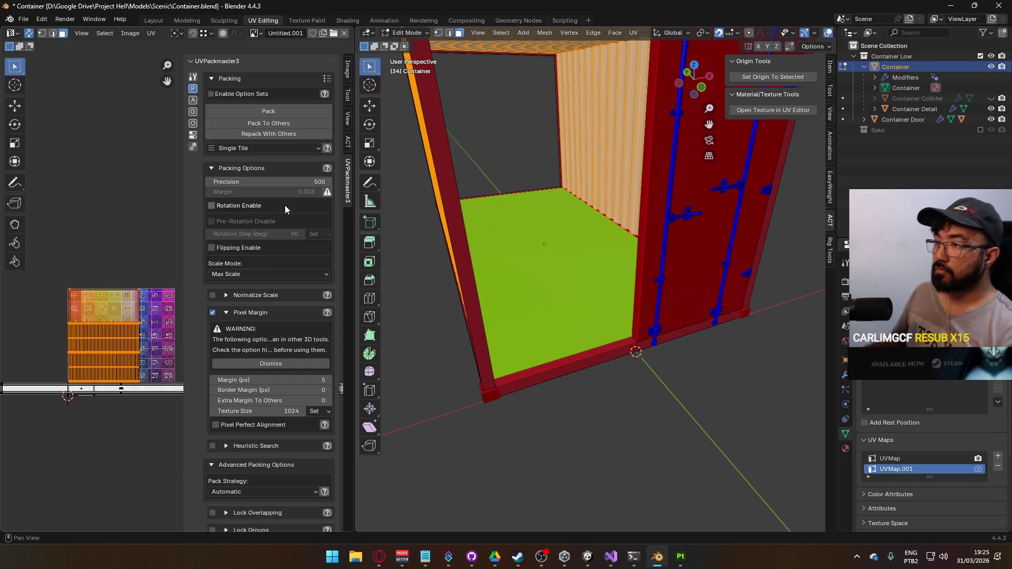
click(213, 312)
click(225, 312)
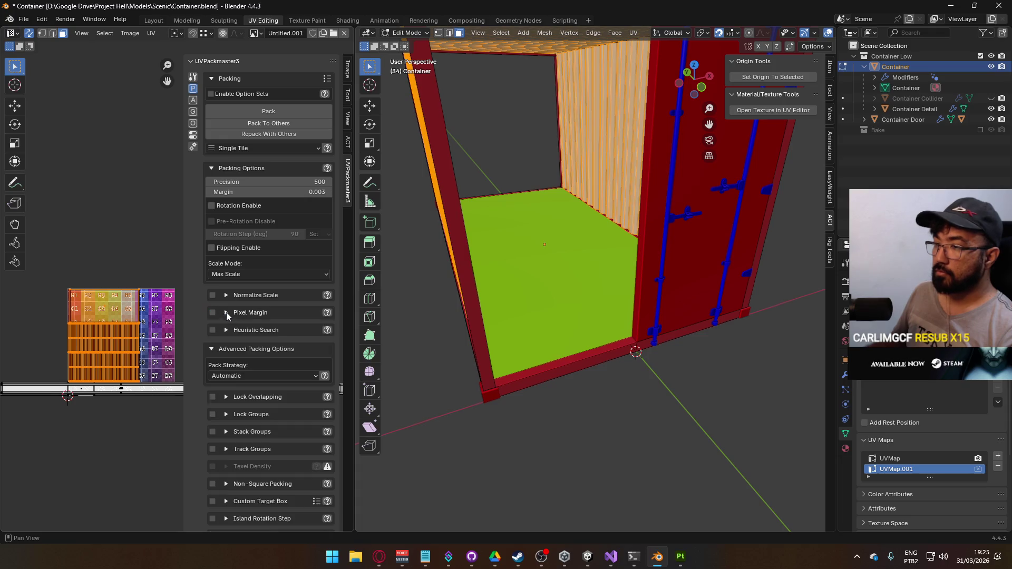
Step: Set the UVPackmaster Margin to 0.010 and repack the UV islands
click(306, 191)
click(226, 193)
text(0.01)
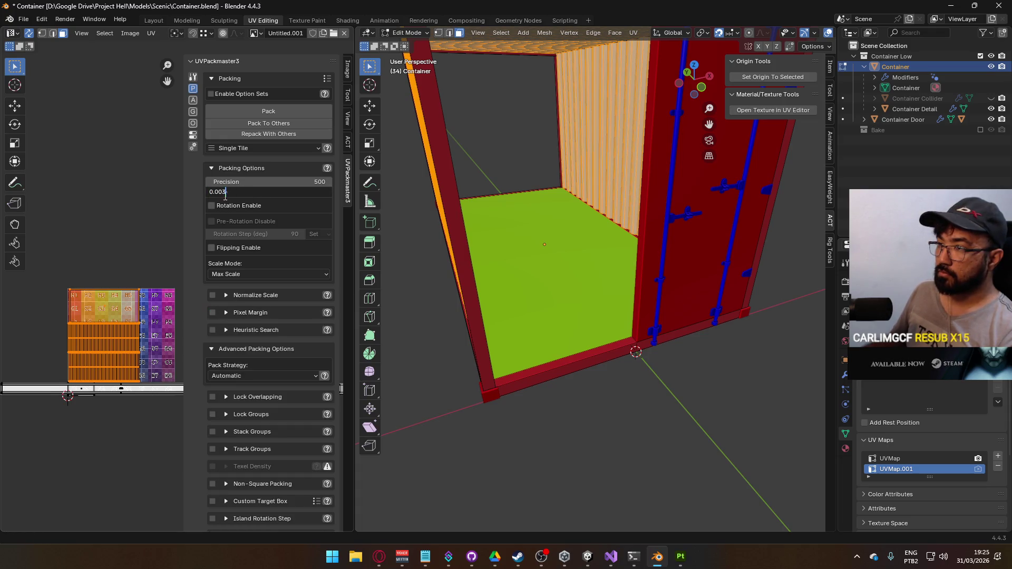
key(Return)
click(282, 112)
scroll(132, 338, up, 2)
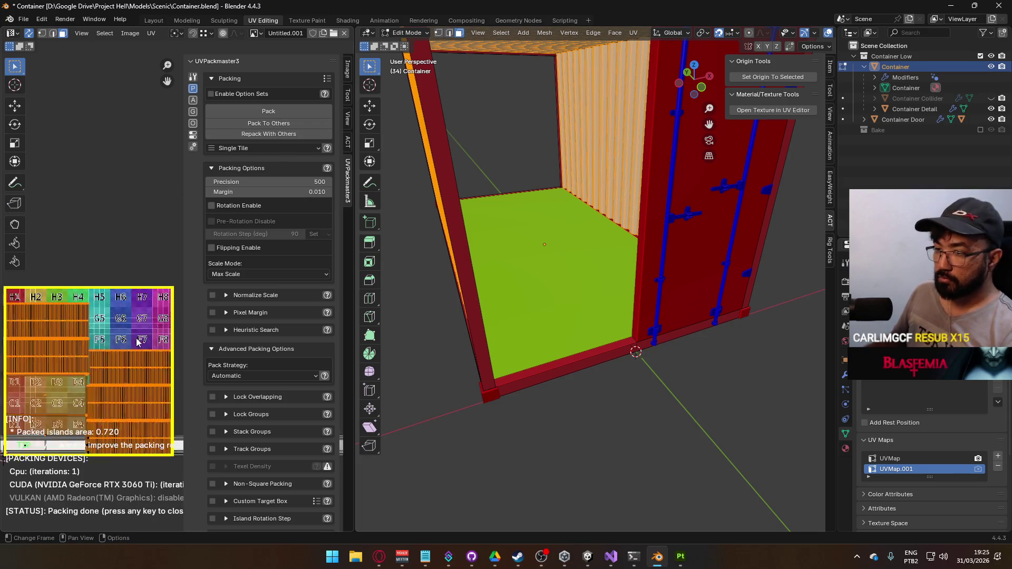
Step: Select the door-frame strip and its linked faces, including the door-end posts
scroll(132, 337, down, 1)
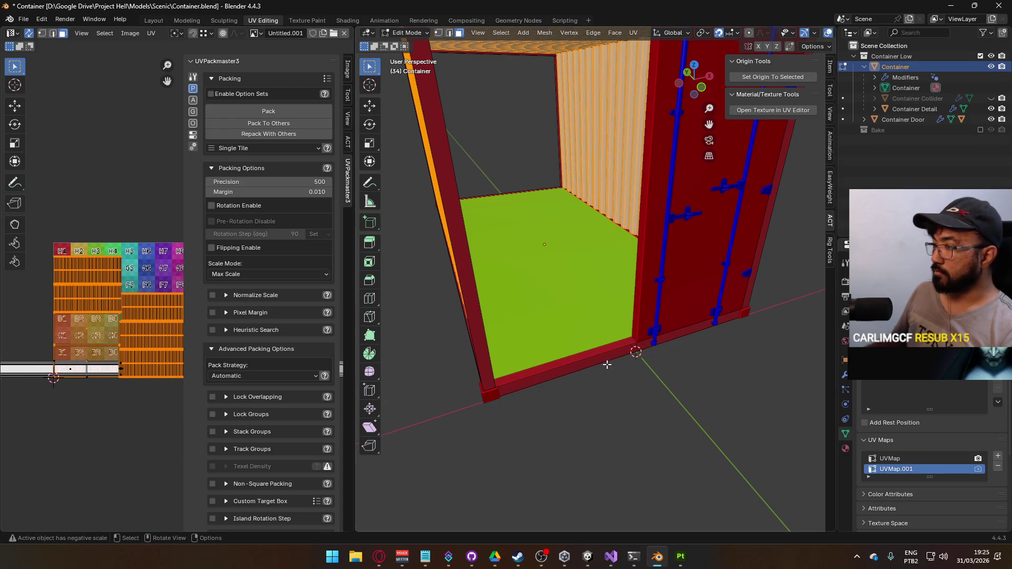
scroll(606, 365, down, 3)
drag(605, 365, 596, 330)
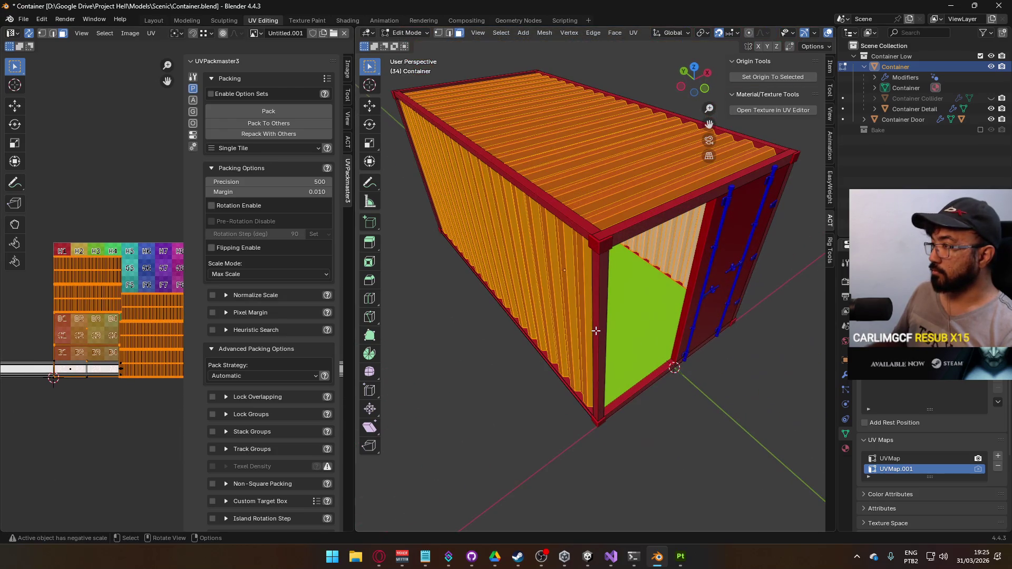
click(600, 301)
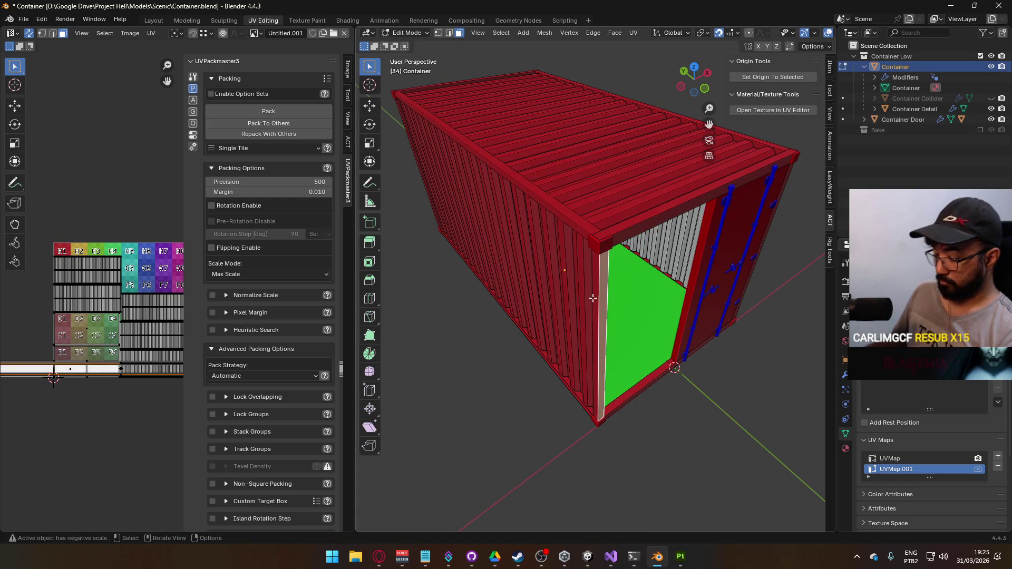
key(l)
key(ctrl+z)
key(l)
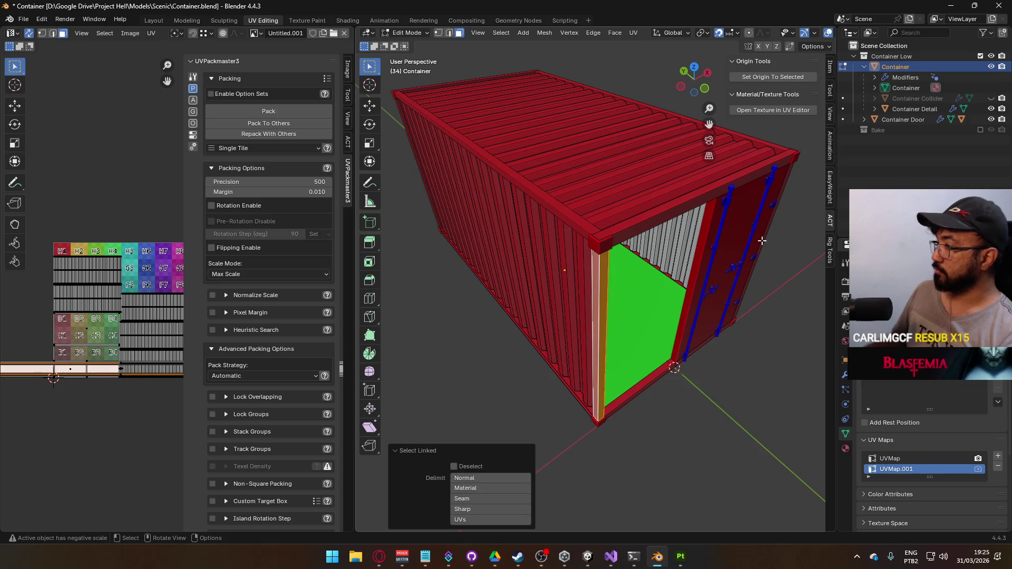
mouse_move(602, 294)
mouse_down()
mouse_move(634, 210)
mouse_move(591, 245)
mouse_move(580, 224)
mouse_move(601, 227)
mouse_up()
scroll(580, 210, down, 4)
key(l)
key(l)
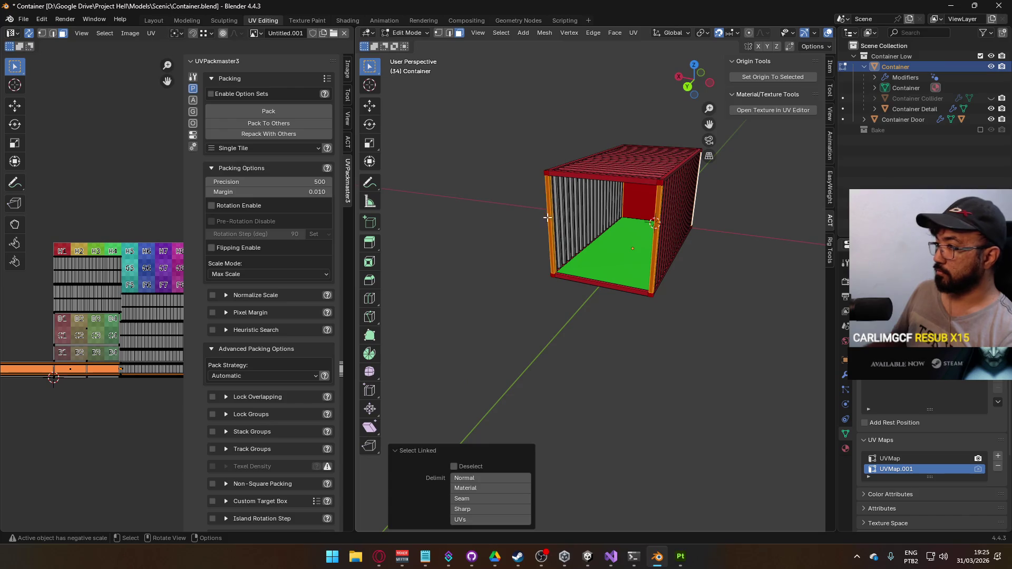
Step: Try re-unwrapping the selected faces, then undo to keep the packed layout
key(u)
click(133, 319)
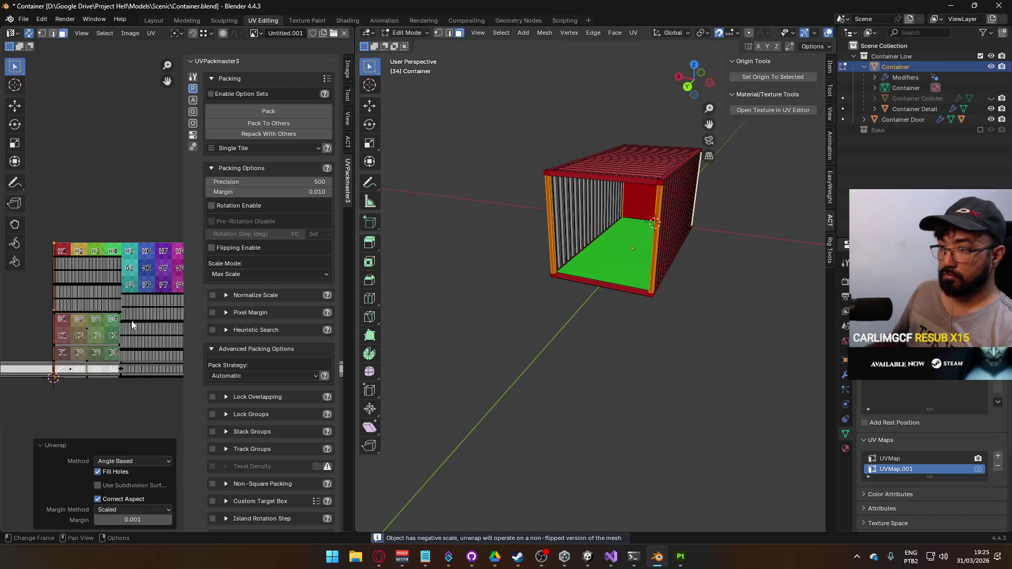
scroll(598, 271, up, 3)
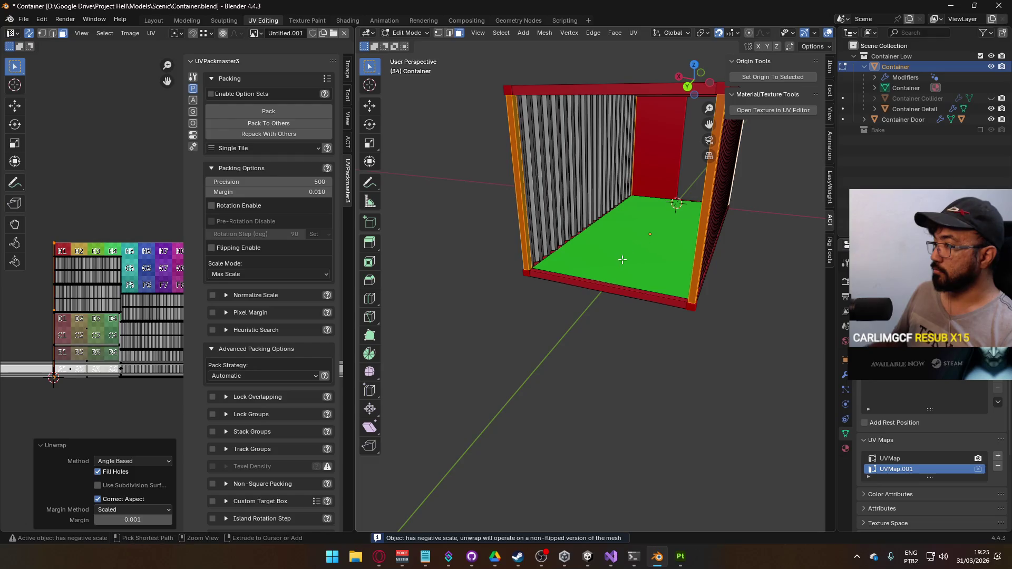
key(ctrl+z)
scroll(599, 272, down, 3)
Step: Switch to edge select mode and pick a single edge from a top-down view
mouse_move(598, 271)
mouse_down()
mouse_move(599, 287)
mouse_move(601, 262)
mouse_move(570, 245)
mouse_up()
scroll(555, 279, up, 3)
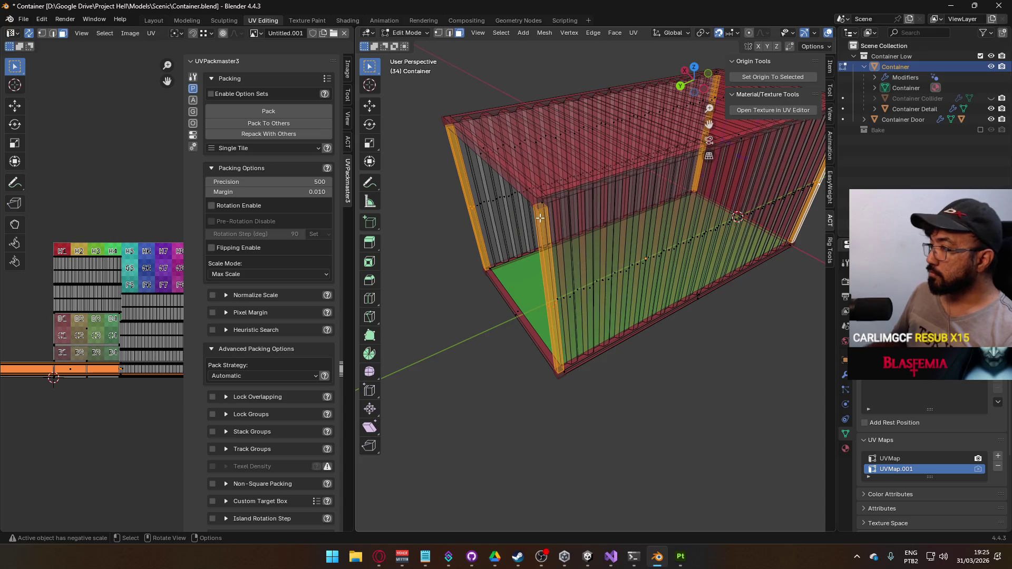
drag(462, 233, 488, 287)
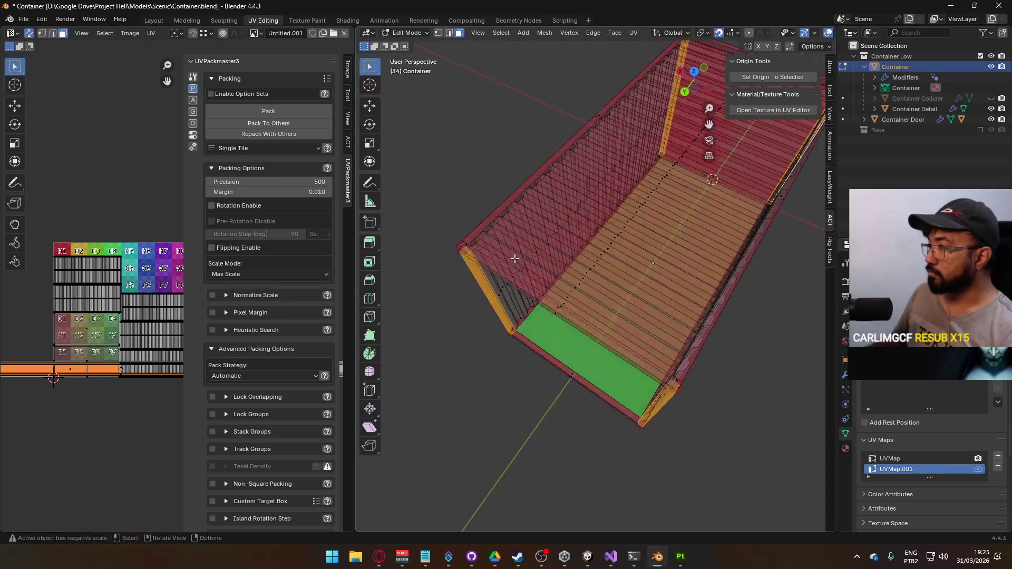
key(2)
click(488, 287)
click(378, 556)
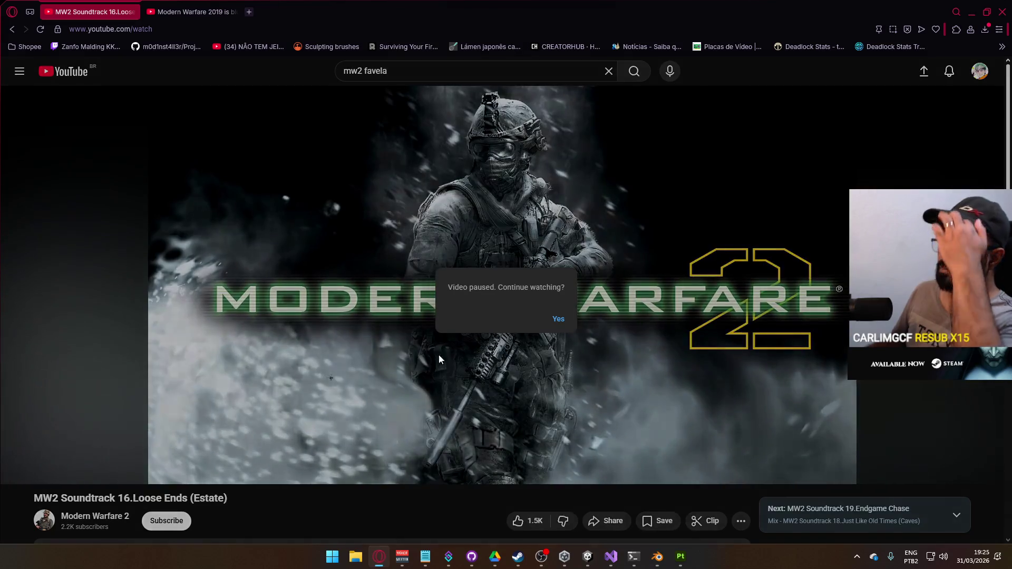
click(379, 556)
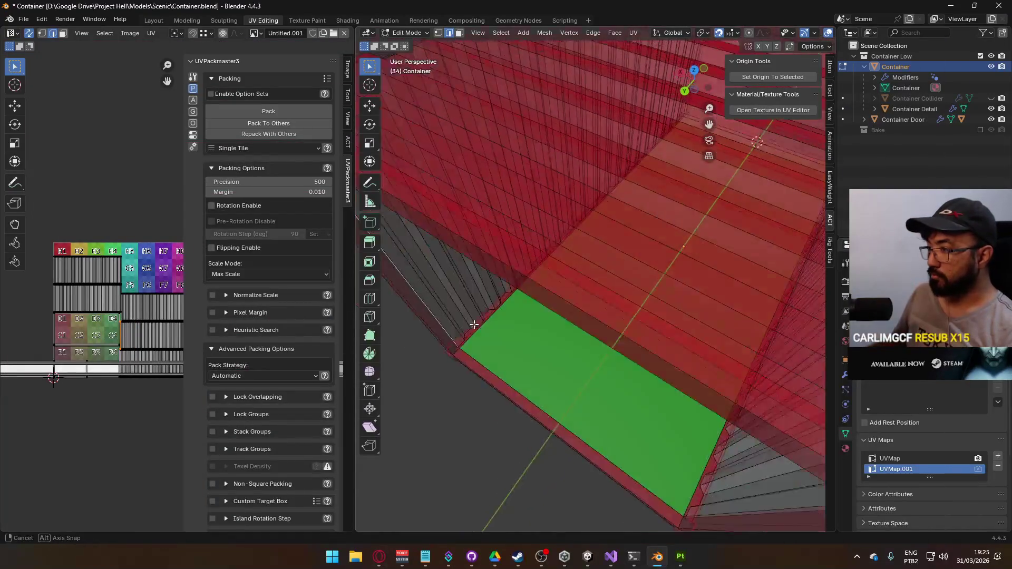
scroll(790, 34, down, 5)
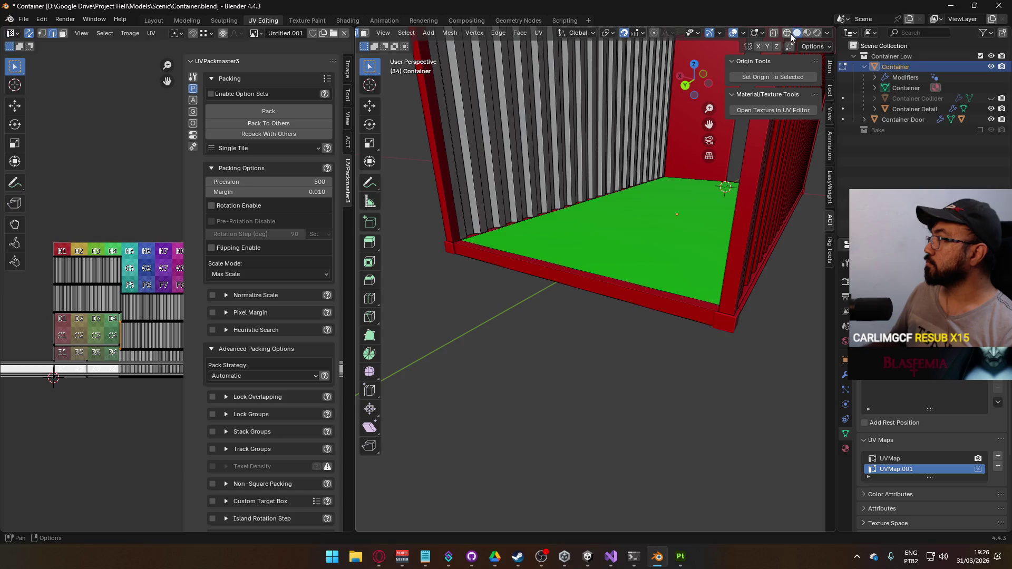
Step: Set viewport shading colour to plain grey and orbit along the corrugated walls and door end
click(828, 34)
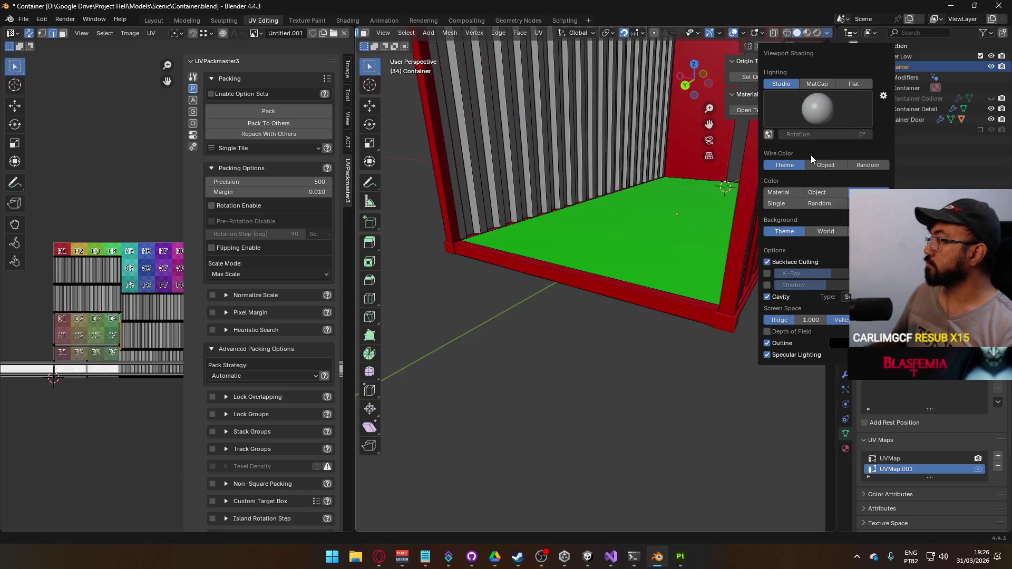
click(816, 192)
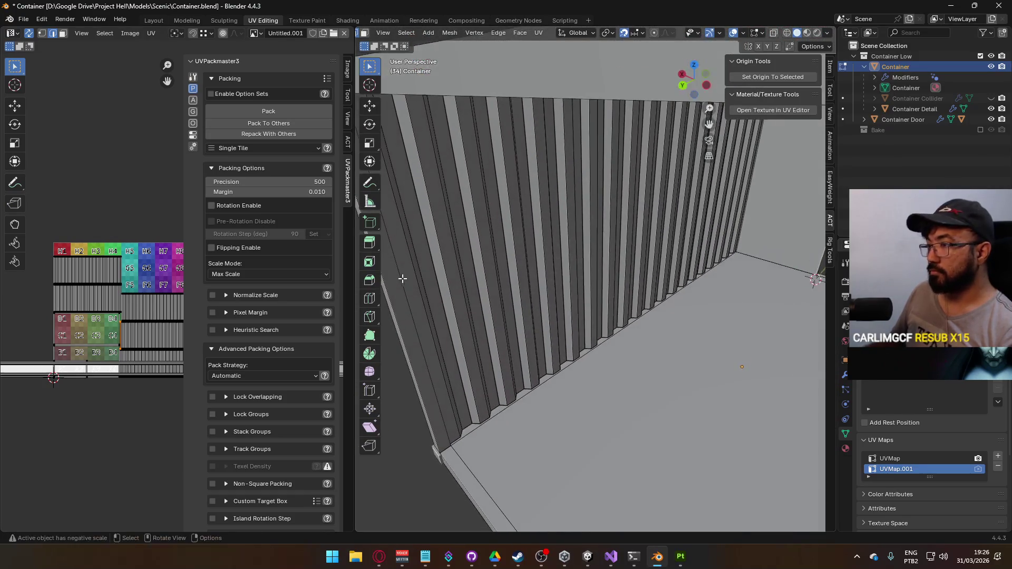
scroll(402, 278, down, 5)
scroll(650, 287, up, 5)
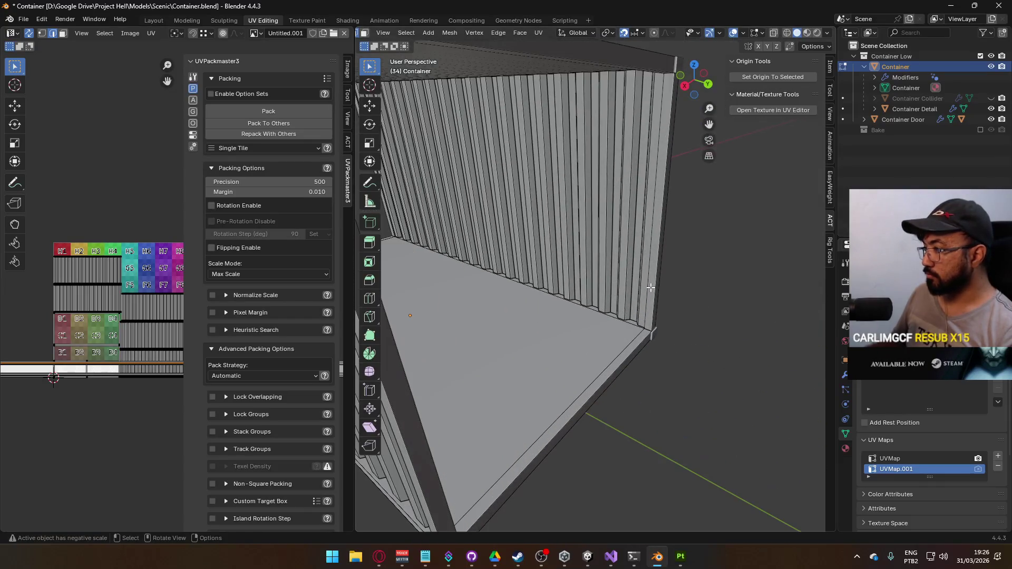
drag(650, 287, 643, 292)
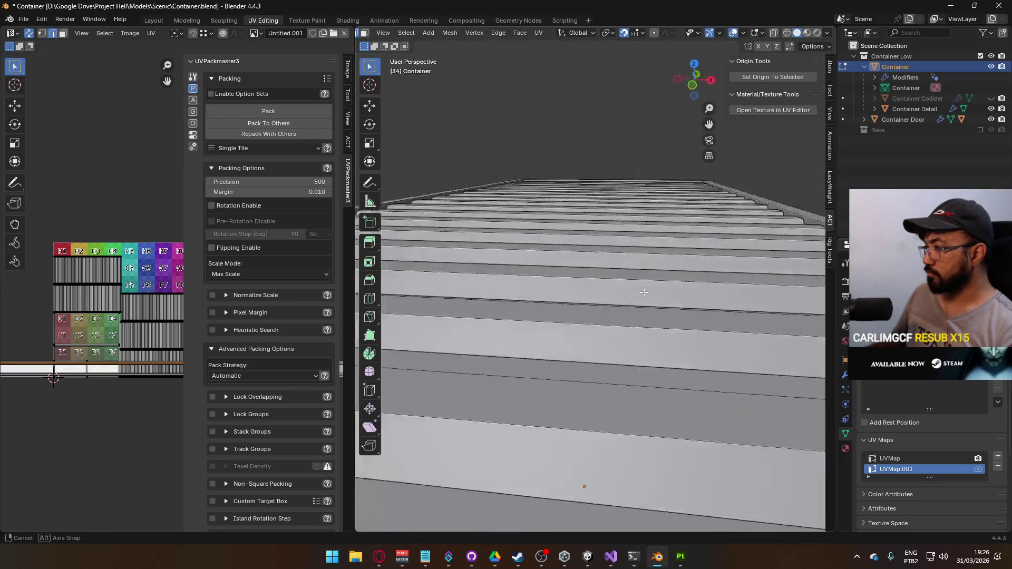
scroll(643, 291, down, 5)
mouse_move(469, 343)
mouse_down()
mouse_move(451, 349)
mouse_move(487, 316)
mouse_move(468, 320)
mouse_move(612, 322)
mouse_move(492, 296)
mouse_up()
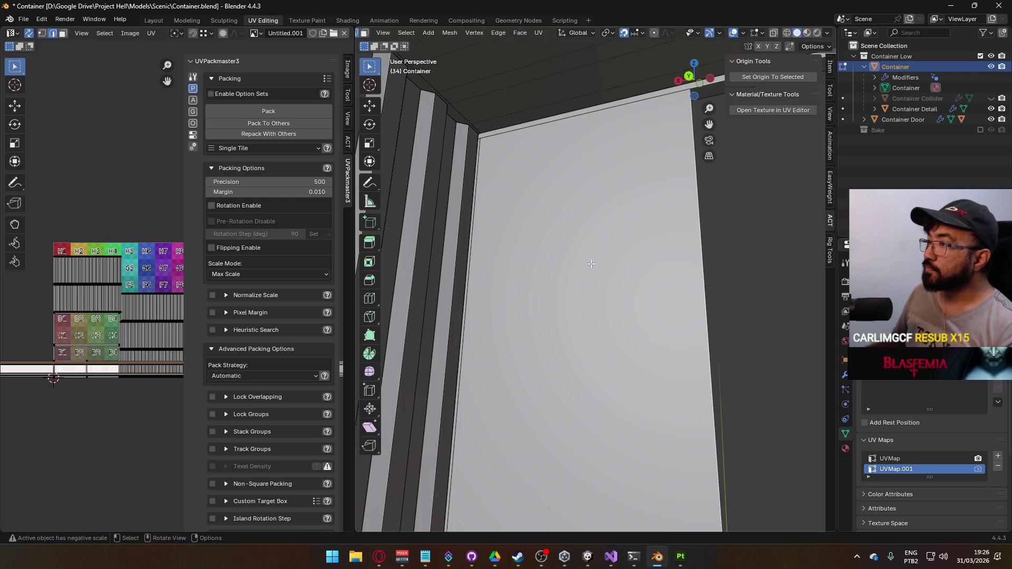
scroll(590, 263, down, 6)
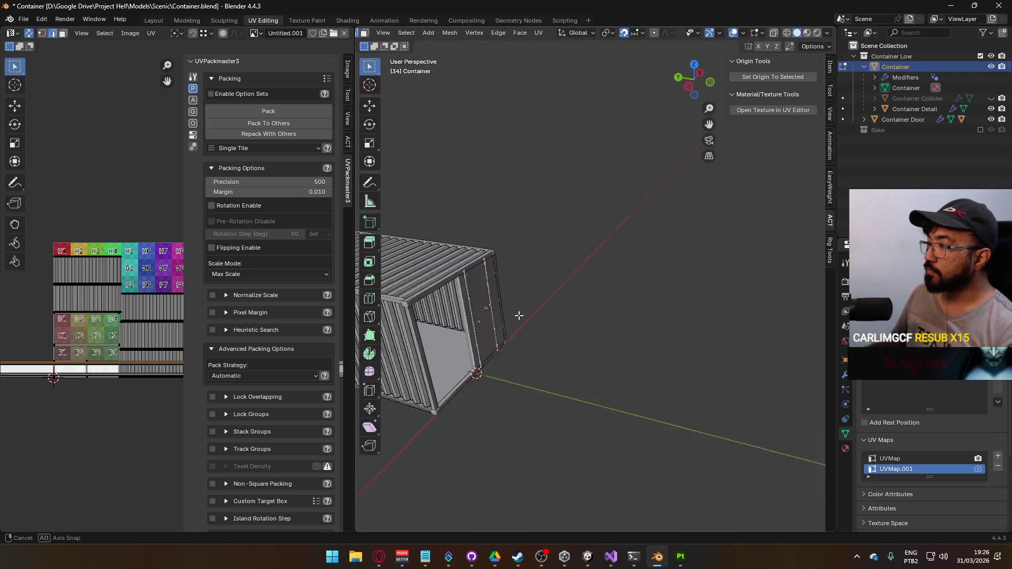
Step: Hide the Container Door object in the Outliner
click(990, 120)
scroll(576, 259, up, 2)
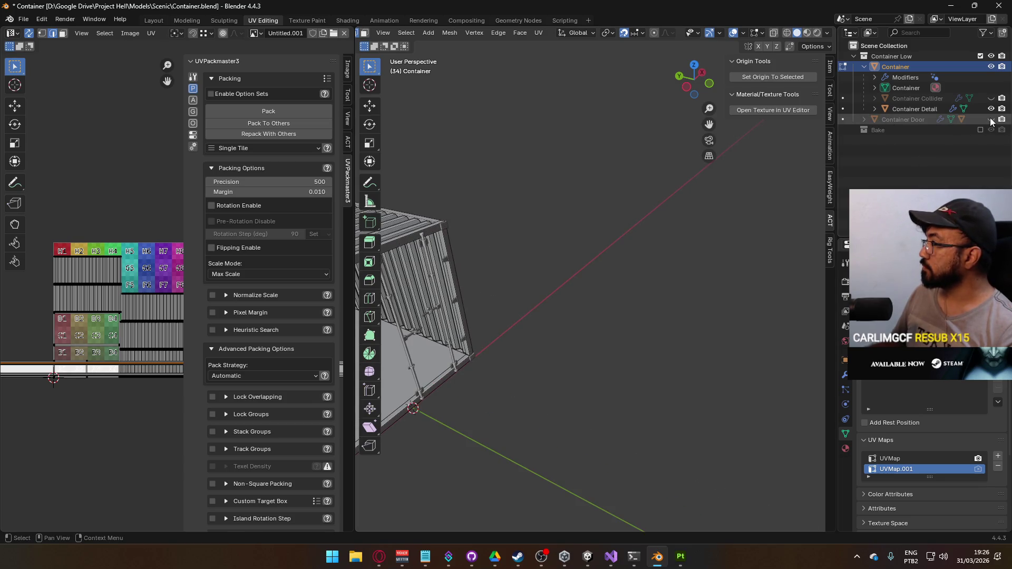
click(990, 120)
click(864, 120)
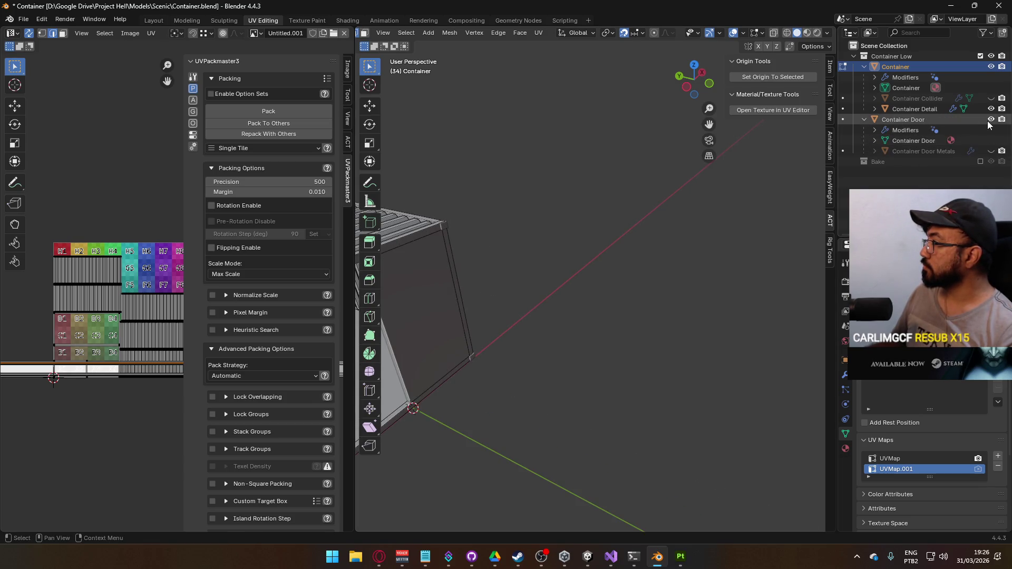
click(988, 121)
scroll(580, 258, up, 3)
scroll(594, 257, up, 3)
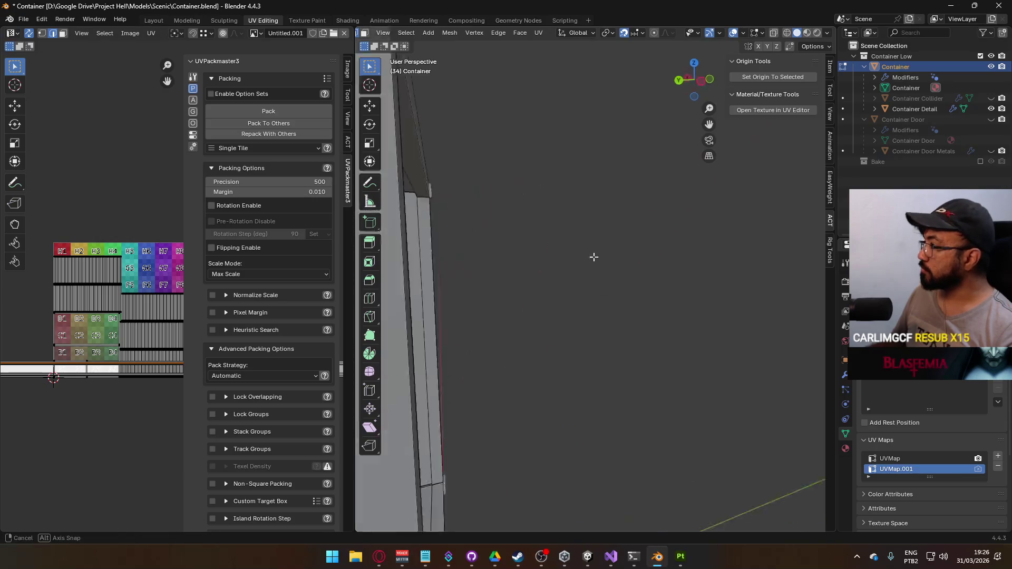
Step: Zoom in on the corrugated wall and mark a long vertical edge as a seam
drag(594, 257, 532, 259)
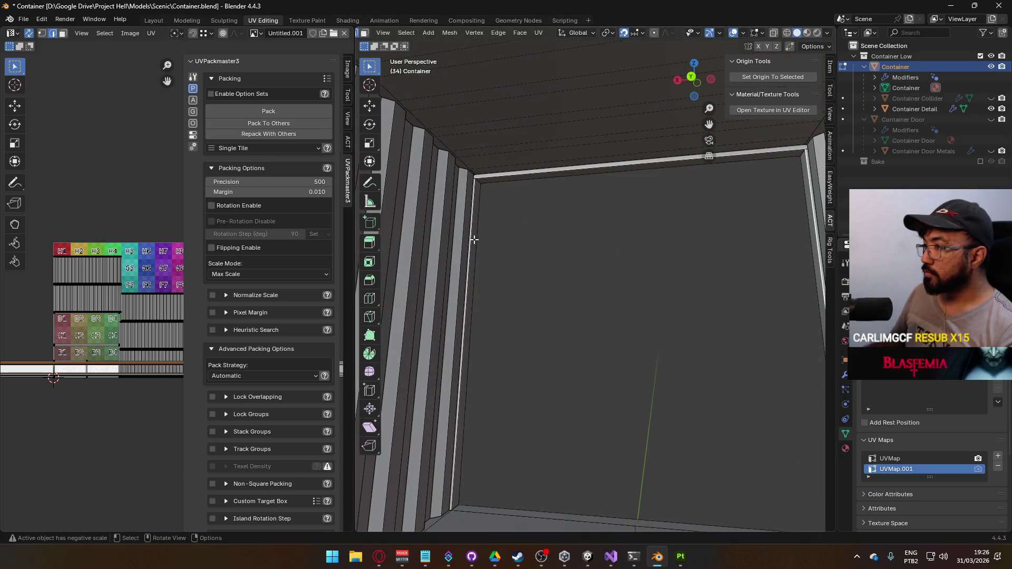
scroll(647, 265, down, 4)
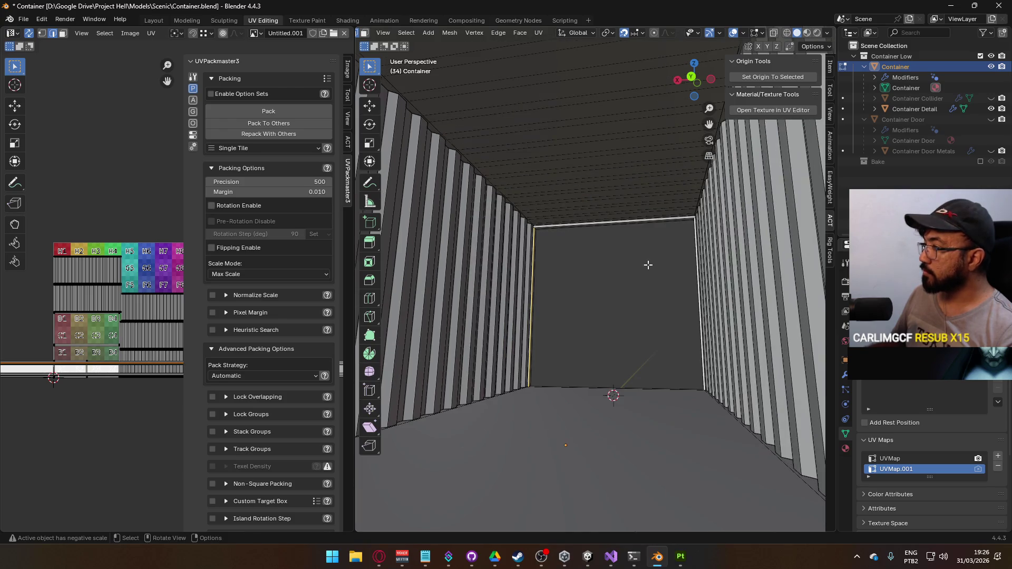
scroll(647, 265, down, 5)
mouse_move(647, 265)
mouse_down()
mouse_move(564, 262)
mouse_move(606, 247)
mouse_up()
scroll(627, 240, up, 5)
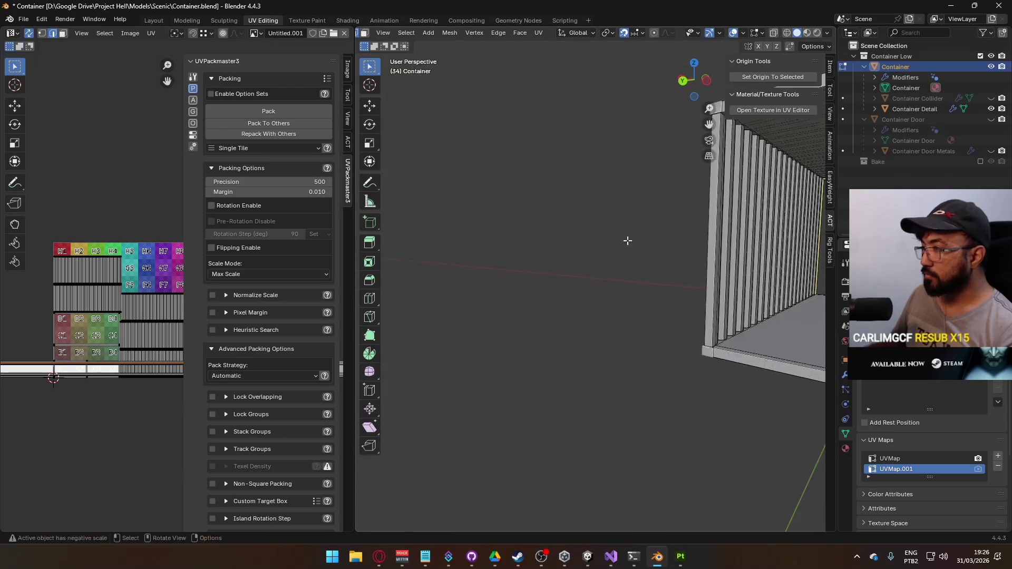
scroll(627, 240, up, 3)
key(shift+c)
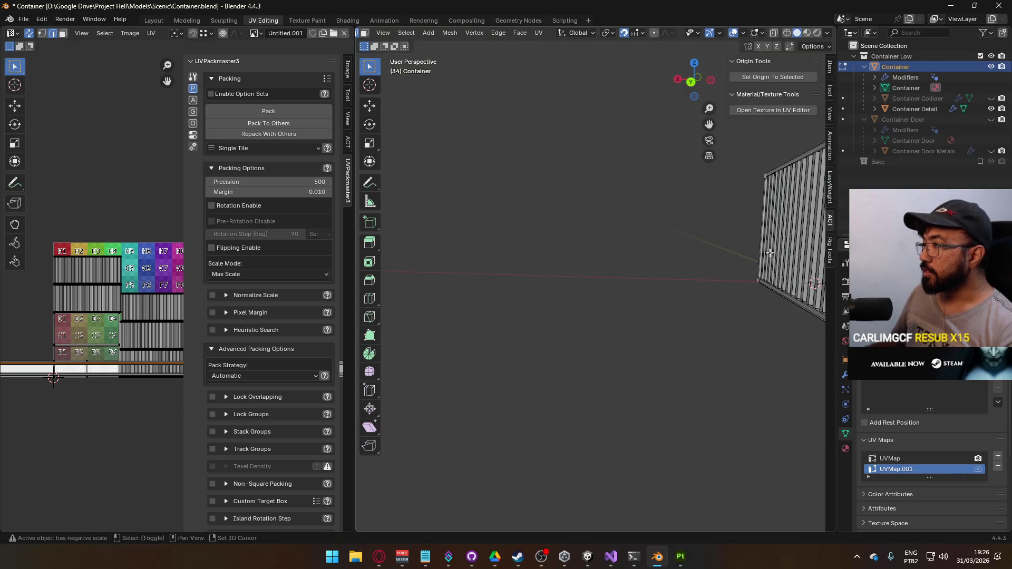
scroll(769, 254, up, 4)
mouse_move(559, 262)
mouse_down()
mouse_move(579, 271)
mouse_move(612, 256)
mouse_up()
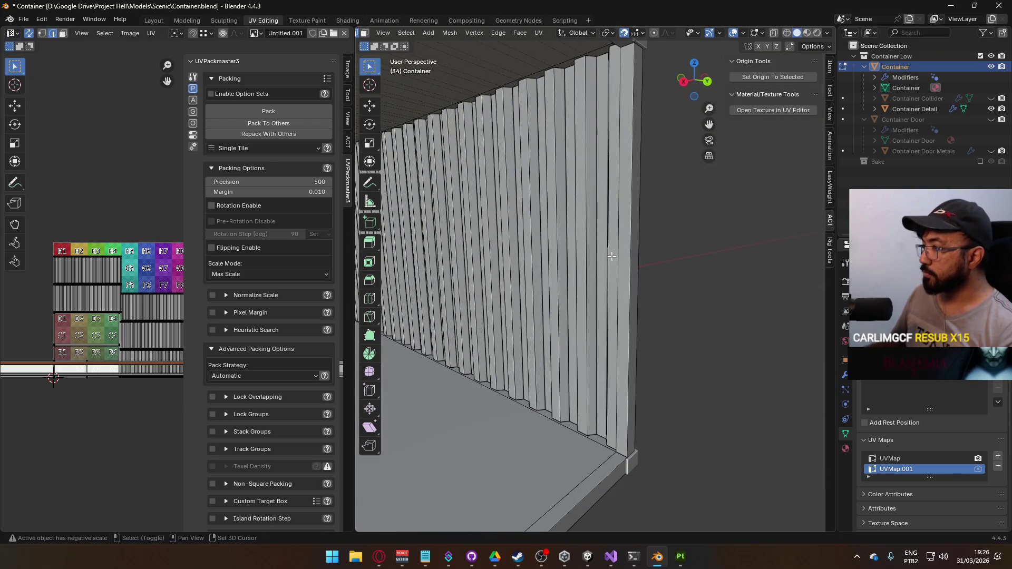
shift+click(616, 257)
key(ctrl+e)
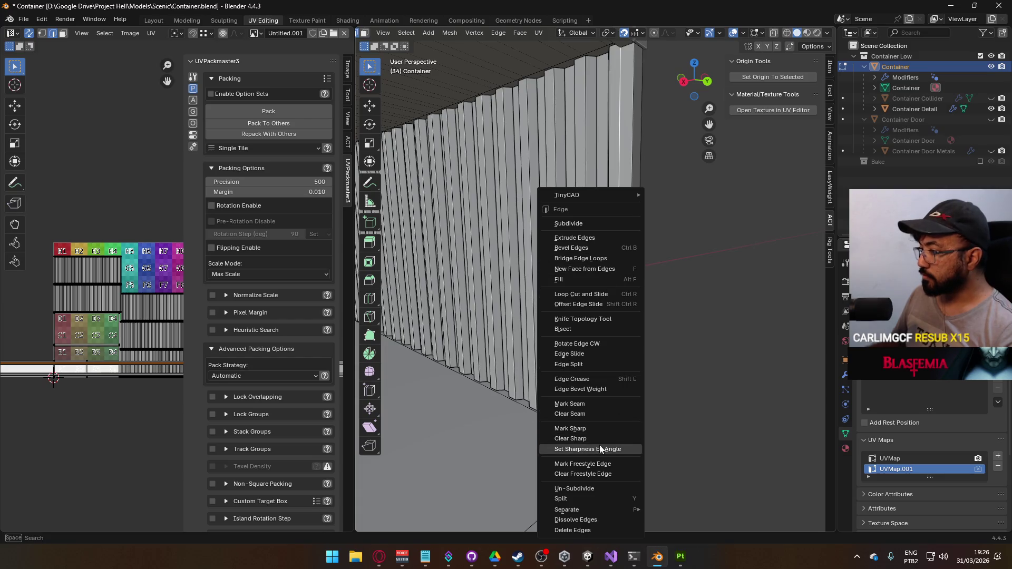
click(592, 405)
scroll(580, 305, down, 4)
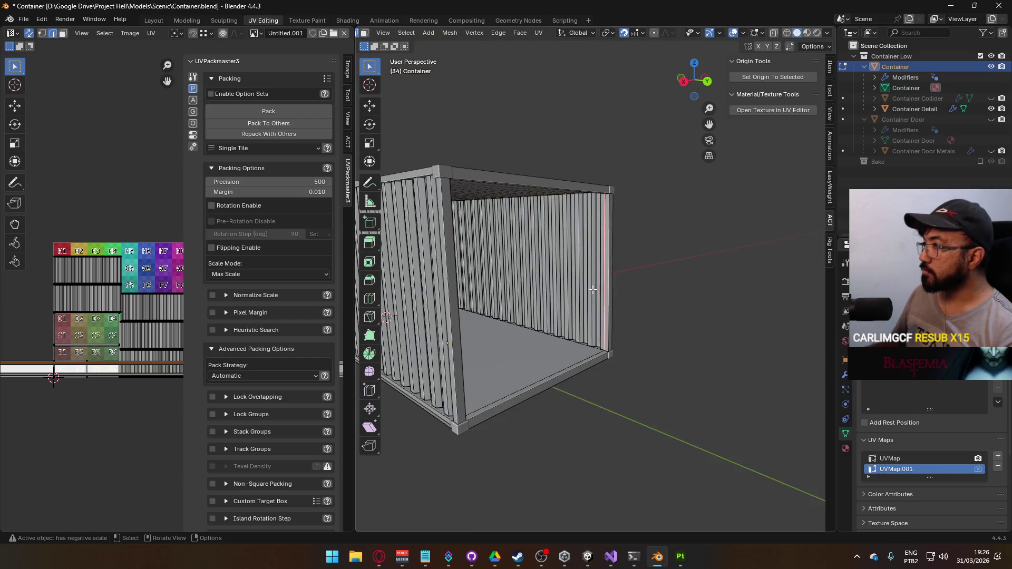
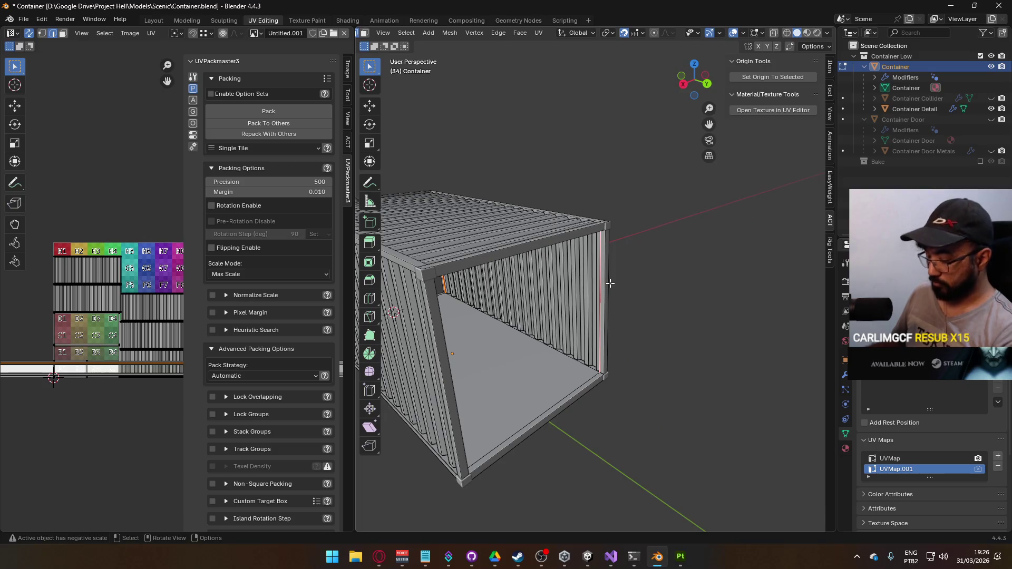
Step: Select the end post strip plus the left seam edge and unwrap them Angle Based
key(ctrl+l)
drag(462, 342, 483, 264)
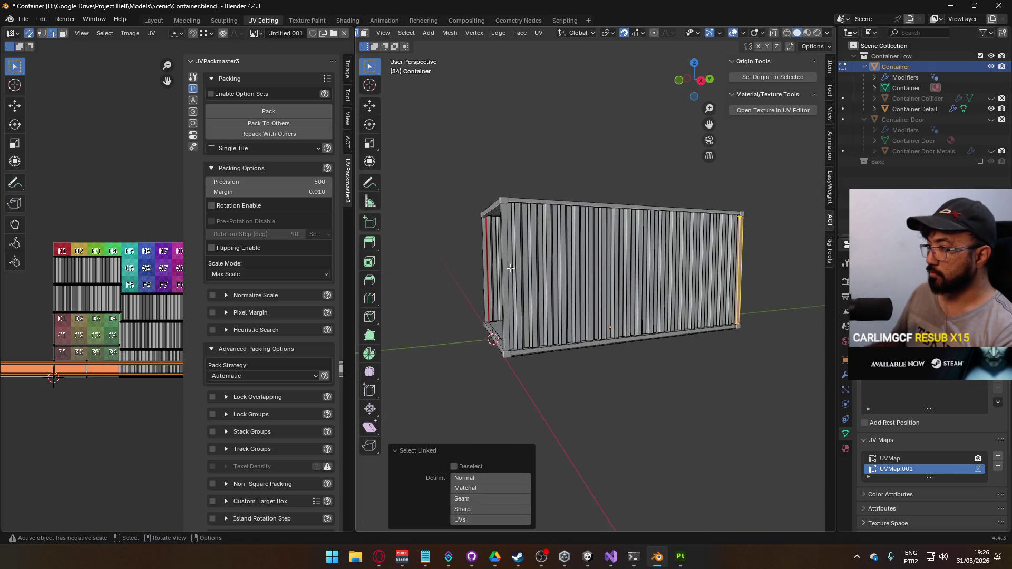
shift+click(481, 252)
key(u)
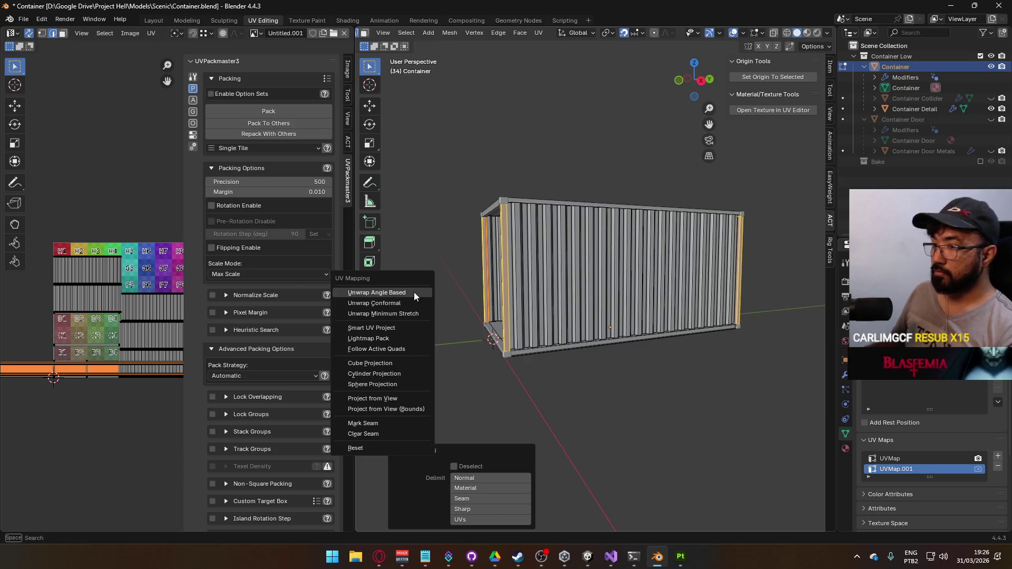
click(413, 292)
Step: Move the new UV island, rotate it 90°, and enable Rotation in UVPackmaster
key(g)
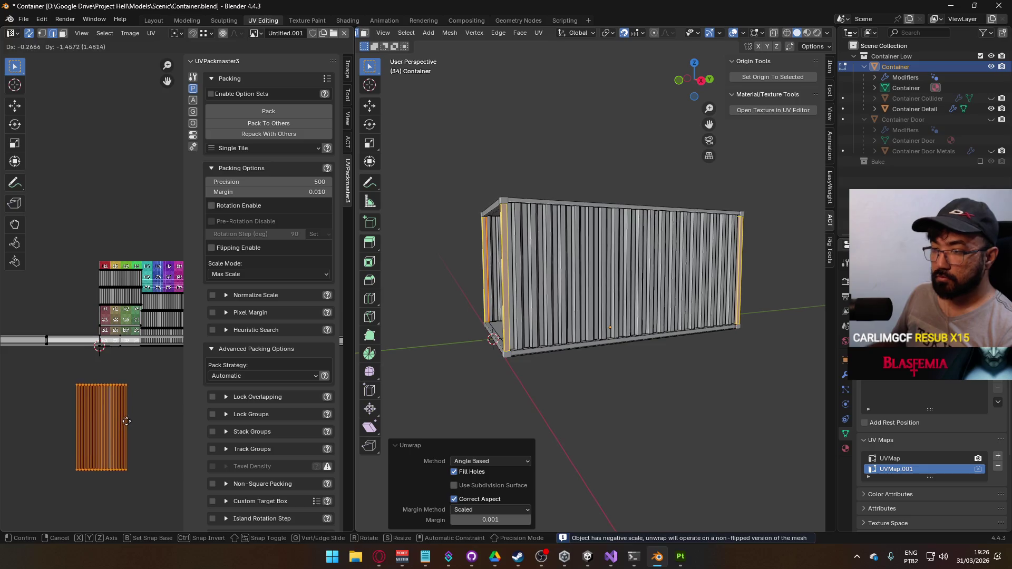
click(123, 427)
key(r)
click(158, 432)
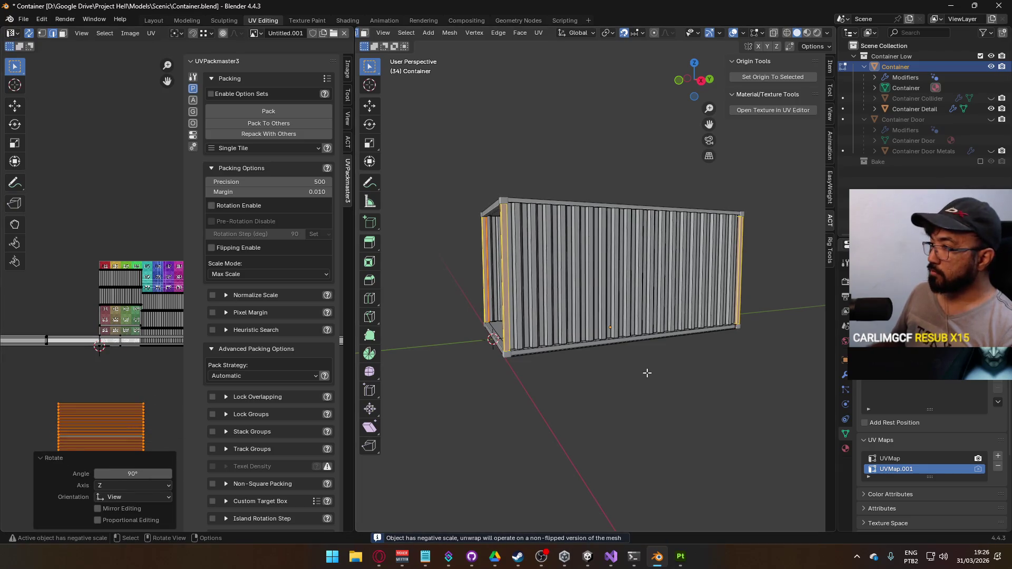
click(213, 206)
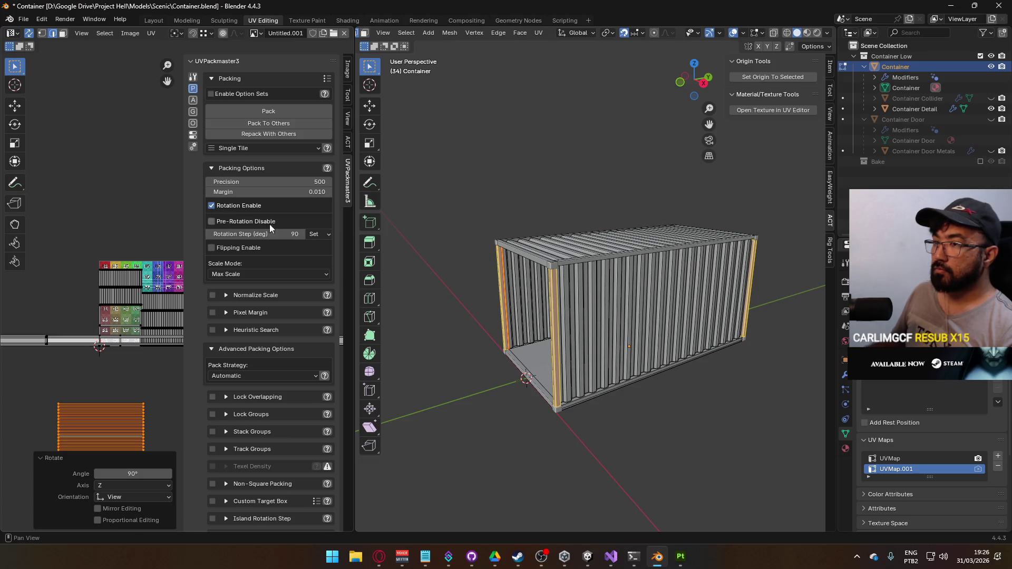
click(606, 468)
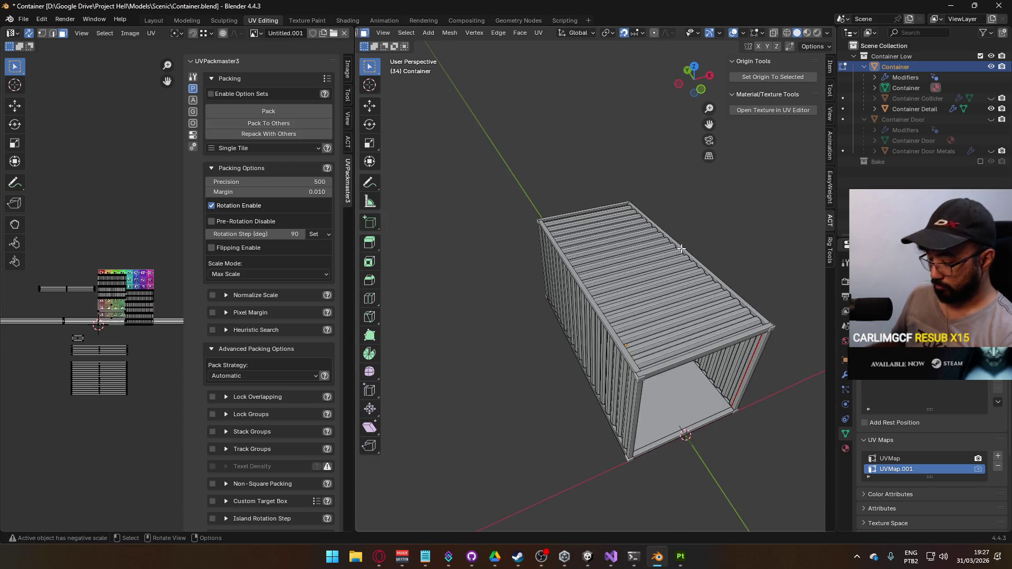
Step: Conformal-unwrap the container's top edge rail, then rotate its UV island and shift it left
click(681, 248)
key(ctrl+l)
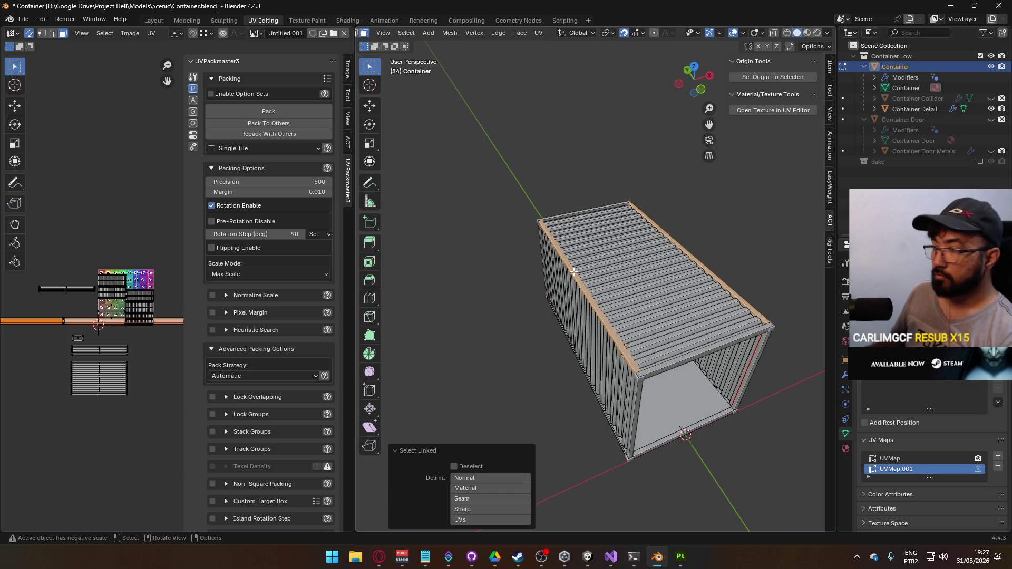
key(u)
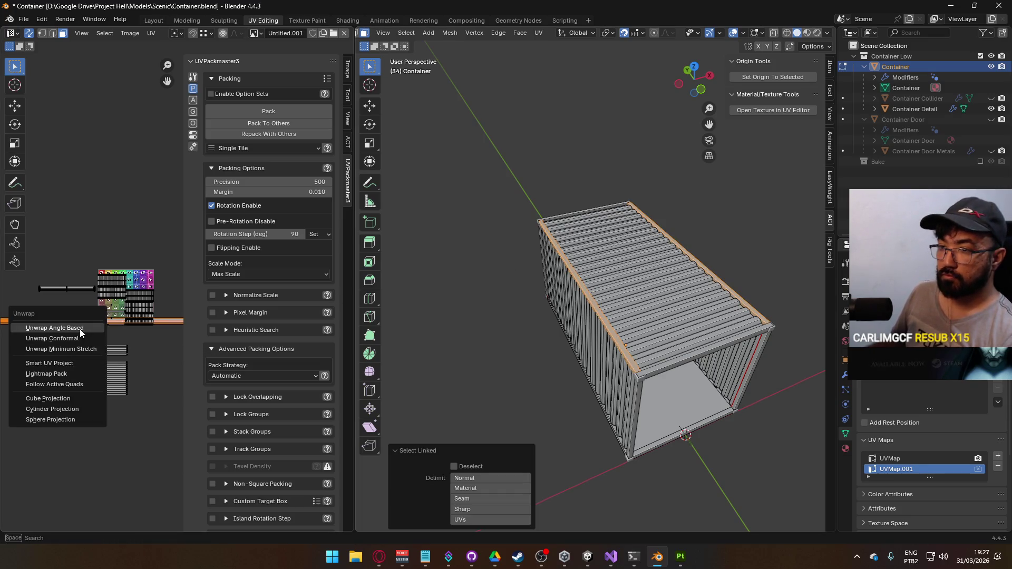
click(85, 338)
scroll(103, 298, left, 4)
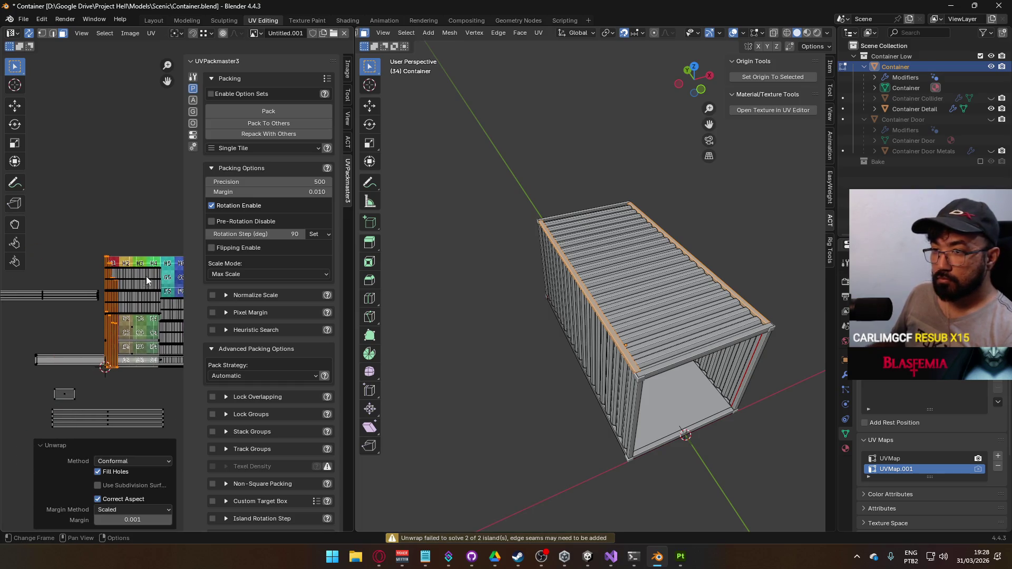
key(r)
click(153, 318)
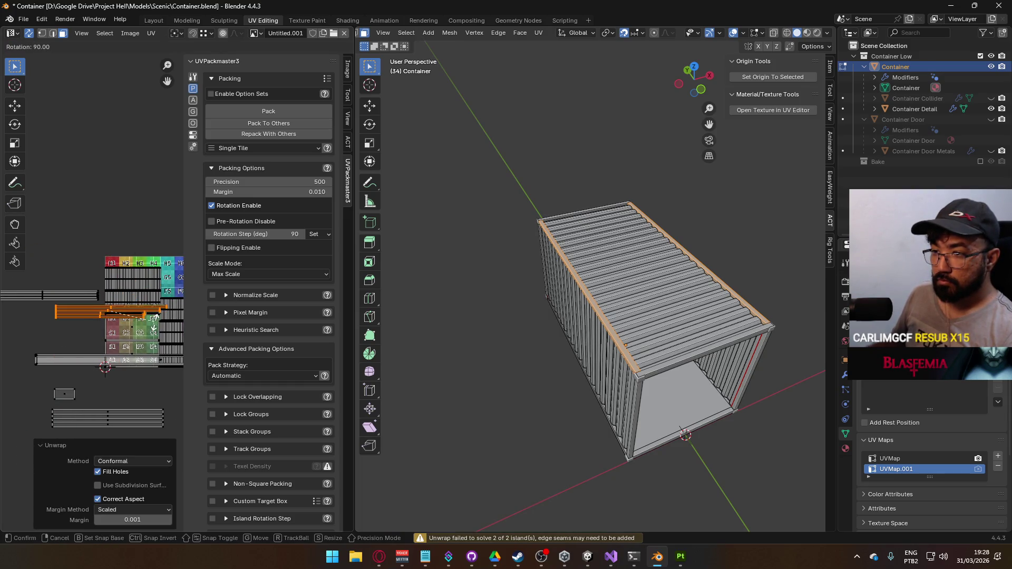
key(g)
click(61, 337)
scroll(61, 337, left, 4)
scroll(104, 324, up, 5)
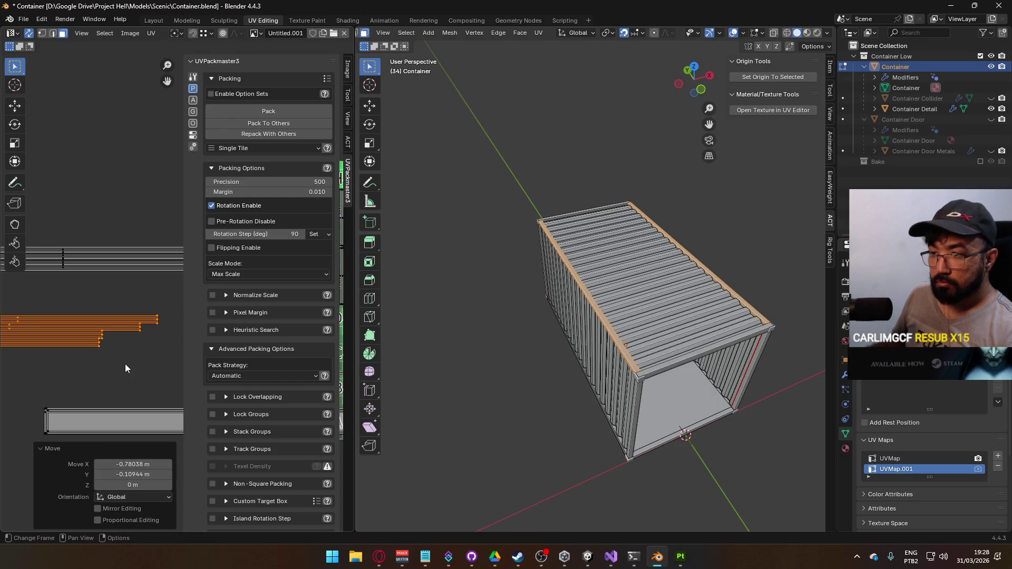
click(94, 368)
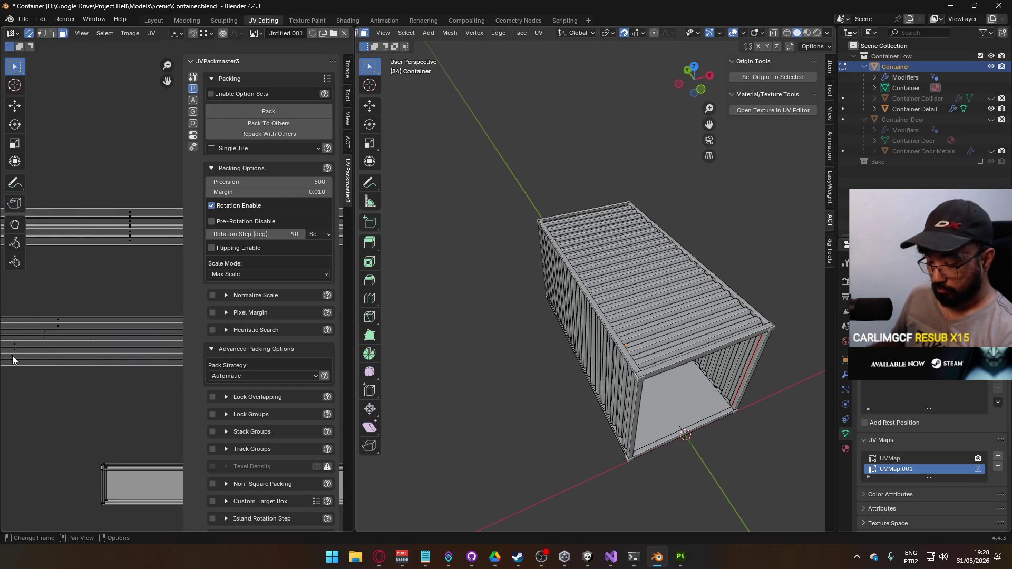
Step: Check the linked UV strips in front view, then reselect the whole connected top rail
key(l)
key(KP_1)
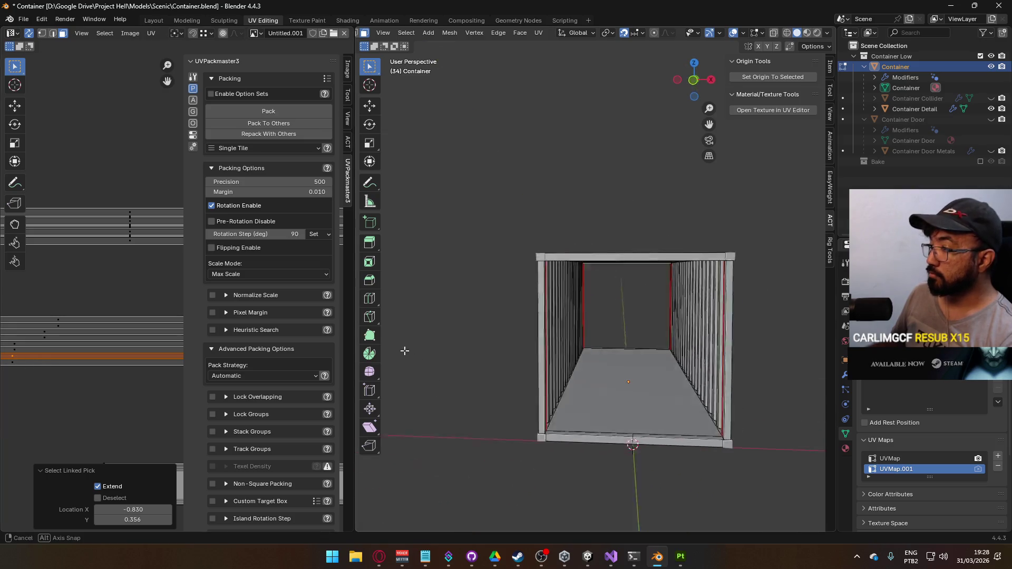
scroll(531, 316, up, 5)
scroll(531, 315, up, 2)
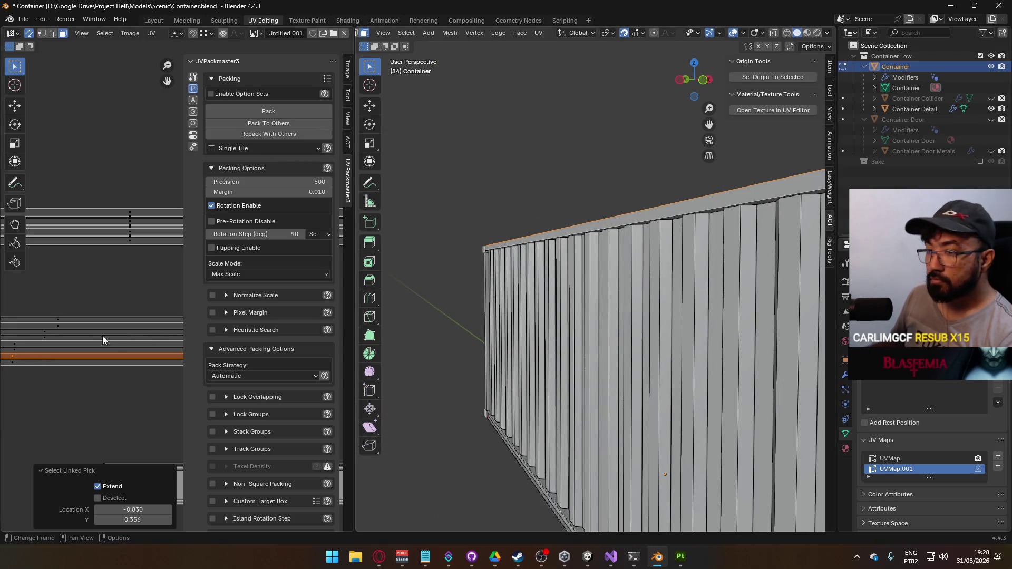
key(l)
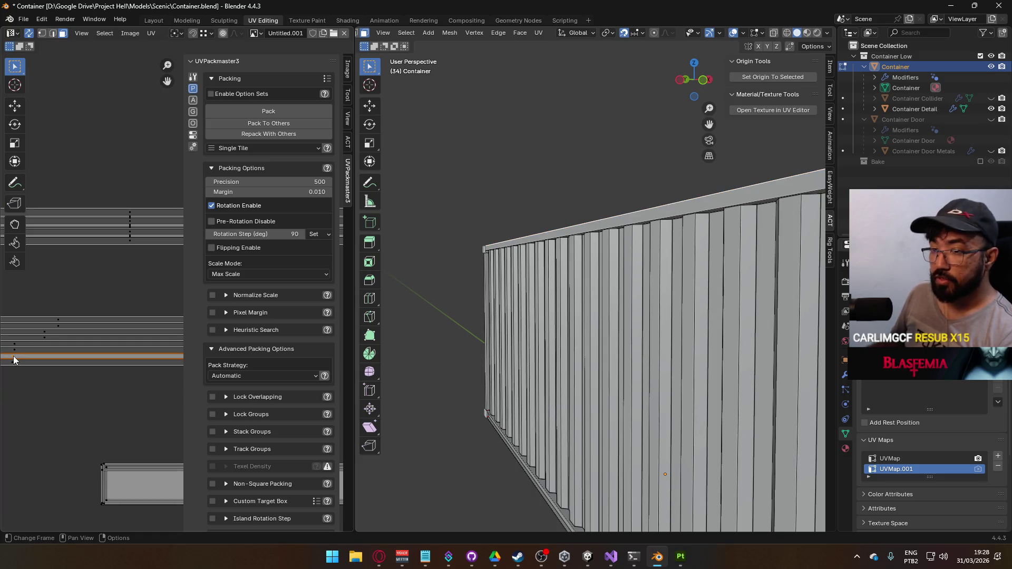
key(l)
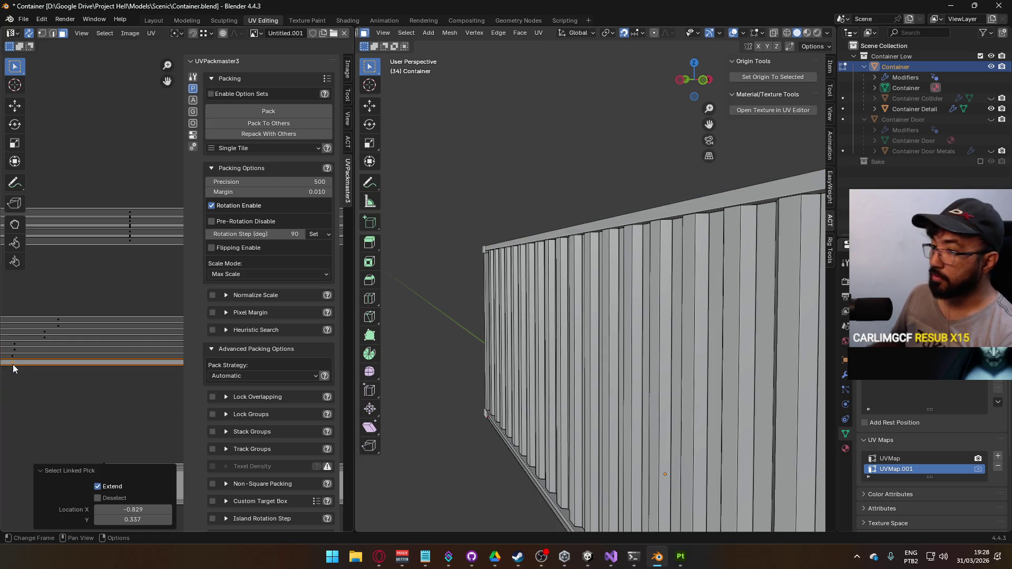
scroll(624, 344, down, 6)
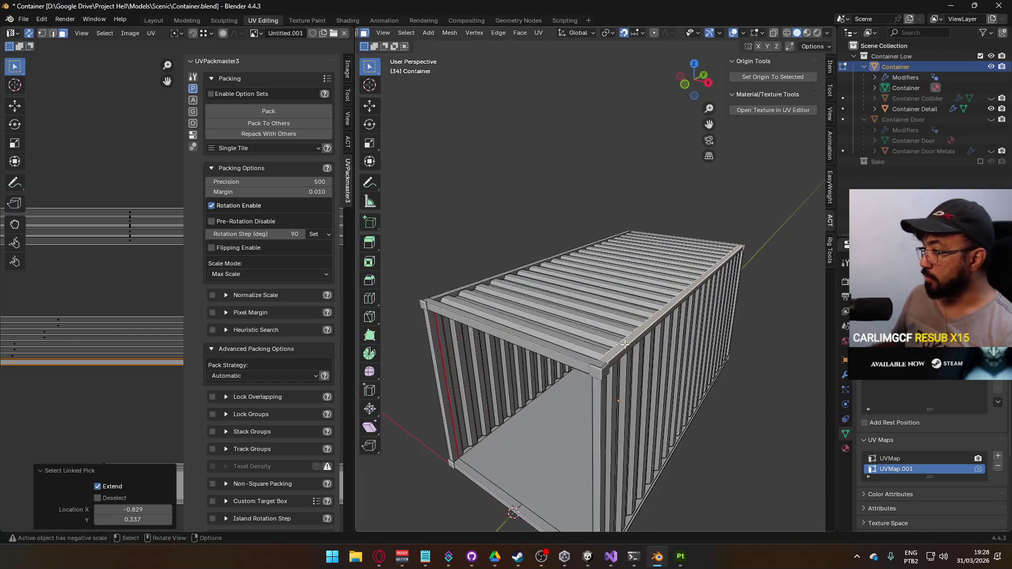
key(ctrl+l)
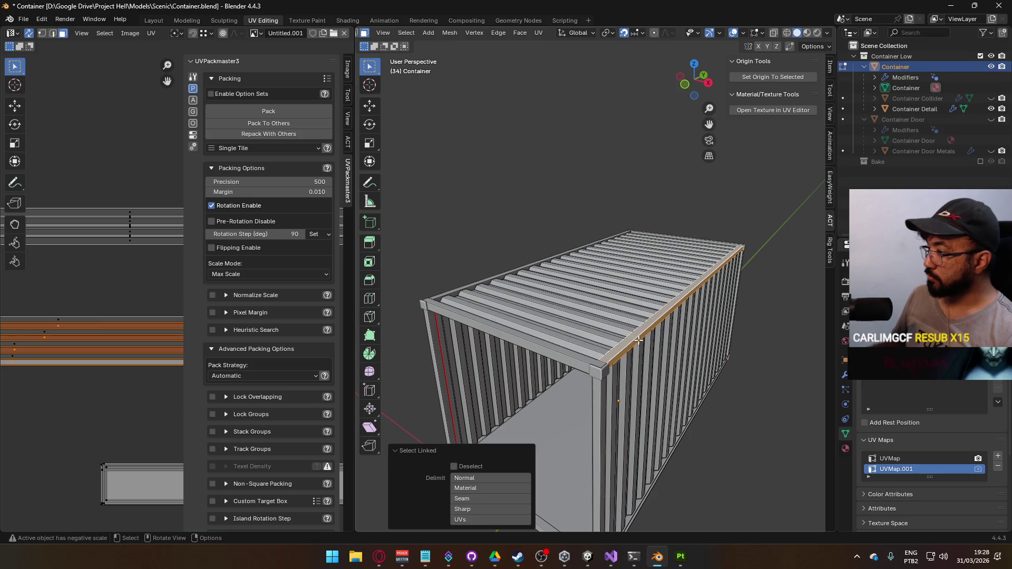
Step: Run Merge by Distance on the top rail, which removes 0 vertices
key(F3)
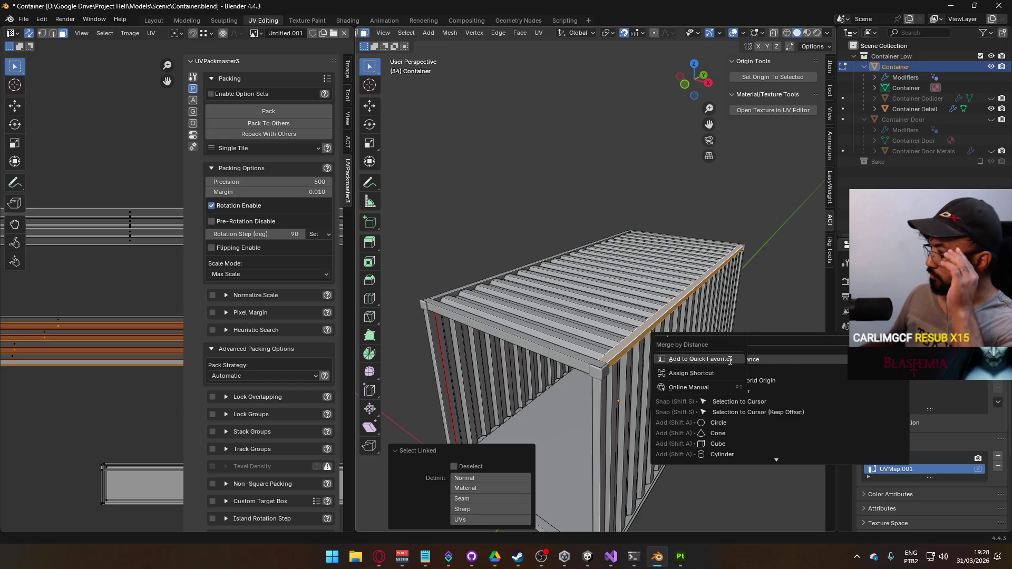
key(Escape)
key(q)
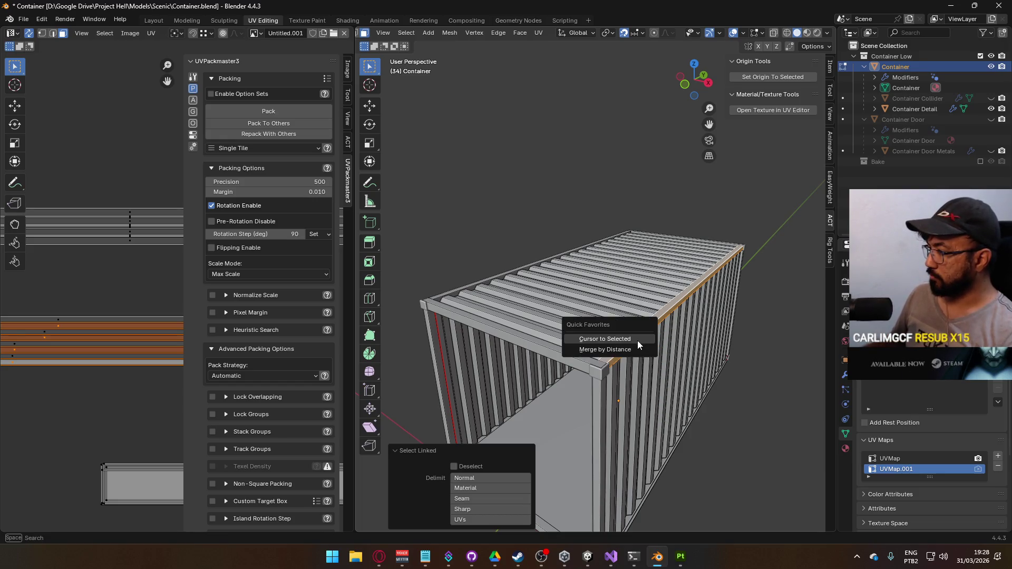
click(642, 349)
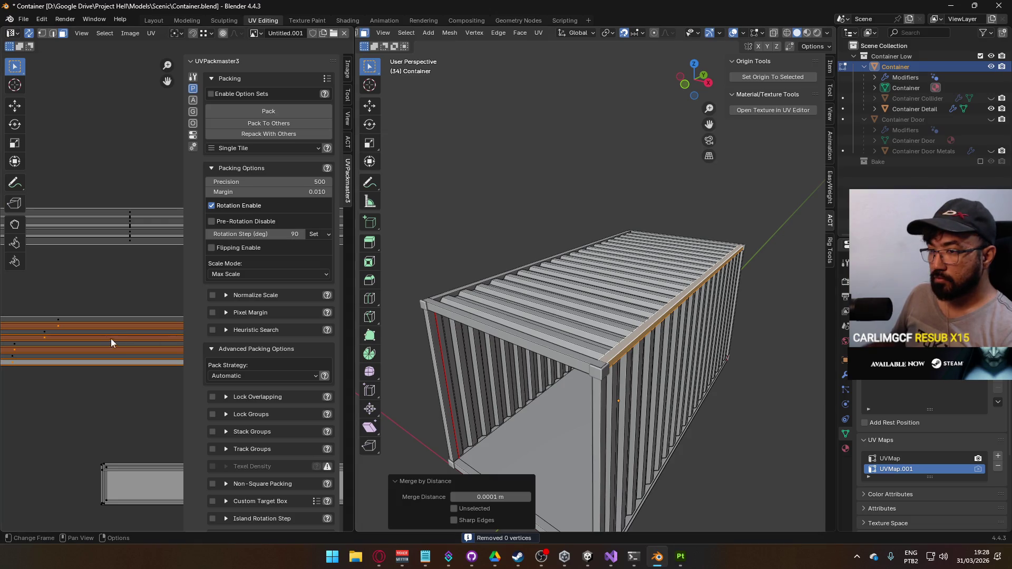
scroll(105, 335, down, 2)
Step: Re-unwrap the top rail with Conformal, then undo the following island move
key(u)
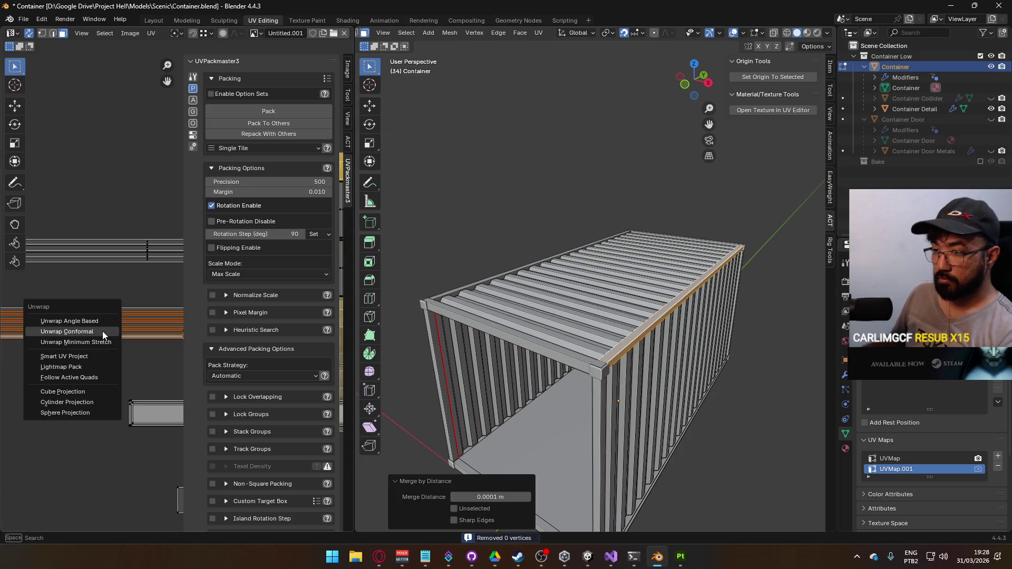
click(102, 331)
scroll(106, 332, down, 3)
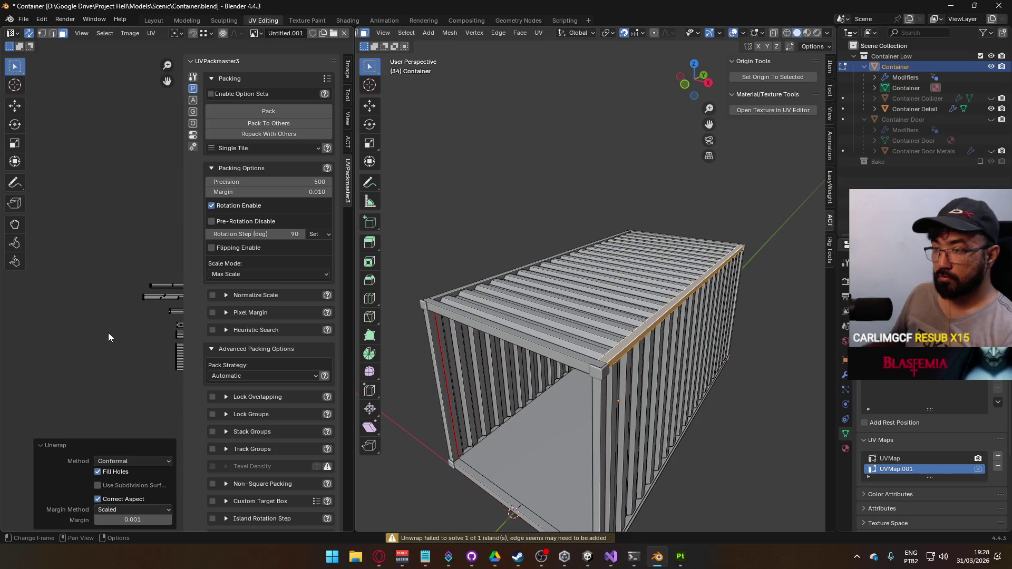
scroll(133, 311, up, 5)
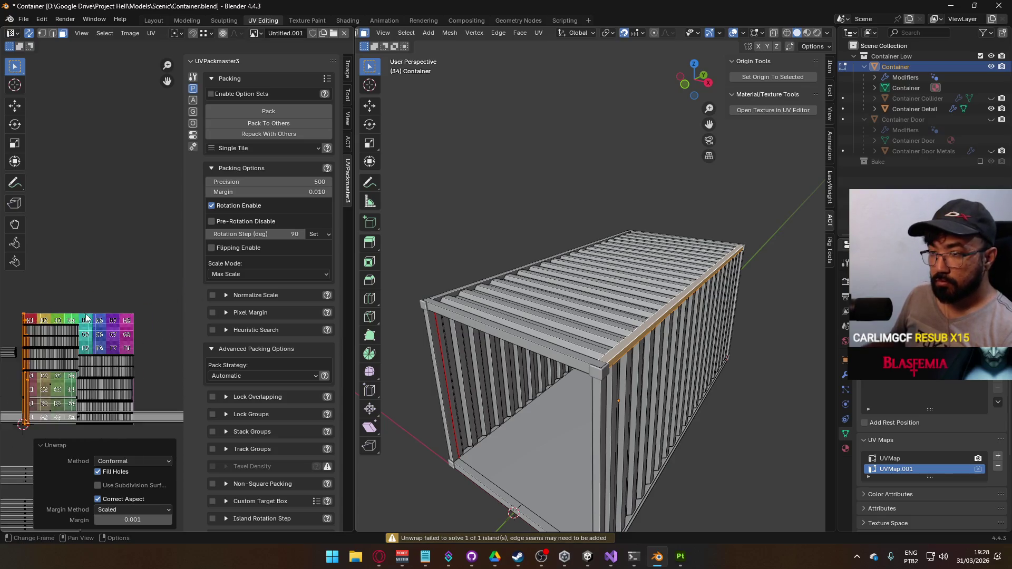
key(g)
click(92, 216)
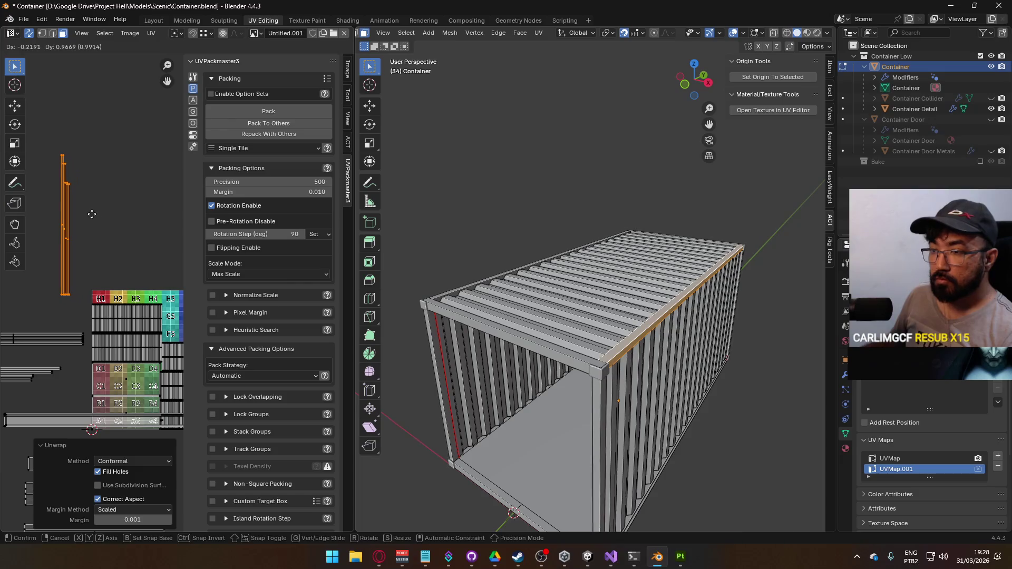
key(ctrl+z)
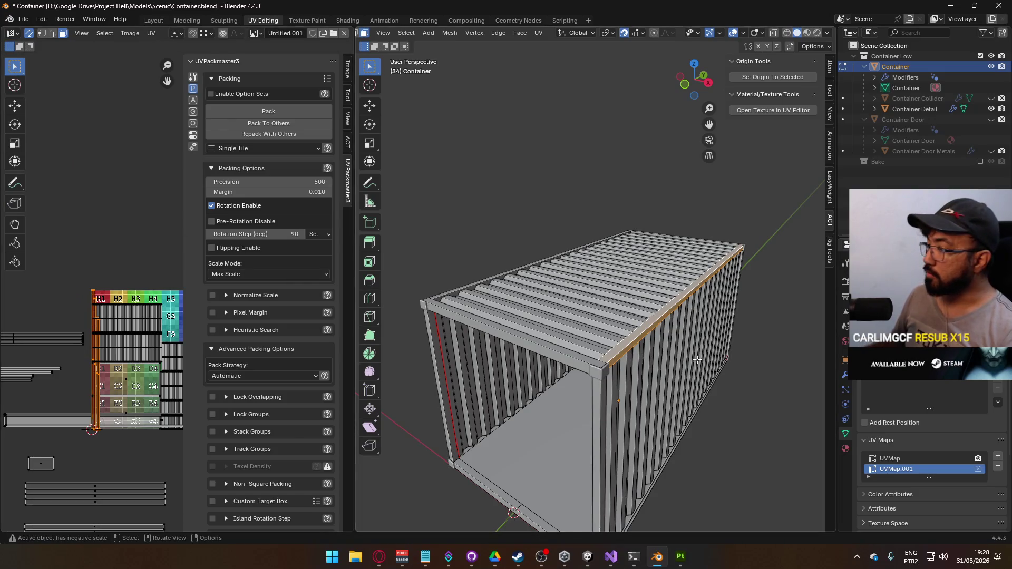
mouse_move(527, 316)
mouse_down()
mouse_move(636, 324)
mouse_move(615, 336)
mouse_up()
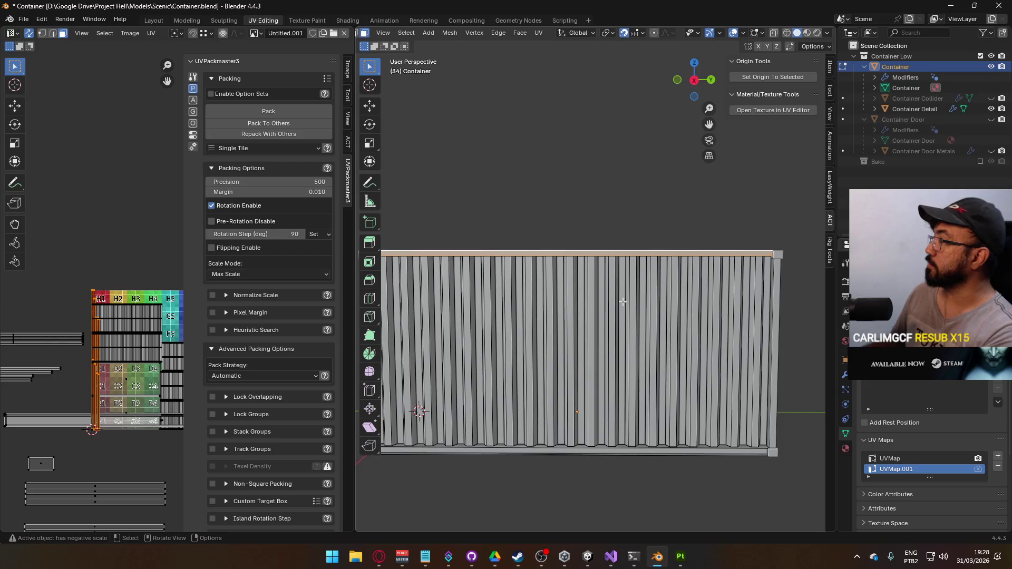
Step: In Right Ortho view, raise the top edge 0.5 m and select the beam's end face
key(KP_1)
key(KP_3)
key(g)
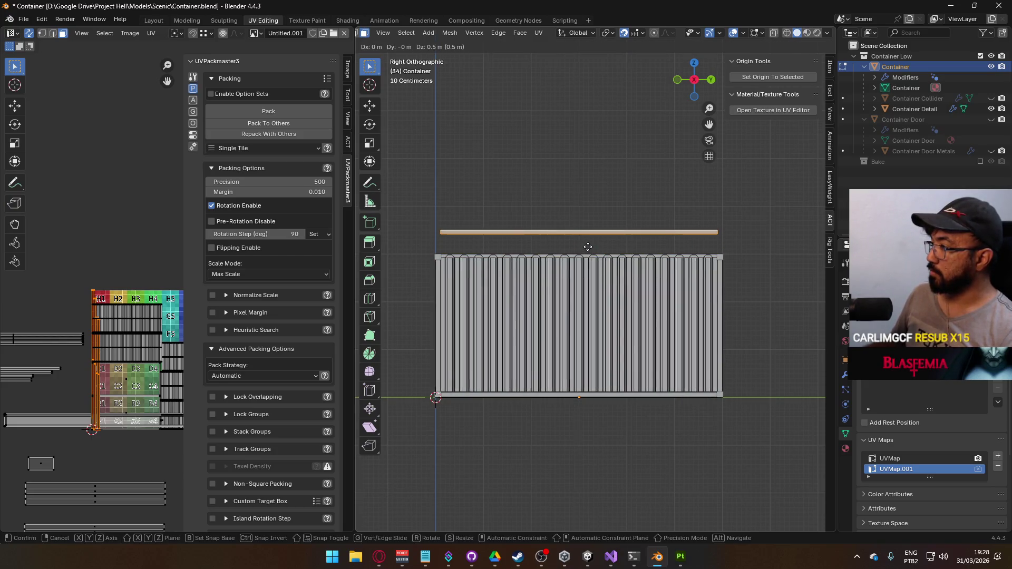
click(588, 248)
drag(588, 247, 582, 234)
scroll(643, 343, up, 5)
click(637, 359)
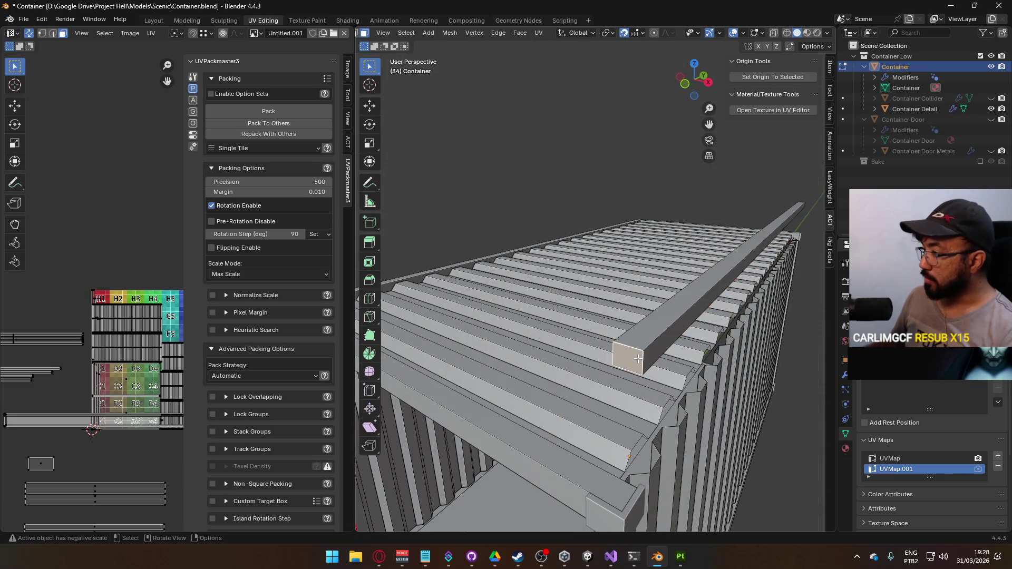
scroll(683, 344, down, 6)
mouse_move(684, 345)
mouse_down()
mouse_move(495, 336)
mouse_move(569, 297)
mouse_up()
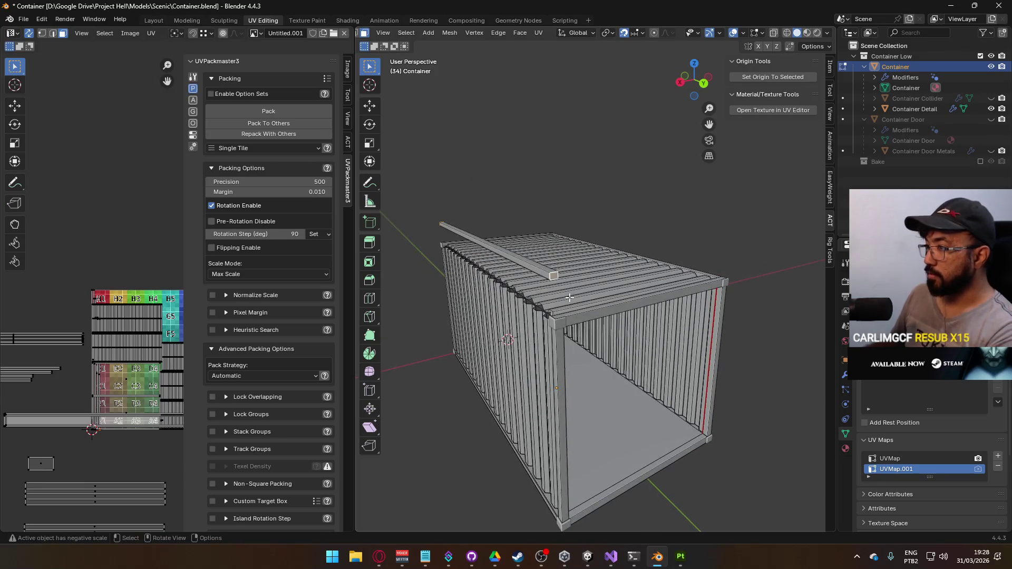
Step: In Edit Mode, select the long roof-edge rail and raise it 0.5 m along Z
right_click(570, 297)
key(Escape)
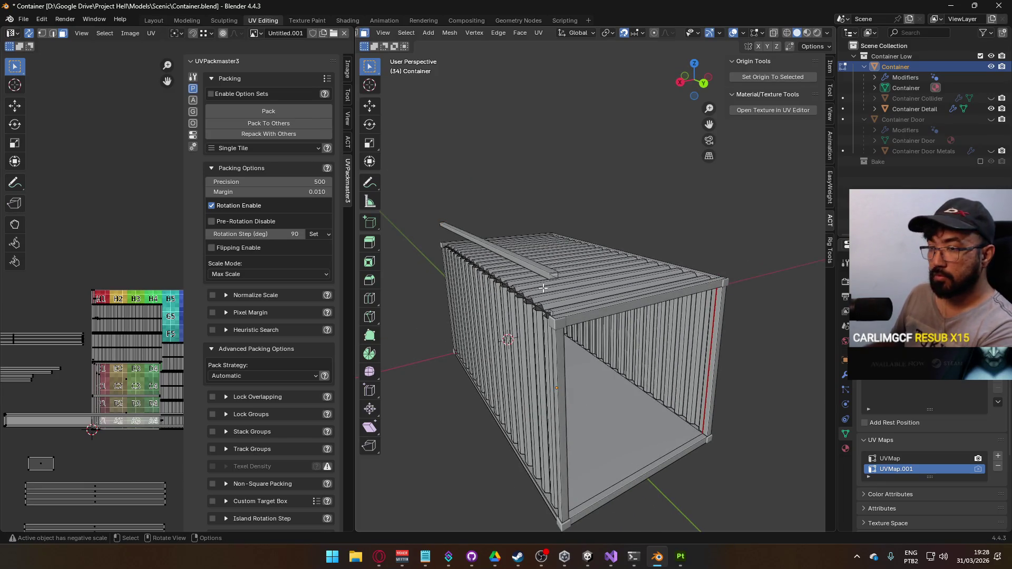
key(shift+KP_7)
key(KP_1)
mouse_move(641, 245)
mouse_down()
mouse_move(627, 263)
mouse_move(645, 282)
mouse_up()
key(Tab)
key(Tab)
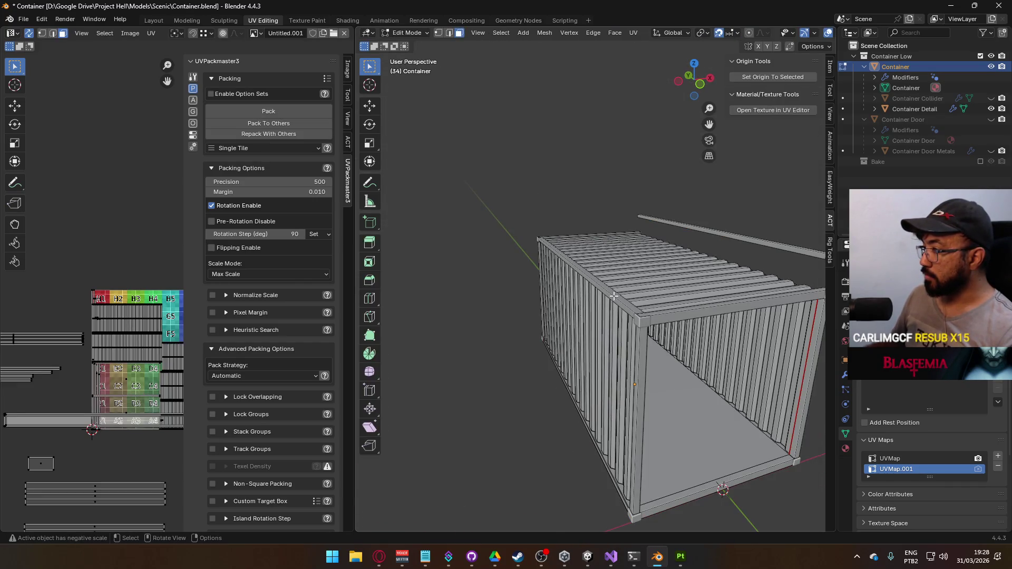
click(613, 296)
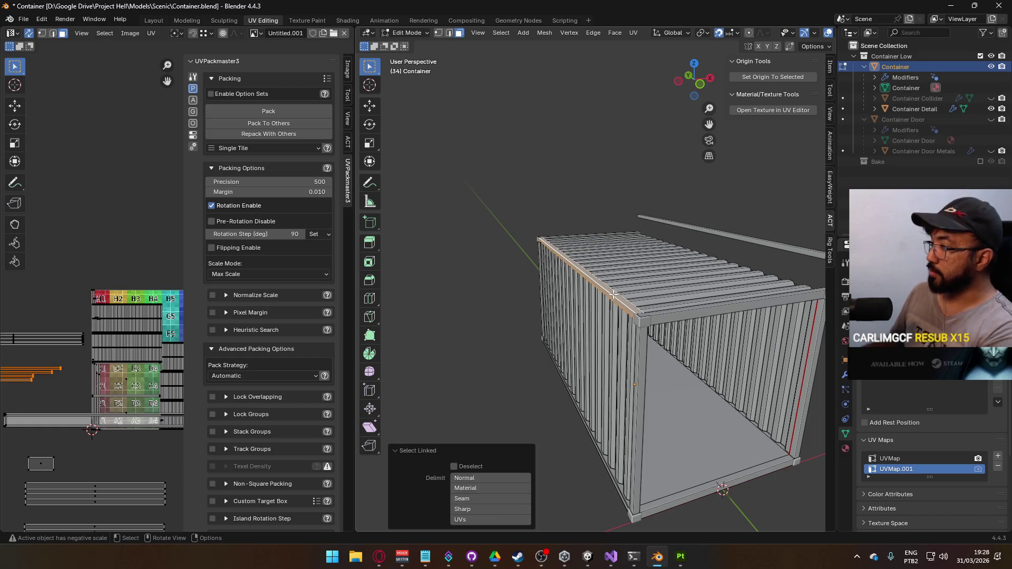
key(KP_1)
text(gz0.5)
key(Return)
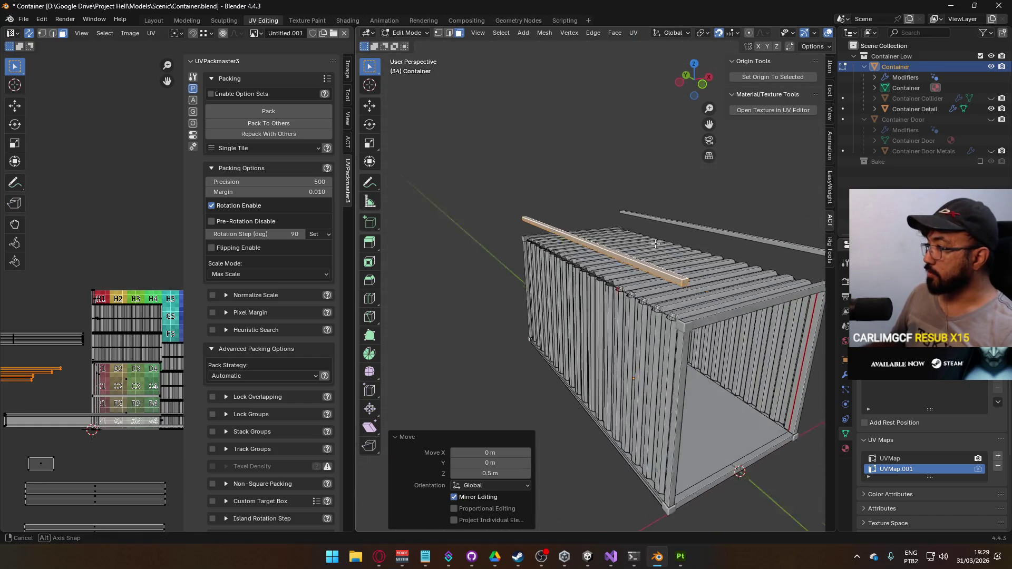
scroll(685, 295, up, 2)
Step: Select both roof side rails and lower them 0.5 m onto the roof in Right view
key(alt+a)
drag(668, 286, 624, 275)
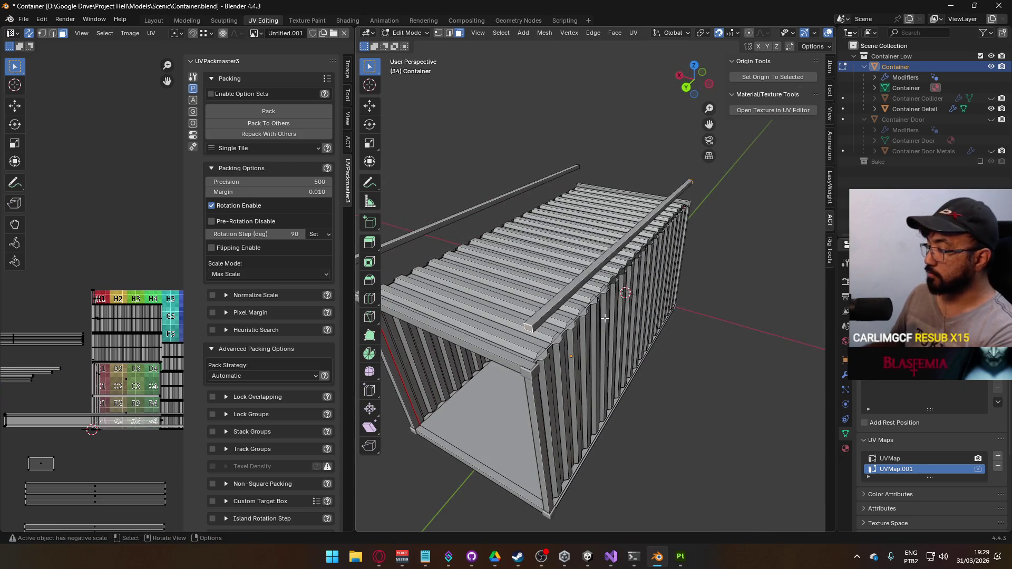
key(x)
key(Escape)
mouse_move(605, 318)
mouse_down()
mouse_move(578, 310)
mouse_move(650, 267)
mouse_up()
key(l)
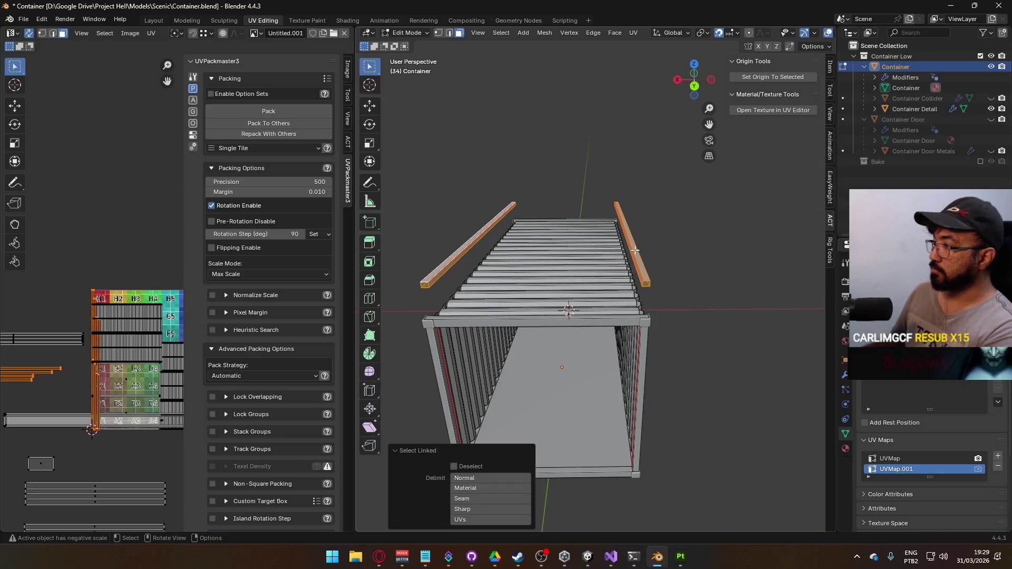
key(KP_3)
text(gz-0.5)
key(Return)
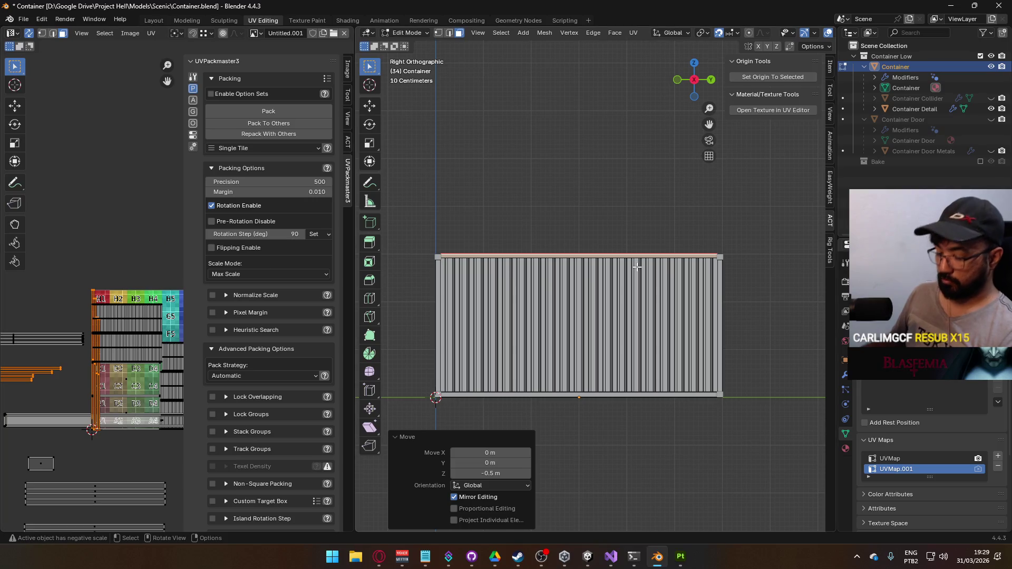
Step: Conformal-unwrap the rails, then move their UV island up and rotate it 90° horizontal
key(u)
click(559, 245)
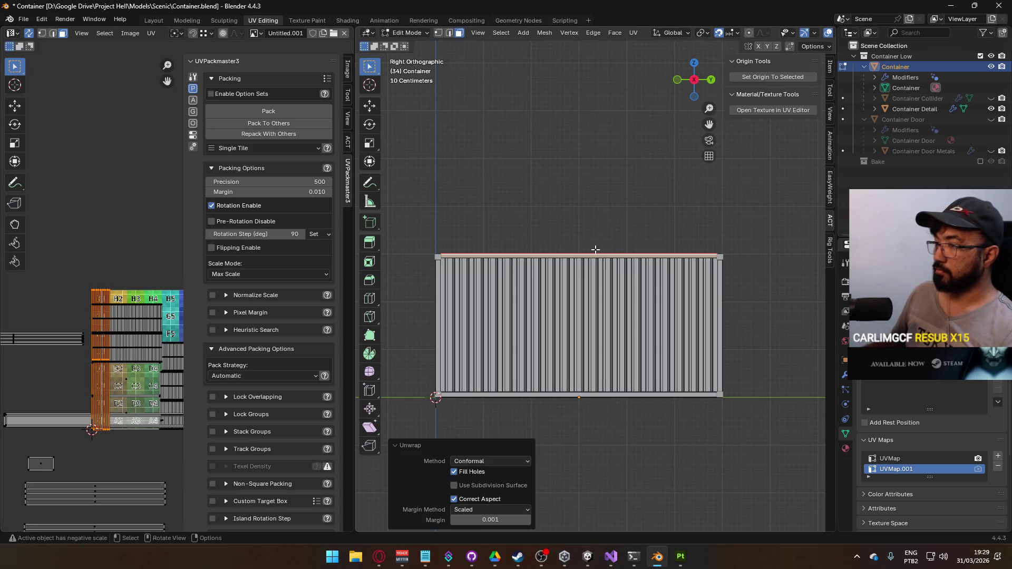
key(g)
click(35, 187)
key(r)
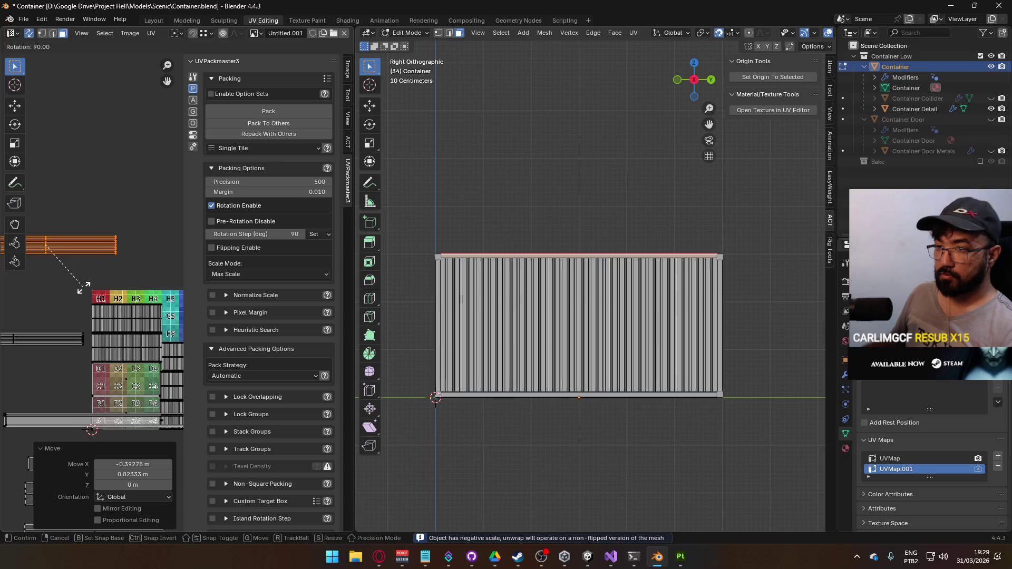
click(93, 279)
scroll(93, 280, down, 1)
scroll(92, 279, down, 1)
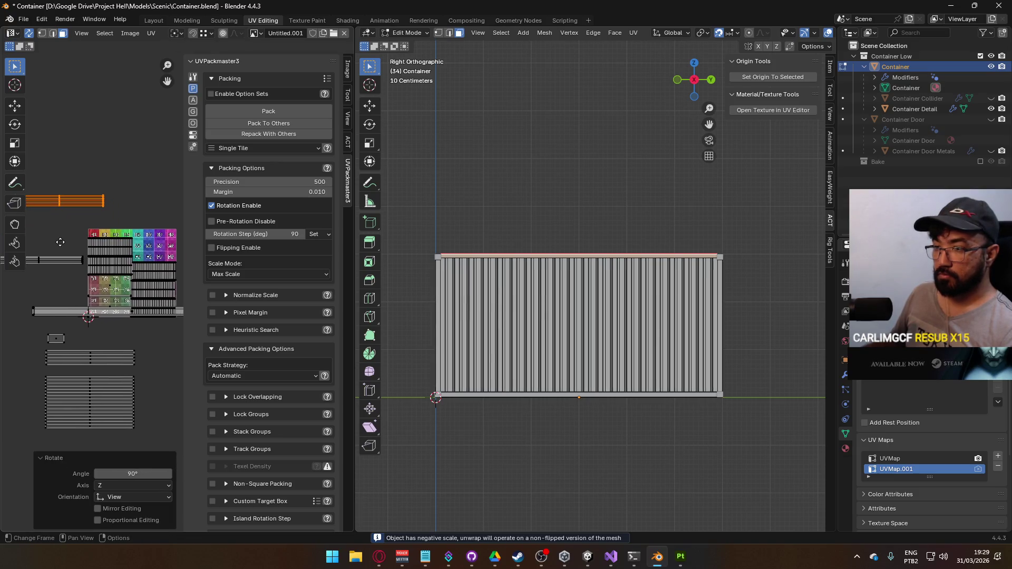
scroll(62, 249, left, 1)
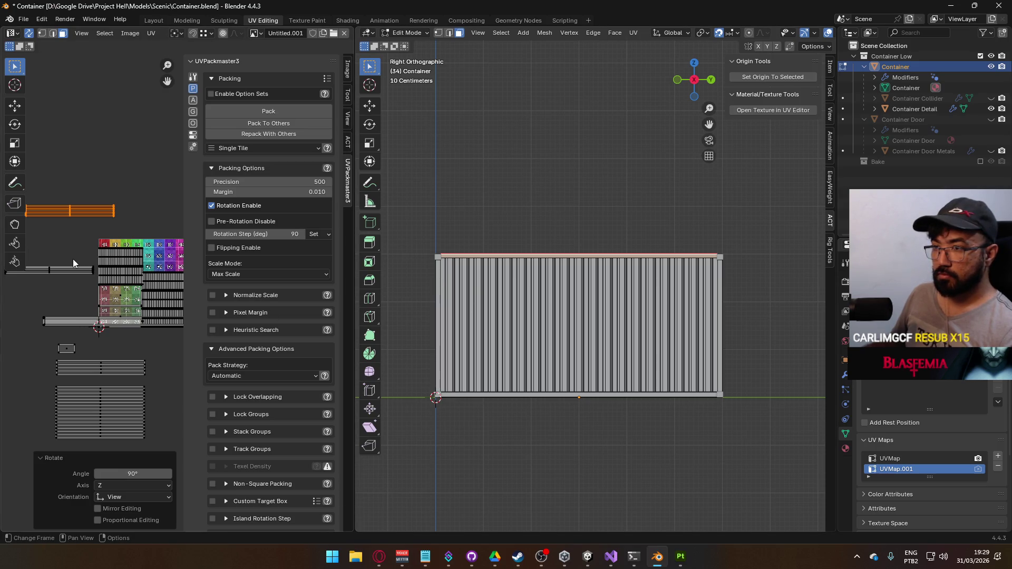
Step: Select and inspect the small island, the long A-row strip and the A4/A5 UV strip
click(47, 322)
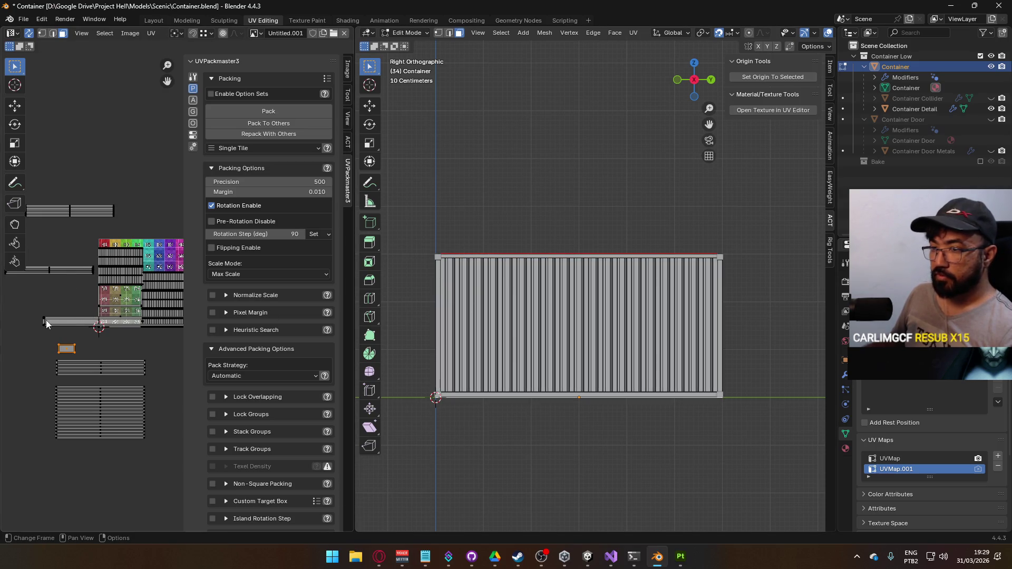
scroll(81, 325, up, 2)
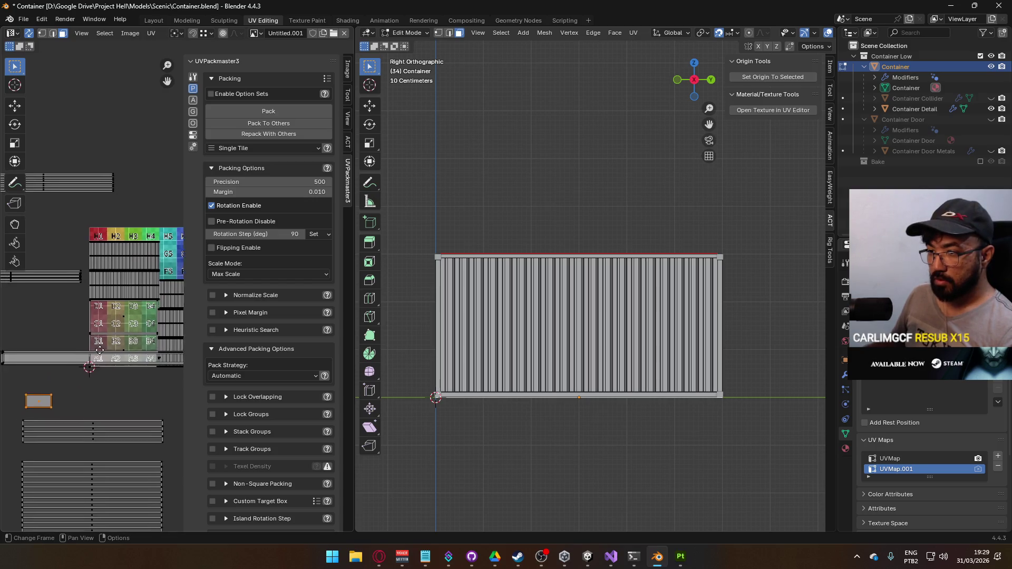
right_click(100, 353)
scroll(147, 350, right, 2)
click(129, 356)
mouse_move(580, 316)
mouse_down()
mouse_move(569, 294)
mouse_move(696, 395)
mouse_move(764, 369)
mouse_up()
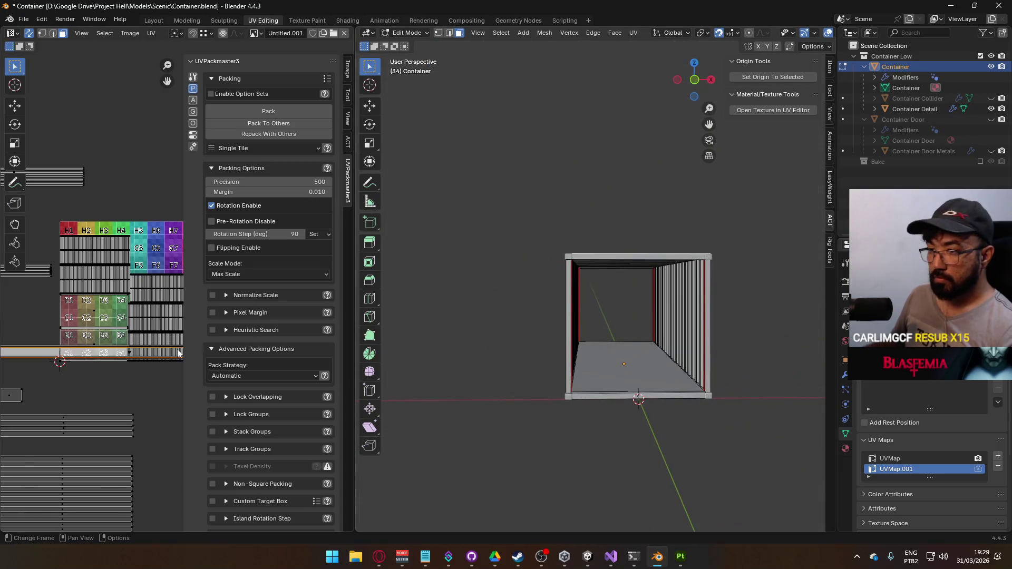
click(130, 359)
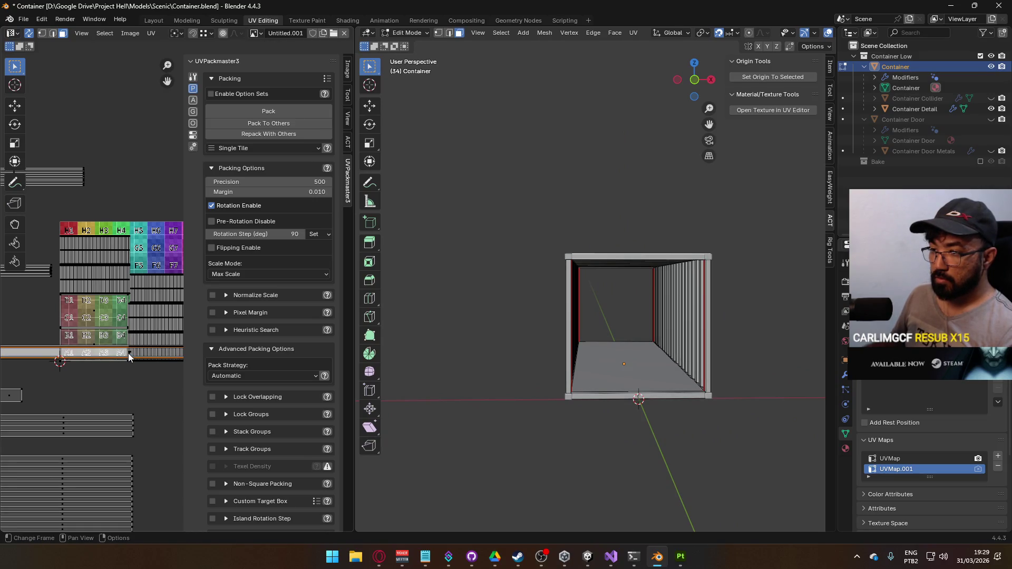
scroll(129, 357, up, 7)
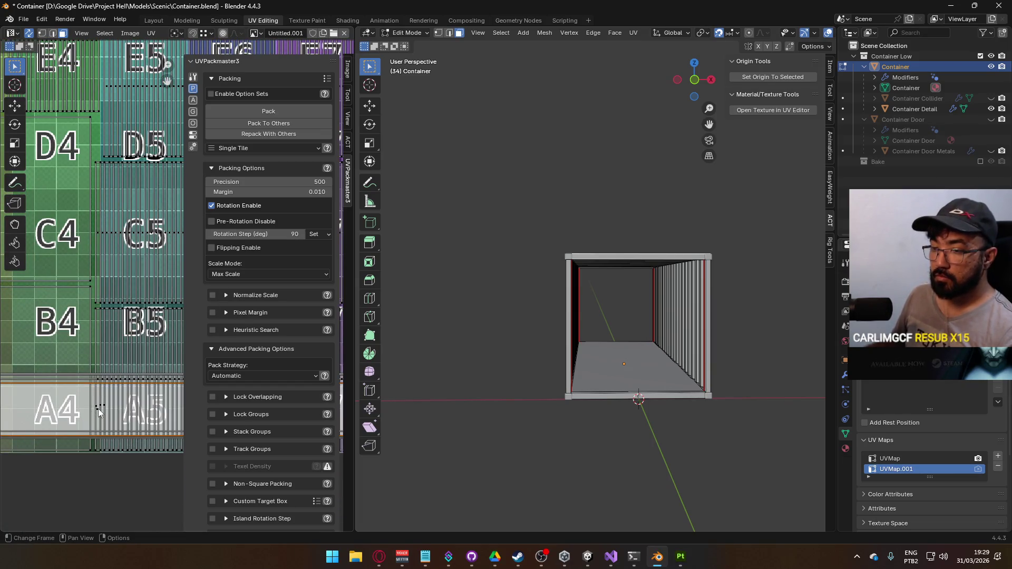
click(96, 414)
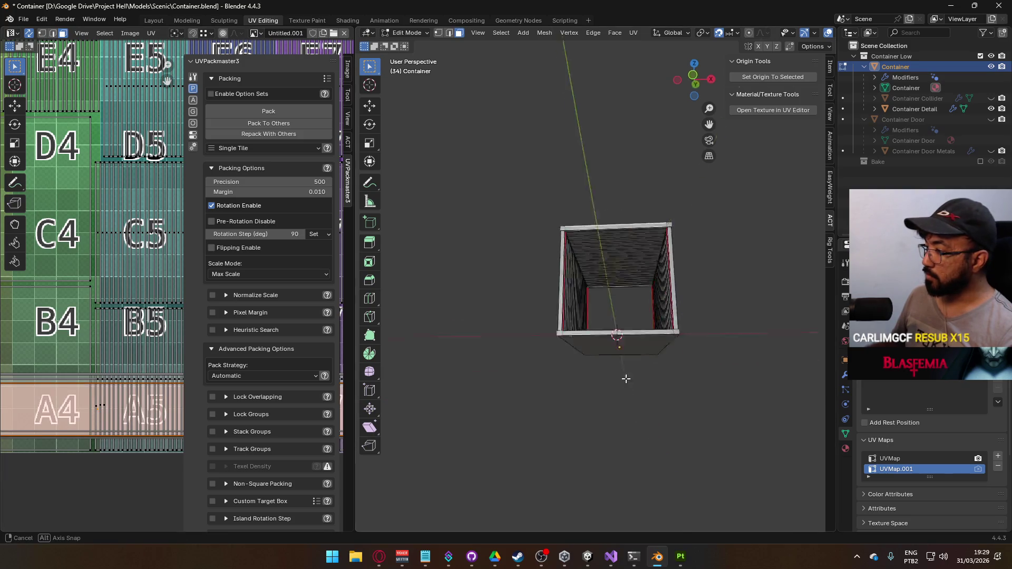
drag(625, 350, 606, 364)
scroll(624, 345, up, 5)
mouse_move(629, 421)
mouse_down()
mouse_move(658, 425)
mouse_move(508, 403)
mouse_move(583, 356)
mouse_move(651, 354)
mouse_move(627, 415)
mouse_up()
Step: Select the roof-corner edges and mark them as seams
key(2)
click(626, 415)
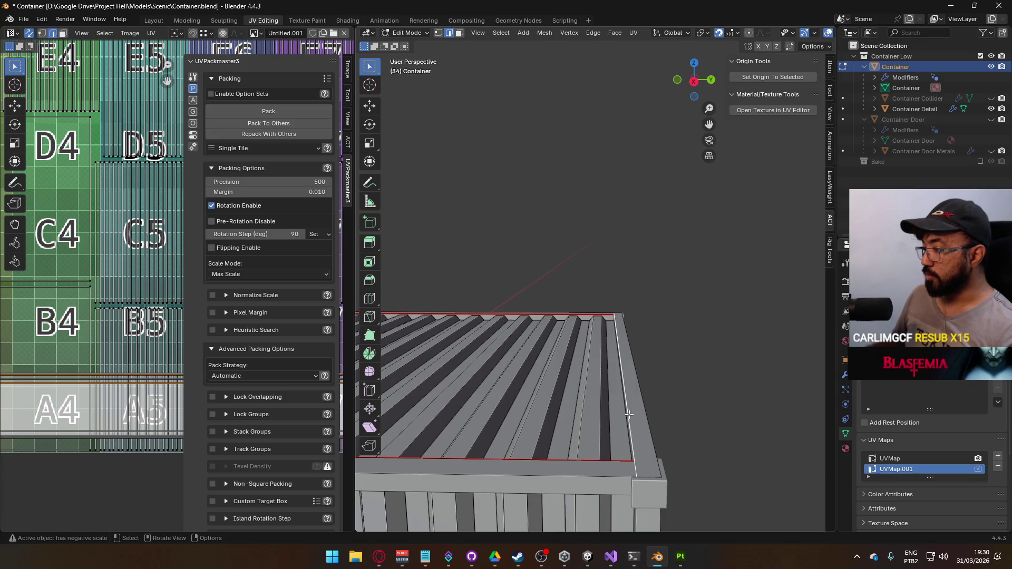
scroll(628, 415, down, 5)
scroll(628, 420, up, 2)
scroll(628, 420, down, 2)
mouse_move(628, 419)
mouse_down()
mouse_move(567, 364)
mouse_move(476, 326)
mouse_up()
scroll(473, 324, up, 2)
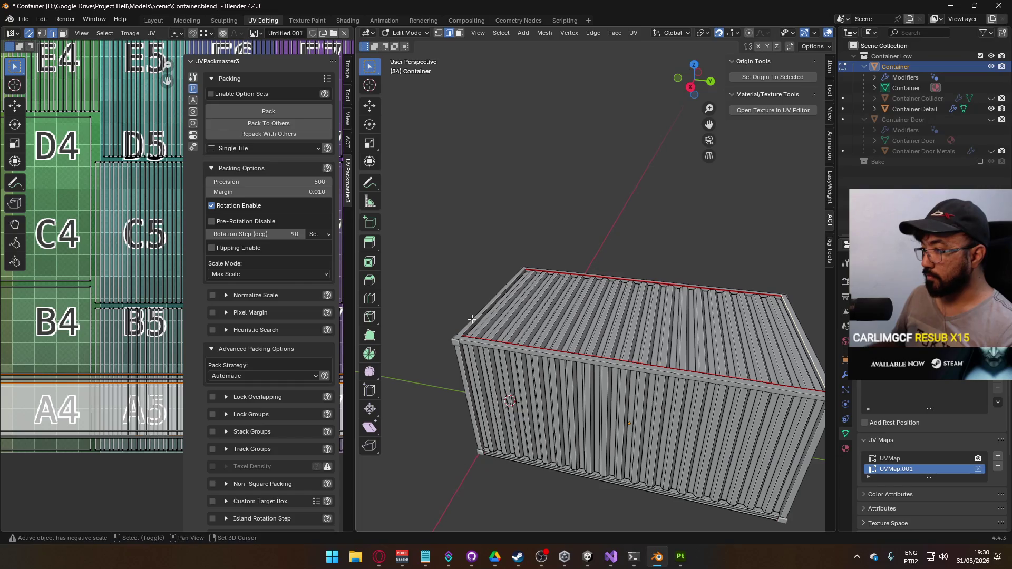
key(z)
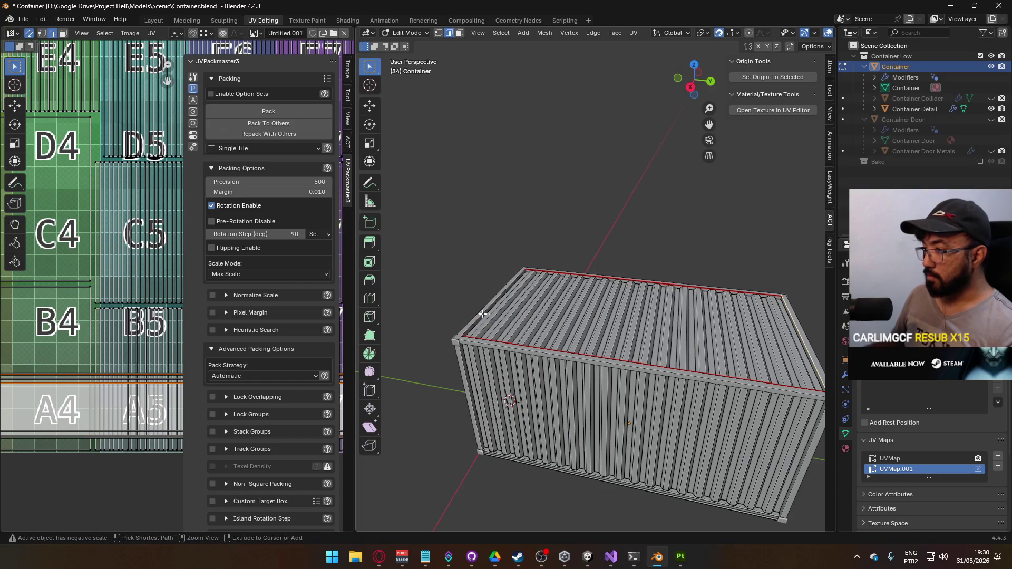
key(ctrl+e)
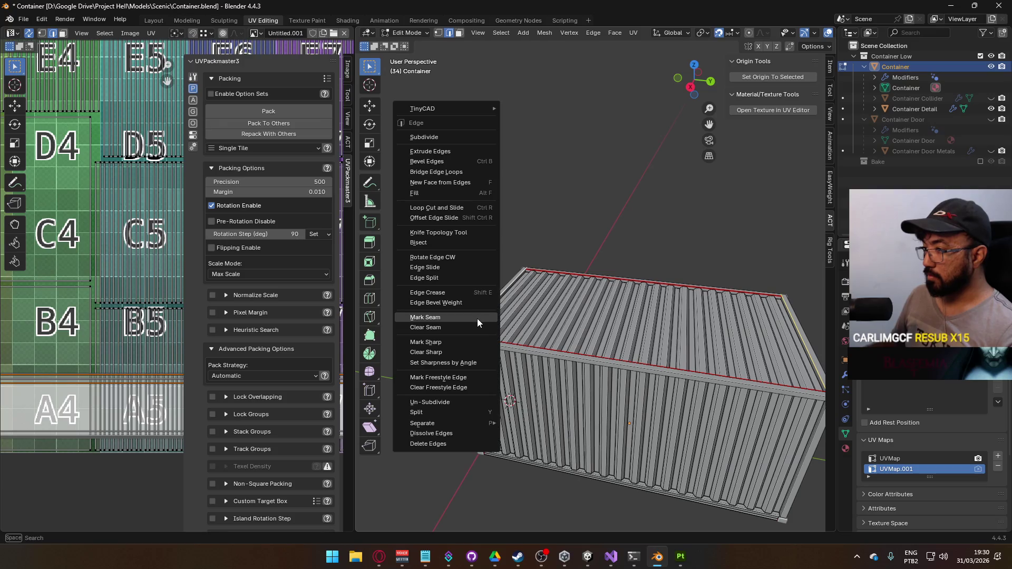
click(478, 318)
Step: Select the right roof-edge strip faces and unwrap them Conformal
key(3)
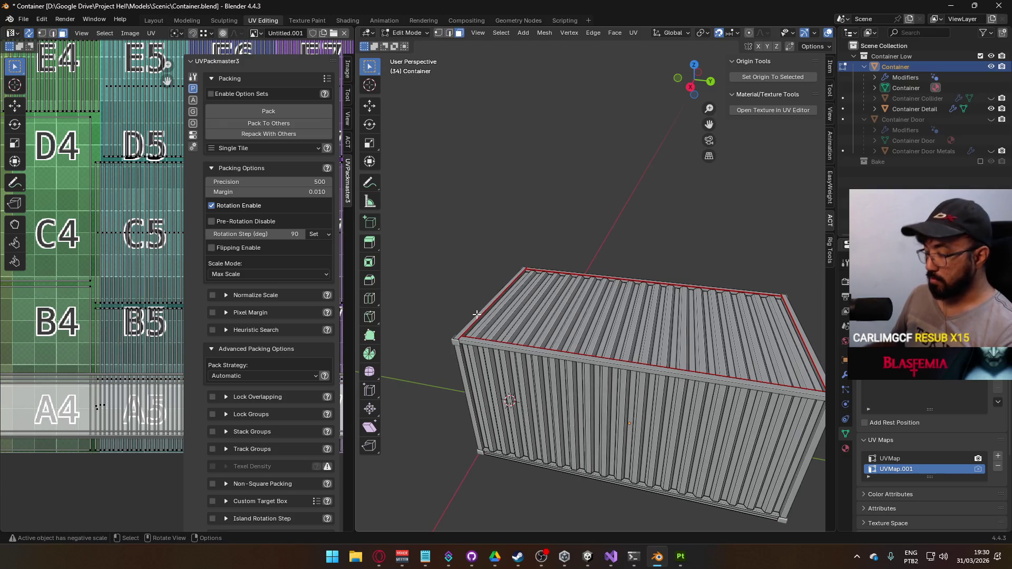
key(l)
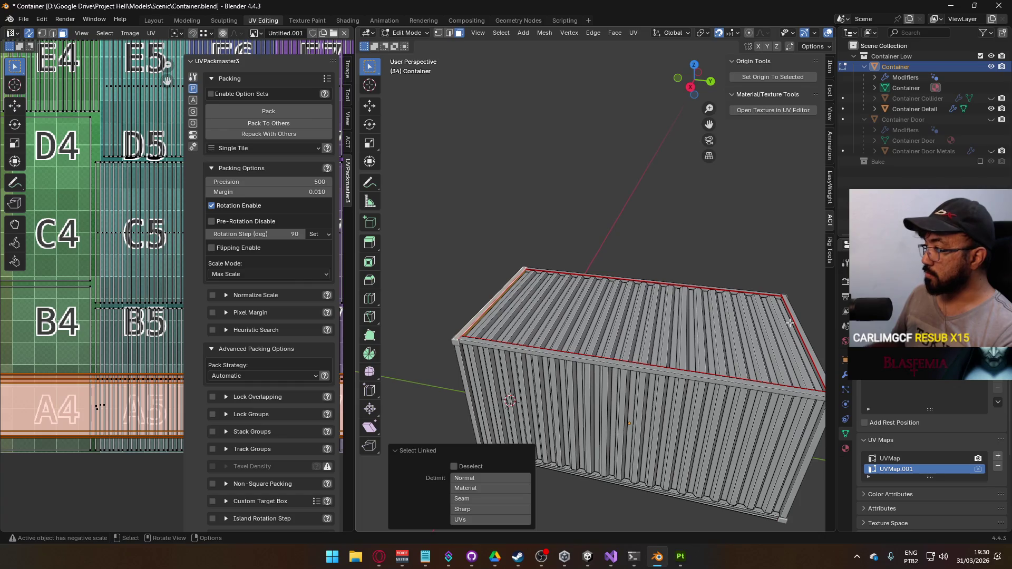
key(l)
key(u)
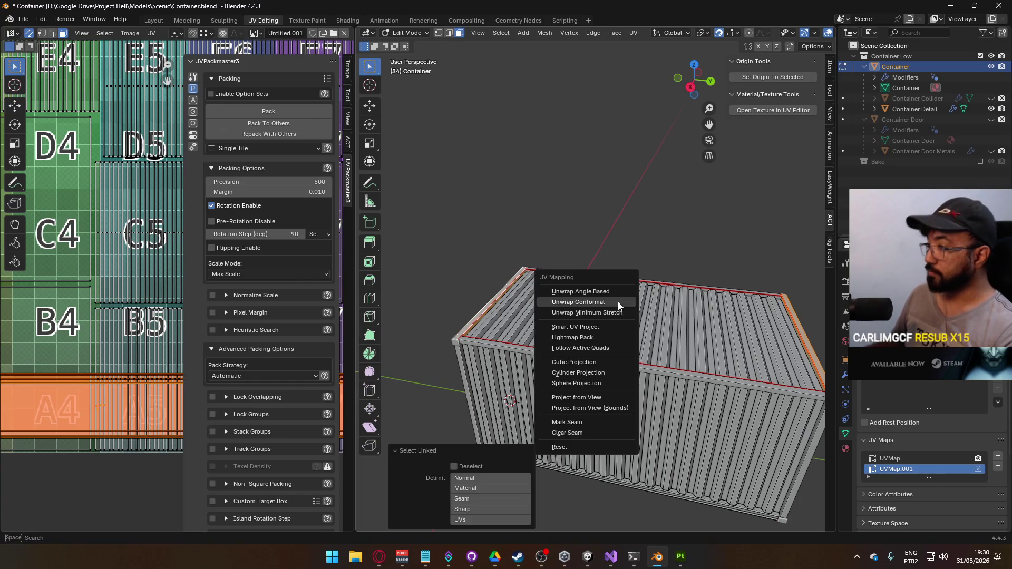
click(617, 302)
scroll(93, 255, down, 7)
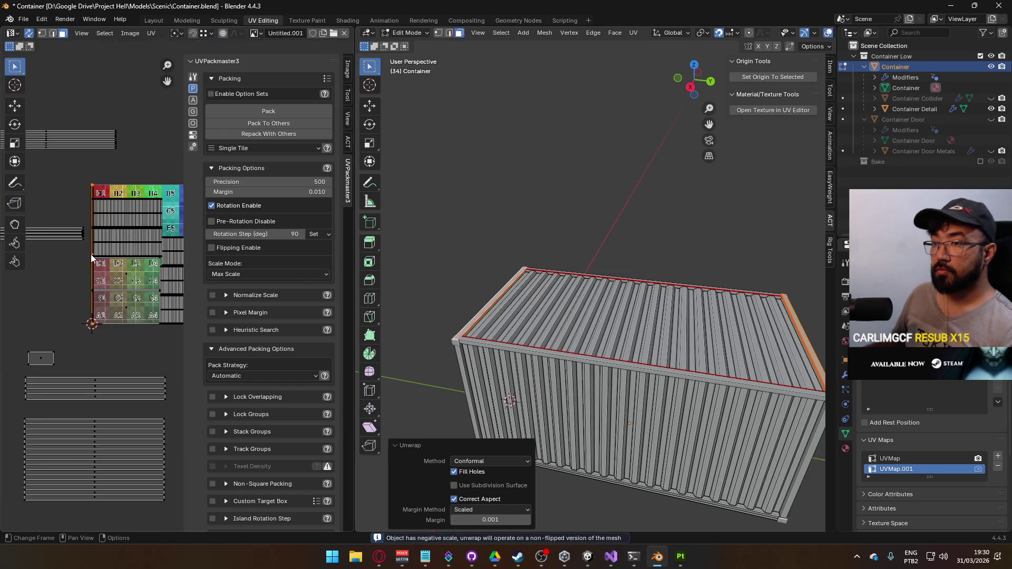
scroll(104, 261, up, 1)
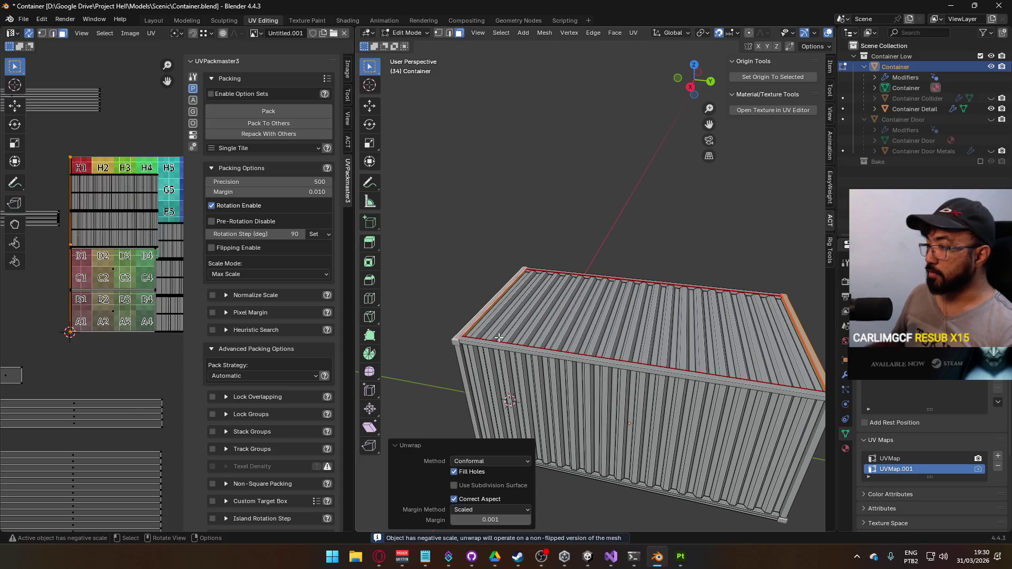
Step: Reset the selection and reselect the linked roof-edge geometry in front view
key(a)
key(ctrl+z)
key(alt+a)
key(k)
key(Escape)
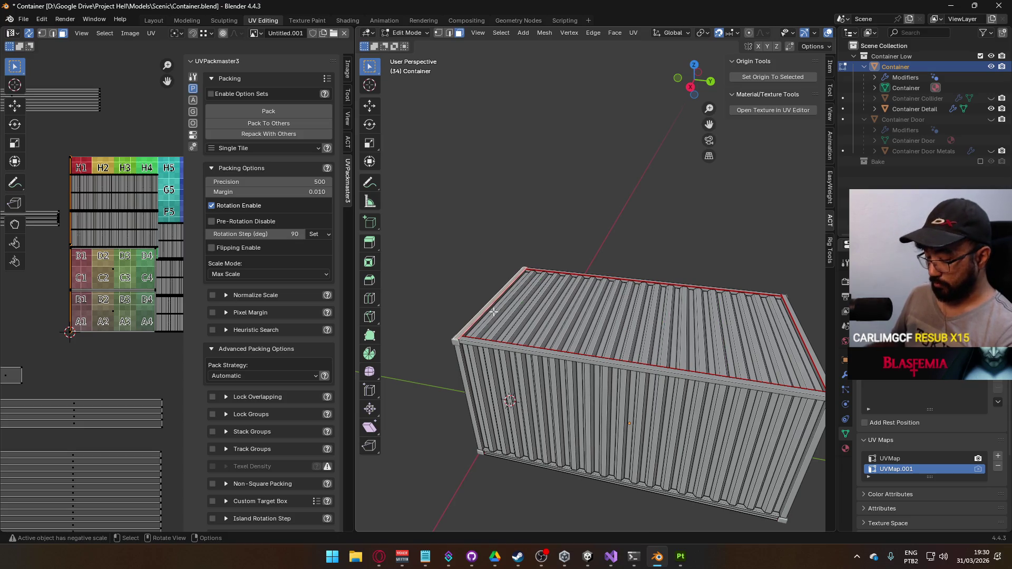
key(l)
key(l)
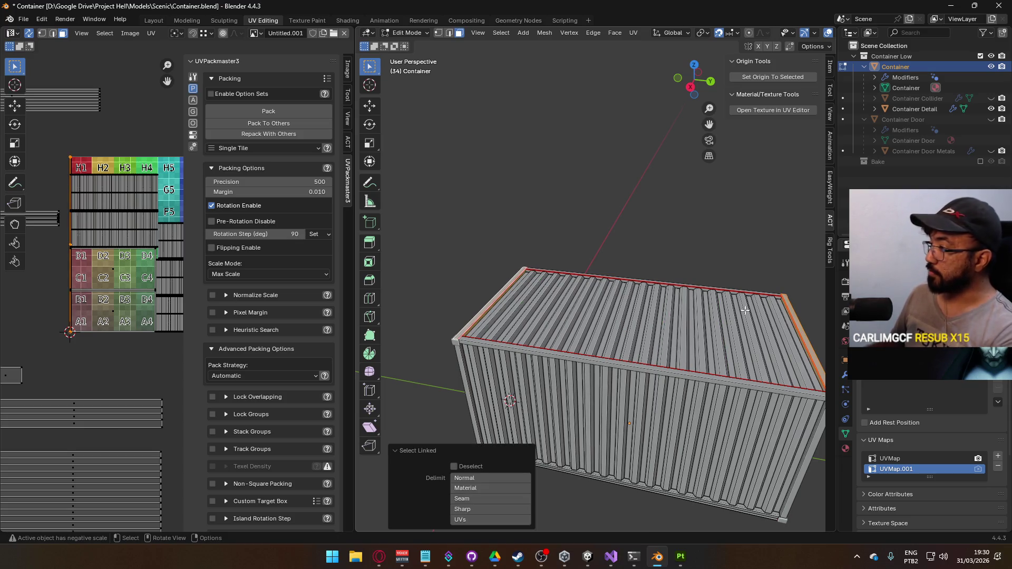
key(KP_1)
Step: Separate the selected top rail edges into their own object, Container.001
key(g)
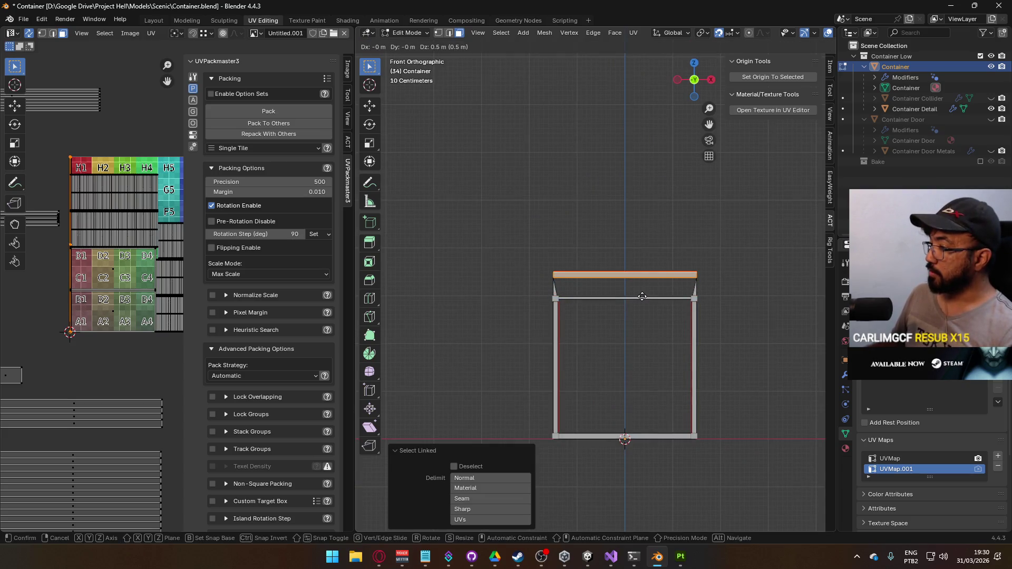
key(Escape)
right_click(622, 298)
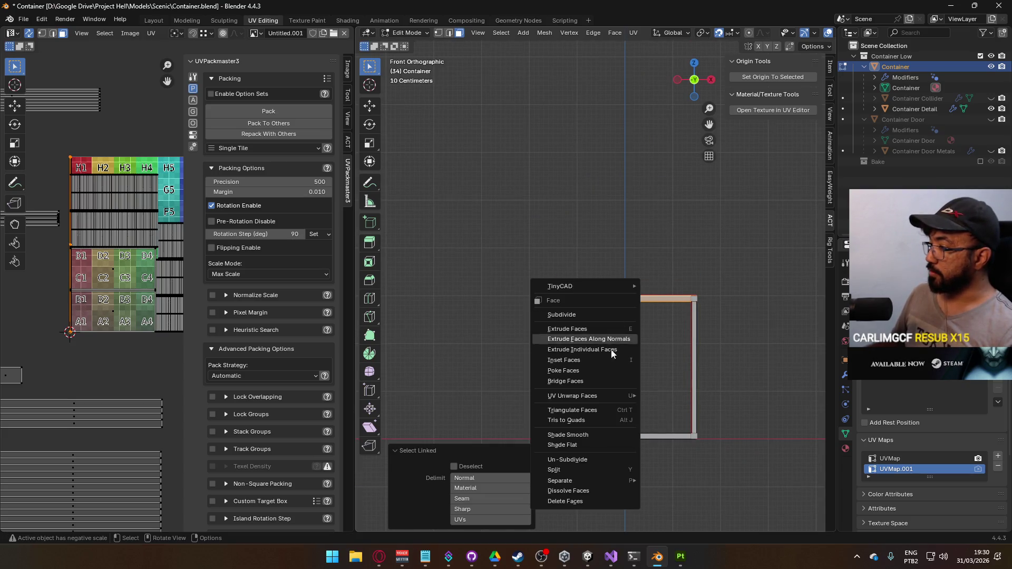
mouse_move(608, 483)
click(675, 479)
key(Tab)
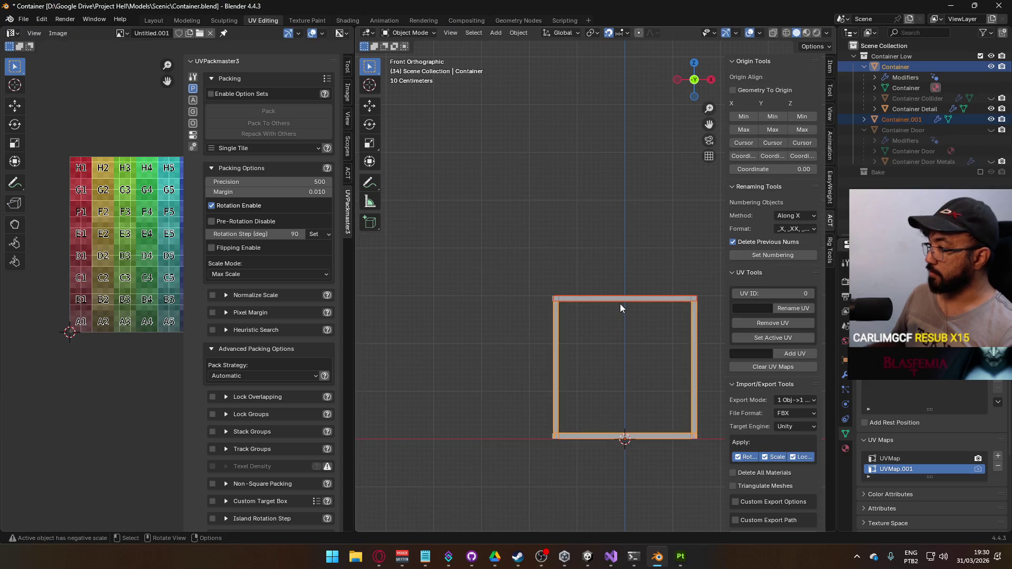
Step: Raise the separated Container.001 top piece 0.3 m along Z
click(620, 303)
mouse_move(618, 303)
mouse_down()
mouse_move(648, 261)
mouse_move(666, 255)
mouse_up()
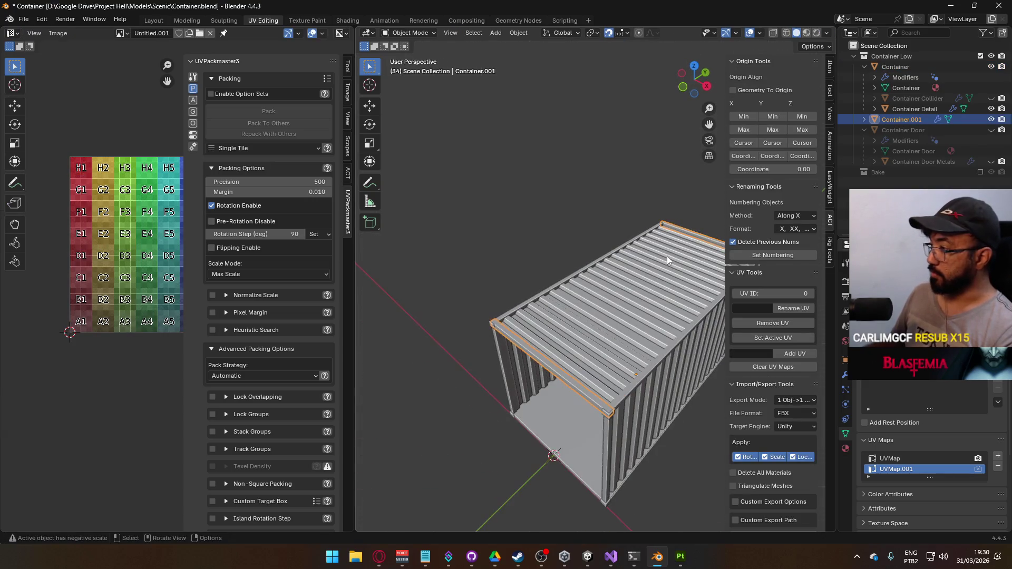
key(KP_1)
key(g)
key(z)
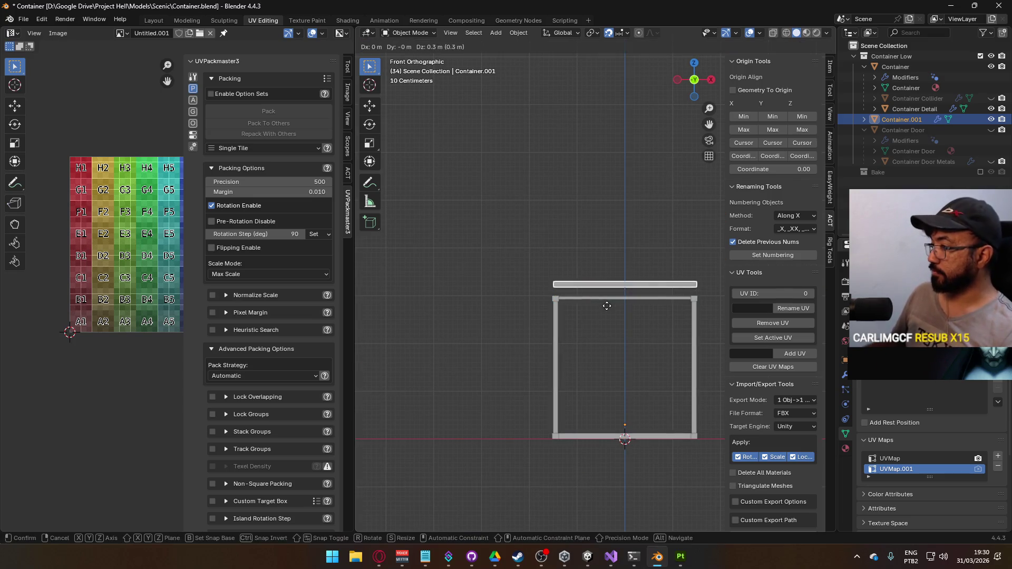
click(568, 292)
mouse_move(568, 292)
mouse_down()
mouse_move(621, 304)
mouse_move(512, 306)
mouse_move(654, 277)
mouse_up()
Step: Reposition the rail's top end vertices in a right-side view
key(Tab)
drag(429, 264, 603, 302)
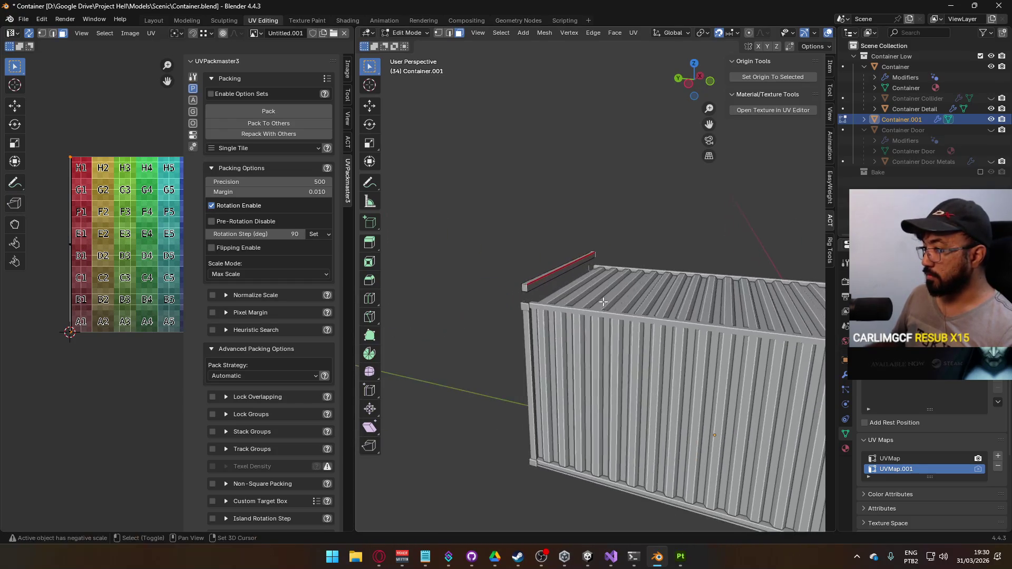
right_click(621, 300)
key(Escape)
key(KP_3)
scroll(555, 262, down, 2)
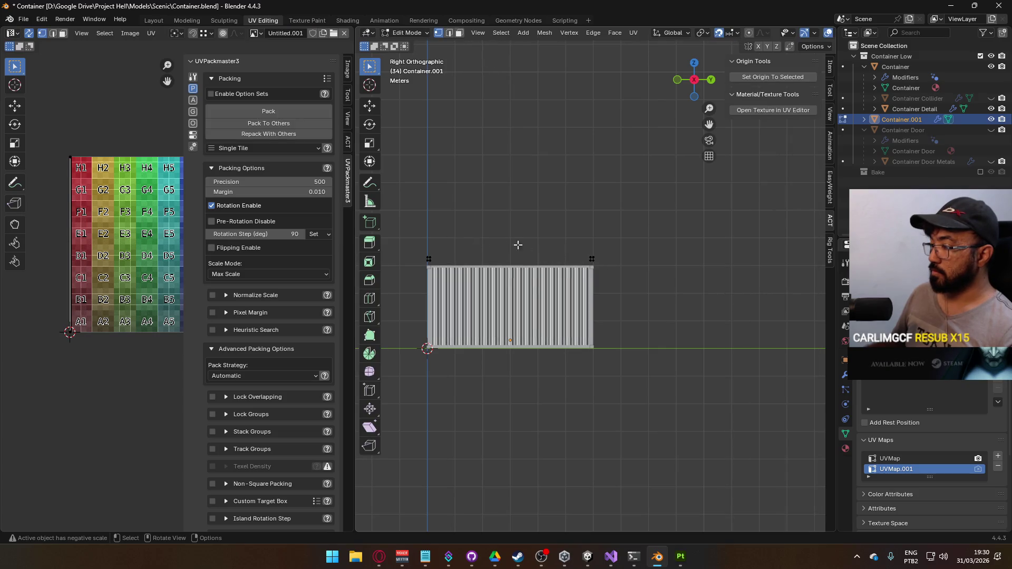
drag(400, 235, 633, 265)
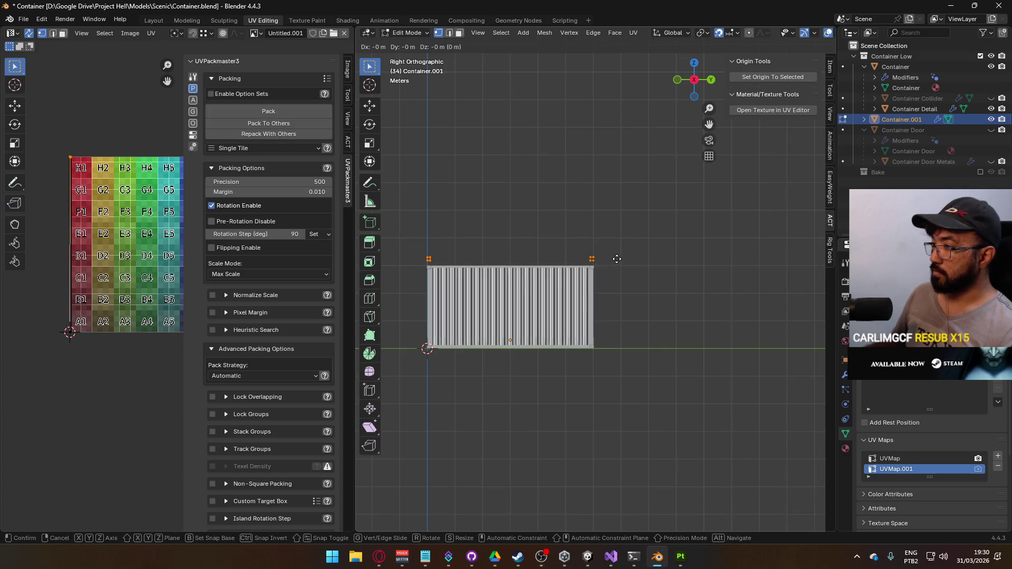
scroll(622, 247, up, 5)
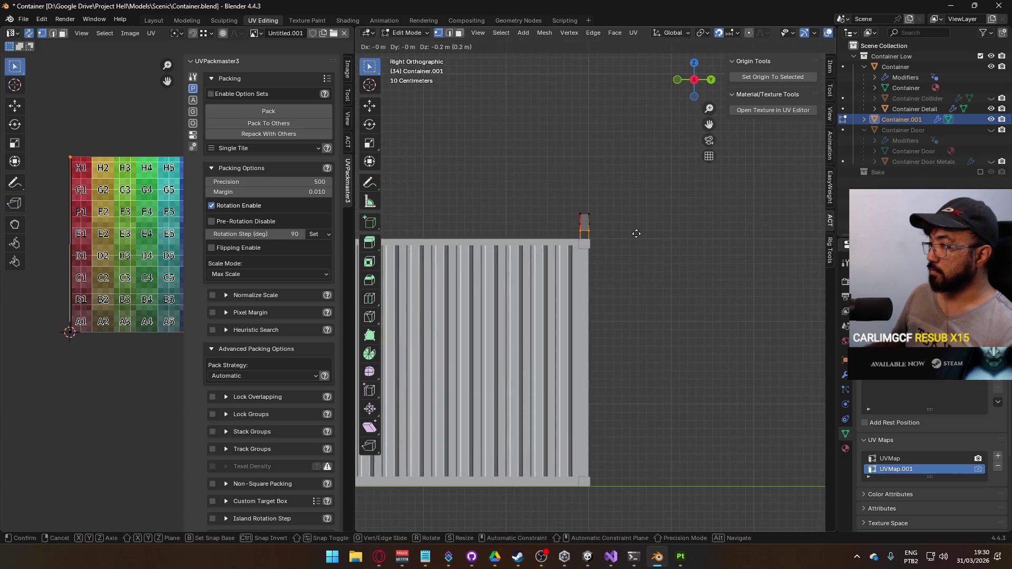
scroll(552, 228, down, 5)
drag(427, 244, 627, 262)
scroll(616, 237, up, 4)
key(g)
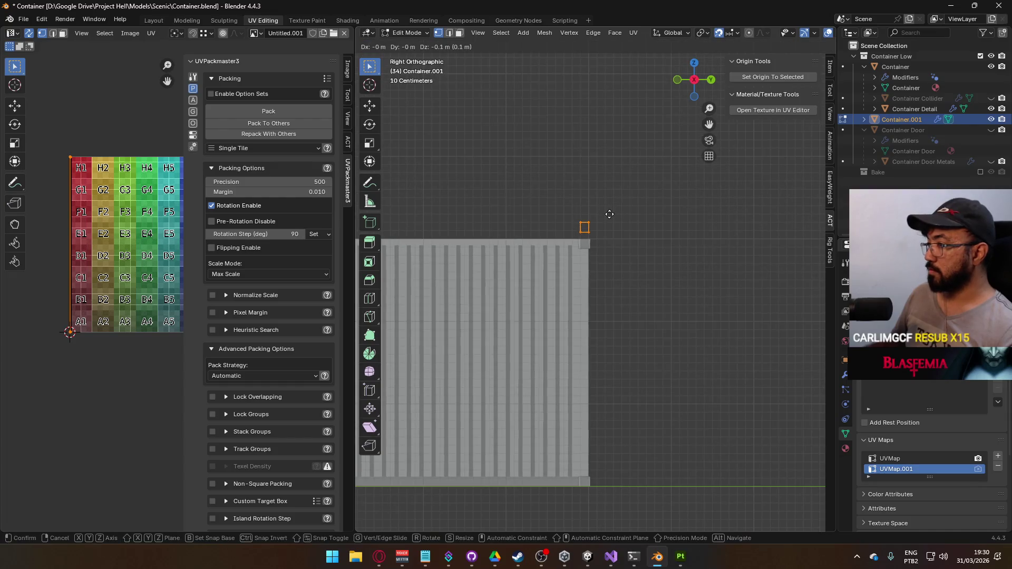
click(610, 226)
key(Tab)
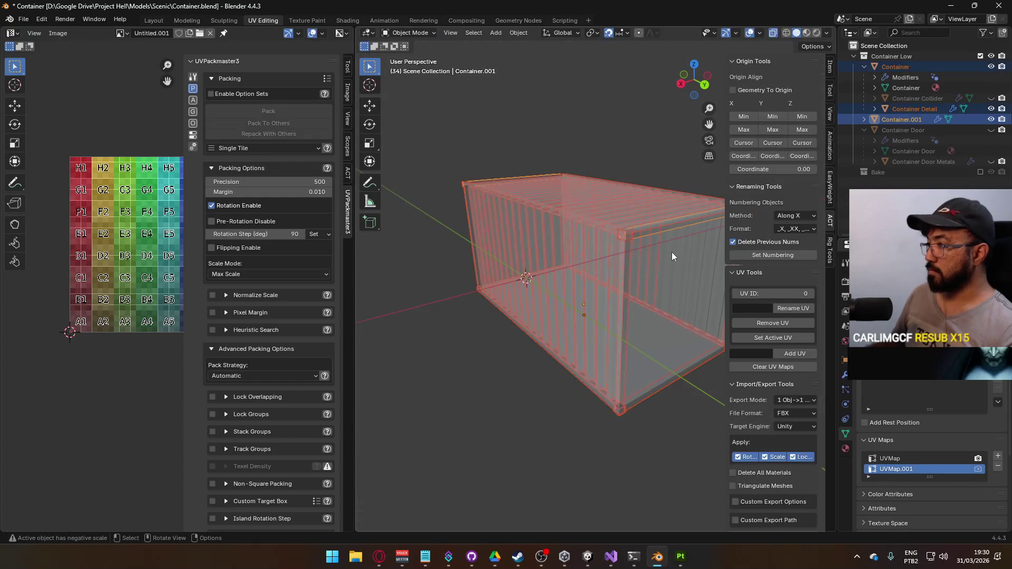
Step: Unwrap the Container.001 top rails conformally and rotate their UV islands 90° horizontal
click(665, 248)
key(Tab)
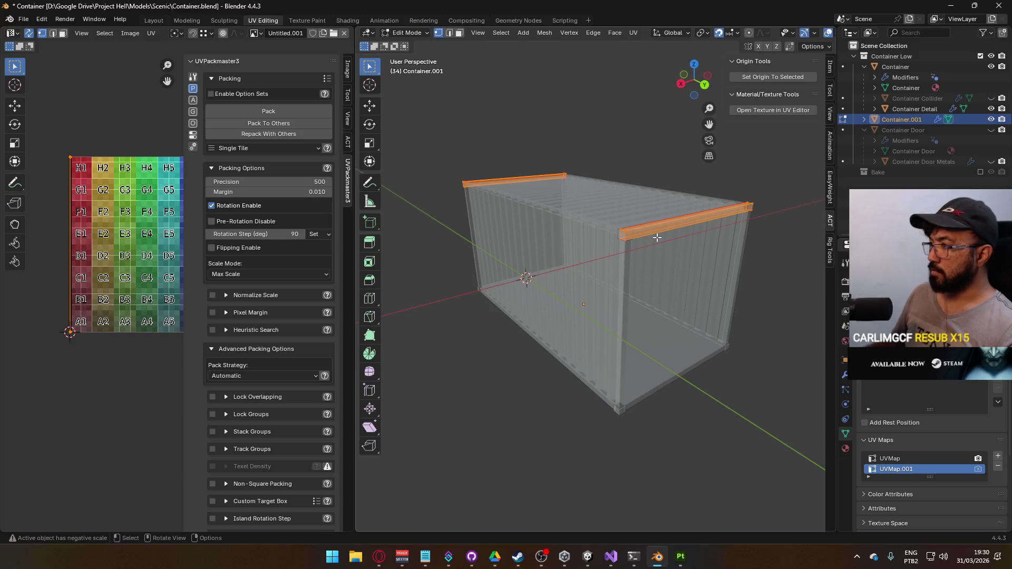
key(u)
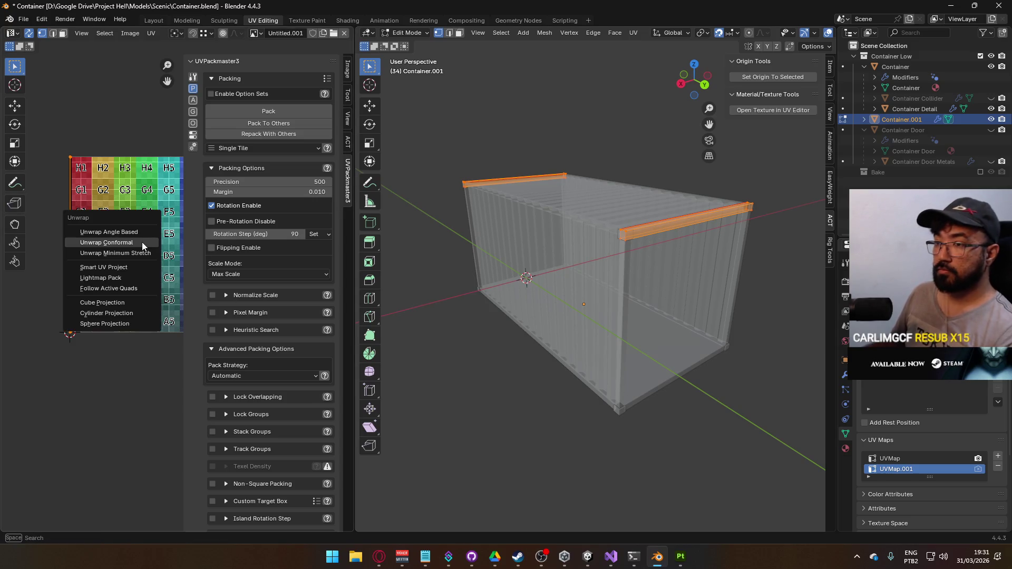
click(136, 245)
scroll(136, 245, down, 3)
key(r)
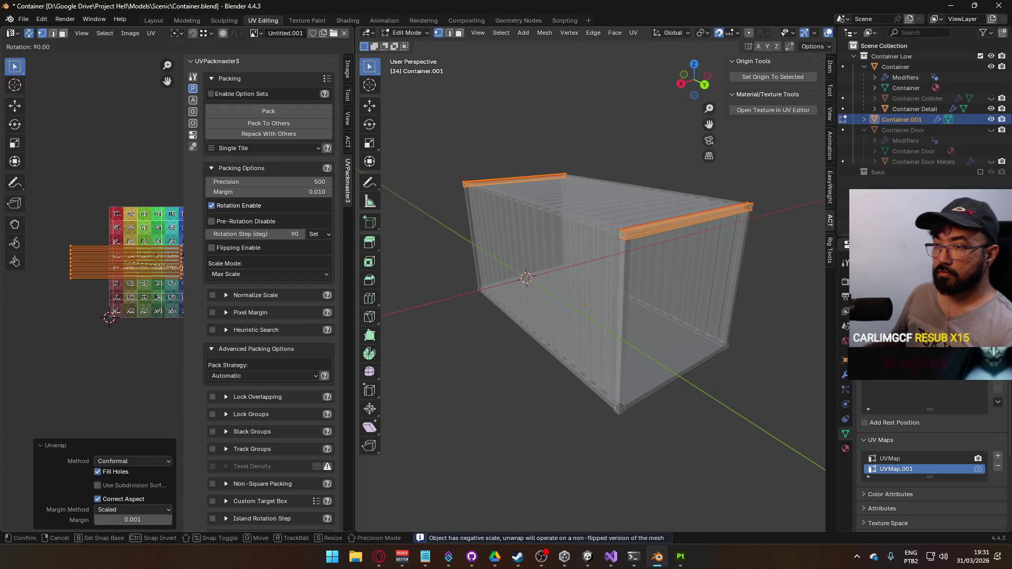
click(129, 272)
Step: Join Container.001 into the Container object with Ctrl+J and reopen it for mesh editing
key(Tab)
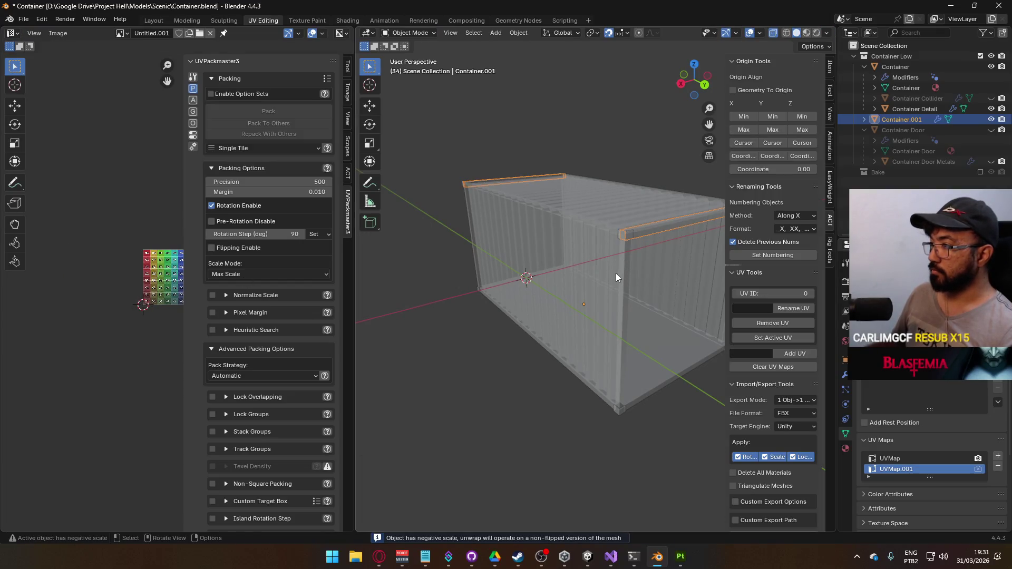
shift+click(616, 273)
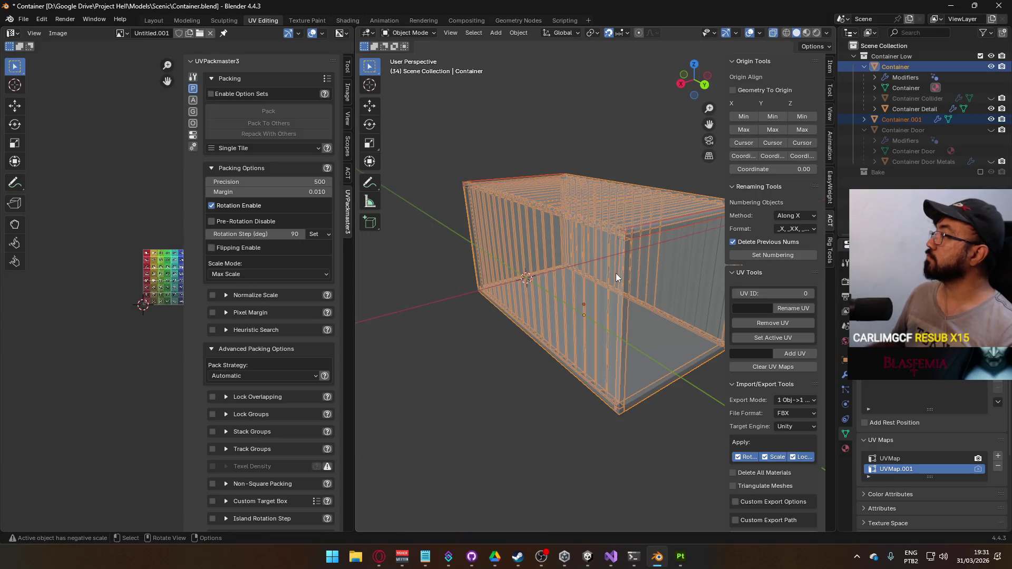
click(906, 120)
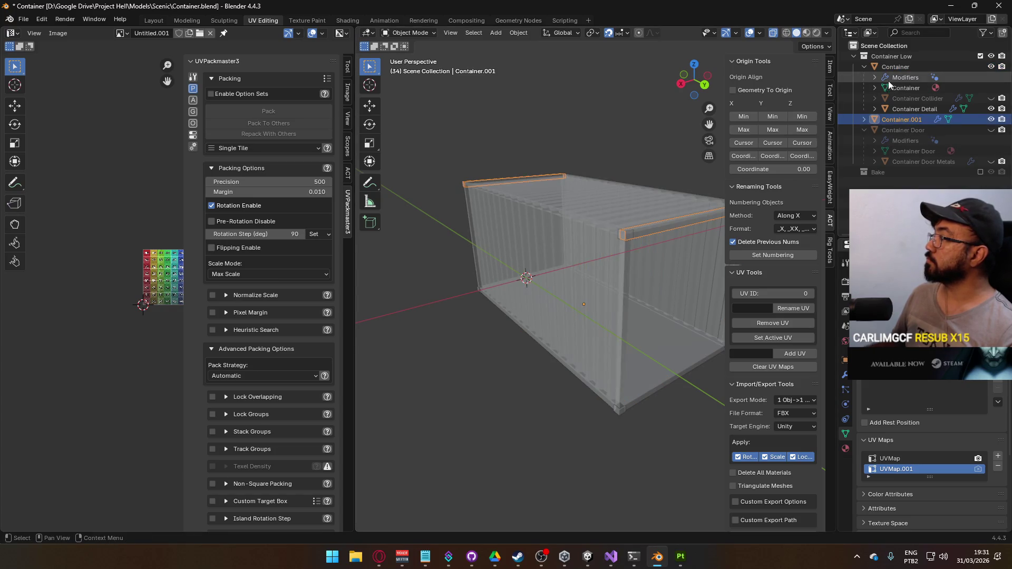
ctrl+click(900, 67)
key(ctrl+j)
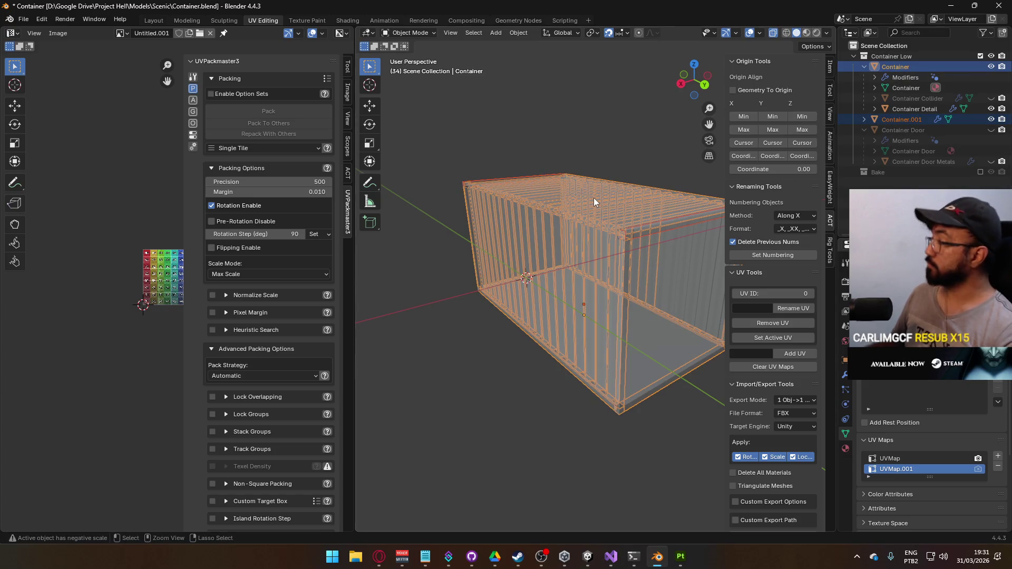
key(Tab)
scroll(474, 263, down, 1)
Step: Pack all container UV islands in UVPackmaster, then repack with Normalize Scale enabled
key(a)
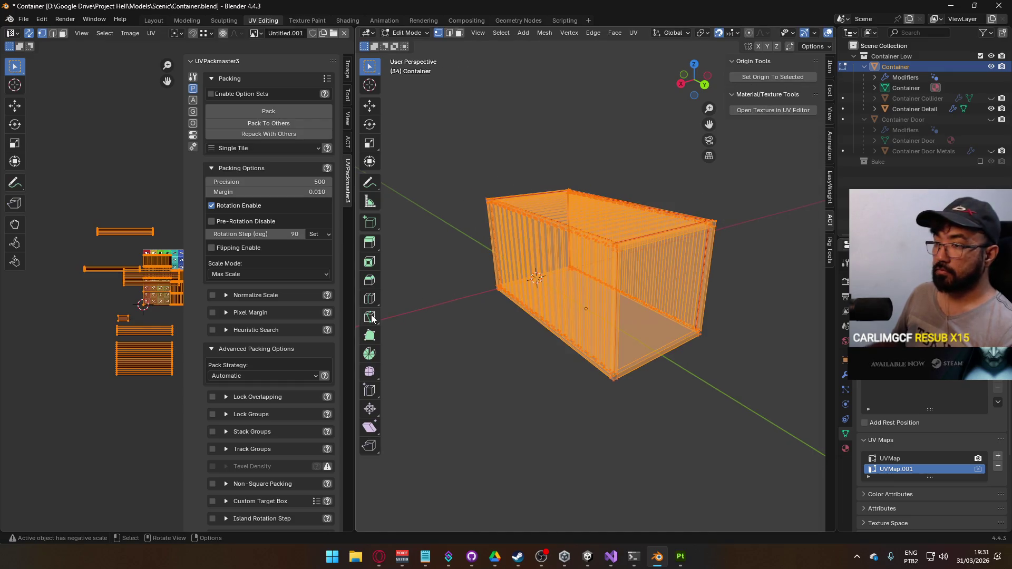
drag(137, 295, 92, 306)
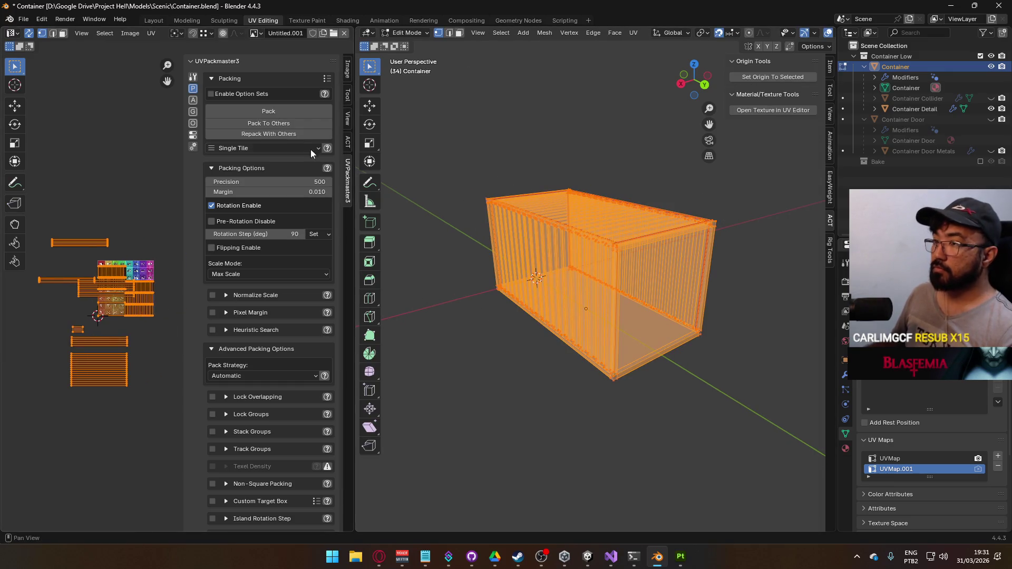
click(283, 115)
scroll(166, 313, up, 5)
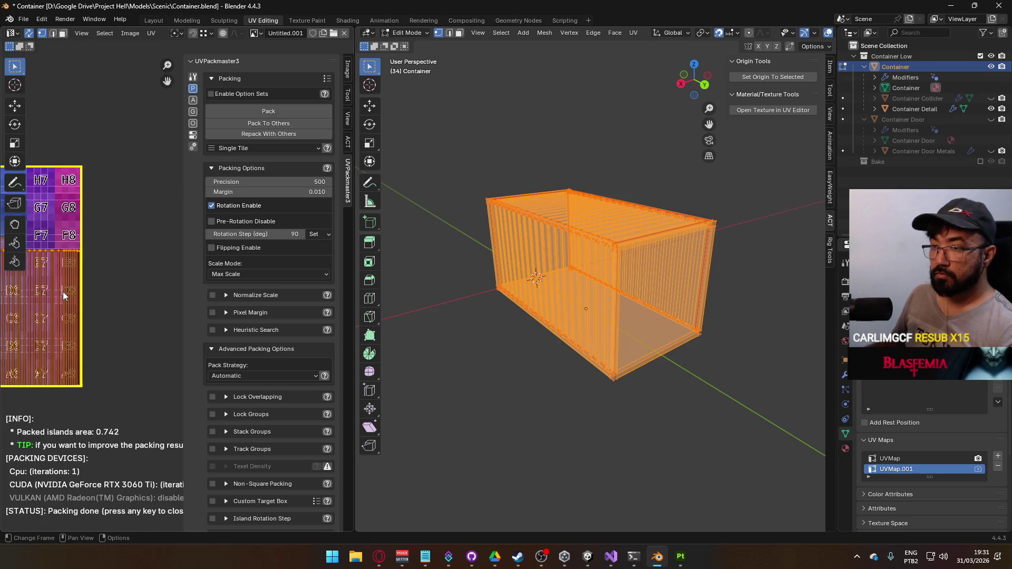
scroll(166, 314, up, 3)
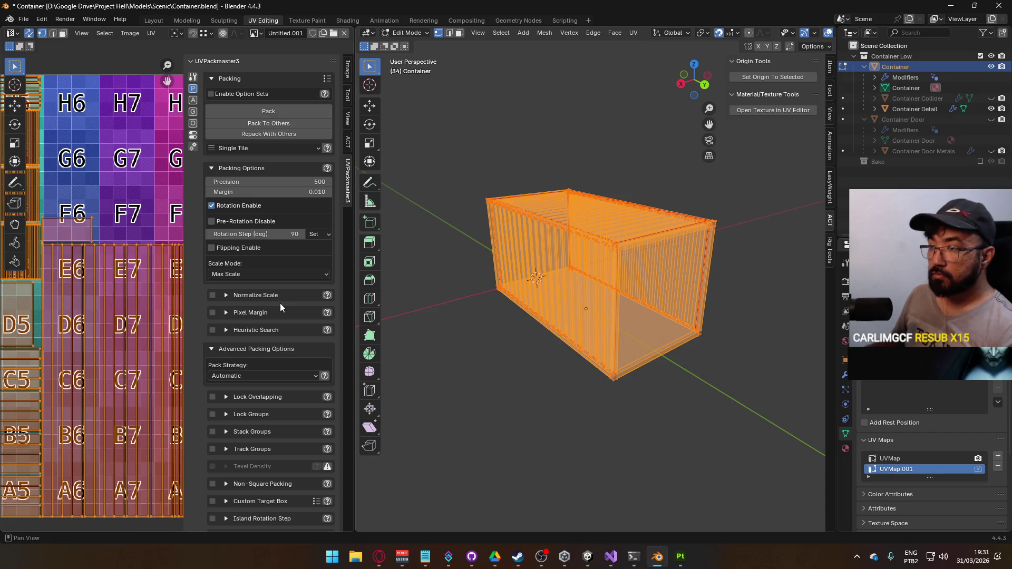
click(212, 296)
click(226, 295)
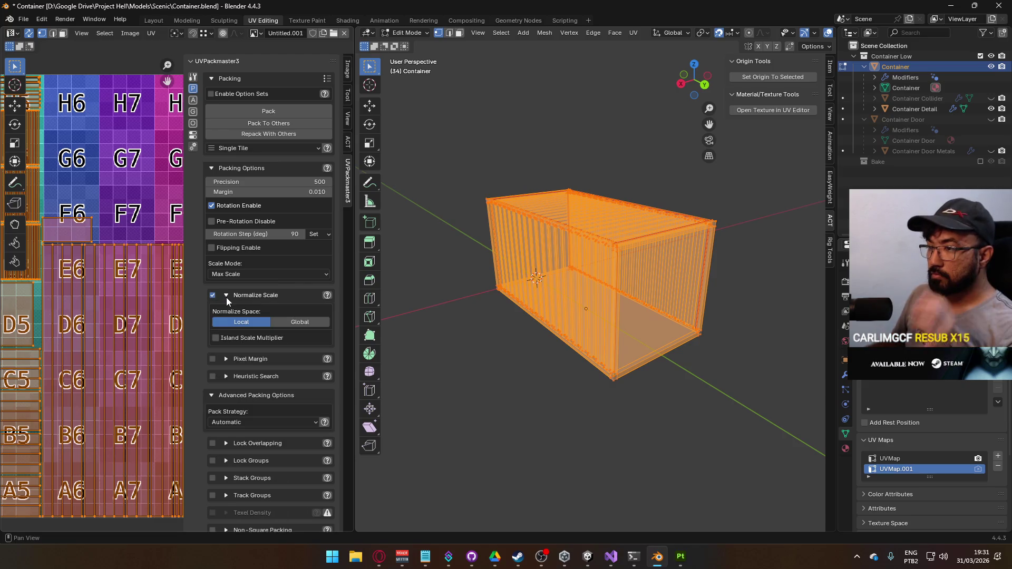
click(243, 111)
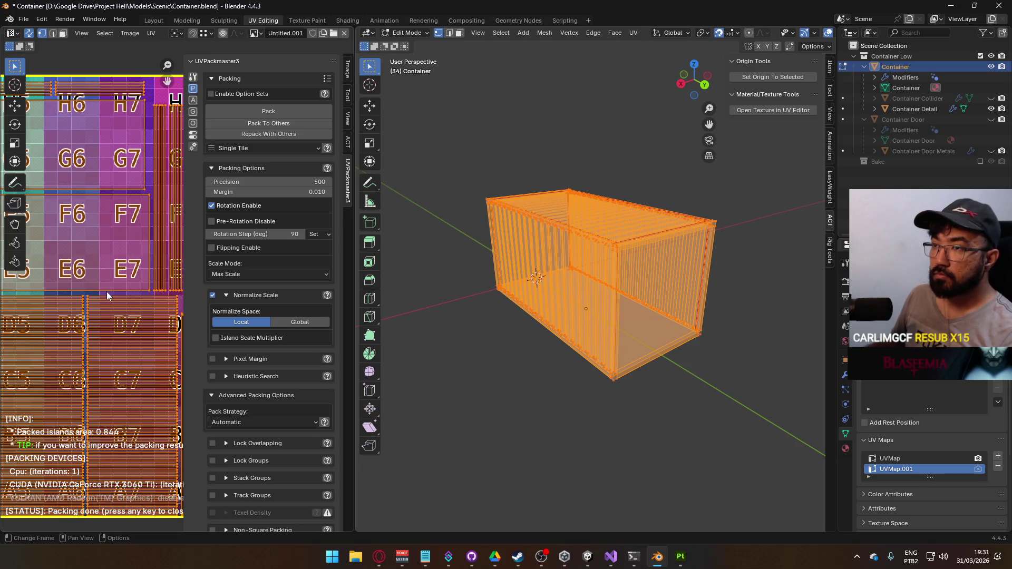
Step: Compare the UVMap and UVMap.001 layouts, then return to Object Mode and deselect
scroll(107, 292, down, 3)
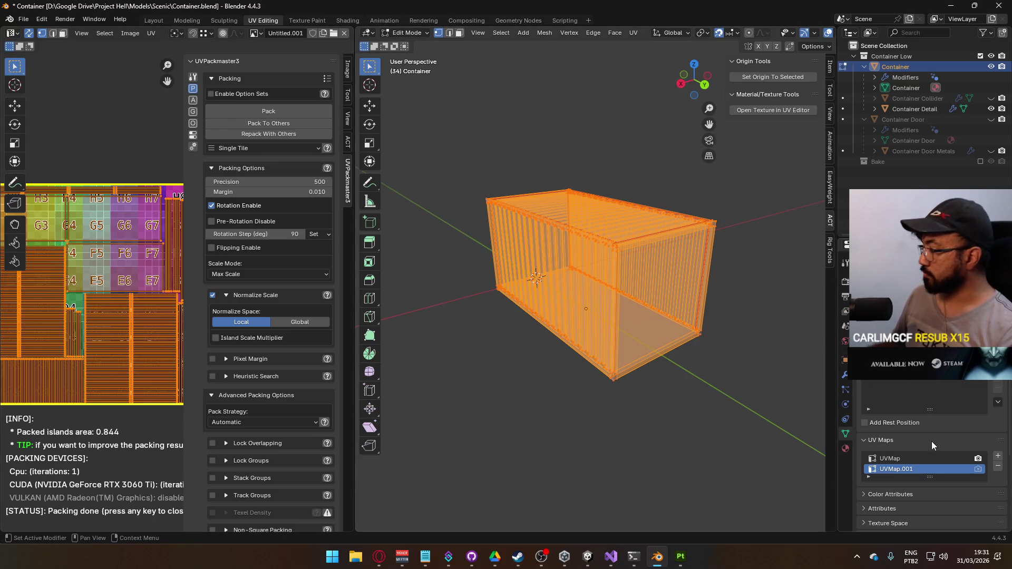
click(911, 460)
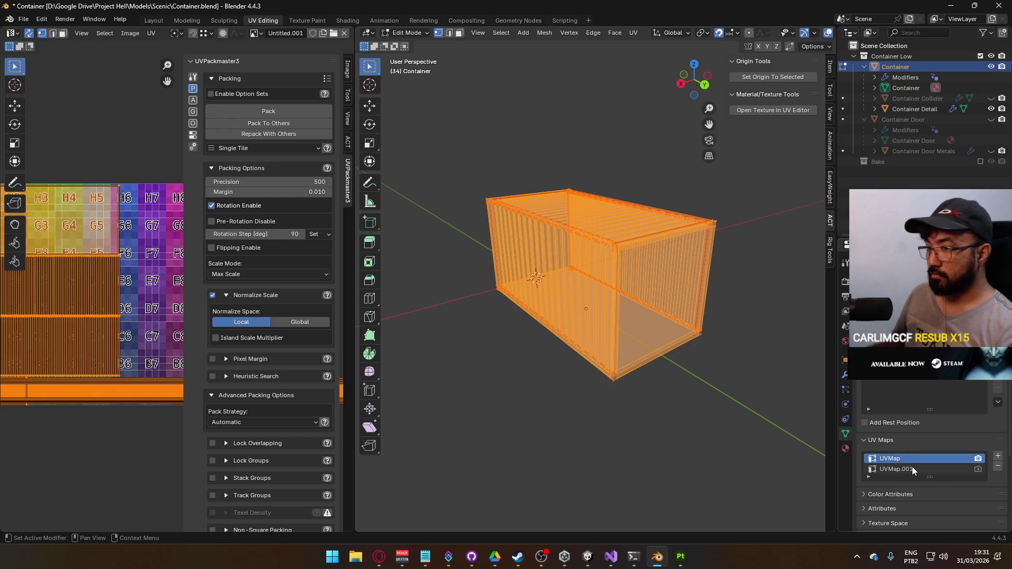
click(912, 469)
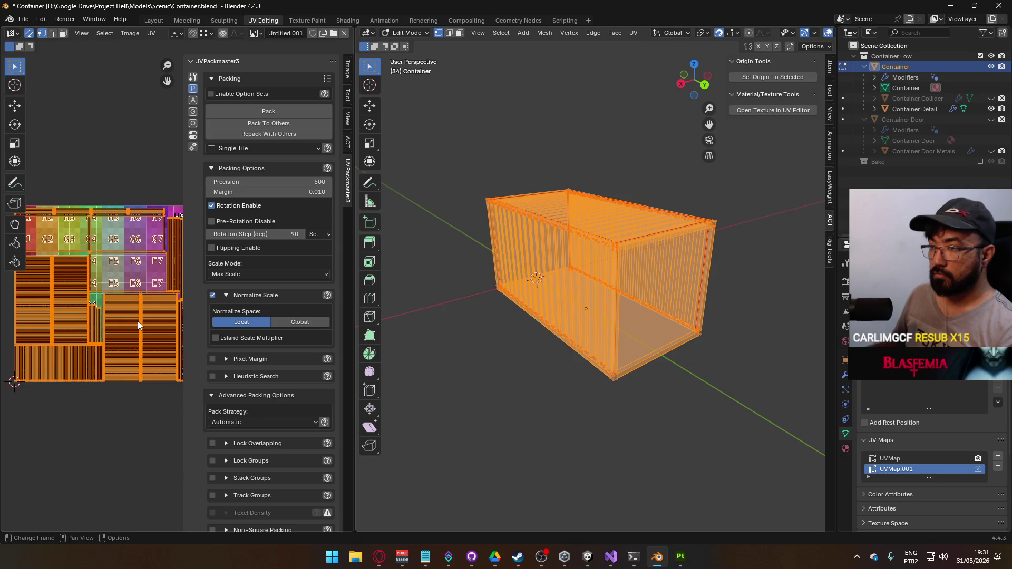
key(Tab)
click(663, 362)
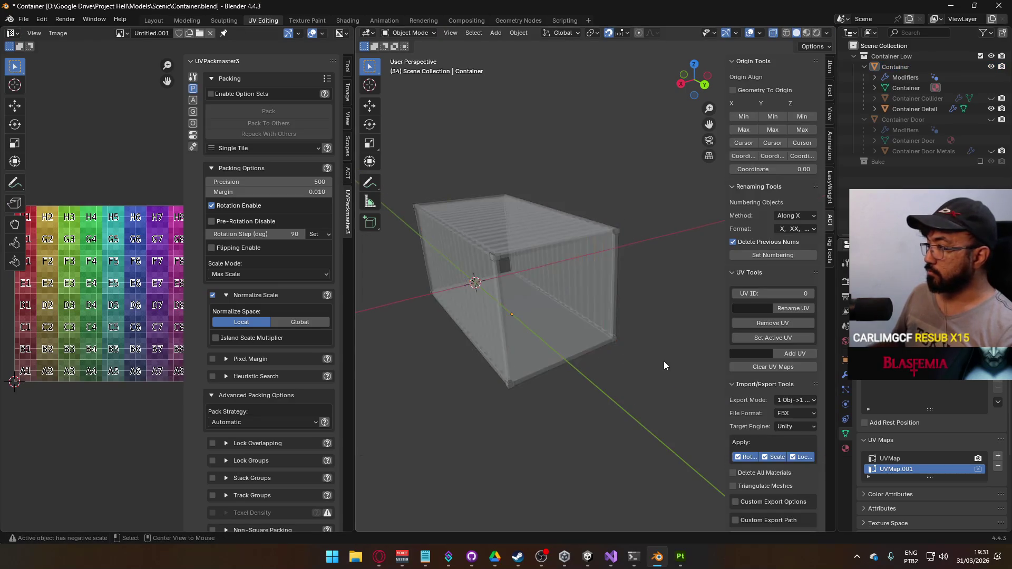
Step: Step through Container Collider, Container and Container Door Metals in the Outliner, ending on Container Door
click(928, 100)
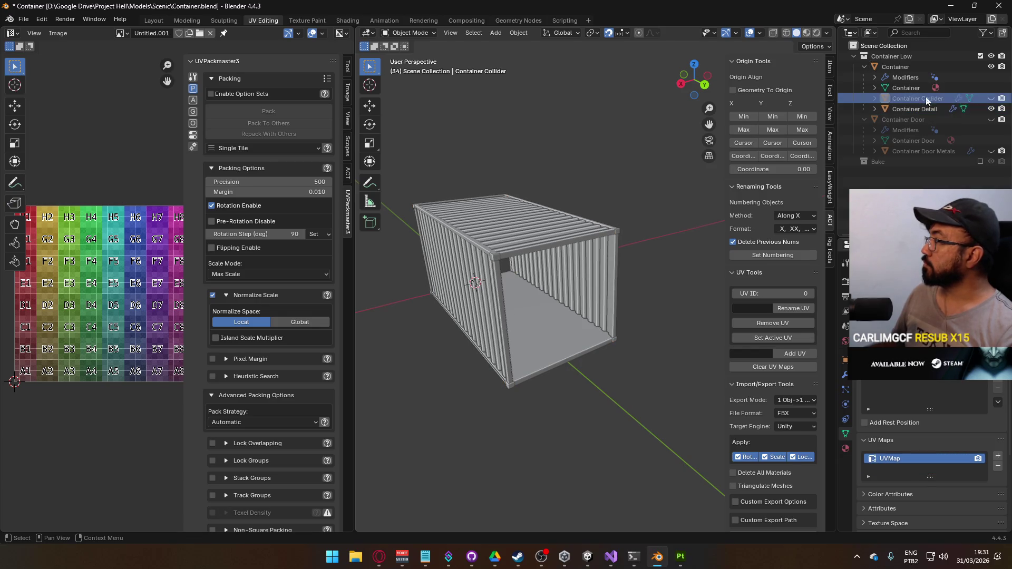
click(872, 68)
click(864, 67)
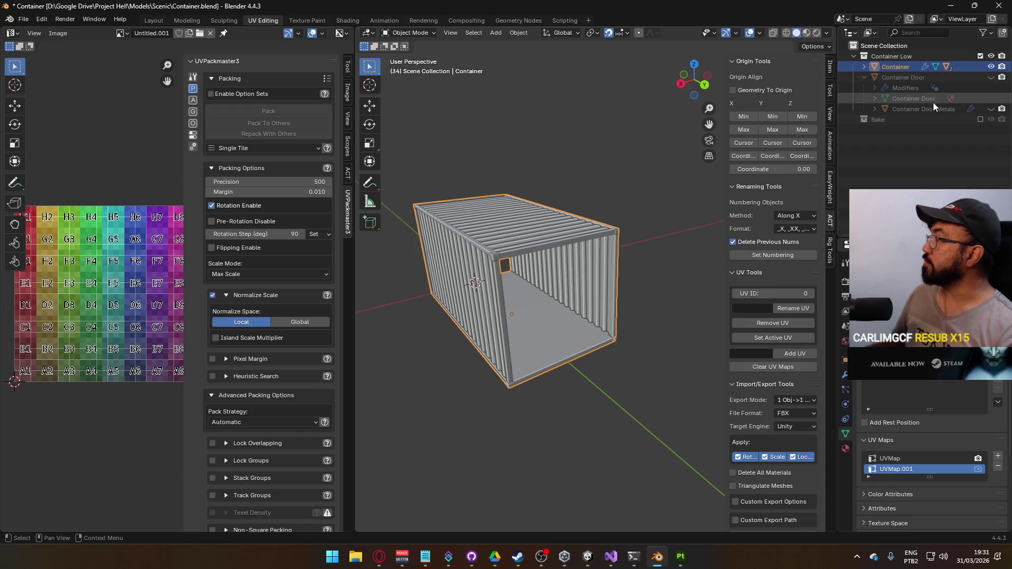
click(940, 106)
click(915, 77)
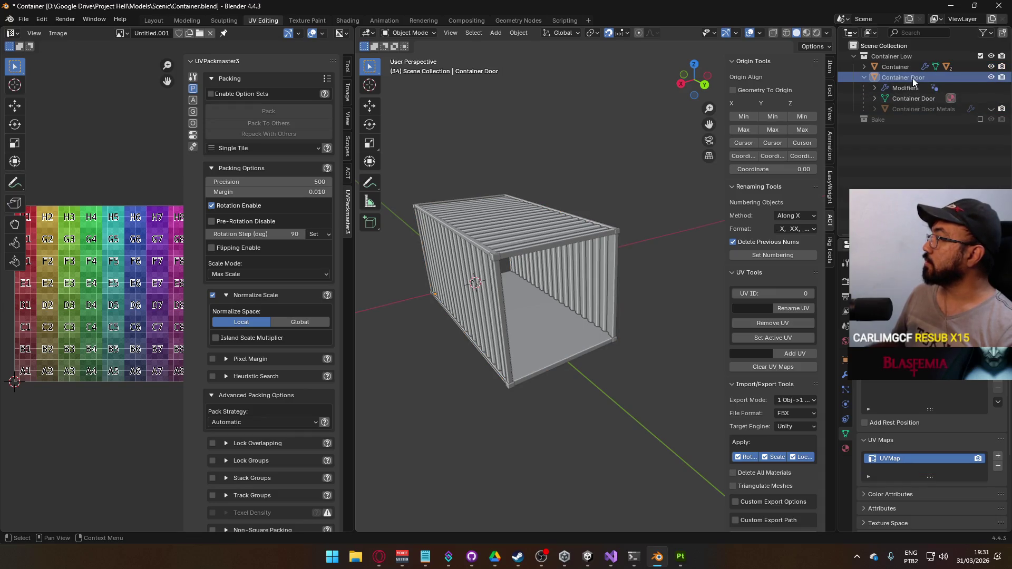
key(KP_Decimal)
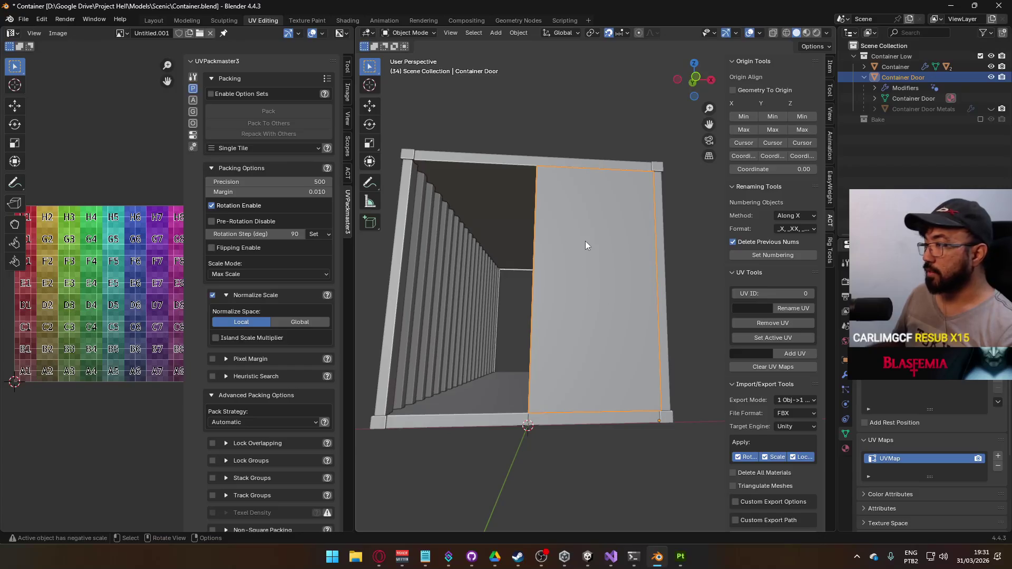
Step: Mark a UV seam along the door panel's left vertical edge
key(Tab)
mouse_move(589, 237)
mouse_down()
mouse_move(550, 300)
mouse_move(533, 289)
mouse_move(549, 323)
mouse_move(671, 346)
mouse_move(560, 320)
mouse_move(607, 350)
mouse_up()
key(2)
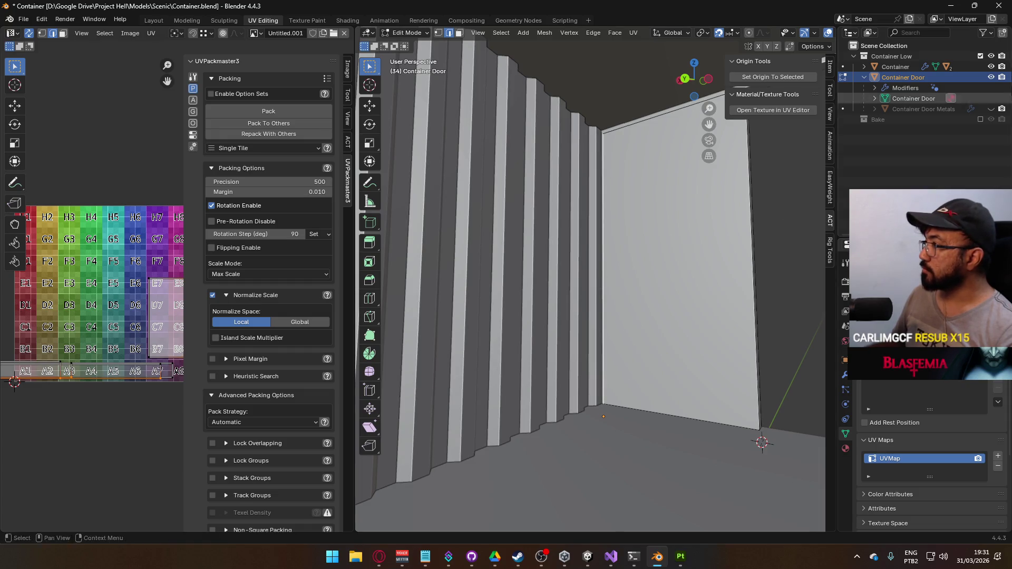
mouse_move(661, 242)
mouse_down()
mouse_move(665, 230)
mouse_move(677, 268)
mouse_move(643, 241)
mouse_up()
click(643, 217)
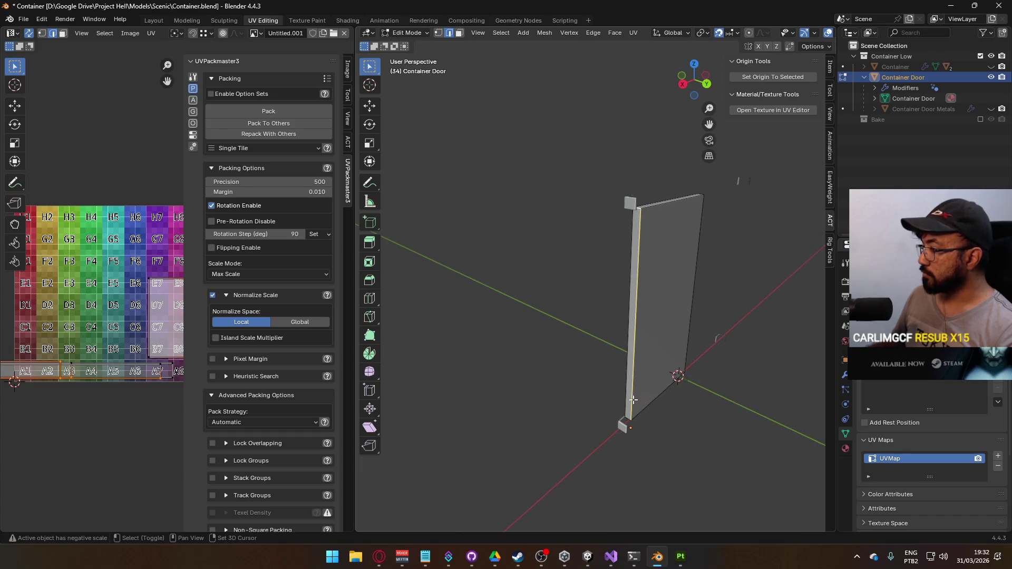
mouse_move(628, 417)
mouse_down()
mouse_move(681, 369)
mouse_move(592, 361)
mouse_move(580, 389)
mouse_move(578, 366)
mouse_up()
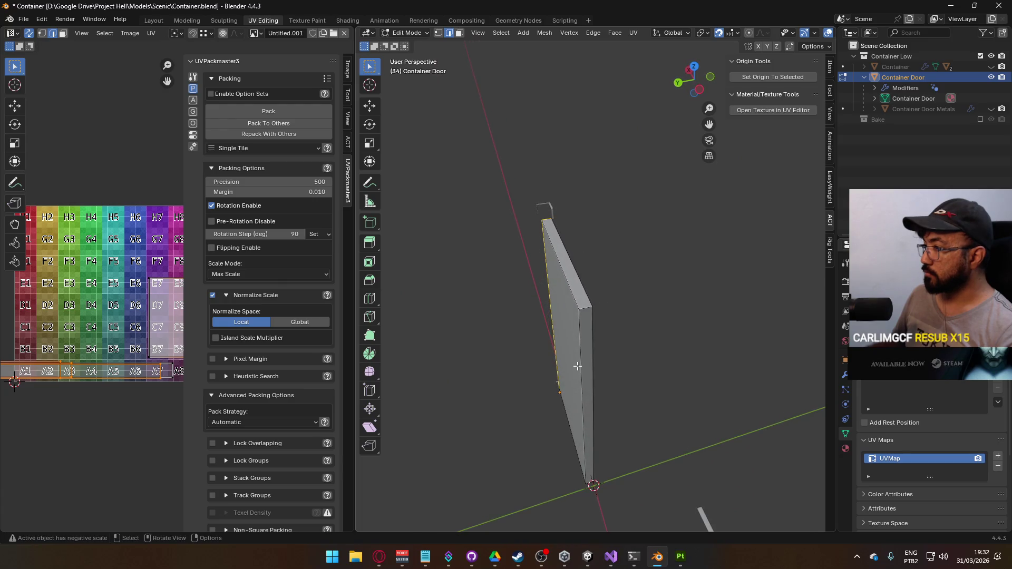
key(shift+s)
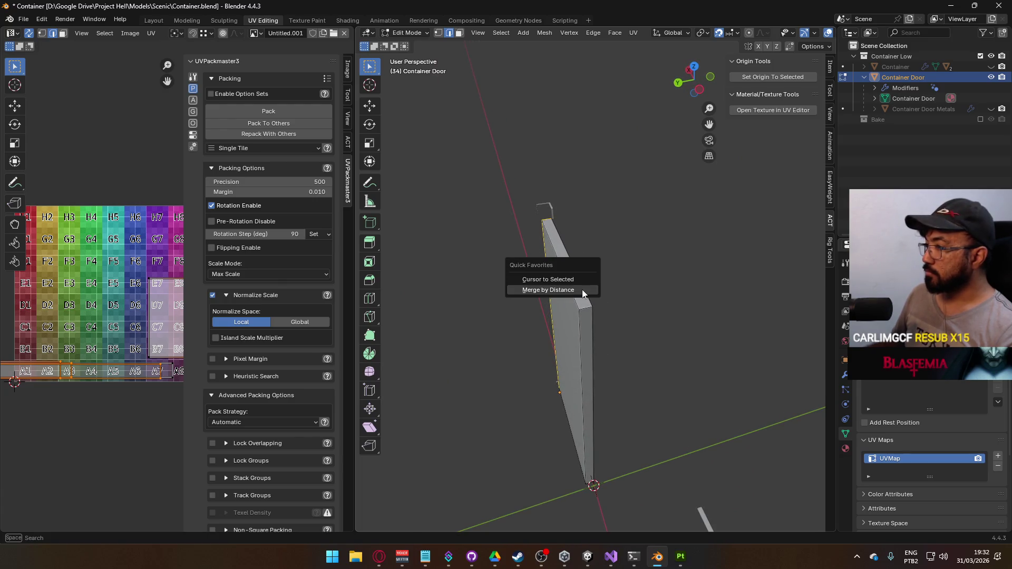
key(Escape)
right_click(549, 265)
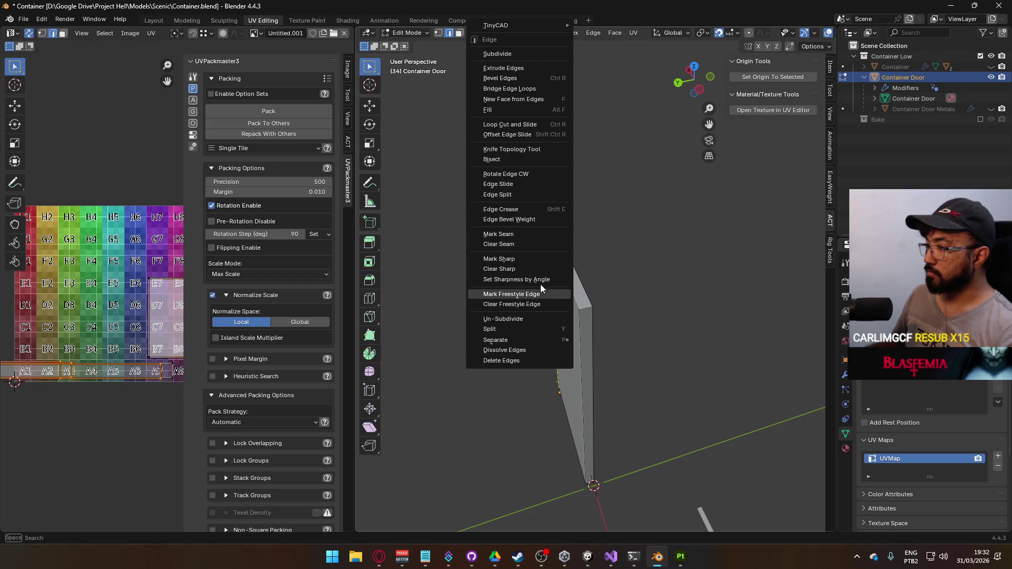
click(525, 232)
Step: Add a UVMap.001 to the door and unwrap the whole mesh conformally
drag(605, 273, 534, 257)
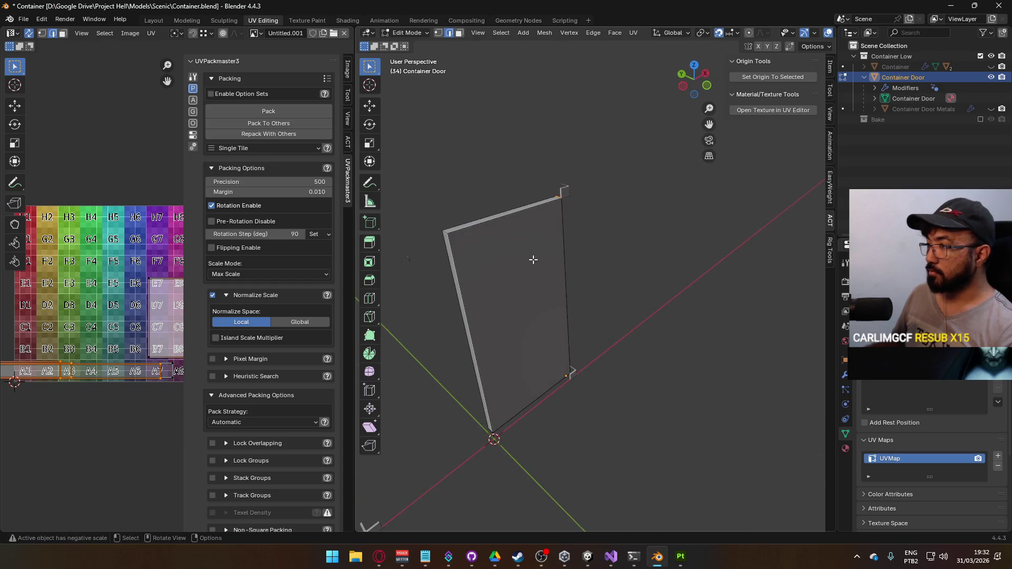
key(a)
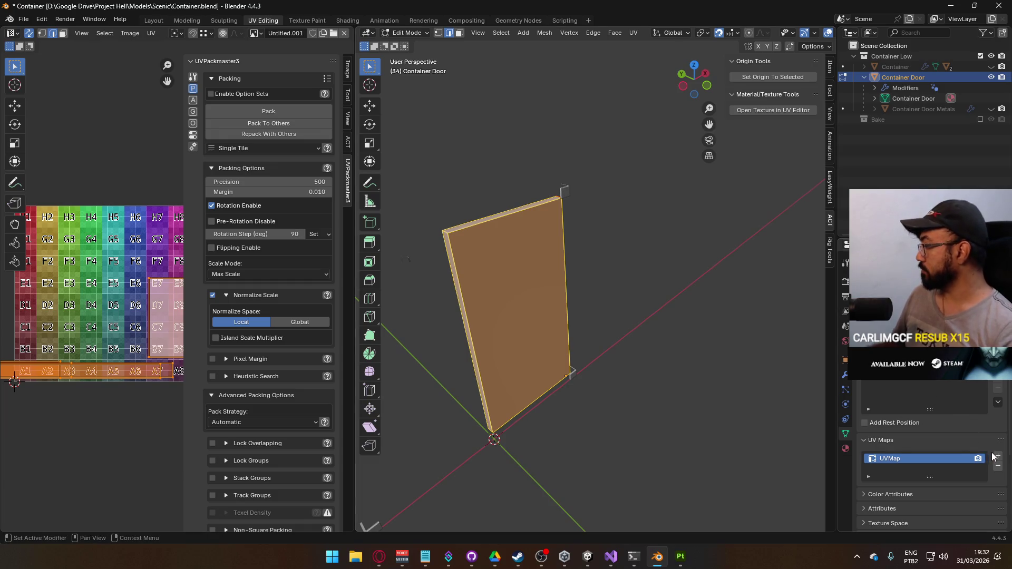
click(997, 457)
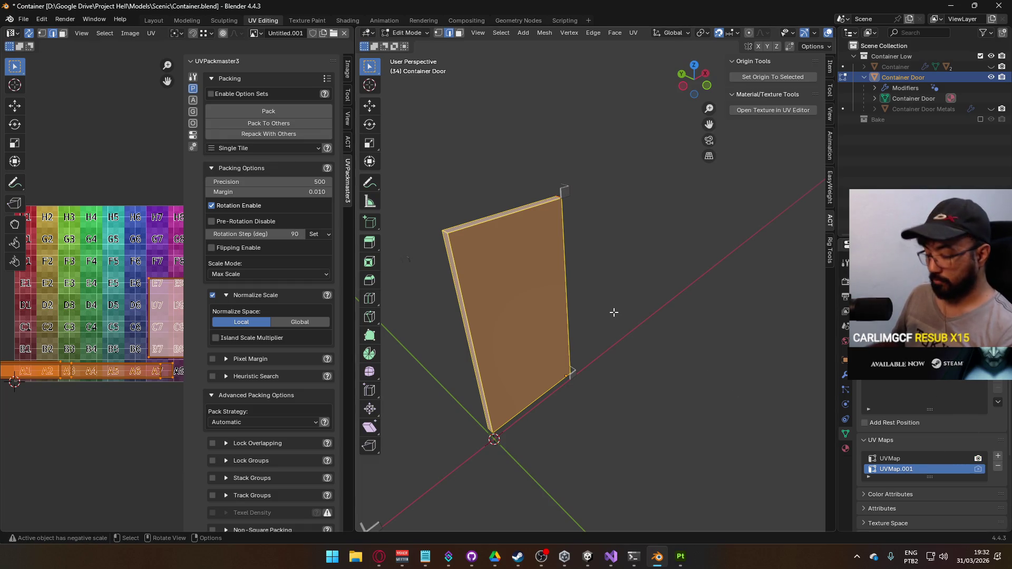
key(u)
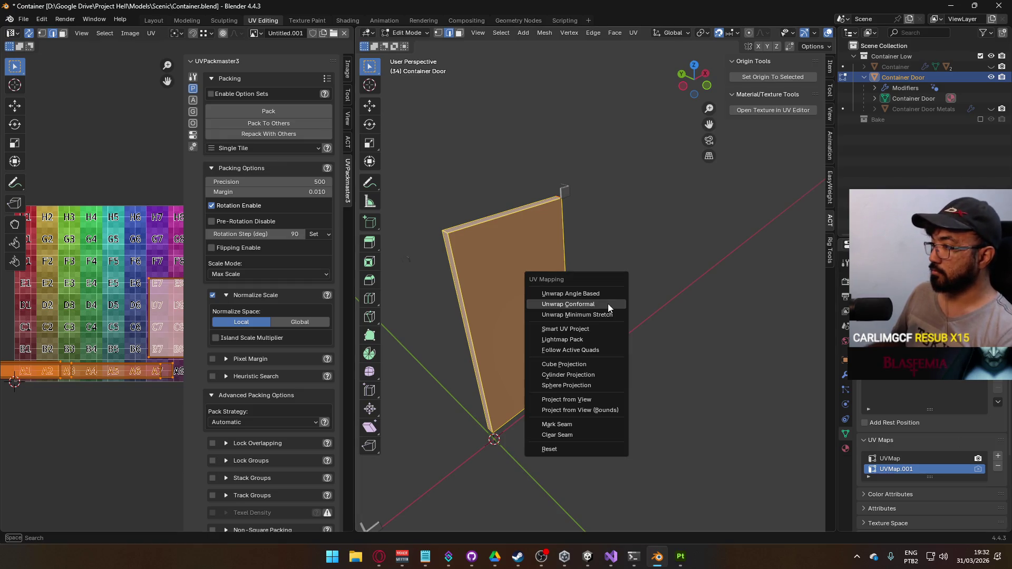
click(603, 304)
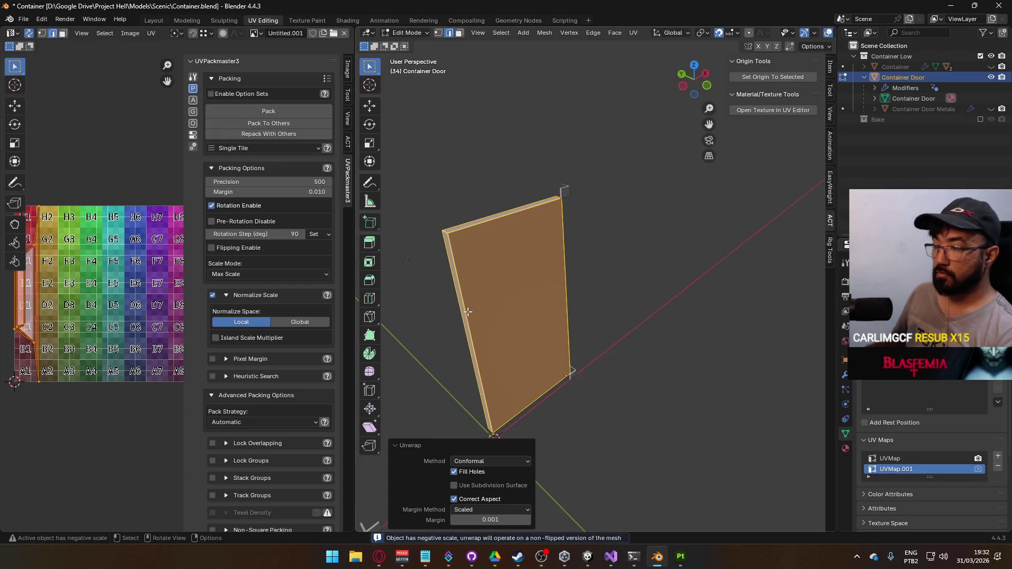
mouse_move(594, 263)
mouse_down()
mouse_move(666, 275)
mouse_move(739, 235)
mouse_move(732, 196)
mouse_move(407, 214)
mouse_move(821, 262)
mouse_up()
drag(704, 272, 578, 249)
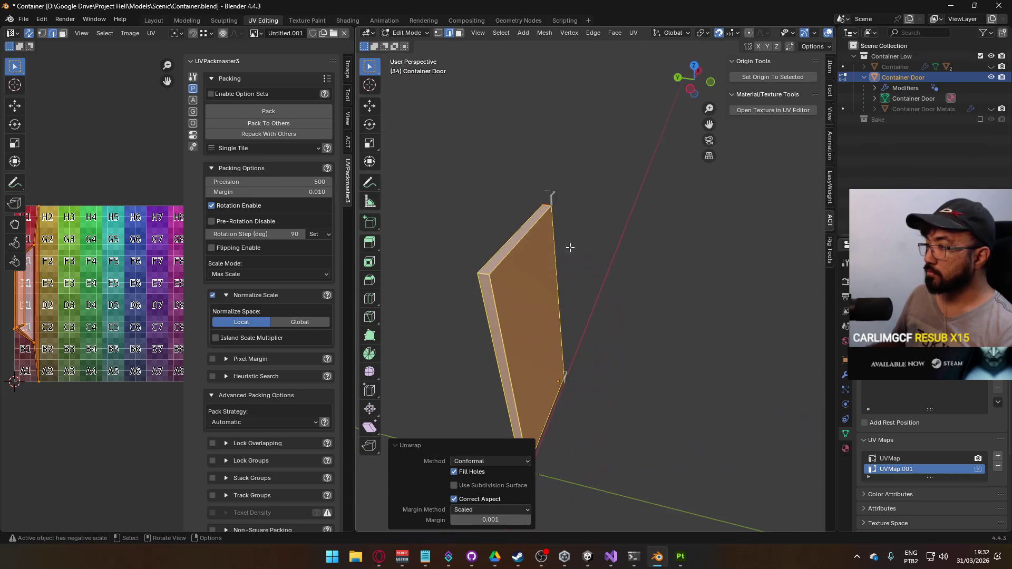
Step: Select the door's top and bottom edges
key(alt+a)
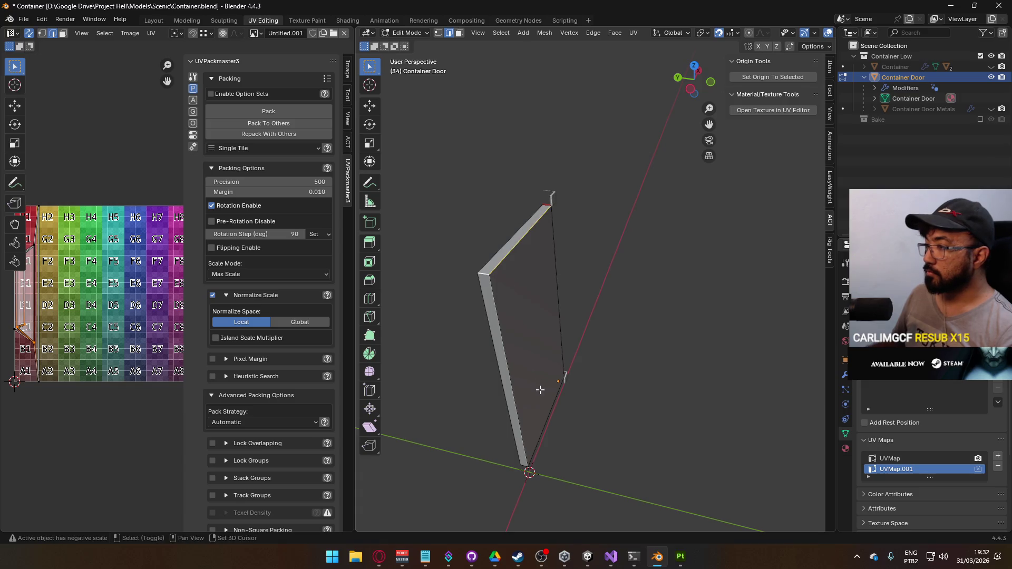
click(496, 254)
mouse_move(480, 275)
mouse_down()
mouse_move(569, 334)
mouse_move(658, 268)
mouse_up()
click(623, 315)
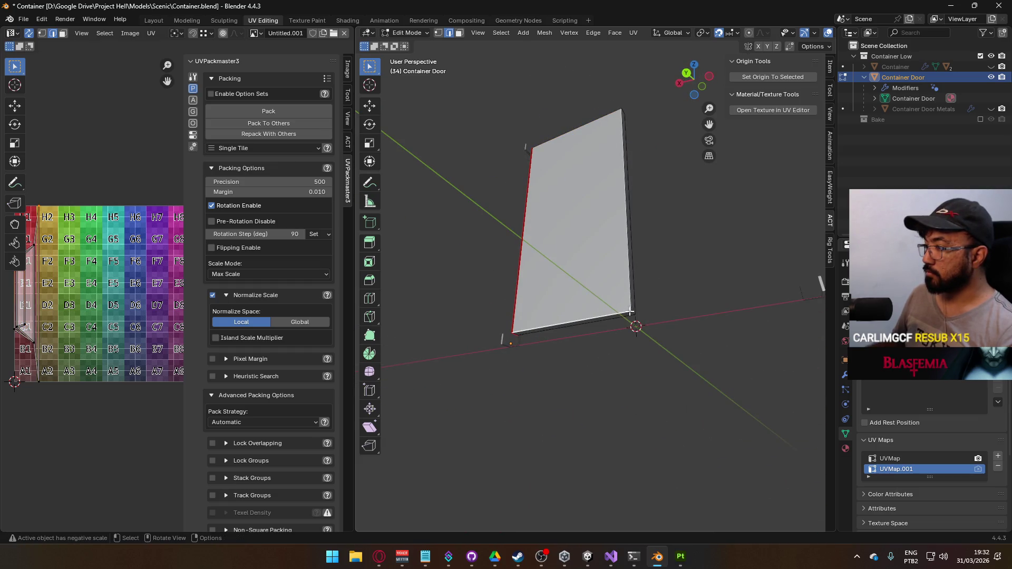
drag(625, 169, 602, 213)
shift+click(611, 226)
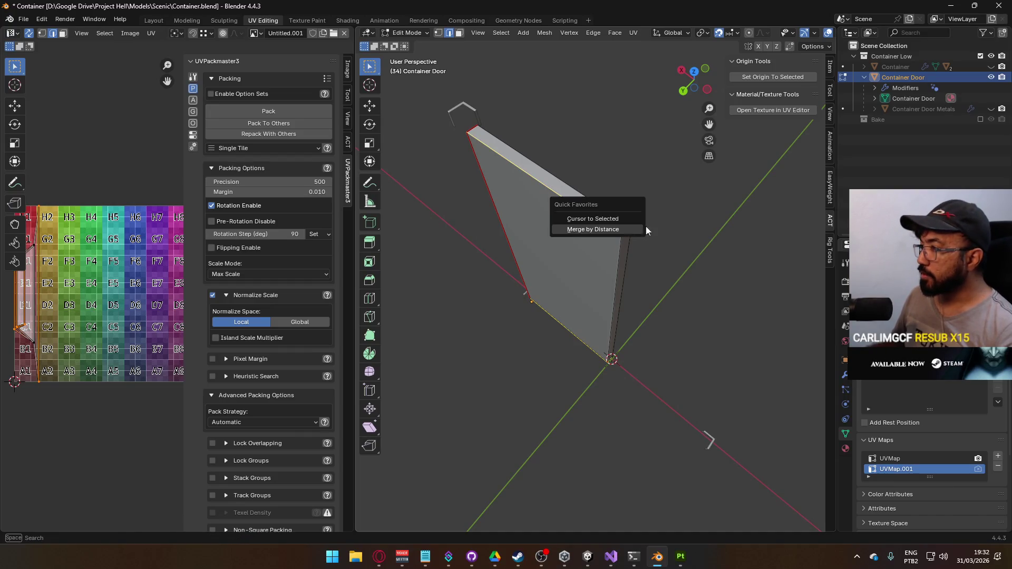
Step: Mark the top and bottom edges as seams and re-unwrap the linked door conformally
right_click(585, 230)
click(582, 231)
key(alt+a)
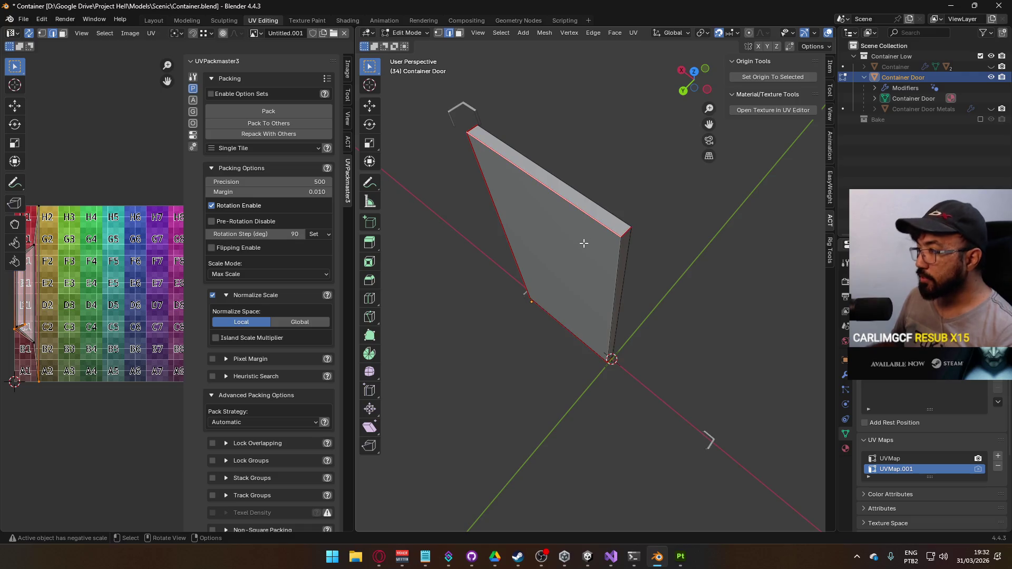
key(l)
key(u)
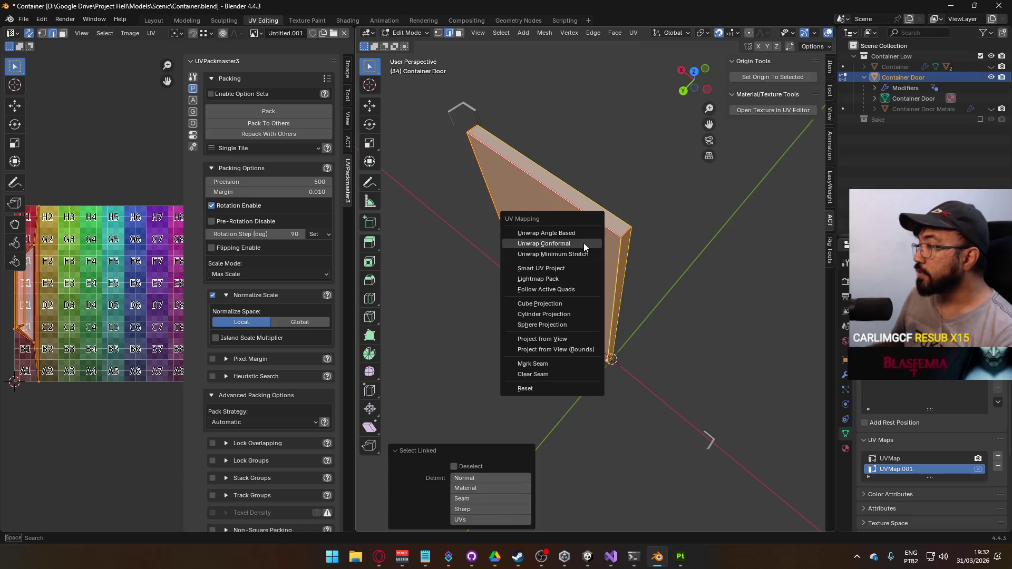
click(579, 243)
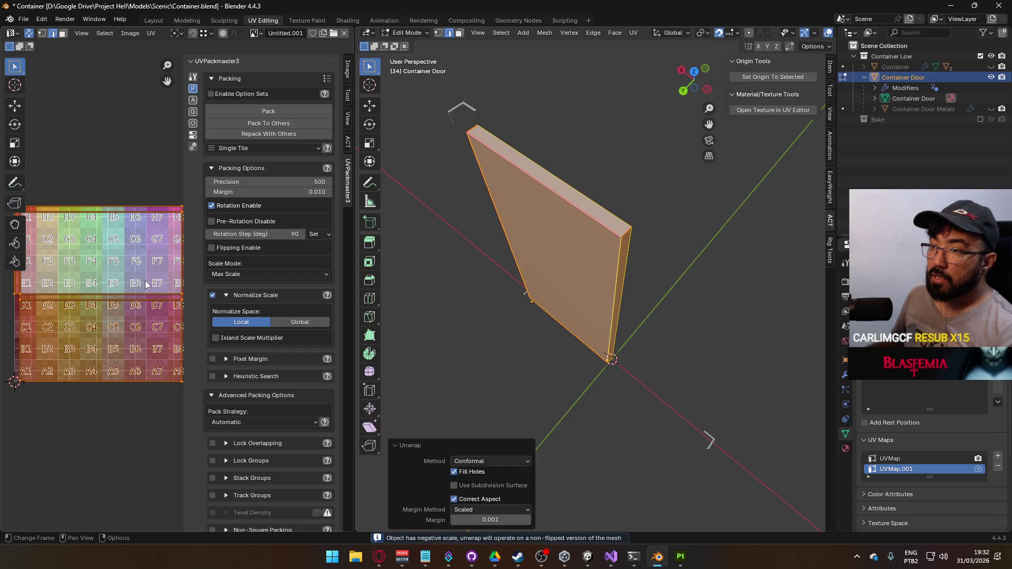
Step: Rotate the door's UV island -90° and pack it with UVPackmaster to fill the tile
scroll(113, 279, down, 1)
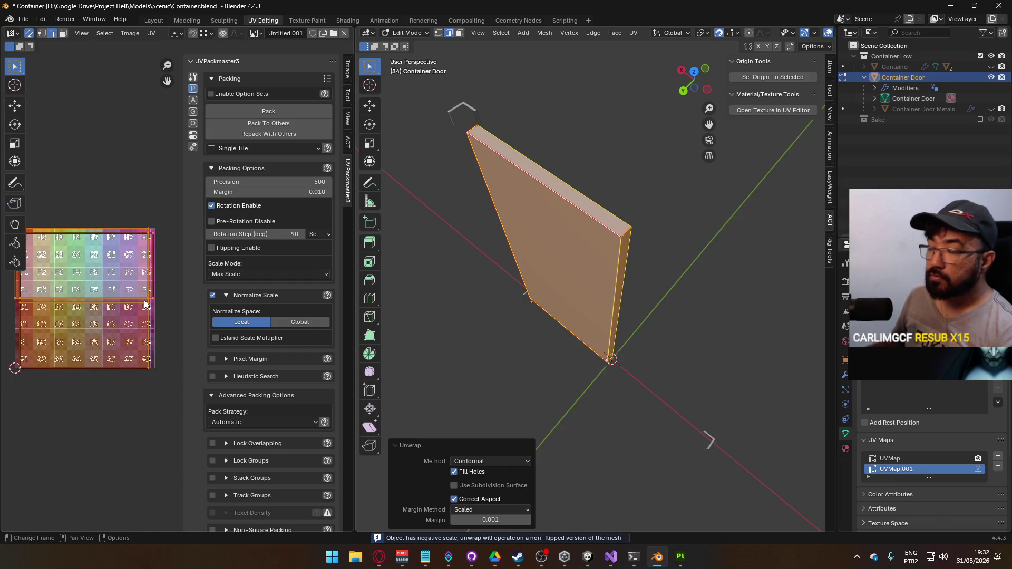
key(r)
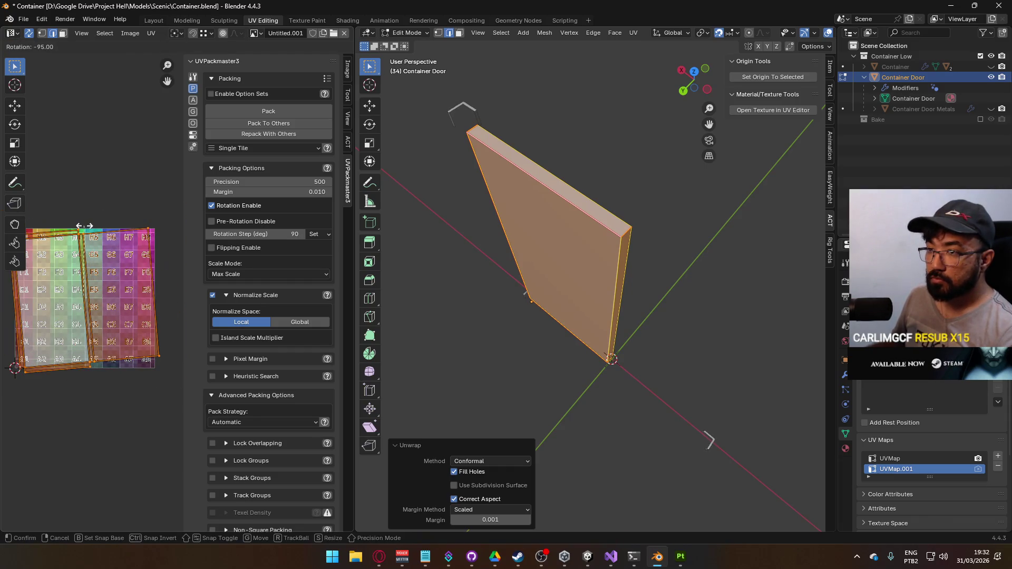
click(89, 228)
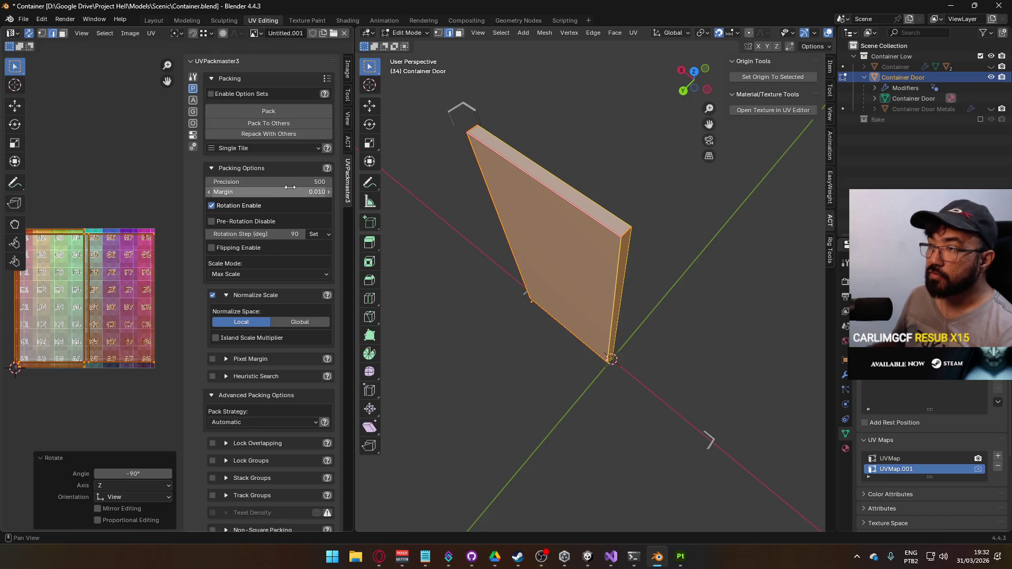
click(290, 112)
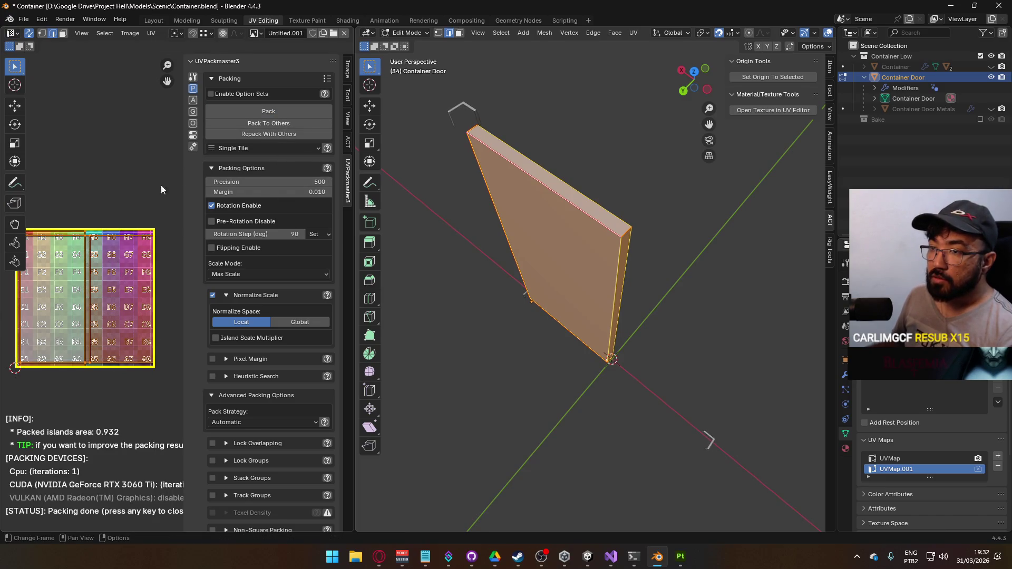
scroll(149, 217, up, 2)
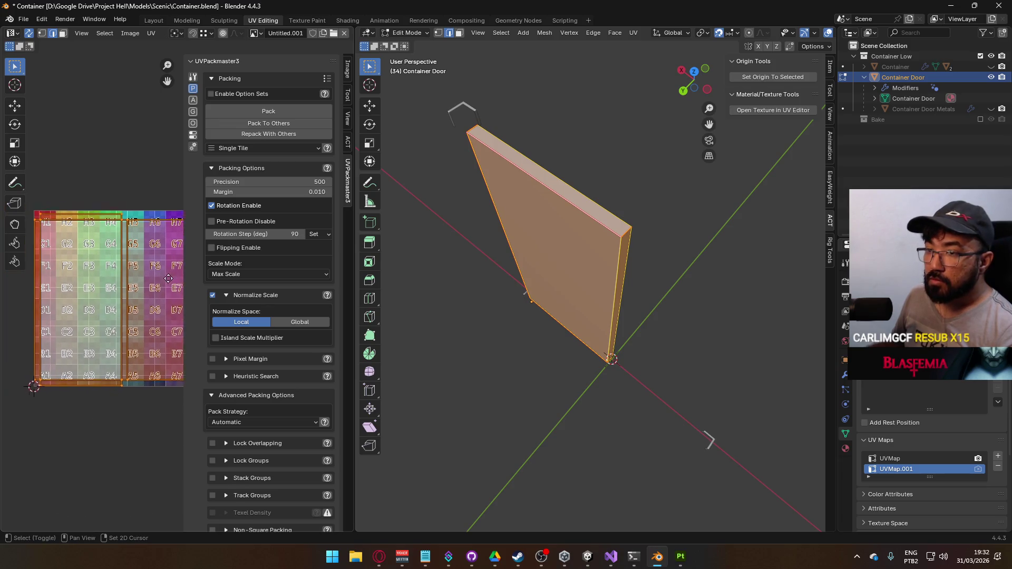
mouse_move(606, 316)
mouse_down()
mouse_move(654, 347)
mouse_move(561, 303)
mouse_up()
Step: Back in Object Mode, unhide the Container and select the box with all its parts
key(Tab)
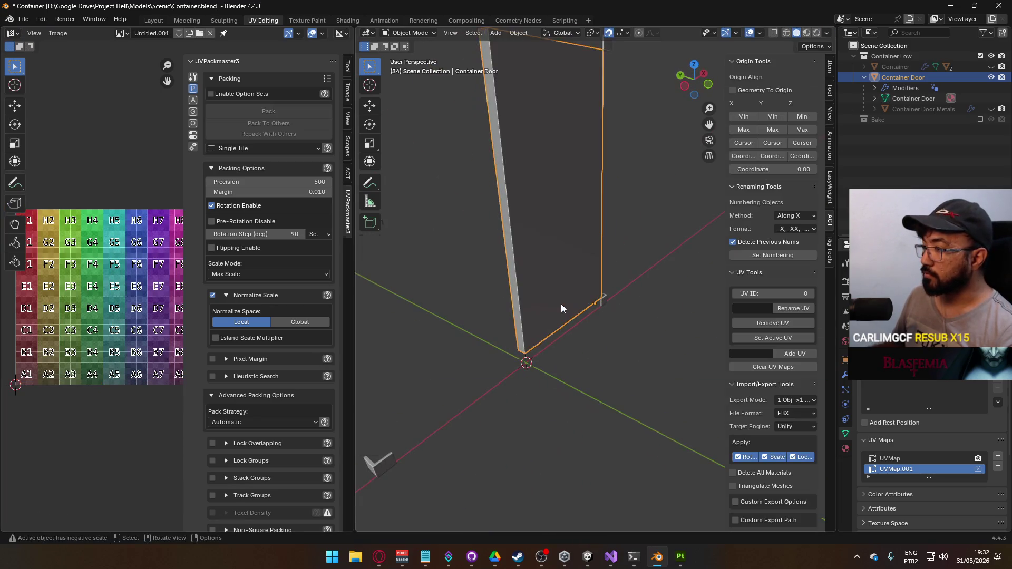
drag(614, 323, 637, 311)
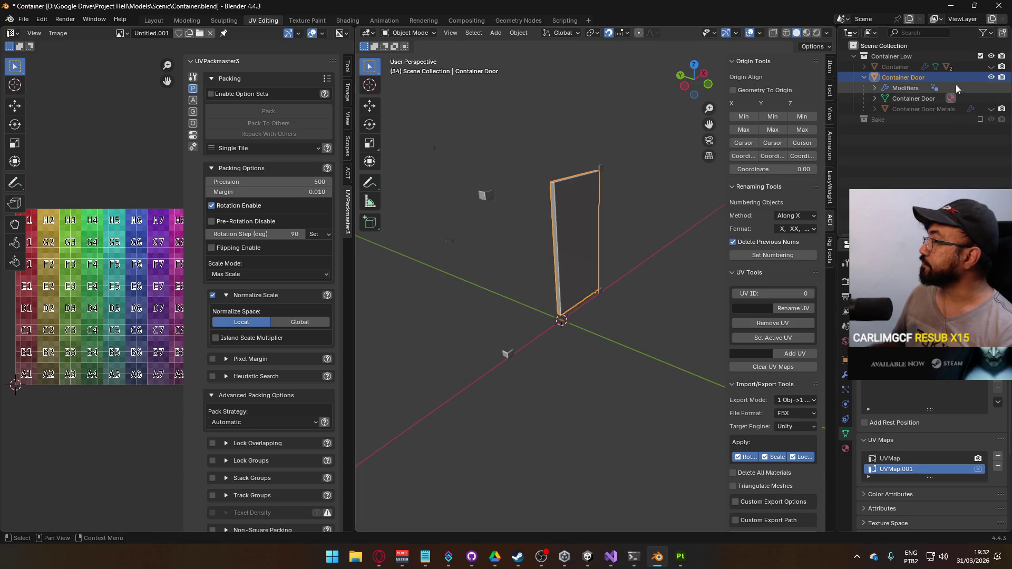
click(865, 77)
click(992, 67)
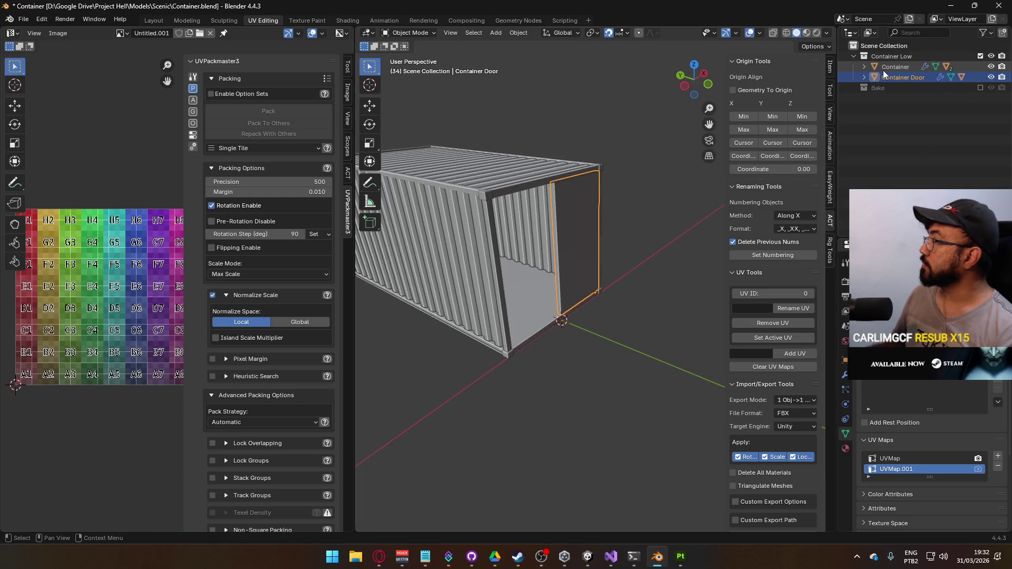
scroll(641, 261, down, 3)
click(865, 67)
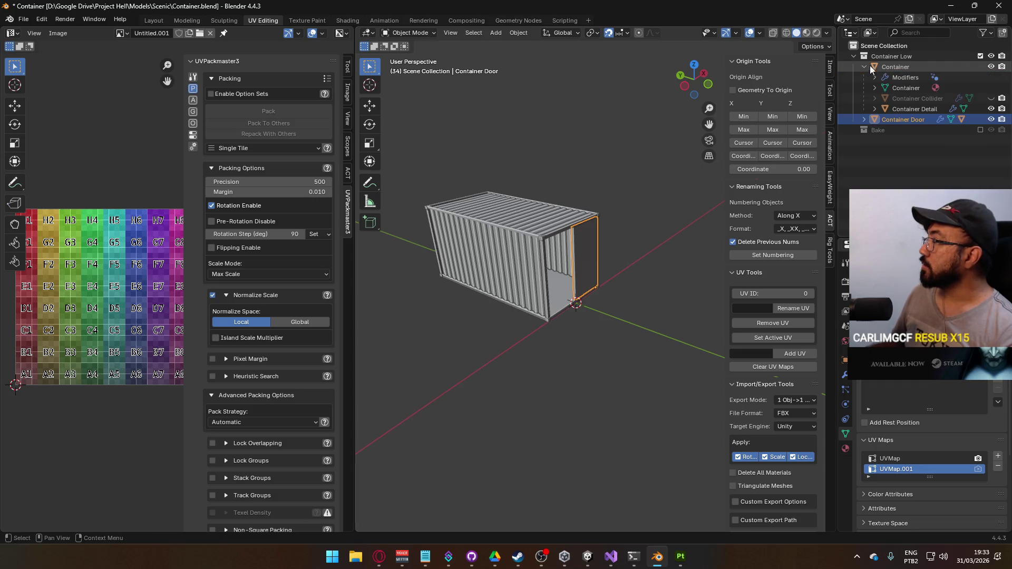
click(990, 98)
drag(477, 152, 486, 245)
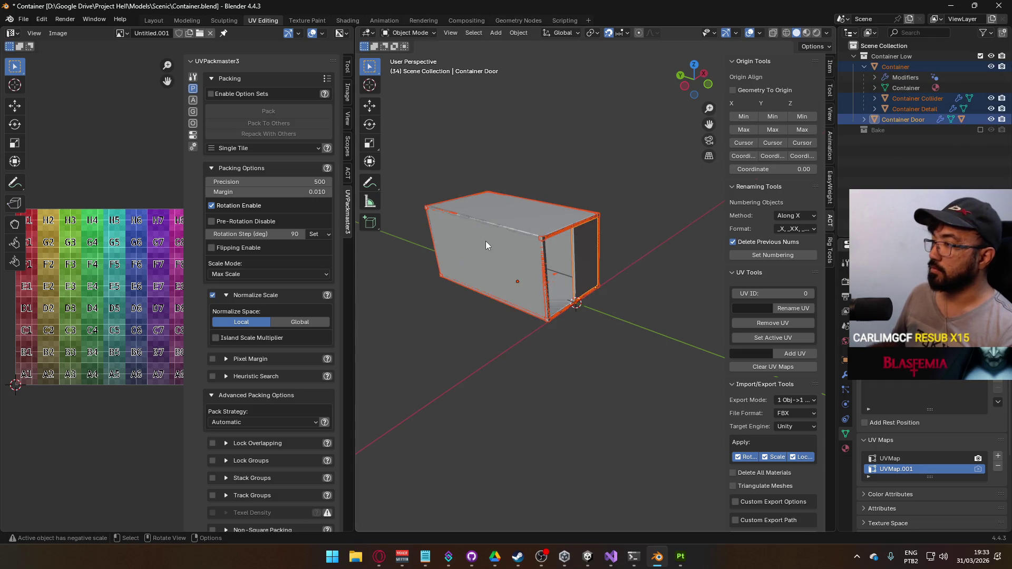
Step: Save Container.blend, export the selection as Container.fbx, and switch to the Project Hell Unity editor
key(ctrl+s)
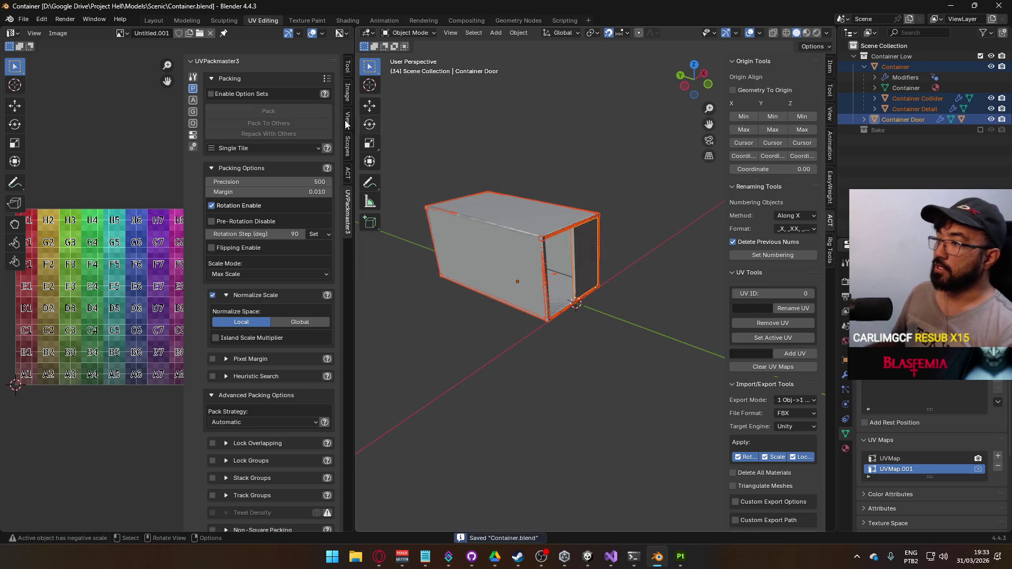
click(24, 19)
mouse_move(73, 179)
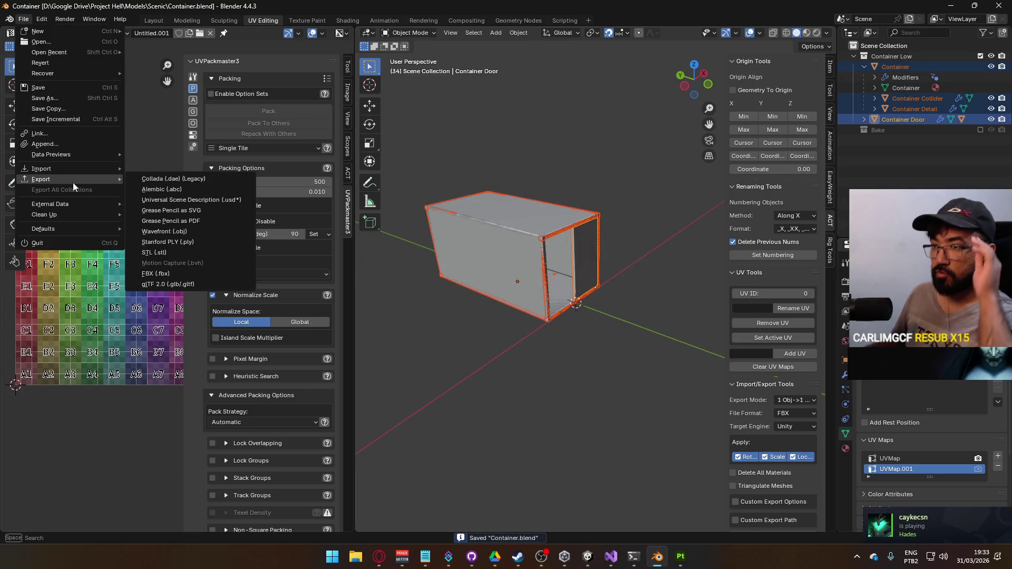
click(180, 273)
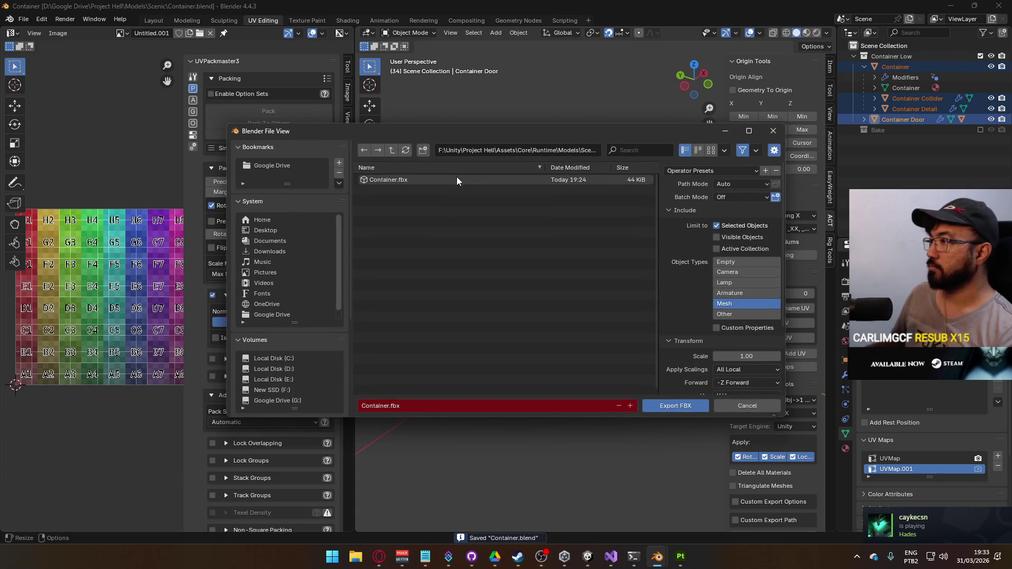
key(Return)
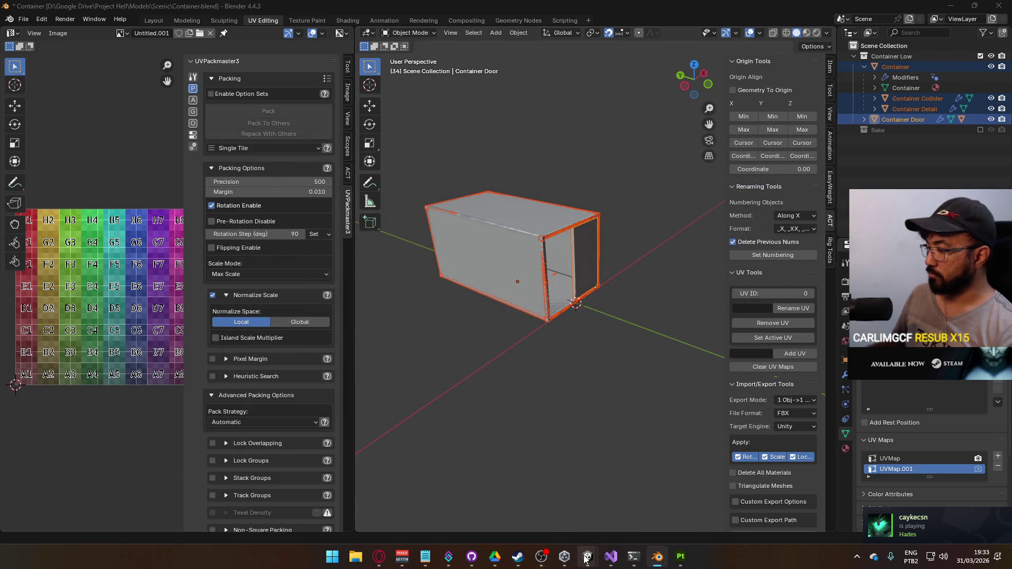
mouse_move(588, 556)
click(529, 503)
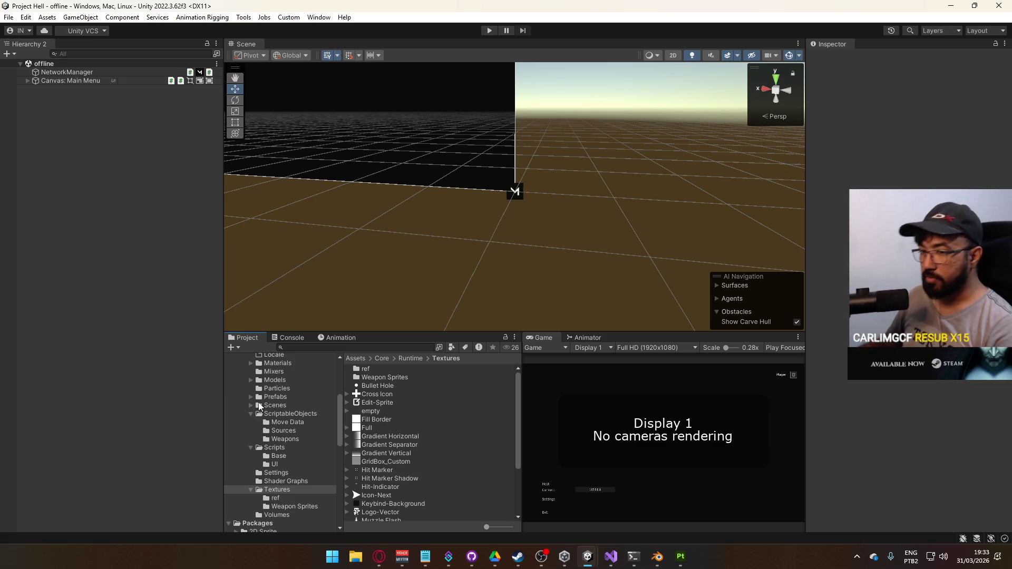
Step: Open the shipment scene and delete the standalone cube, flat plate and remaining test cubes
click(276, 405)
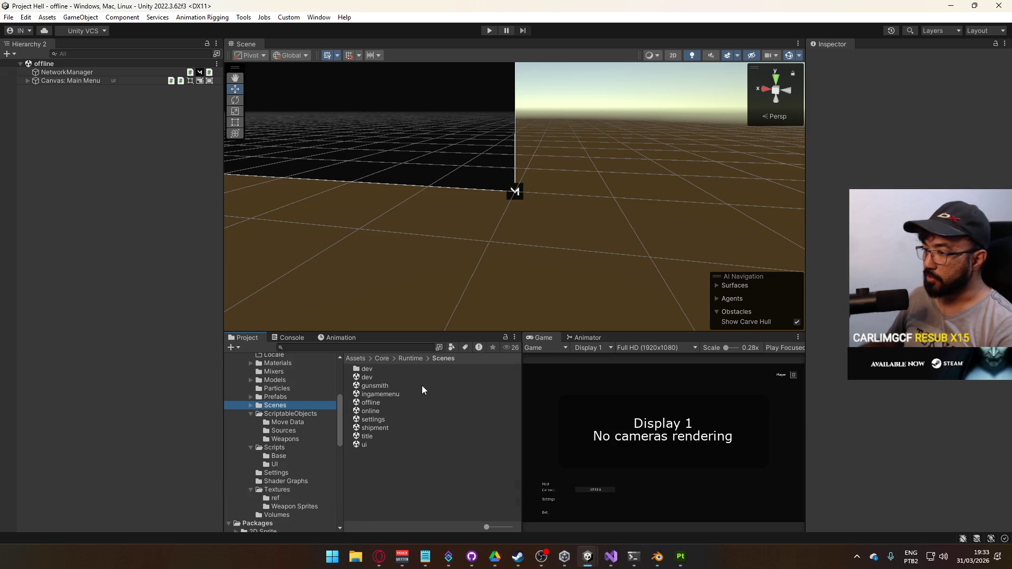
double_click(374, 427)
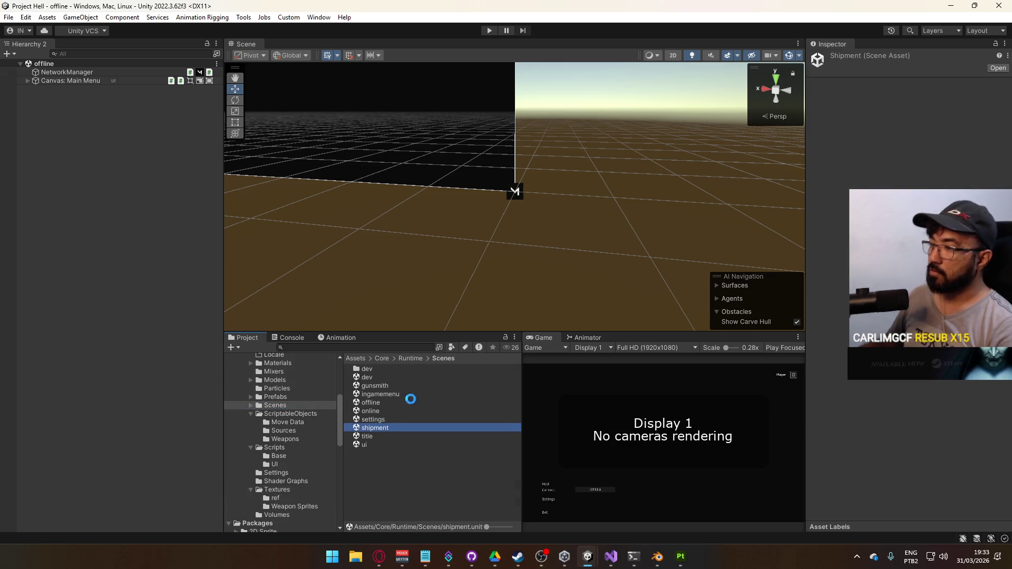
drag(490, 209, 624, 203)
click(527, 184)
shift+click(476, 260)
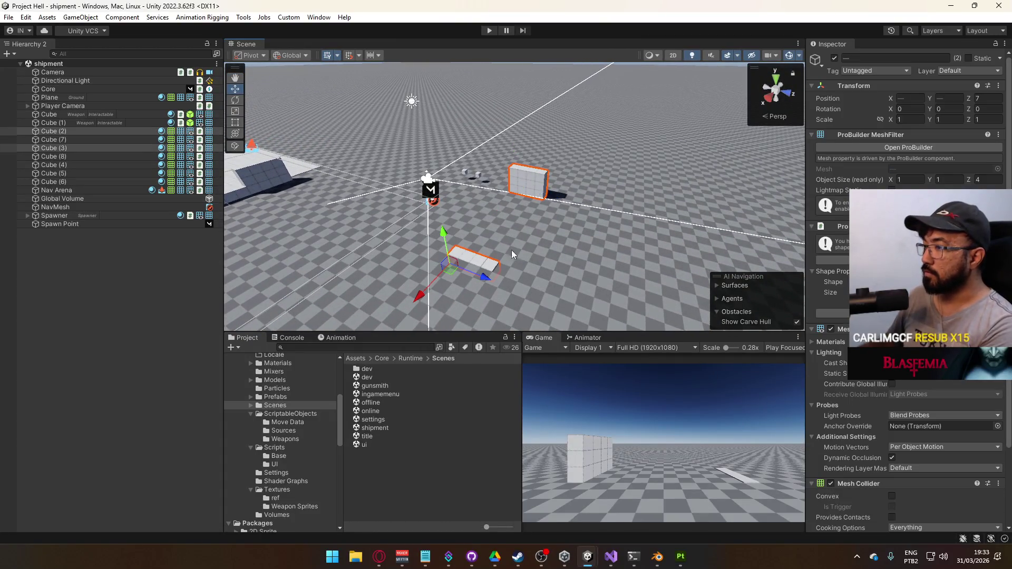
key(Delete)
click(467, 169)
key(Delete)
Step: Delete Cube (7) and Nav Arena from the scene
mouse_move(467, 169)
mouse_down()
mouse_move(399, 158)
mouse_move(374, 166)
mouse_up()
click(291, 159)
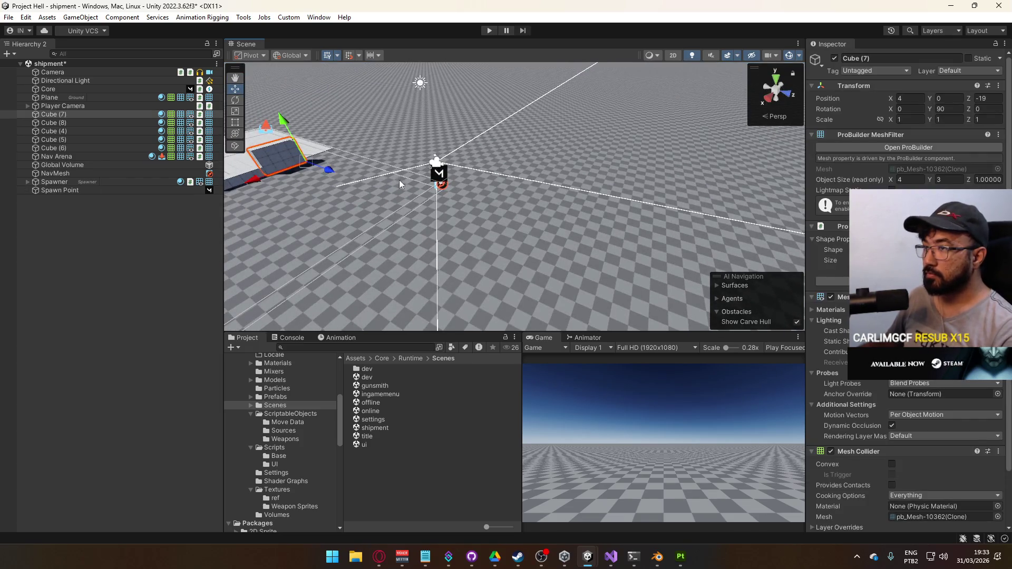
key(f)
shift+click(437, 195)
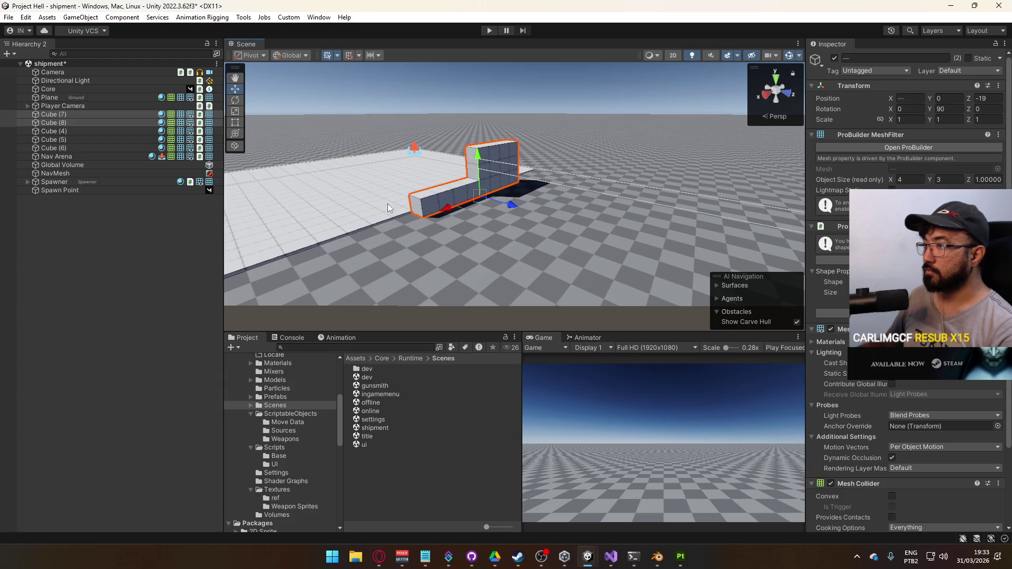
shift+click(389, 203)
key(Delete)
key(ctrl+z)
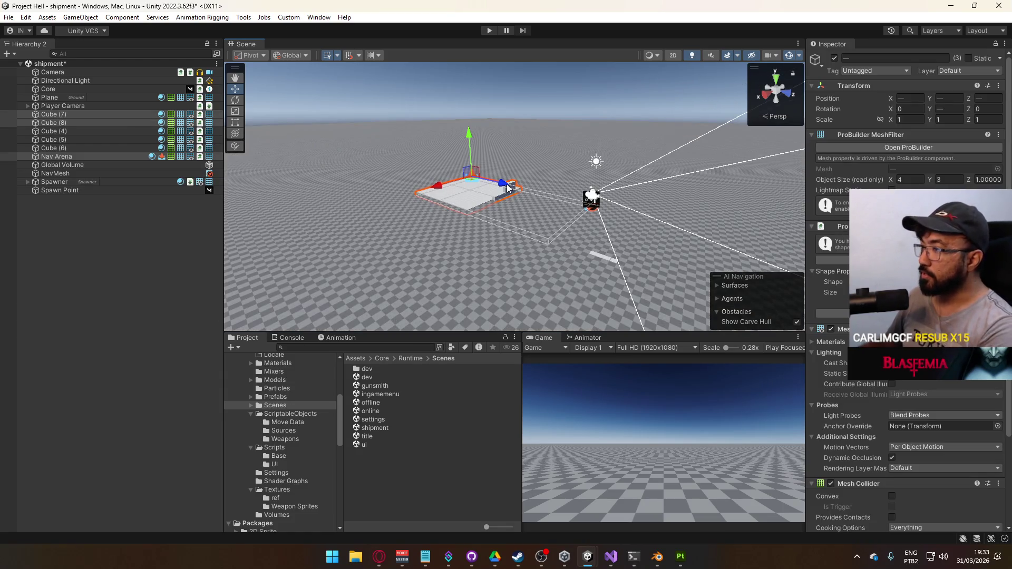
key(Delete)
Step: Delete Cube (4) and Cube (5), then select the ground Plane
click(597, 258)
key(Delete)
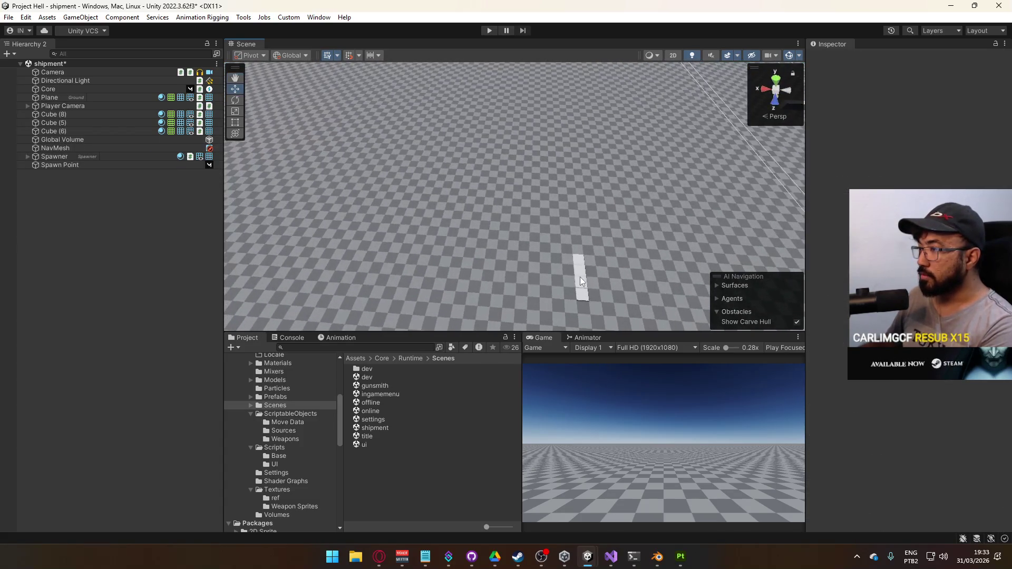
click(611, 245)
key(Delete)
scroll(610, 245, down, 10)
click(580, 243)
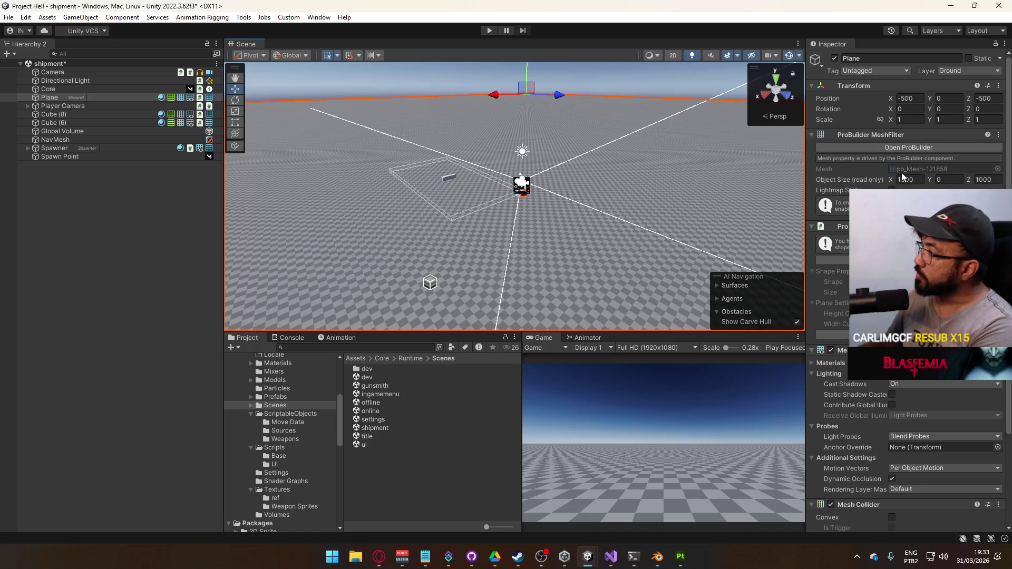
Step: Open the ProBuilder window from Tools > ProBuilder and narrow it beside the scene view
click(319, 18)
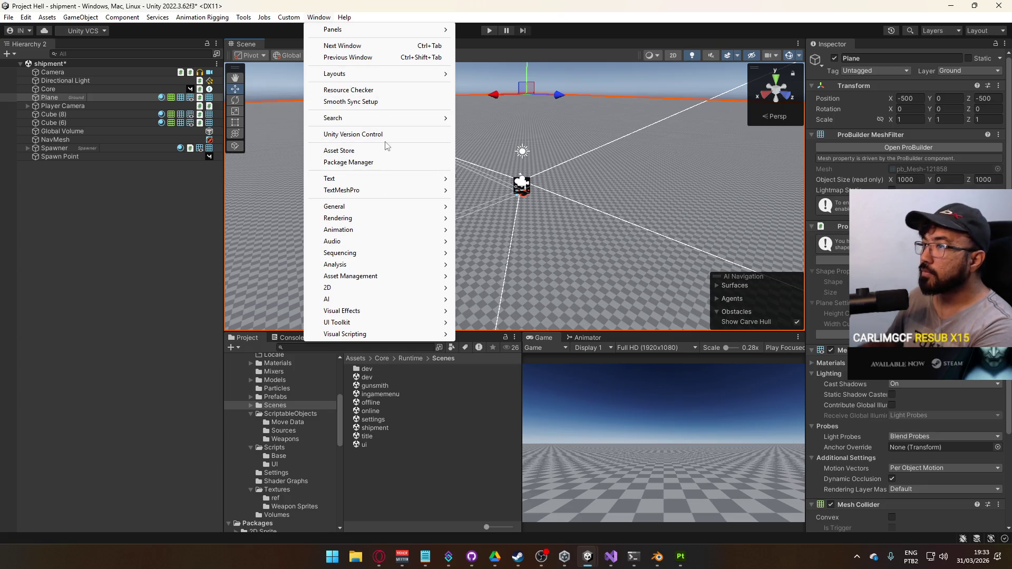
key(Escape)
click(244, 17)
mouse_move(277, 38)
mouse_move(274, 56)
click(347, 59)
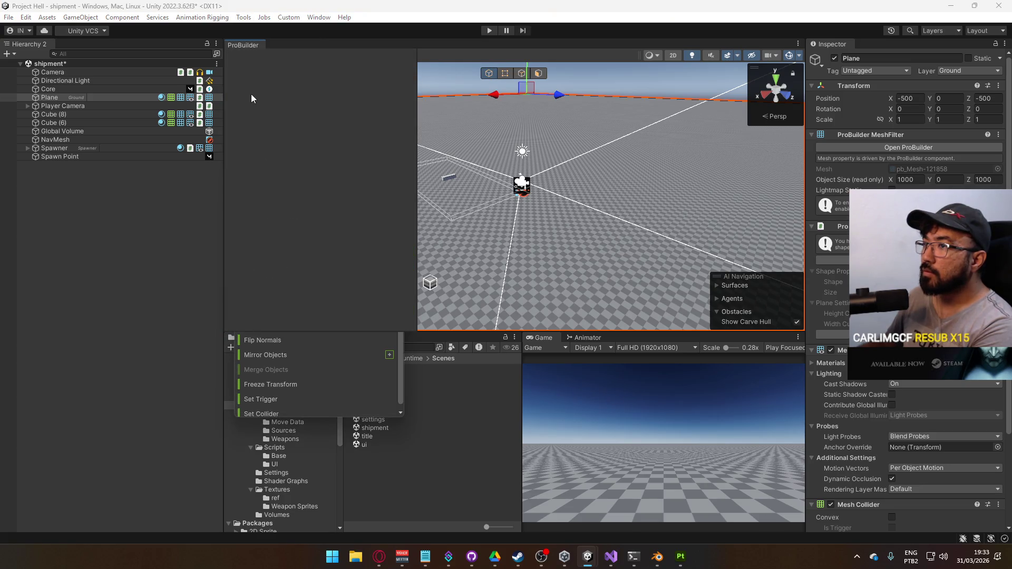
drag(417, 105, 313, 105)
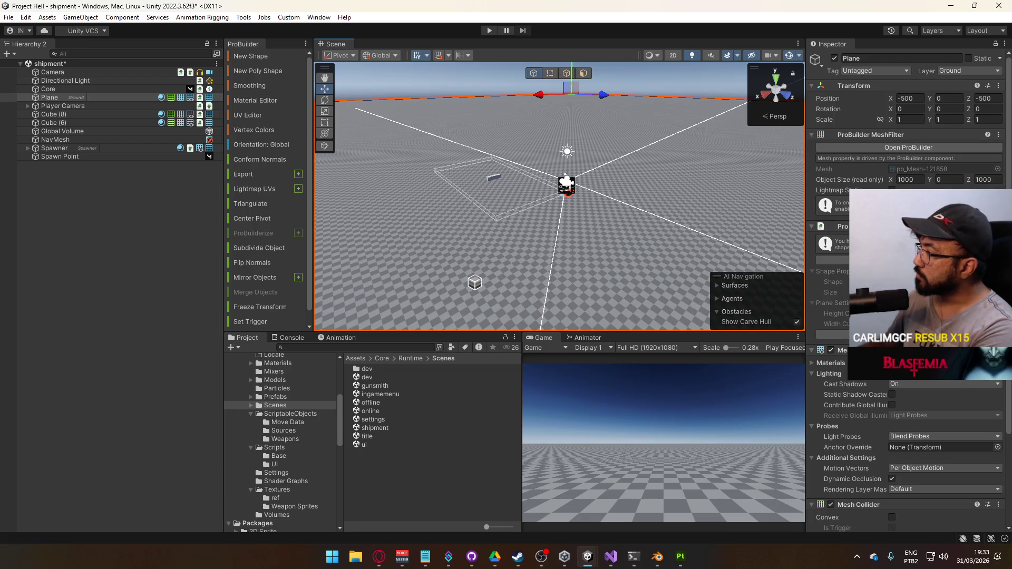
Step: Reset the plane's shape in Edit Shape, then check the Floor setup in Project C
click(324, 145)
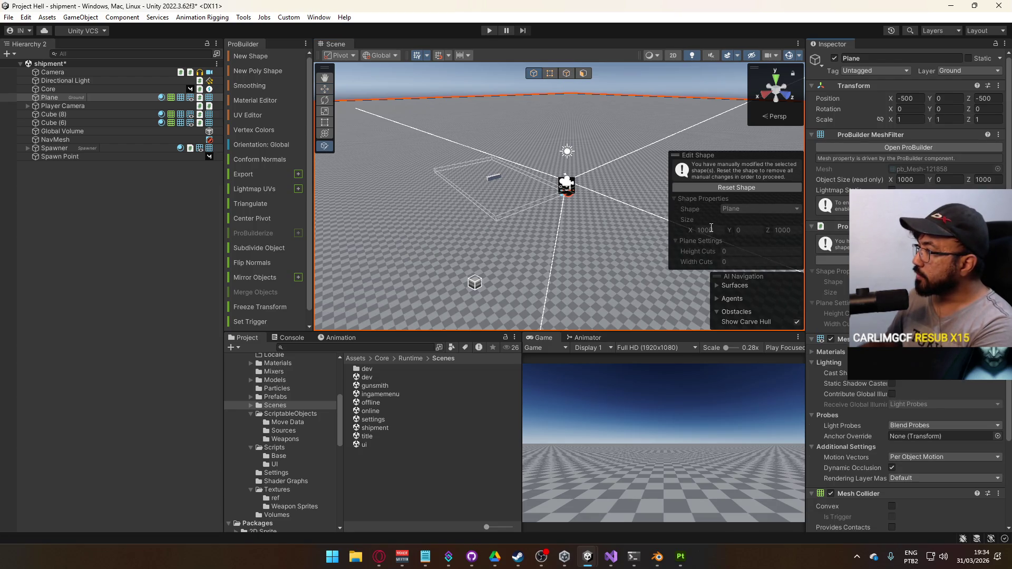
click(730, 188)
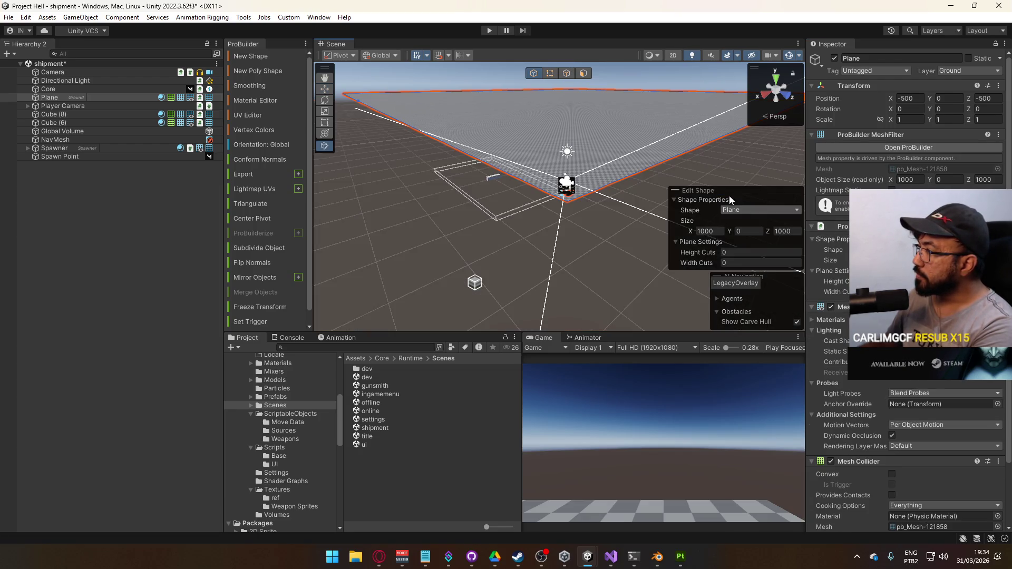
click(703, 232)
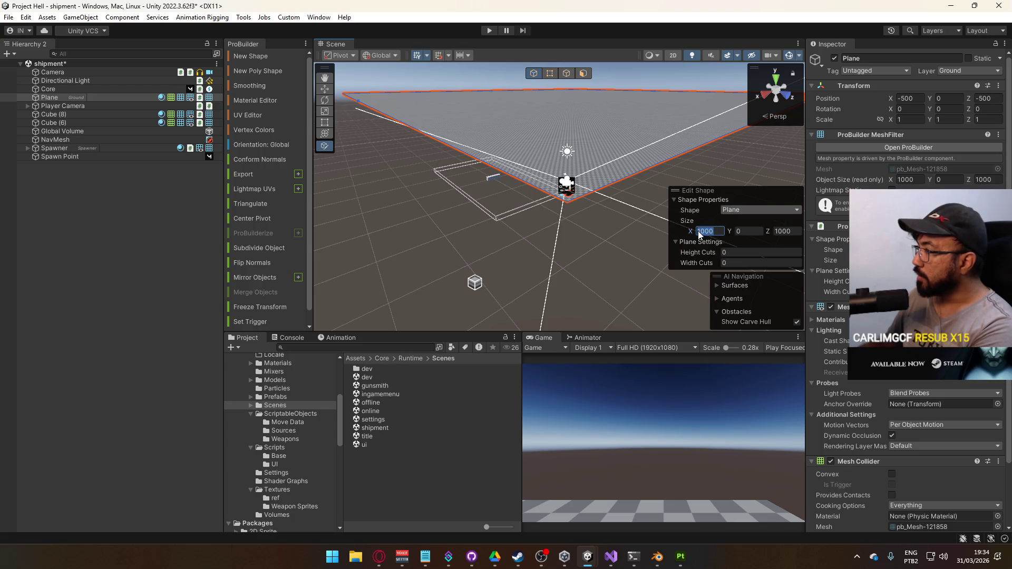
mouse_move(594, 557)
click(646, 514)
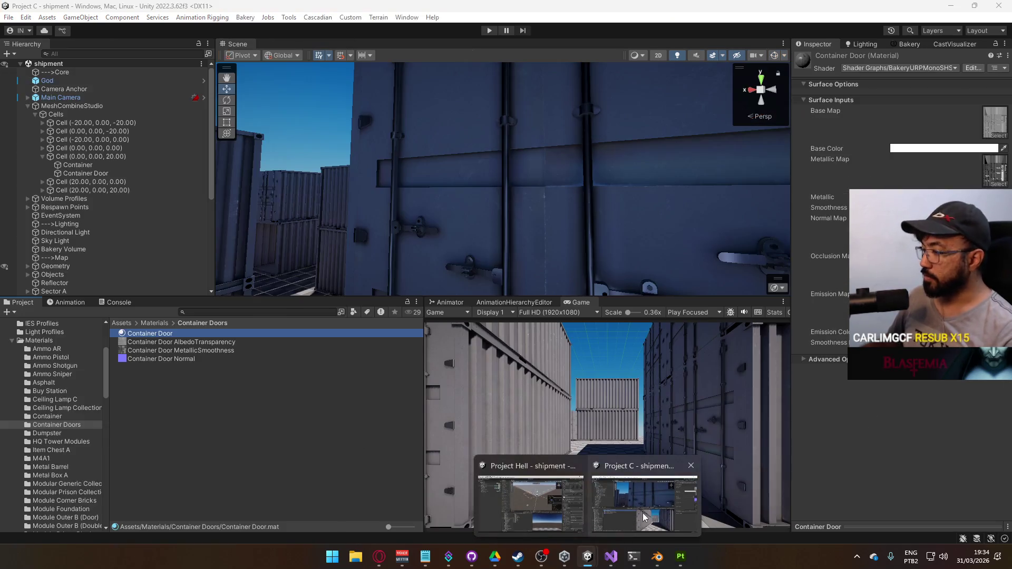
mouse_move(586, 242)
mouse_down()
mouse_move(395, 231)
mouse_move(610, 262)
mouse_move(477, 251)
mouse_move(476, 205)
mouse_move(469, 251)
mouse_up()
click(395, 229)
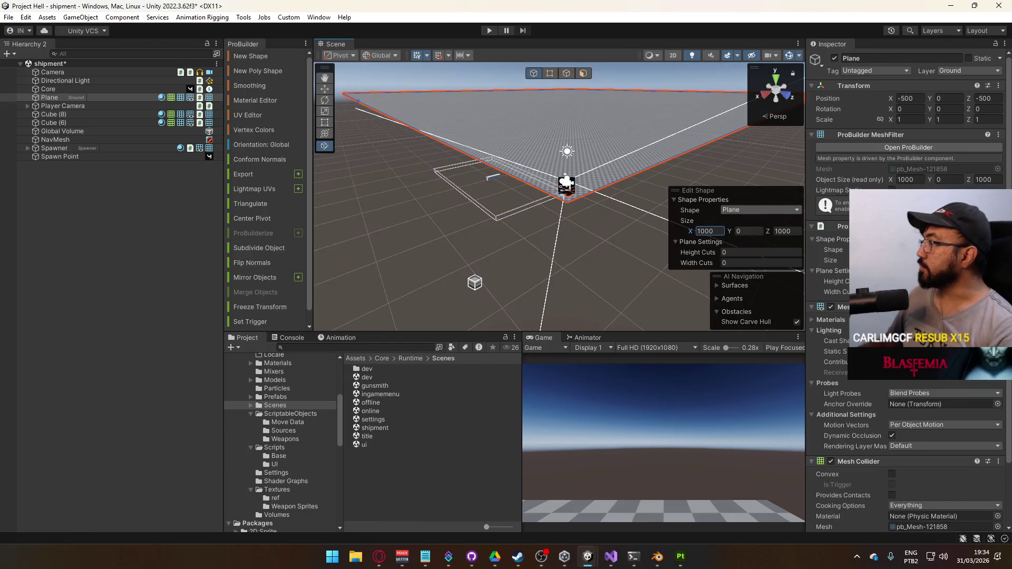
Step: Keep the plane at 50 by 50 and set its Z position to 0
key(ctrl+z)
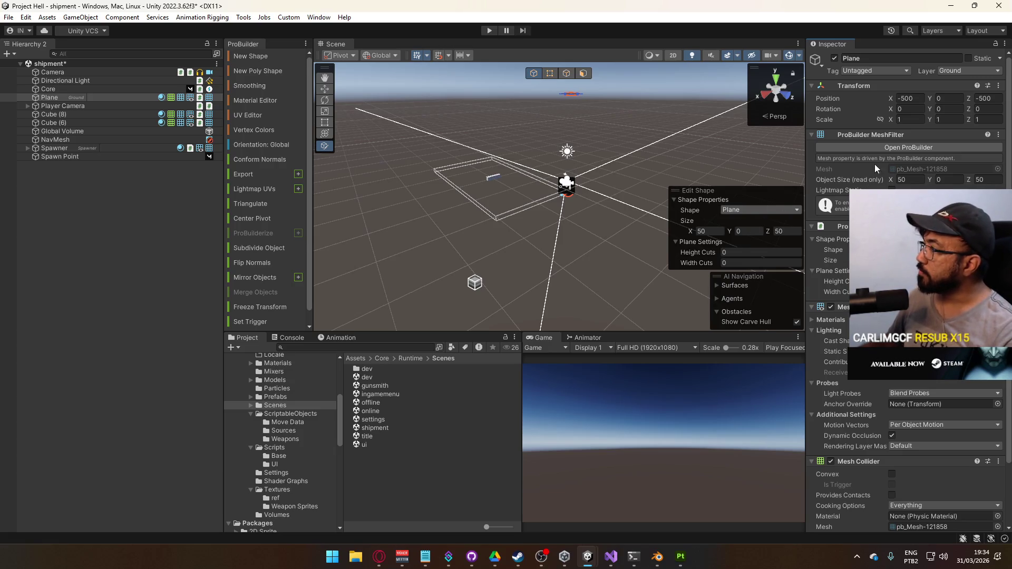
key(ctrl+y)
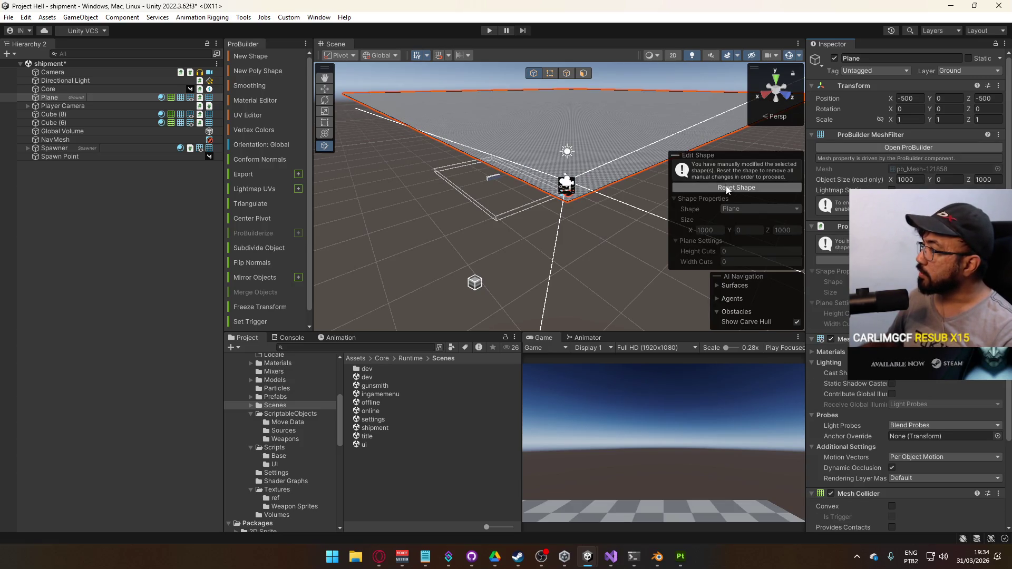
key(ctrl+z)
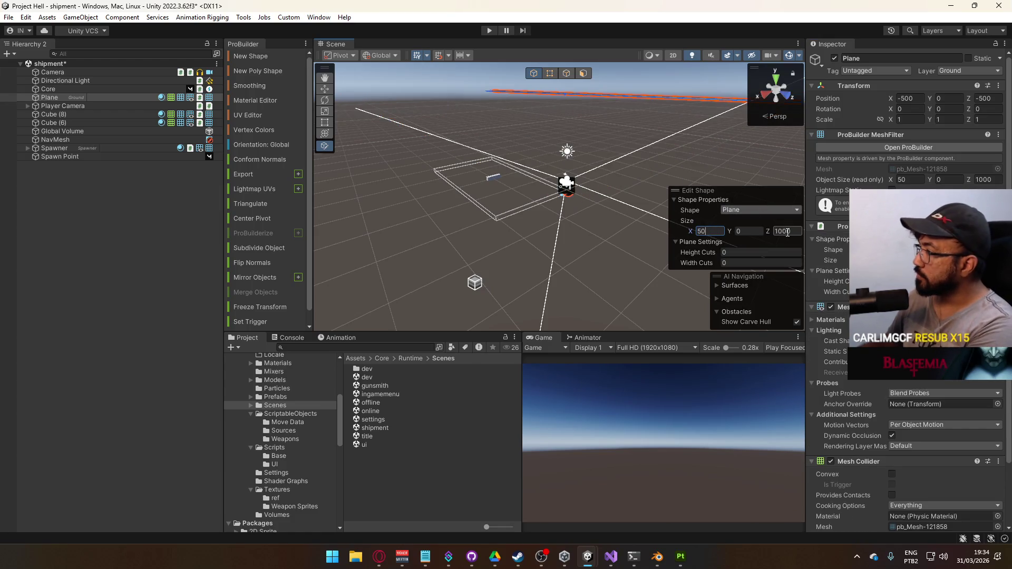
click(785, 230)
text(50)
click(907, 100)
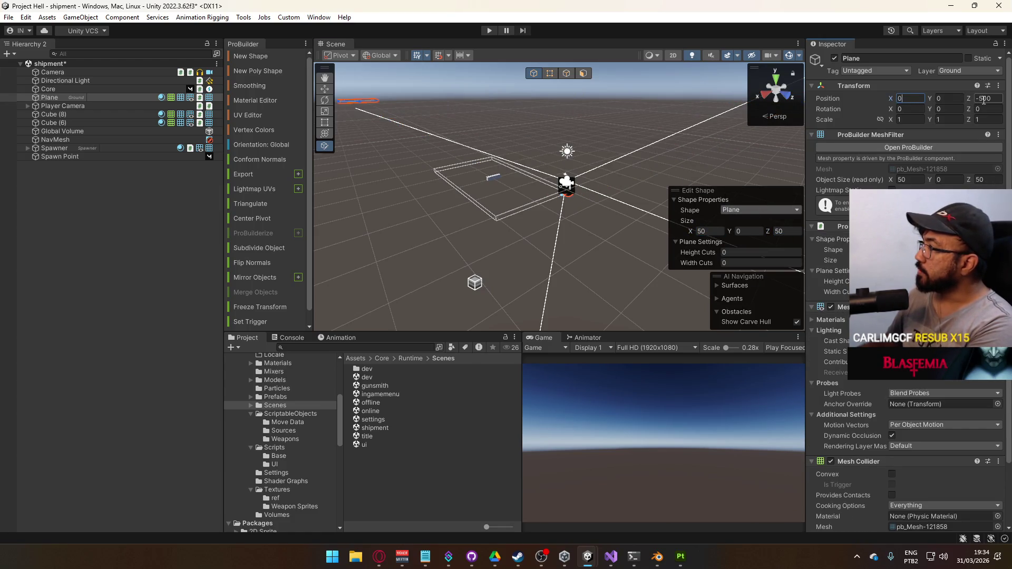
double_click(983, 99)
text(0)
key(Return)
Step: Inspect the moved plane and select Cube (8), then Cube (6)
mouse_move(632, 158)
mouse_down()
mouse_move(683, 152)
mouse_move(550, 132)
mouse_up()
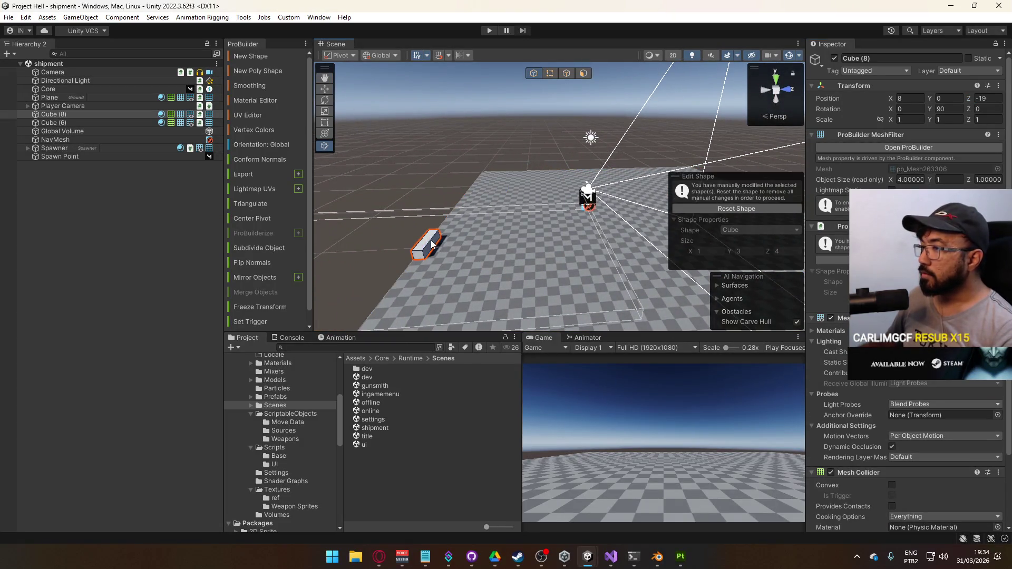
click(374, 226)
click(74, 122)
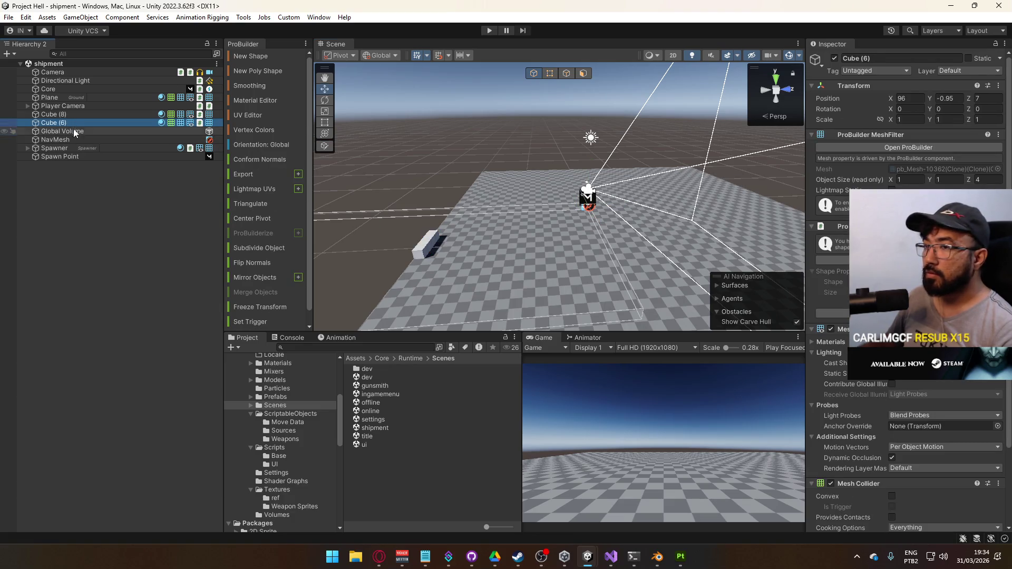
Step: Delete the NavMesh and Spawner objects from the hierarchy
click(72, 139)
key(Delete)
click(72, 141)
click(71, 148)
click(69, 140)
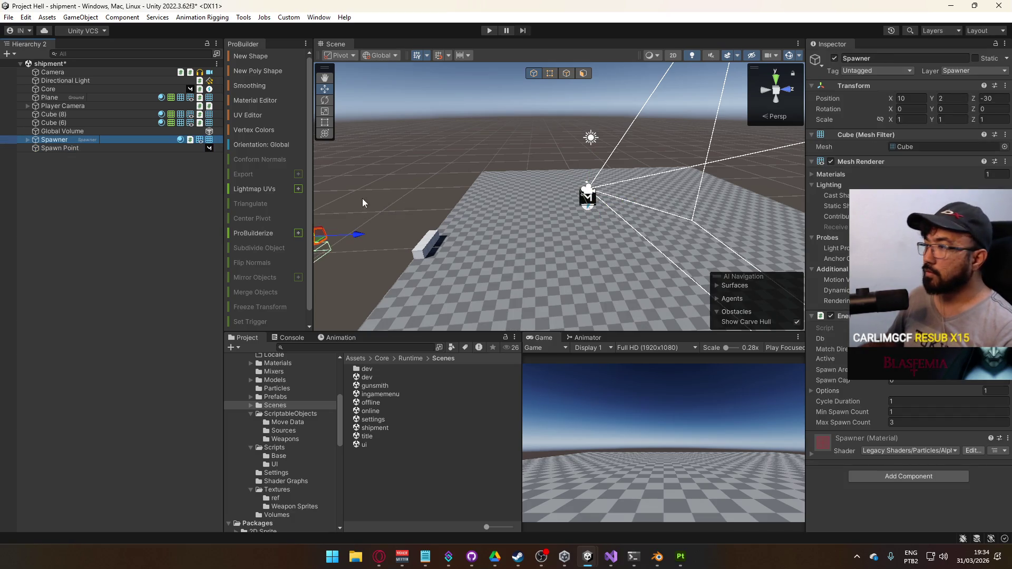
key(Delete)
Step: Move Global Volume up the hierarchy and place Directional Light just below Core
click(101, 140)
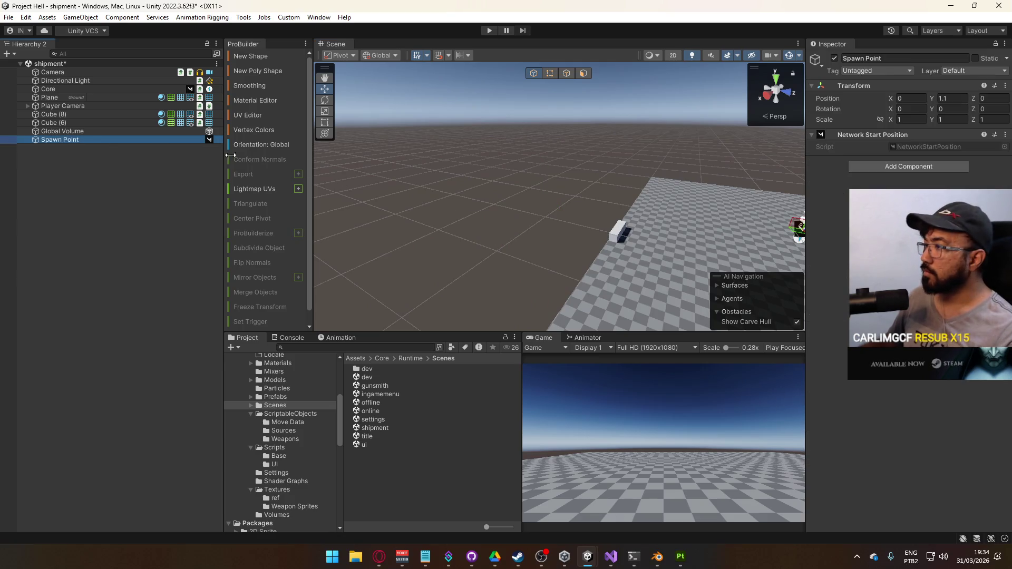
click(115, 131)
click(103, 123)
mouse_move(93, 131)
mouse_down()
mouse_move(87, 71)
mouse_move(74, 72)
mouse_move(73, 96)
mouse_move(75, 74)
mouse_up()
click(55, 98)
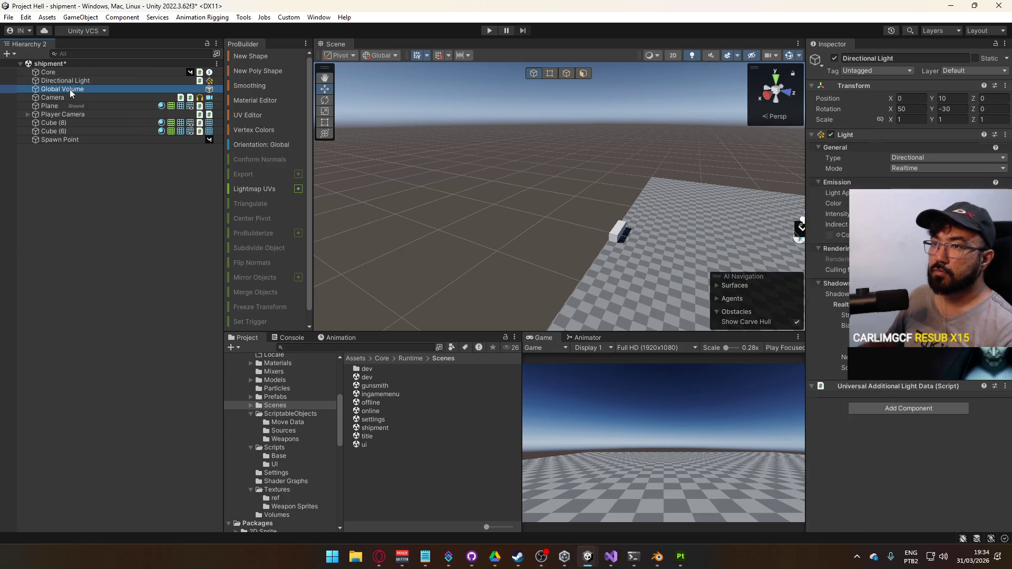
click(71, 98)
Step: Move Player Camera above Plane and Spawn Point above Player Camera
click(71, 106)
click(71, 115)
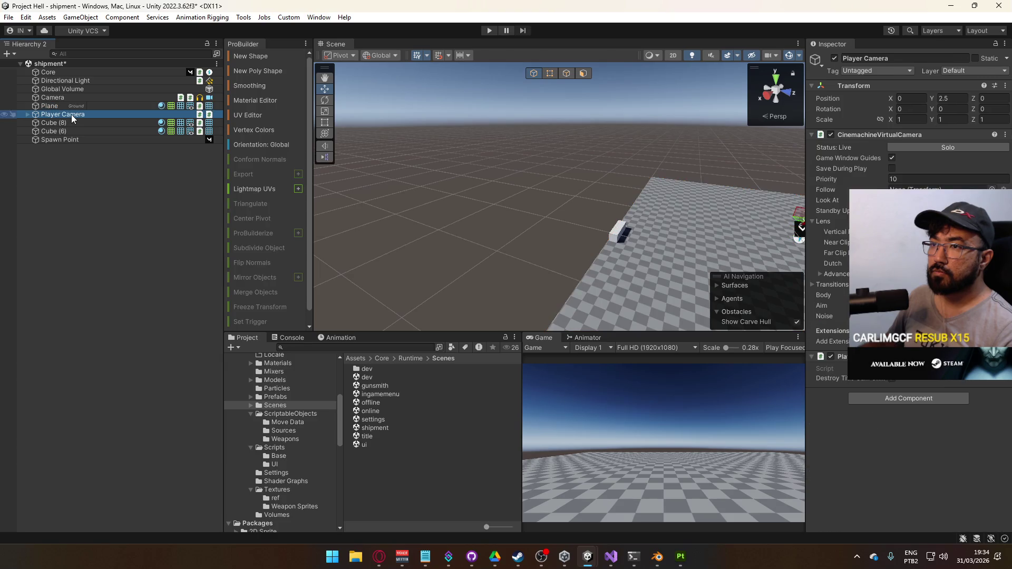
mouse_move(65, 113)
mouse_down()
mouse_move(74, 94)
mouse_move(68, 102)
mouse_up()
click(68, 114)
click(67, 131)
click(69, 140)
drag(75, 102, 75, 102)
click(78, 114)
click(72, 130)
Step: Frame and delete Cube (6), then frame Cube (8) in the scene view
click(69, 138)
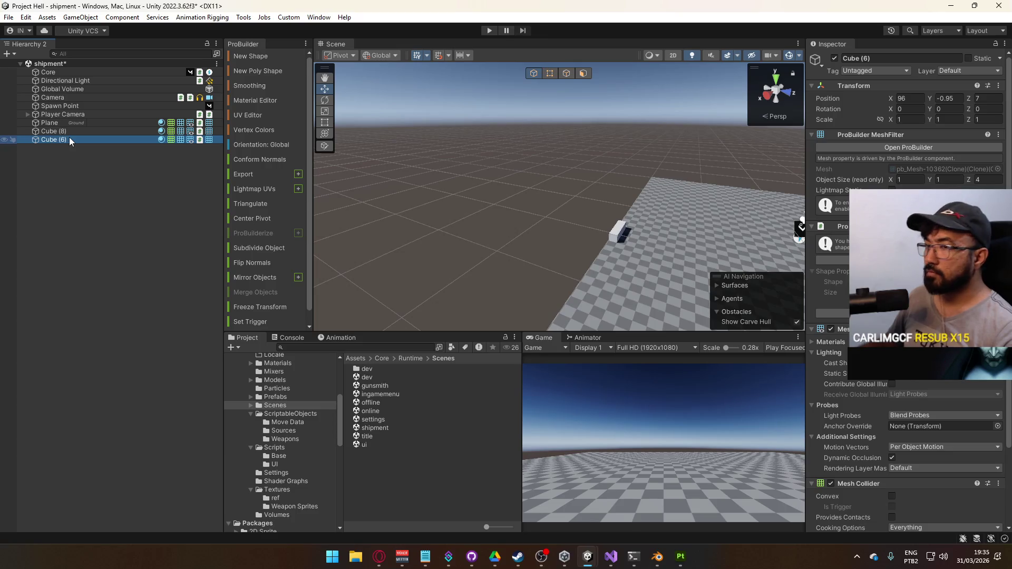
key(f)
mouse_move(621, 202)
mouse_down()
mouse_move(629, 197)
mouse_move(617, 191)
mouse_up()
click(59, 139)
key(Delete)
double_click(59, 132)
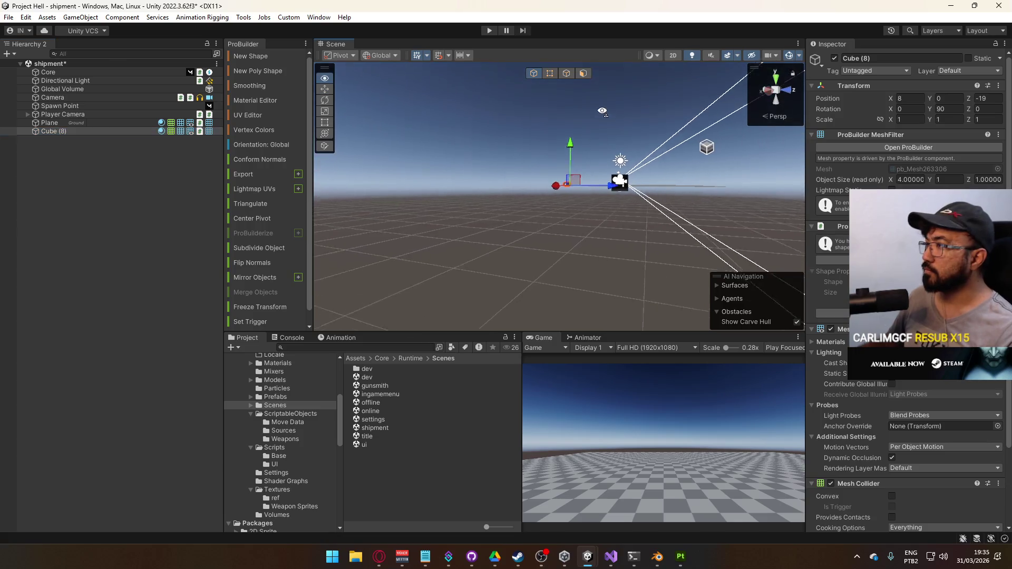
Step: Save the scene and select the Container model in Models/Scenic
key(ctrl+s)
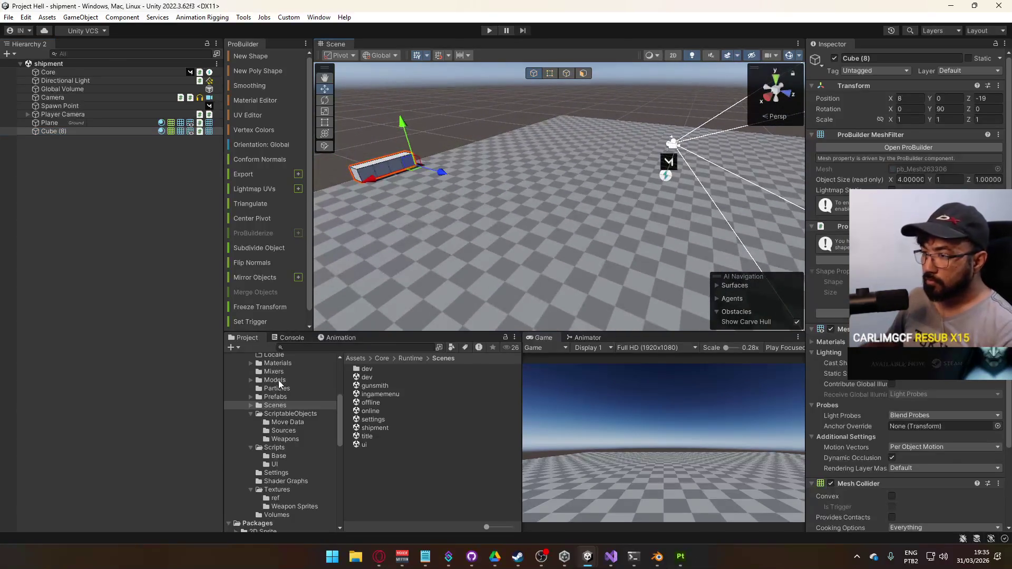
click(275, 380)
double_click(367, 378)
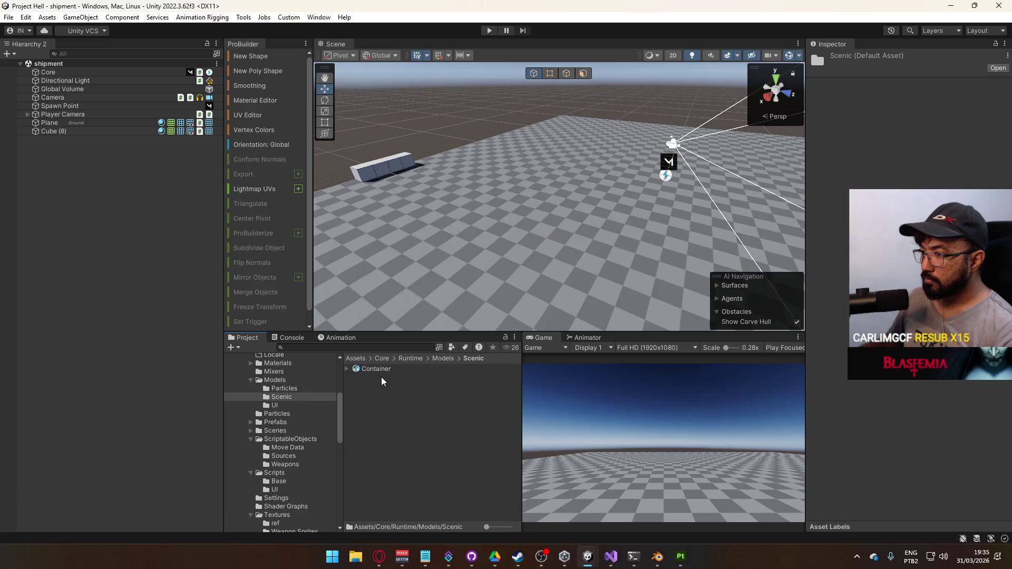
click(380, 369)
Step: Set the Container's Material Creation Mode to None in its Materials import settings
click(923, 103)
click(916, 114)
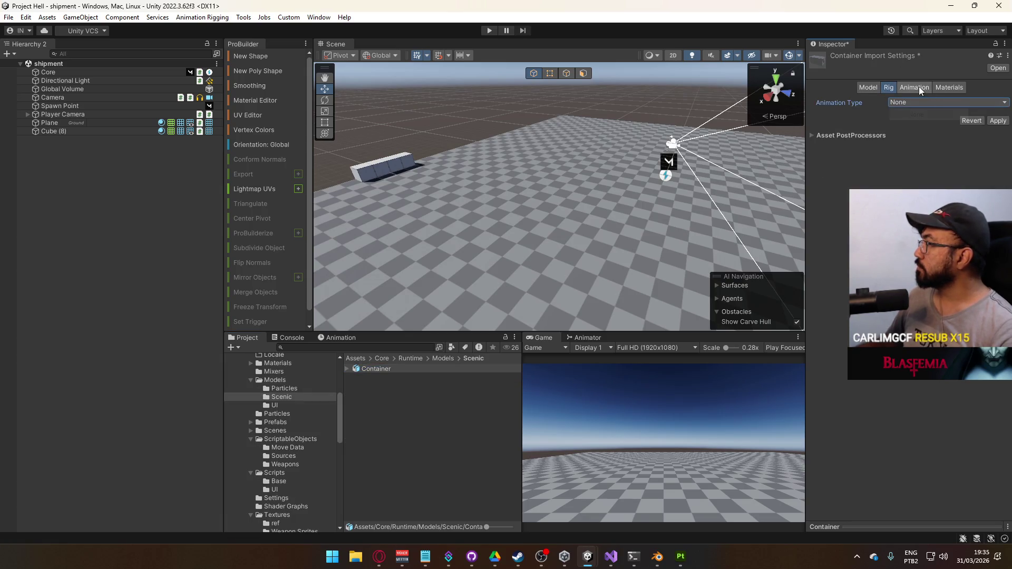
click(949, 86)
click(905, 103)
click(902, 112)
click(930, 103)
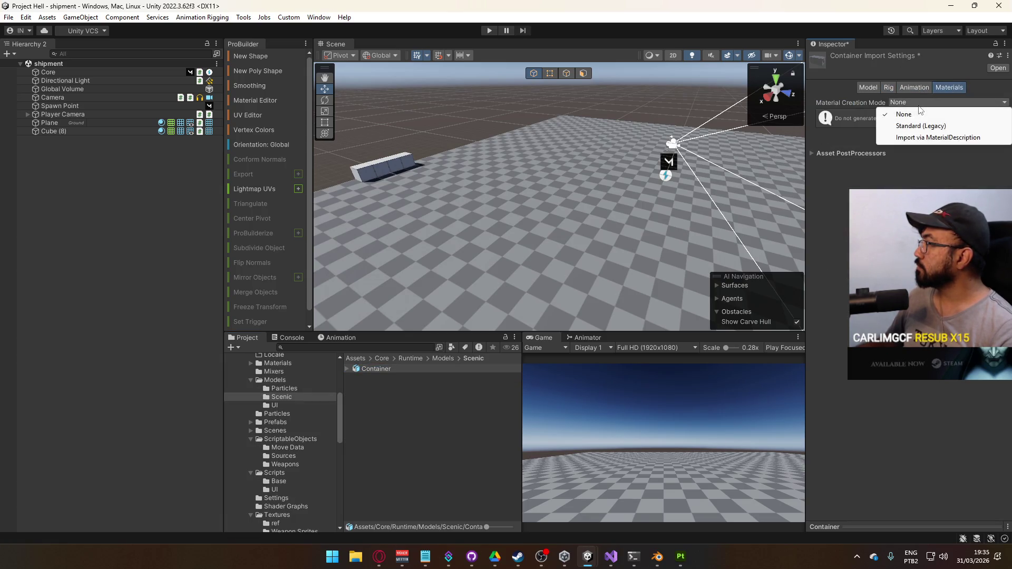
Step: Drag the Container model into the scene, triggering the unsaved import changes prompt
click(879, 88)
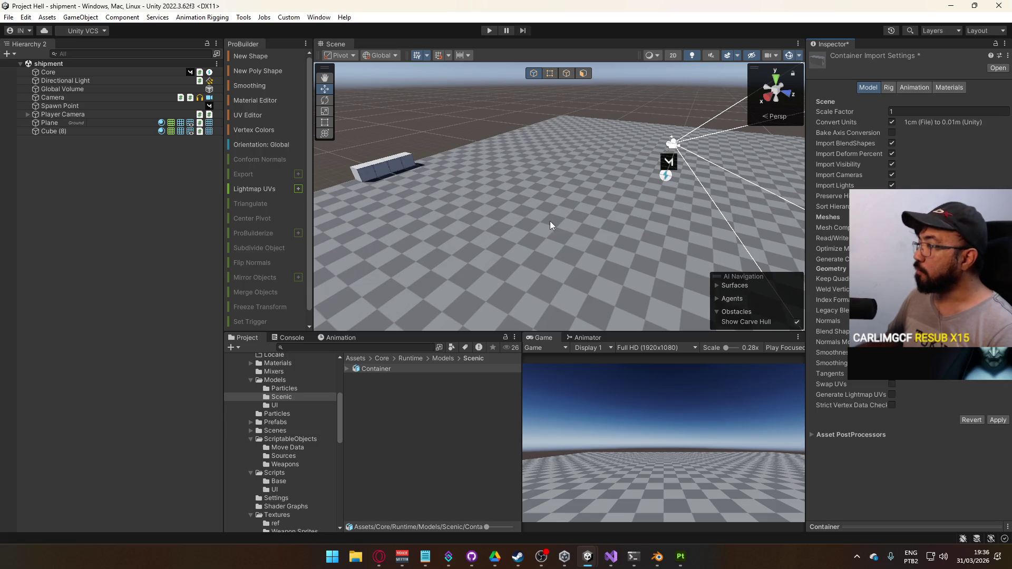
drag(583, 250, 143, 153)
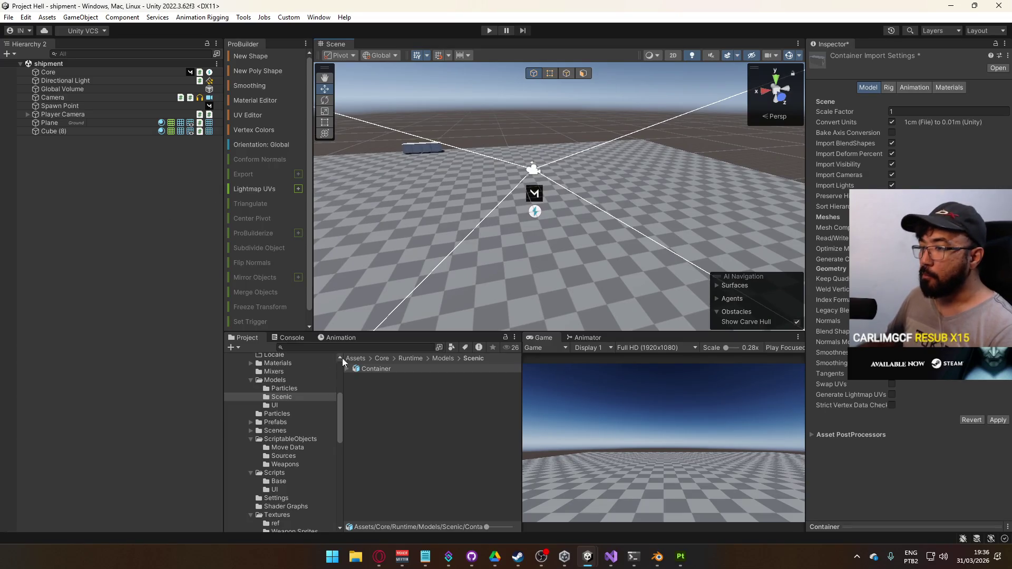
drag(375, 368, 422, 218)
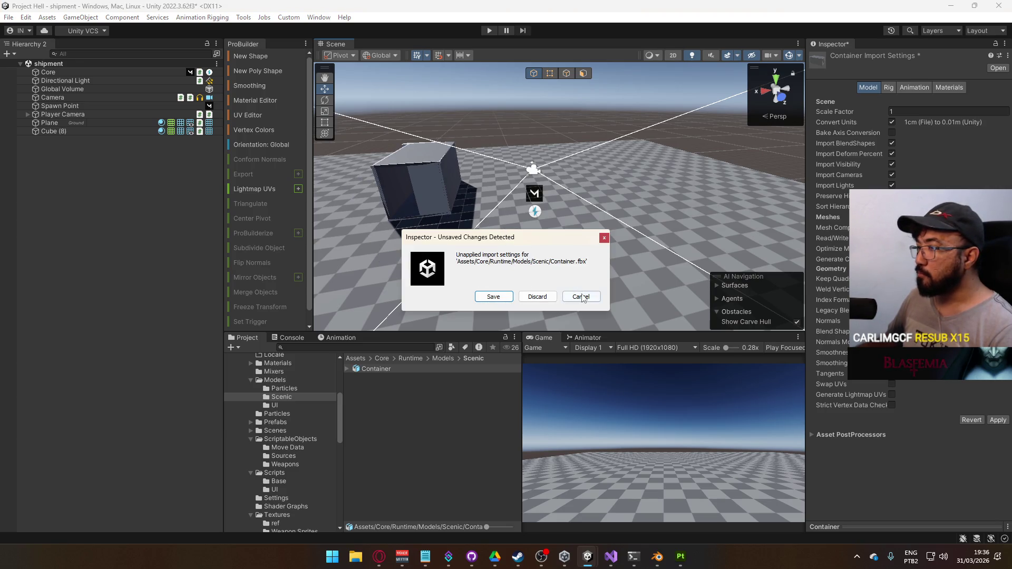
Step: Save the pending import settings and expand the new Container in the hierarchy
click(491, 298)
mouse_move(490, 300)
mouse_down()
mouse_move(426, 216)
mouse_move(458, 211)
mouse_up()
scroll(559, 201, down, 5)
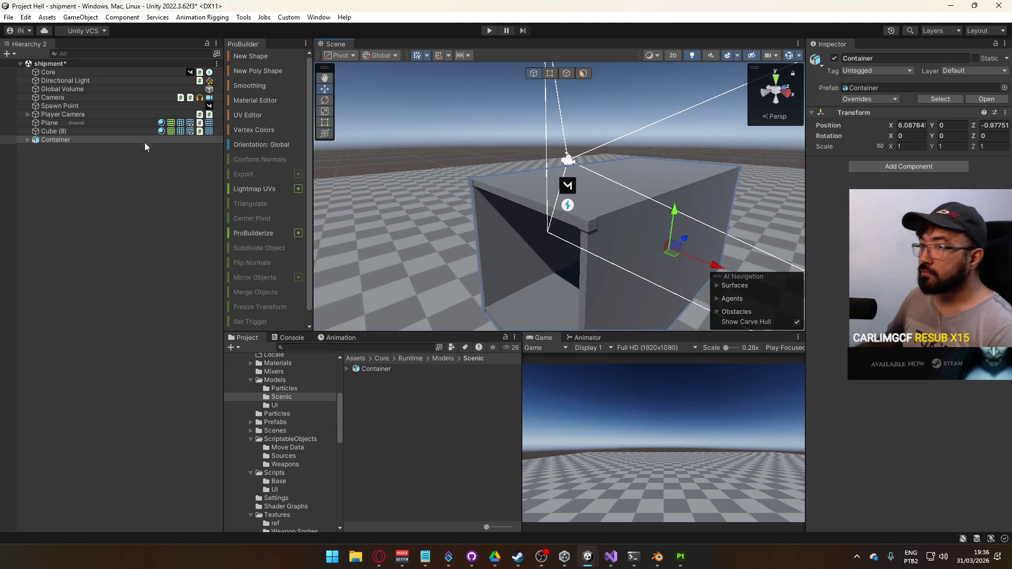
click(26, 140)
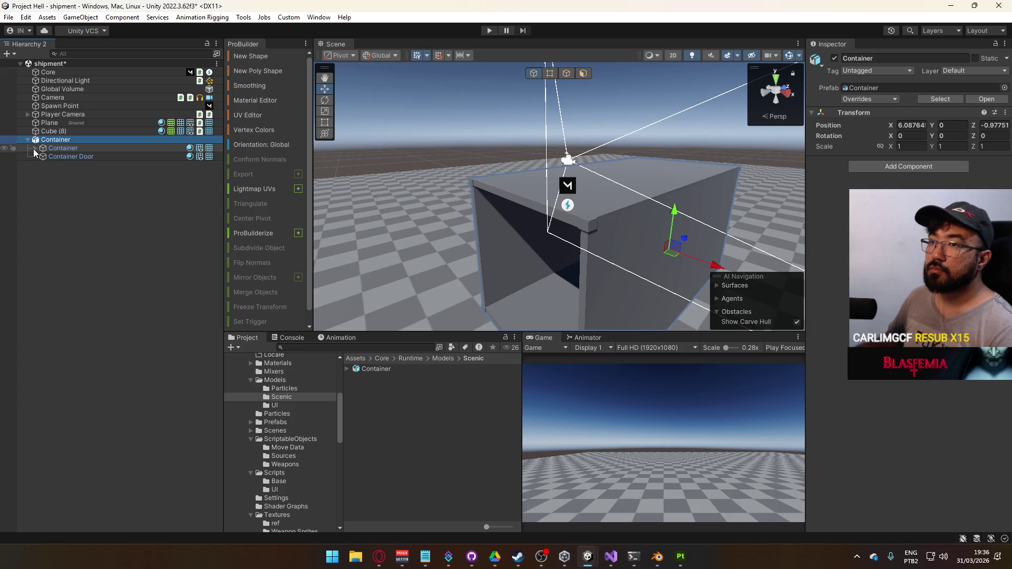
click(34, 148)
right_click(58, 141)
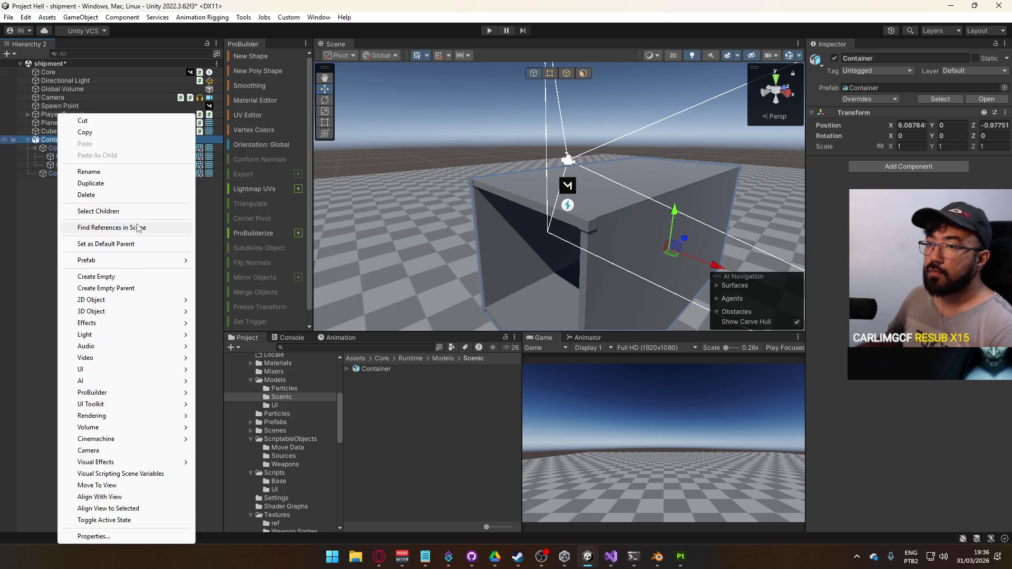
click(76, 165)
Step: Unpack the top-level Container prefab completely
click(79, 156)
click(57, 140)
right_click(57, 139)
mouse_move(199, 260)
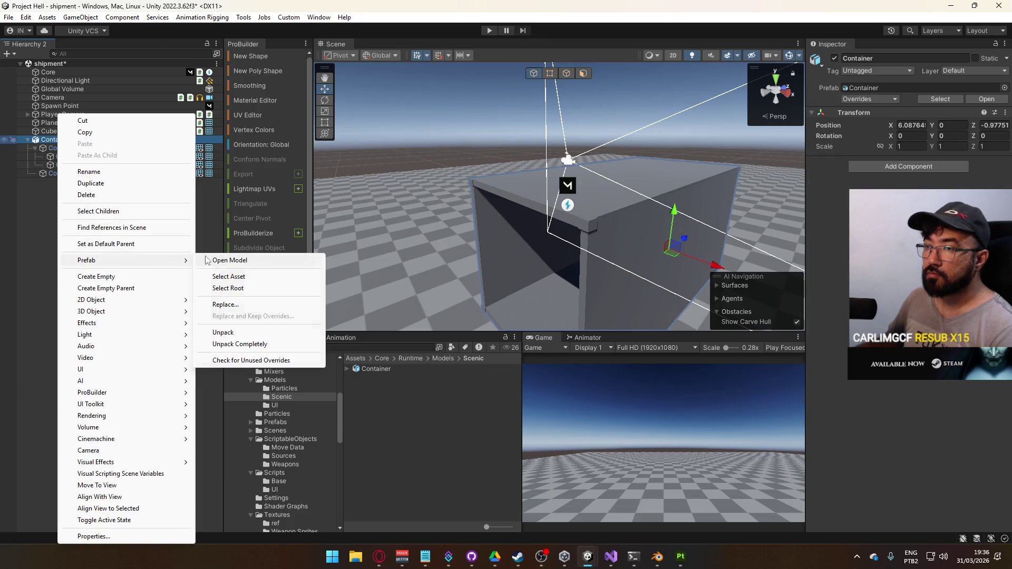
click(221, 343)
Step: Move the four container parts to the root and delete the empty parent Container
click(68, 149)
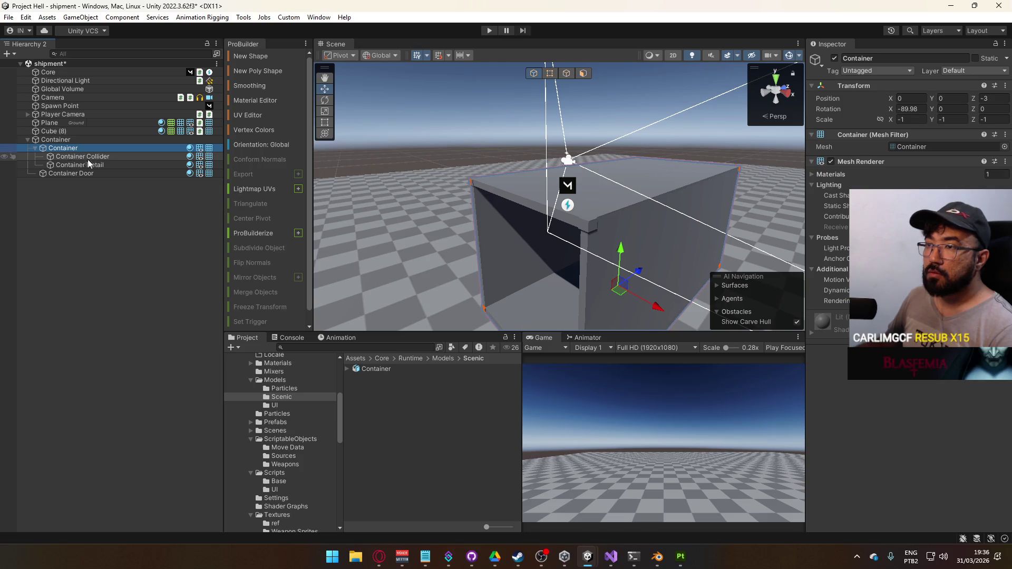
shift+click(66, 173)
drag(68, 149, 64, 138)
click(106, 173)
key(Delete)
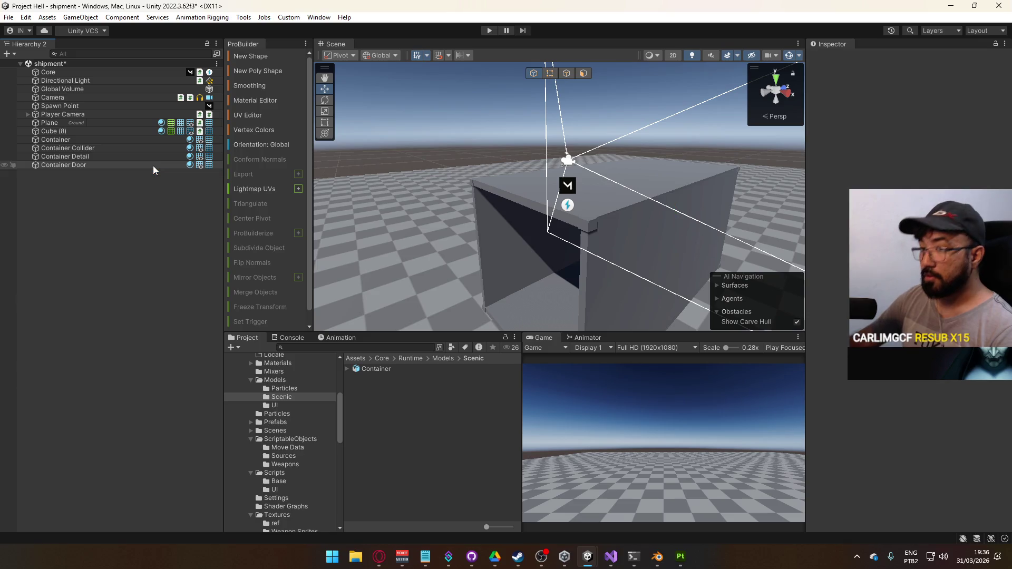
click(134, 148)
Step: Remove the Mesh Renderer and Mesh Filter components from Container Collider
right_click(867, 162)
click(922, 180)
right_click(875, 135)
click(914, 161)
Step: Add a Mesh Collider to Container Collider using the Container Collider mesh
click(916, 143)
text(mesh)
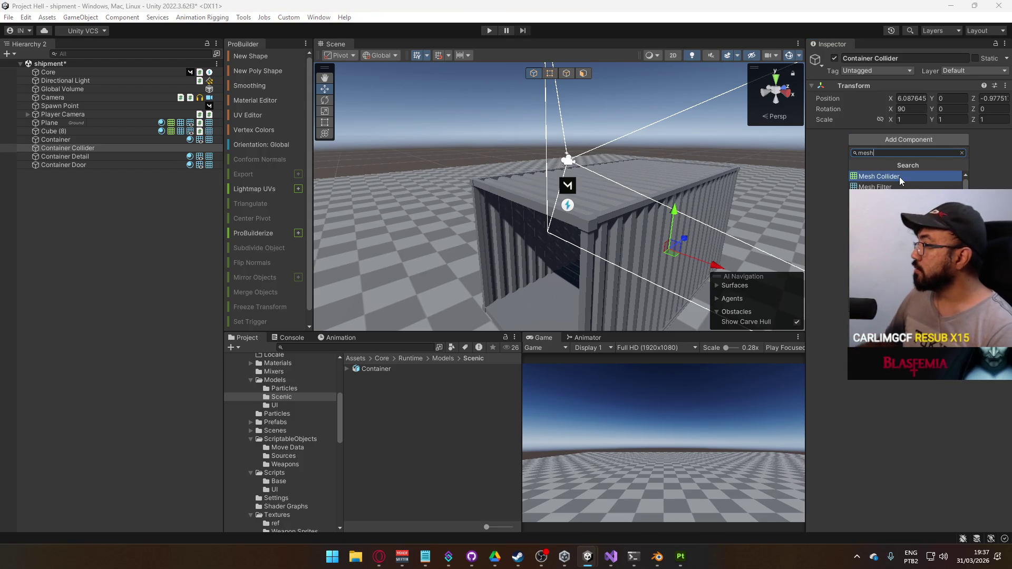
click(899, 177)
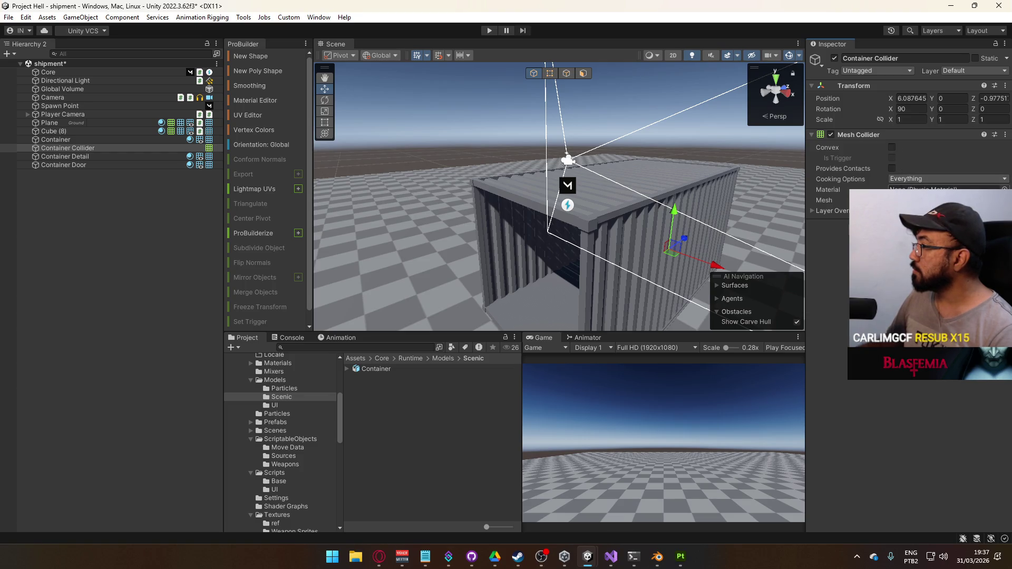
click(1003, 200)
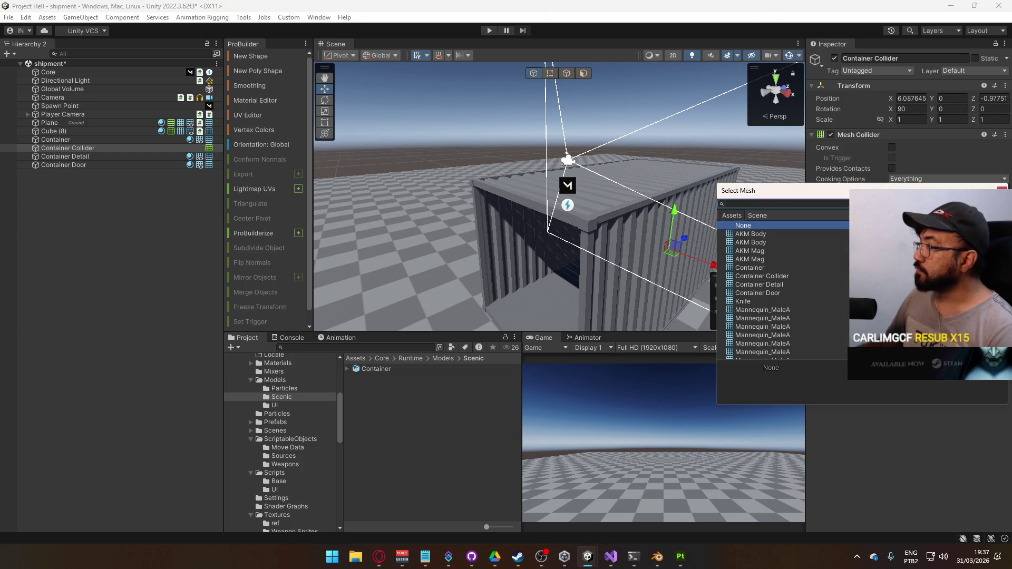
text(contain)
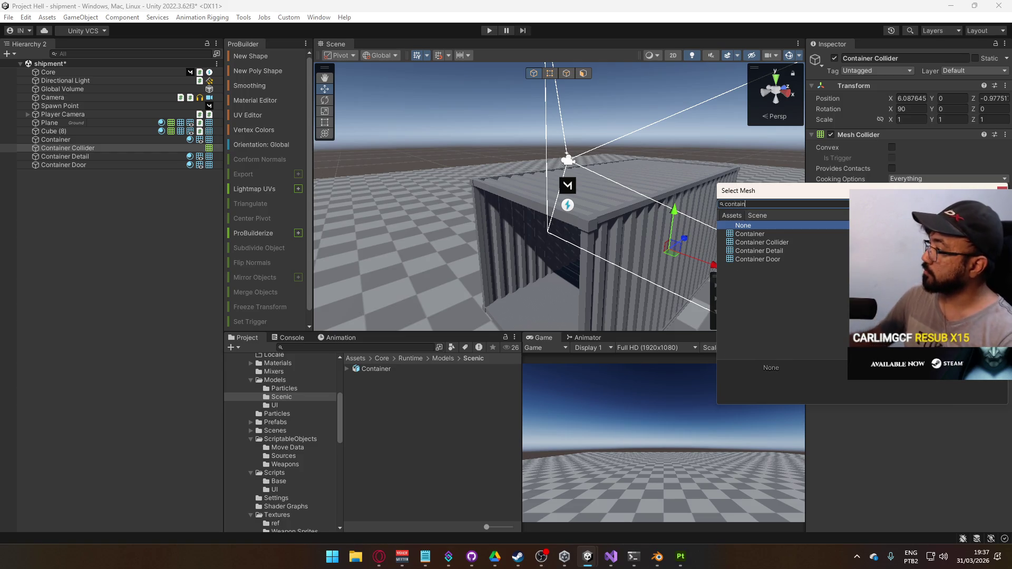
click(762, 242)
mouse_move(606, 274)
mouse_down()
mouse_move(639, 315)
mouse_move(606, 294)
mouse_move(620, 287)
mouse_move(476, 276)
mouse_move(492, 221)
mouse_move(479, 242)
mouse_move(352, 184)
mouse_move(438, 169)
mouse_move(517, 197)
mouse_up()
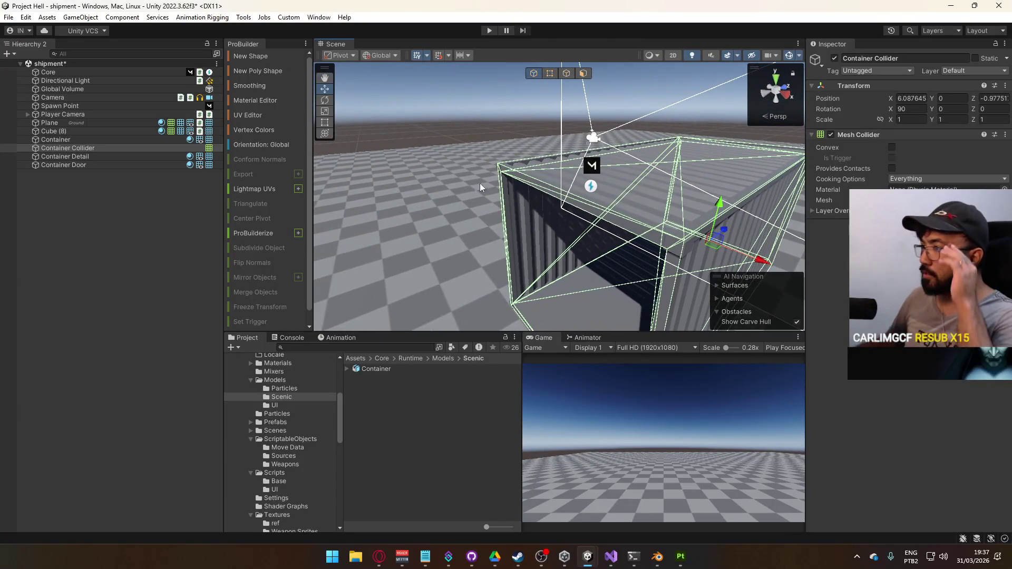
Step: Nest Container Detail under Container and frame the Container Door
double_click(79, 156)
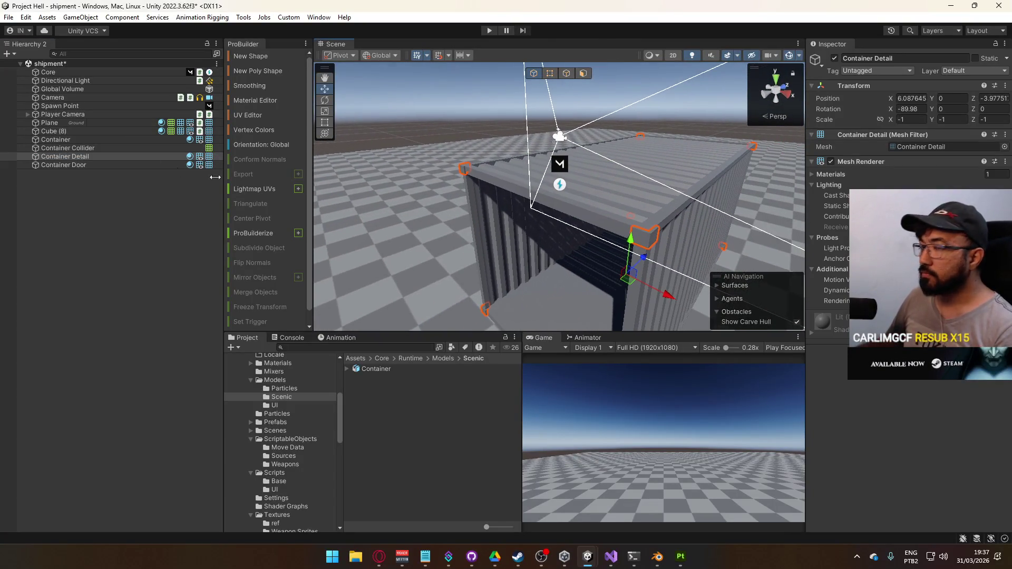
mouse_move(69, 156)
mouse_down()
mouse_move(64, 140)
mouse_move(84, 164)
mouse_move(61, 140)
mouse_up()
mouse_move(474, 212)
mouse_down()
mouse_move(524, 215)
mouse_move(316, 201)
mouse_up()
key(f)
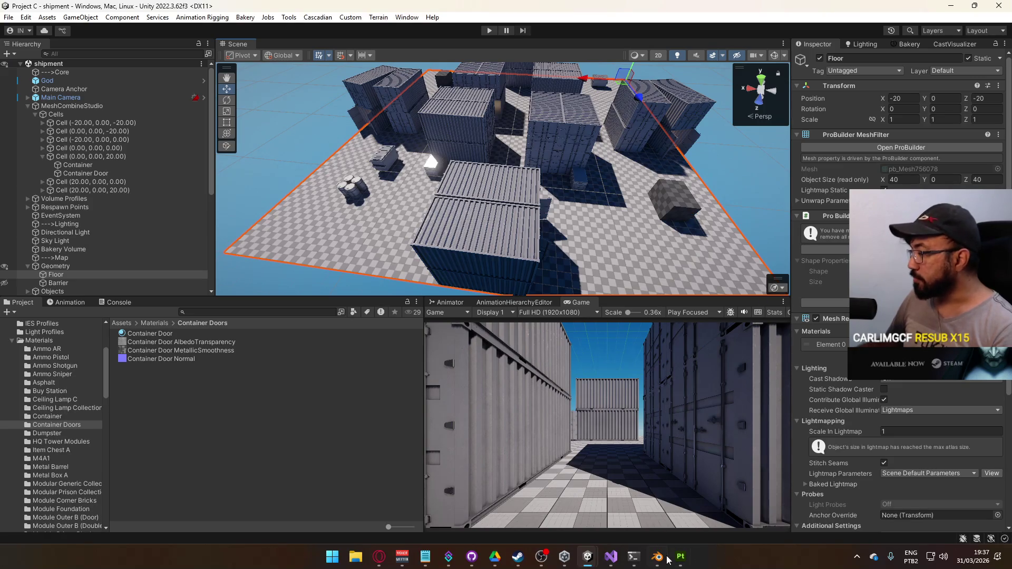
click(668, 556)
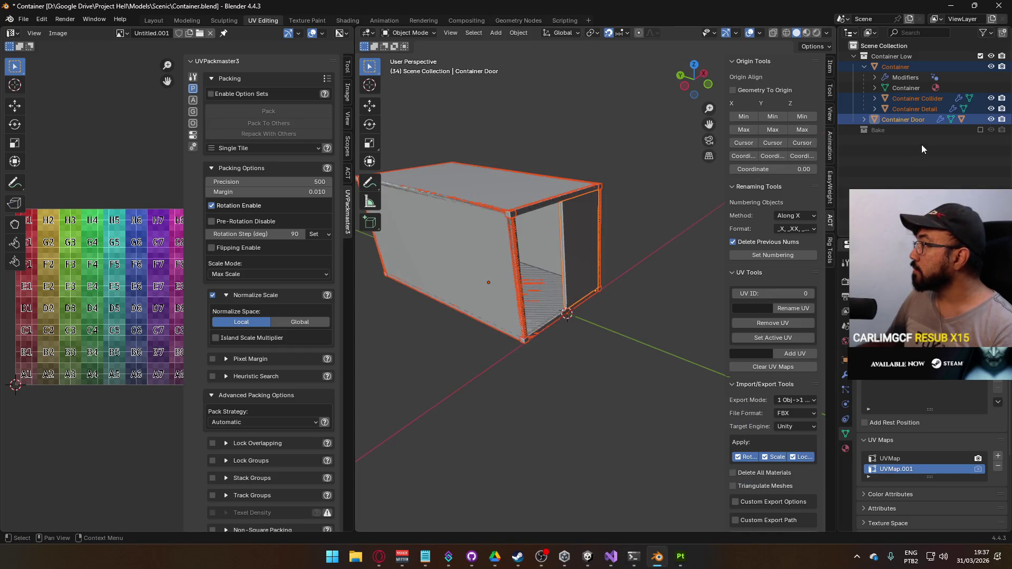
Step: Unhide Container Door Metals and select it with Container, Door, Collider and Detail
click(864, 120)
click(991, 151)
click(916, 151)
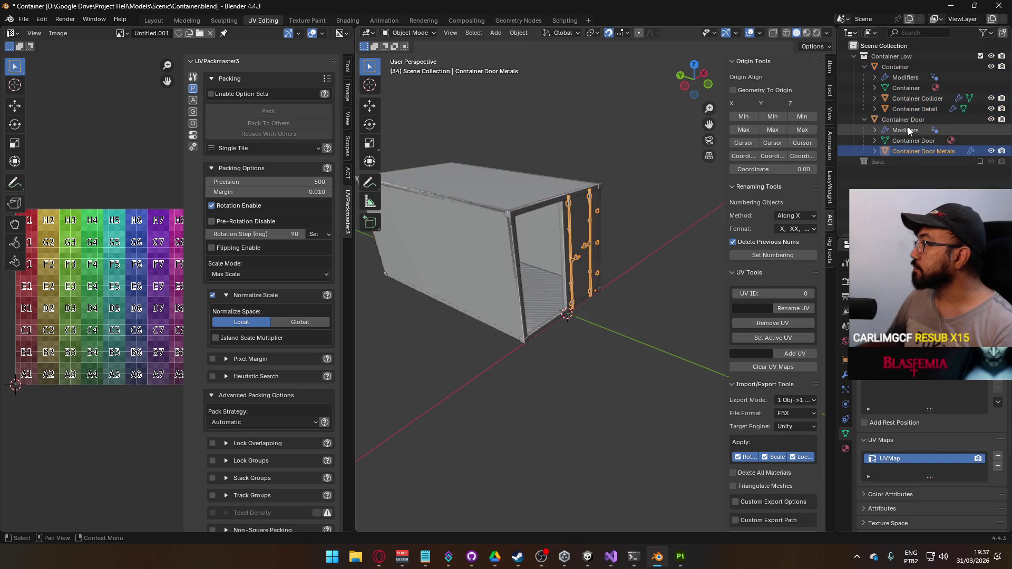
ctrl+click(907, 120)
ctrl+click(905, 69)
ctrl+click(915, 98)
ctrl+click(915, 109)
Step: Save the Blender file and export the selection as FBX over Container.fbx
key(ctrl+s)
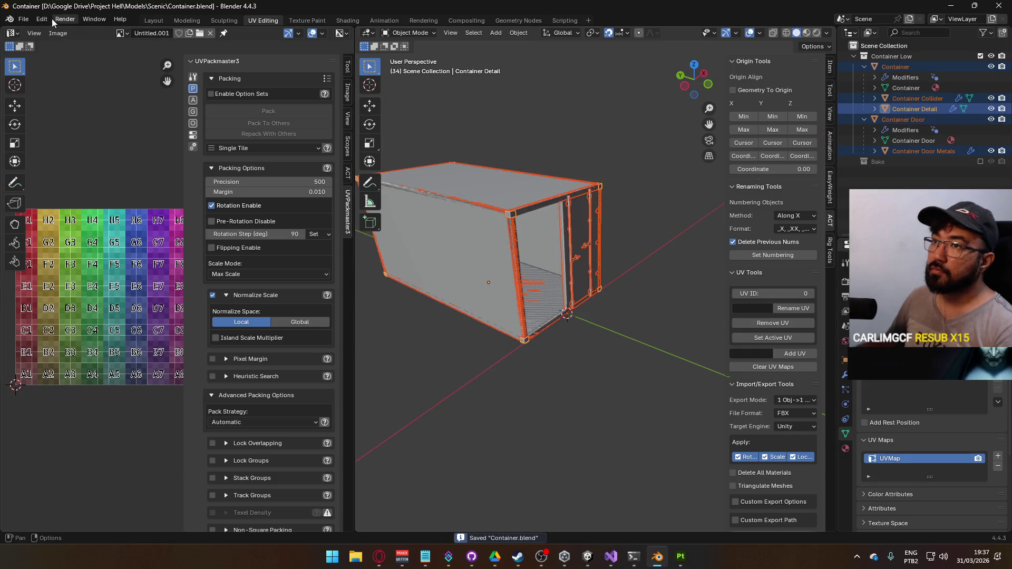
click(23, 19)
mouse_move(43, 176)
click(174, 278)
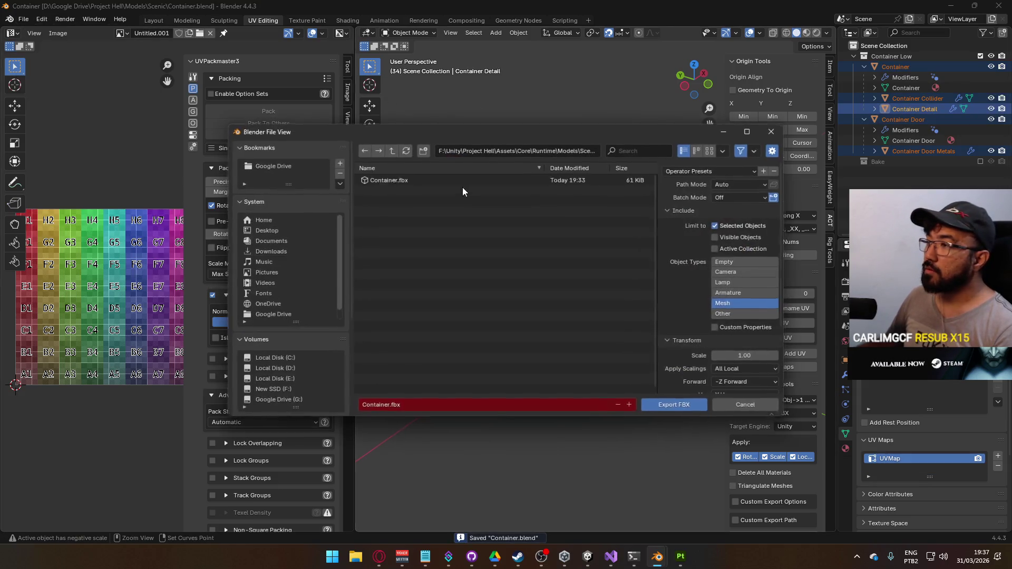
double_click(466, 181)
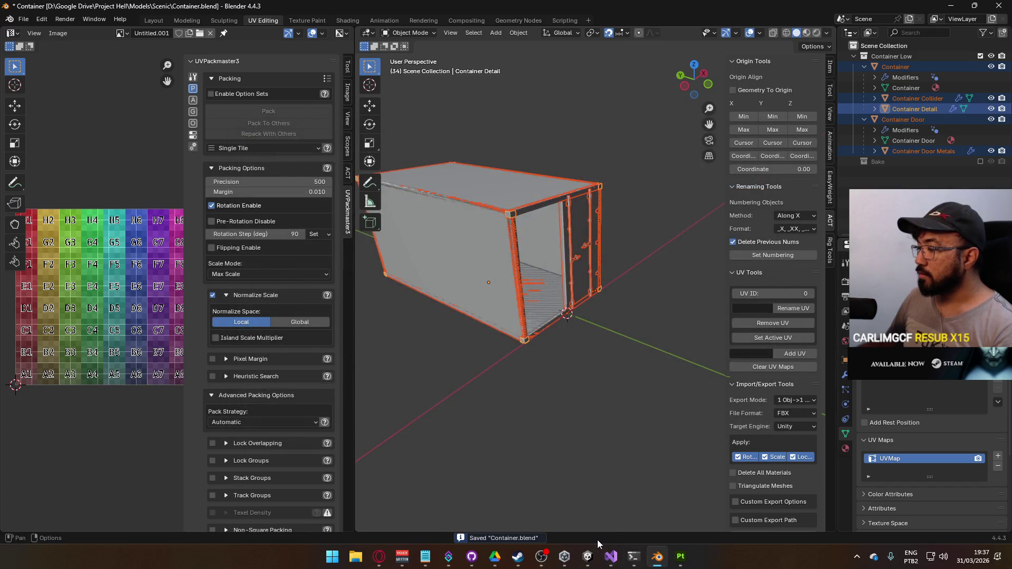
mouse_move(588, 553)
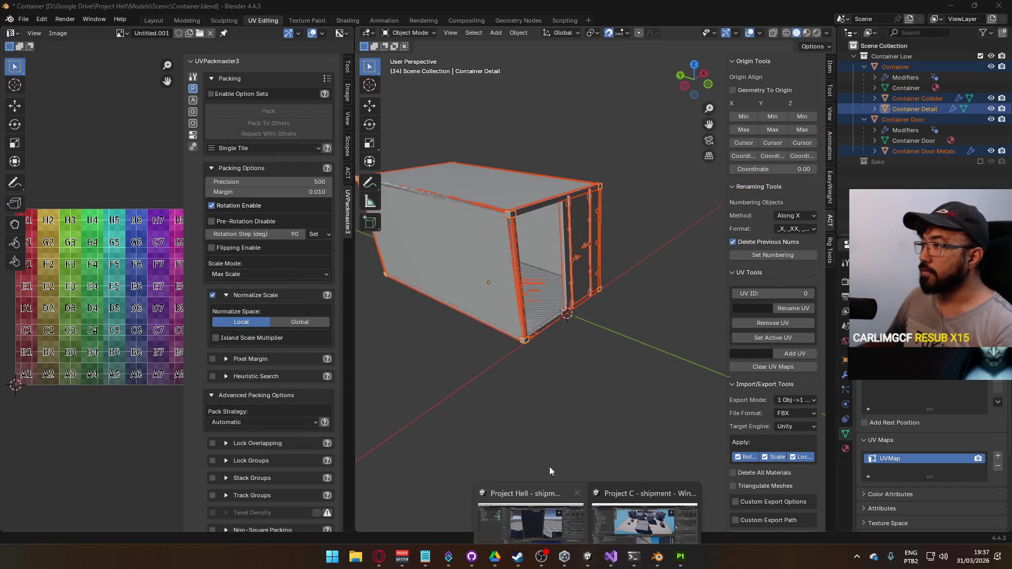
Step: Start a second FBX export, cancel it, and return to the Unity project
click(23, 19)
mouse_move(43, 179)
click(174, 275)
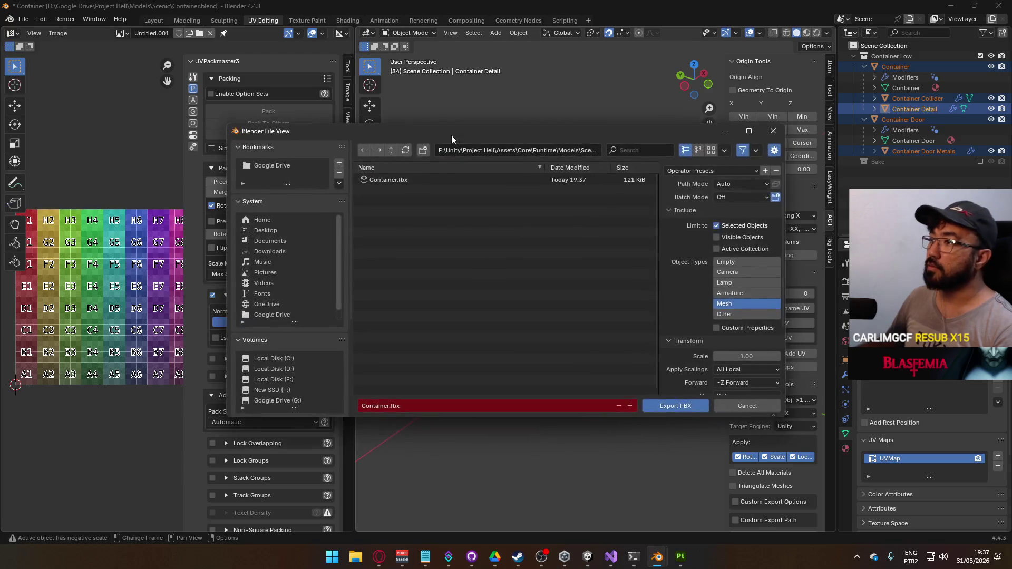
click(774, 132)
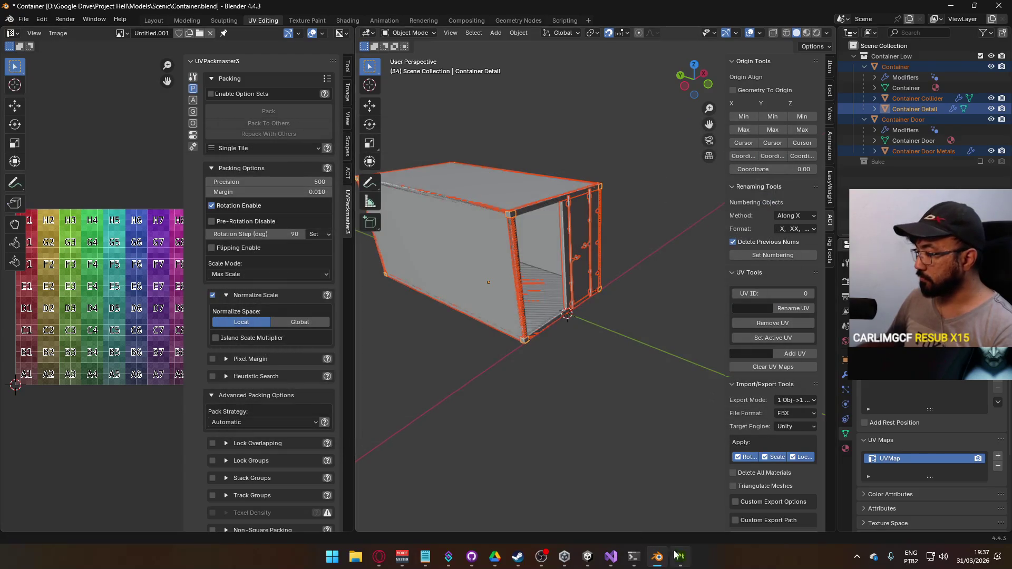
mouse_move(588, 556)
click(501, 501)
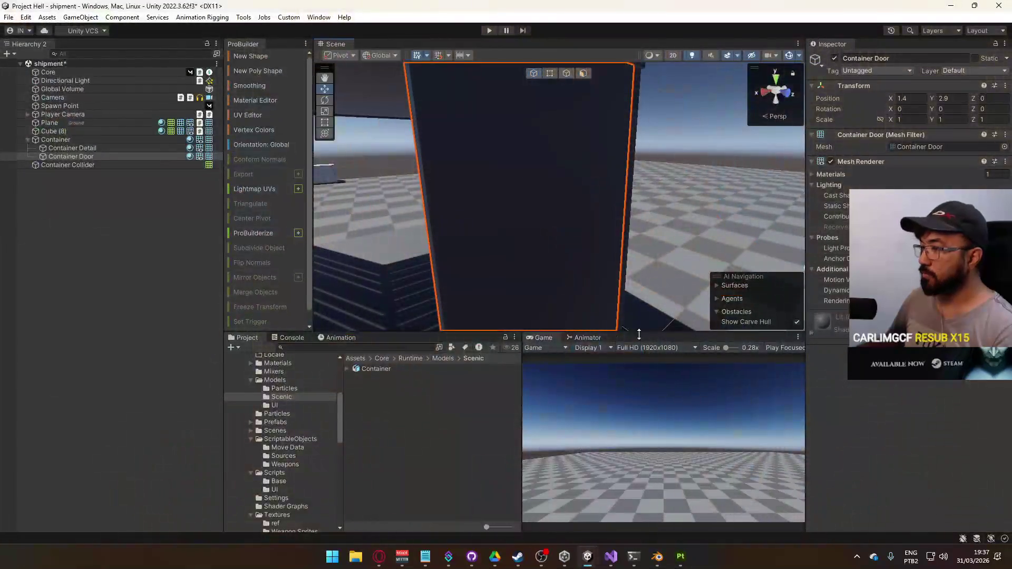
Step: Add a second instance of the reimported Container and expand its Container Door
click(380, 371)
click(347, 369)
mouse_move(403, 373)
mouse_down()
mouse_move(68, 229)
mouse_move(71, 181)
mouse_up()
click(28, 173)
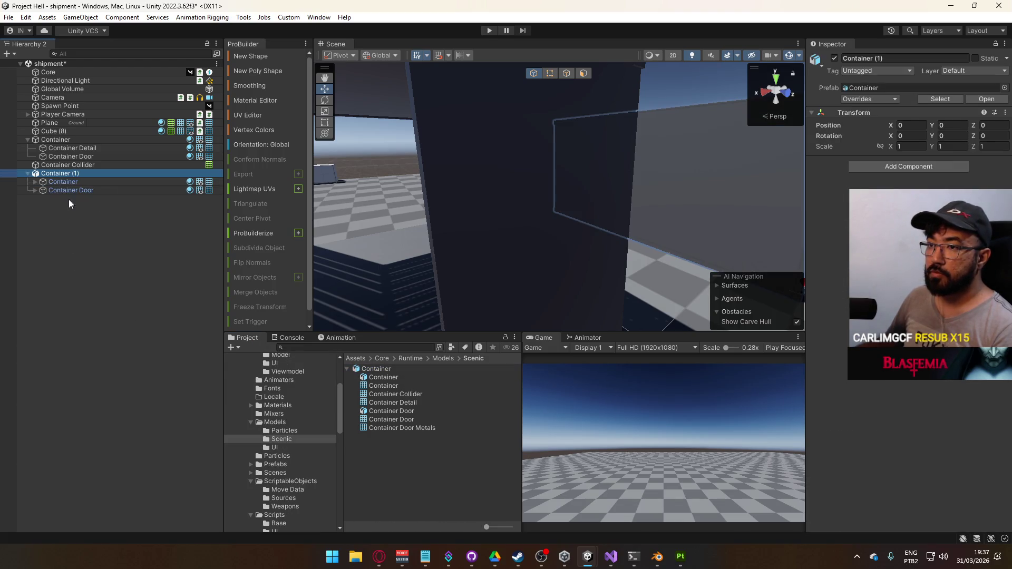
click(35, 190)
Step: Copy the duplicate's Container Door Metals and paste it as a child of the original Container Door
click(67, 198)
right_click(67, 198)
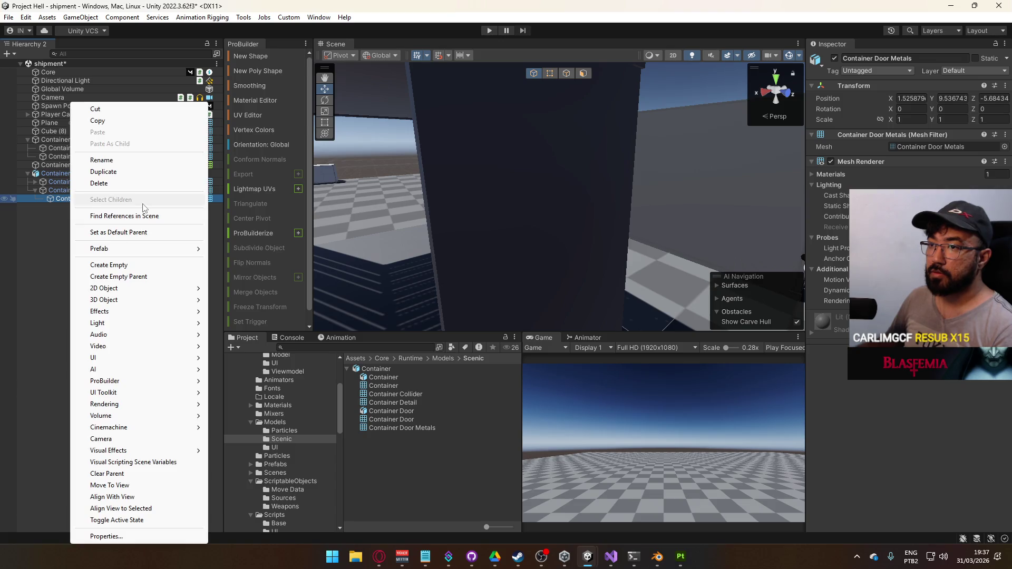
click(98, 121)
right_click(74, 156)
click(95, 131)
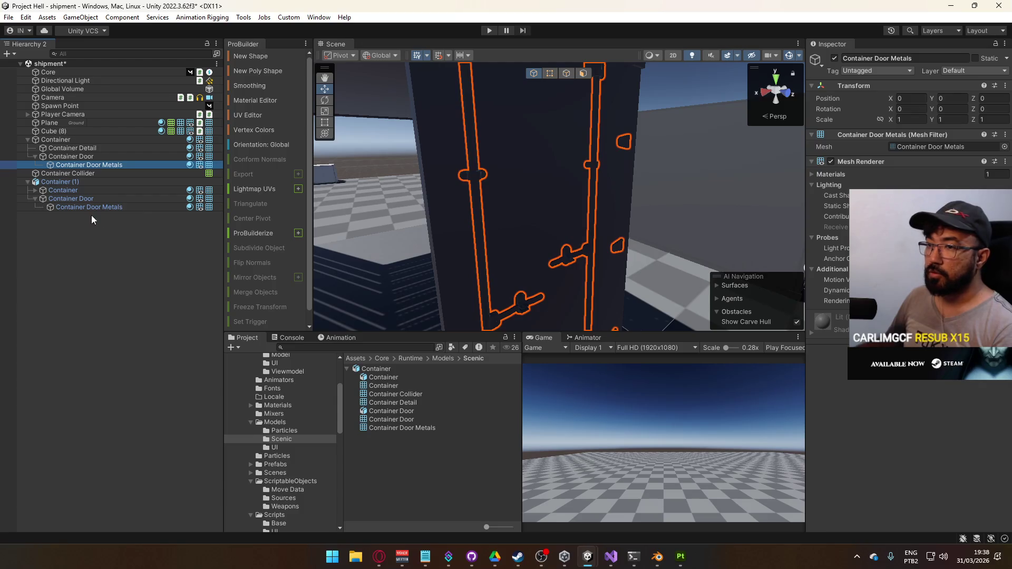
Step: Delete the duplicate Container (1) and select the original Container
click(87, 182)
key(Delete)
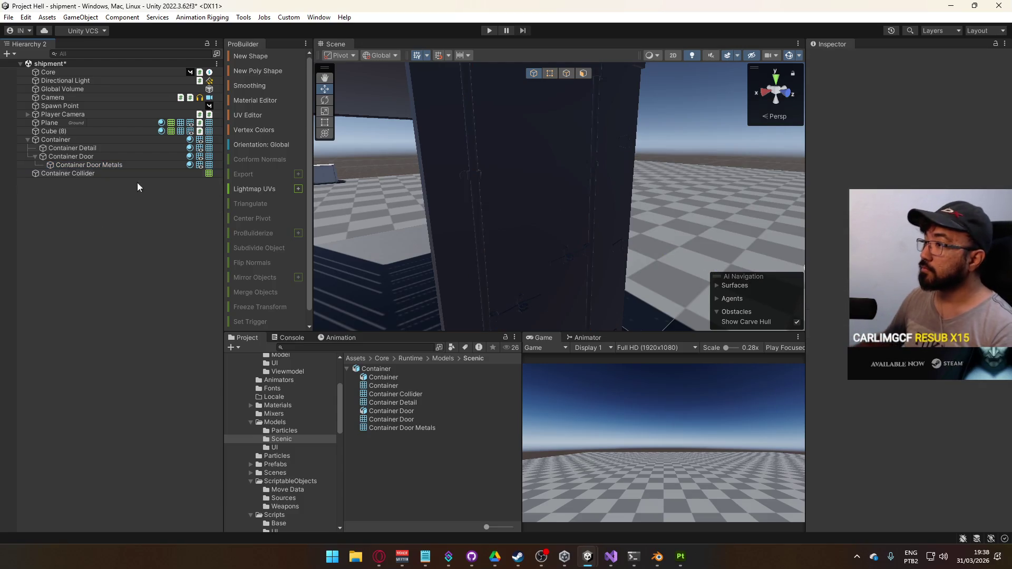
scroll(472, 212, down, 5)
scroll(489, 202, up, 5)
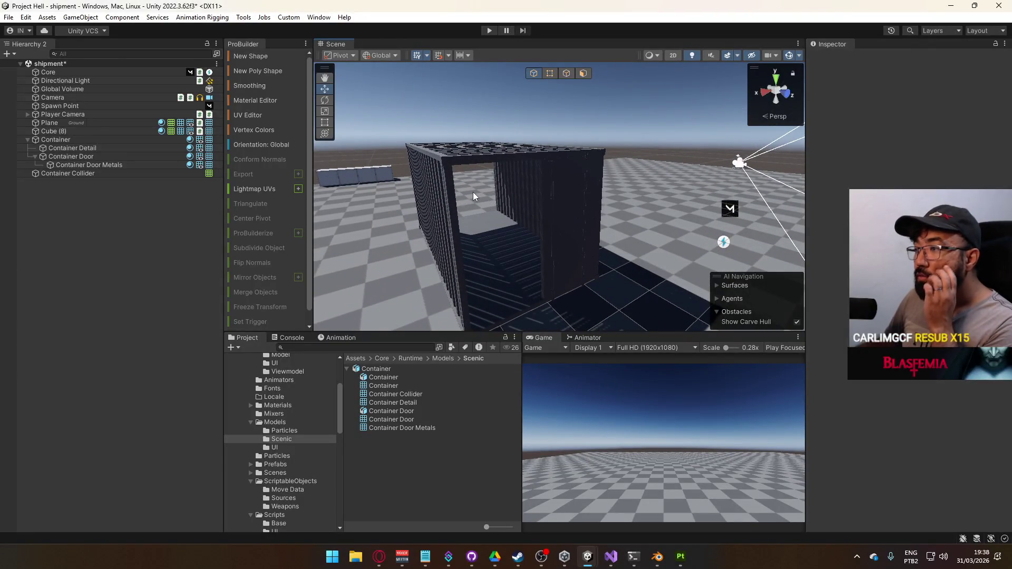
click(105, 139)
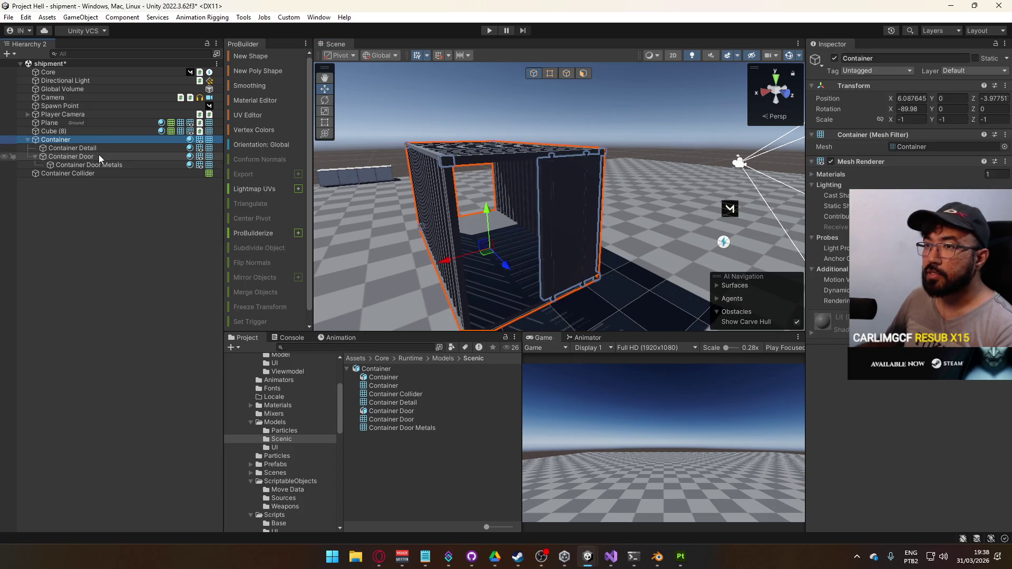
Step: Create a new material named 'Container' in Materials > Scenic > Container, then save the shipment scene
click(289, 405)
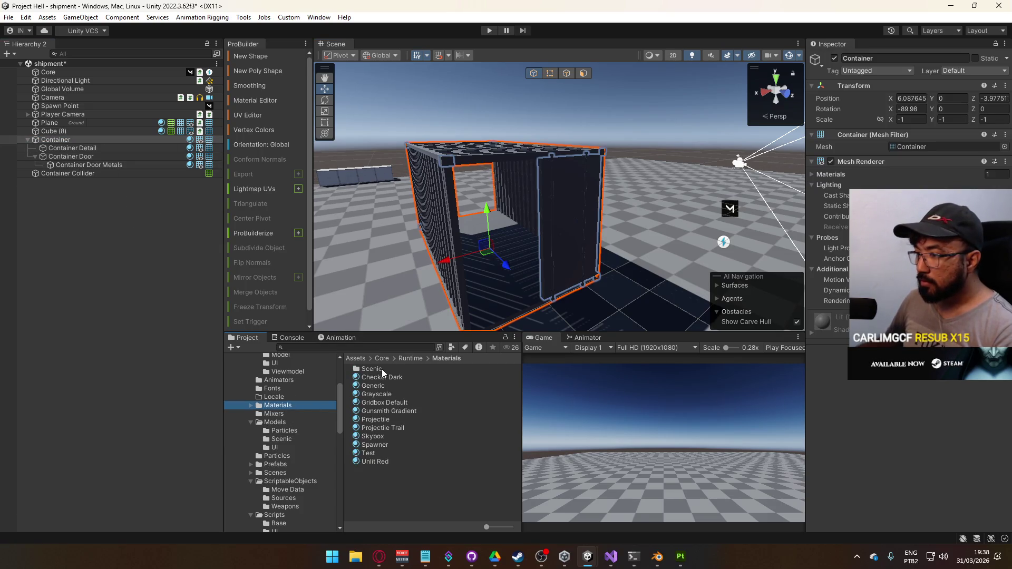
double_click(381, 369)
double_click(387, 372)
right_click(385, 424)
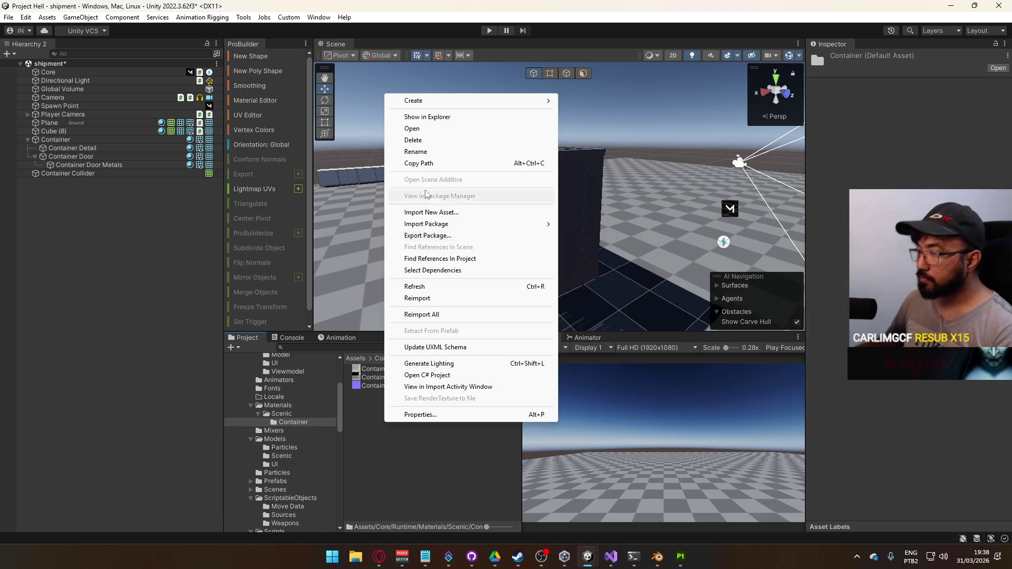
mouse_move(451, 101)
click(607, 308)
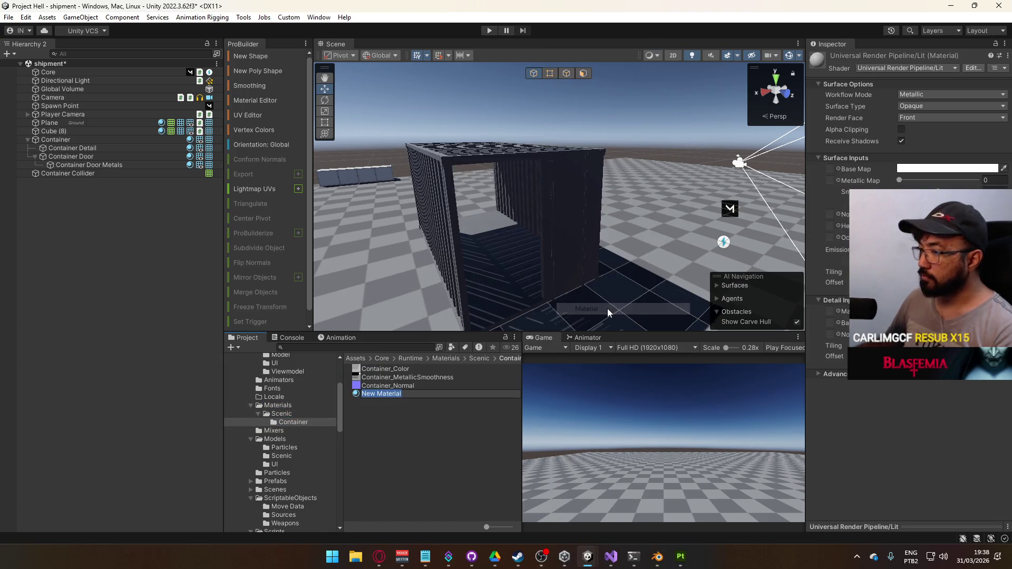
text(Container)
key(Return)
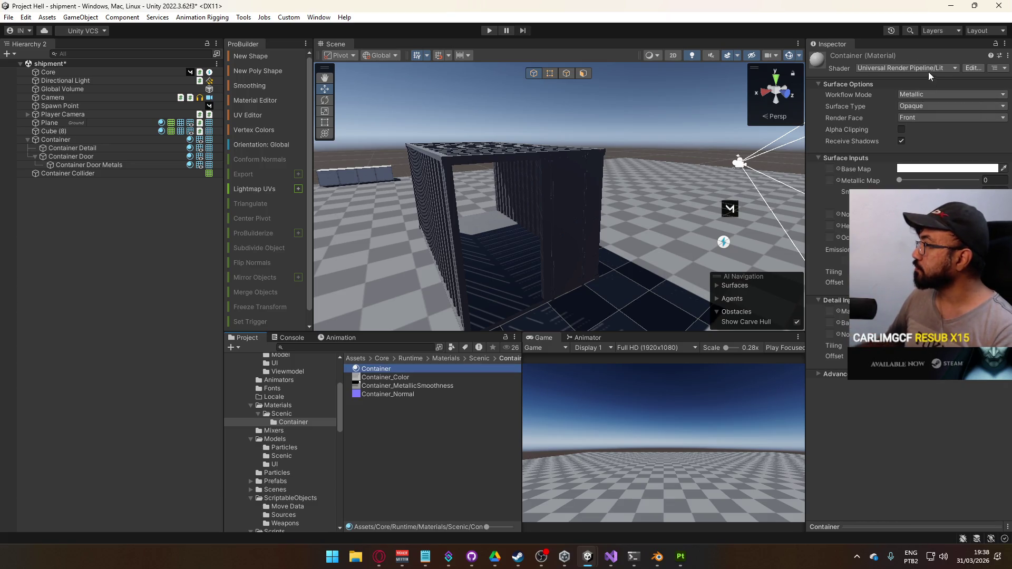
key(ctrl+s)
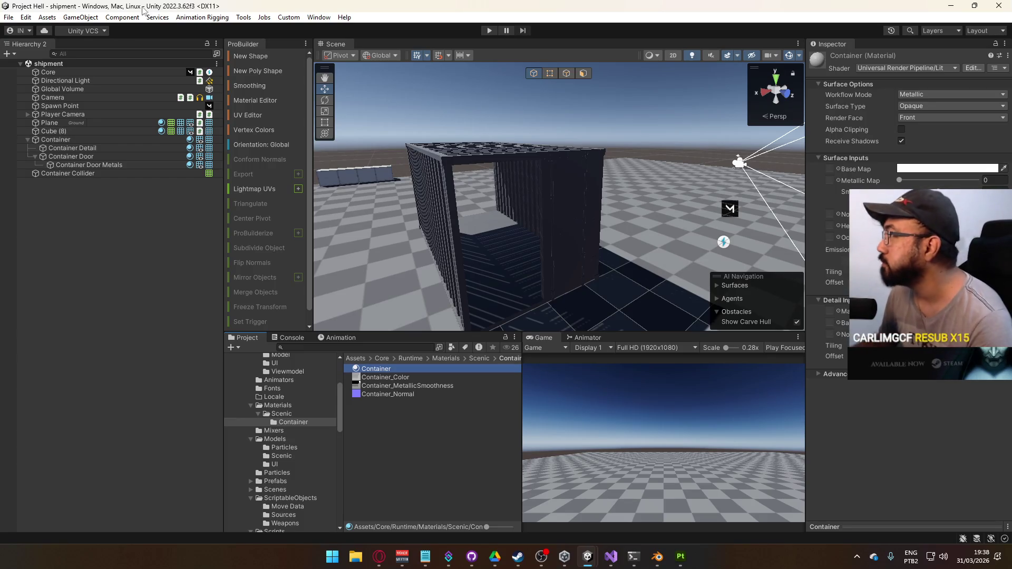
mouse_move(564, 228)
mouse_down()
mouse_move(575, 230)
mouse_move(461, 224)
mouse_move(384, 353)
mouse_up()
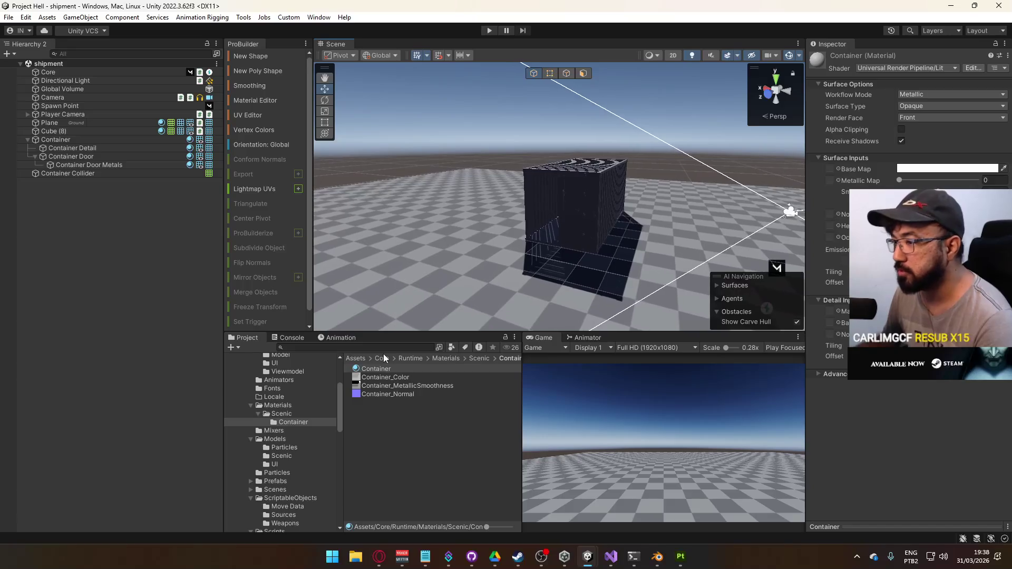
Step: Collapse the shader and Editor x64 Bakery folders in the import list, then import the Bakery package
click(424, 290)
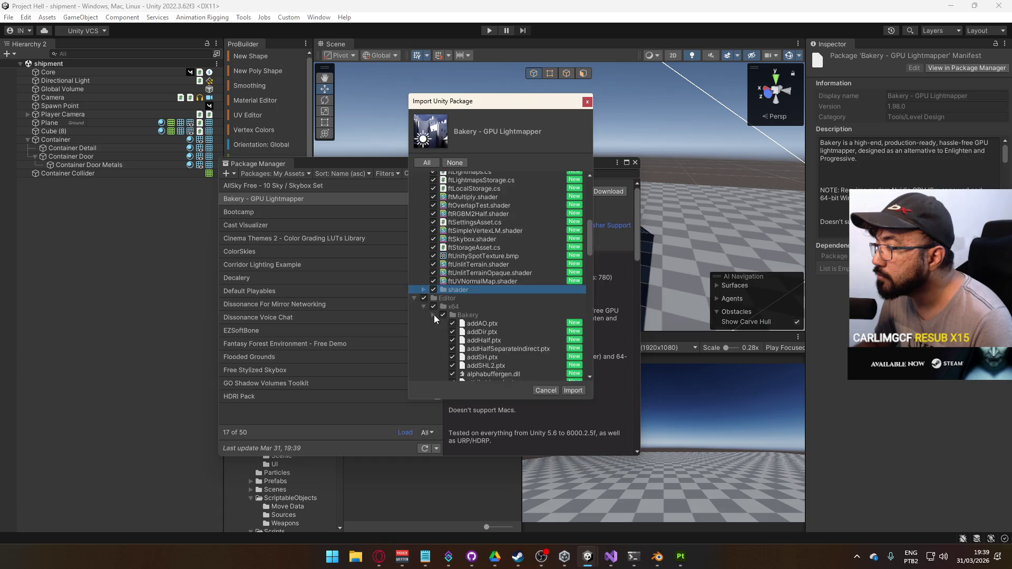
click(433, 315)
scroll(450, 353, up, 5)
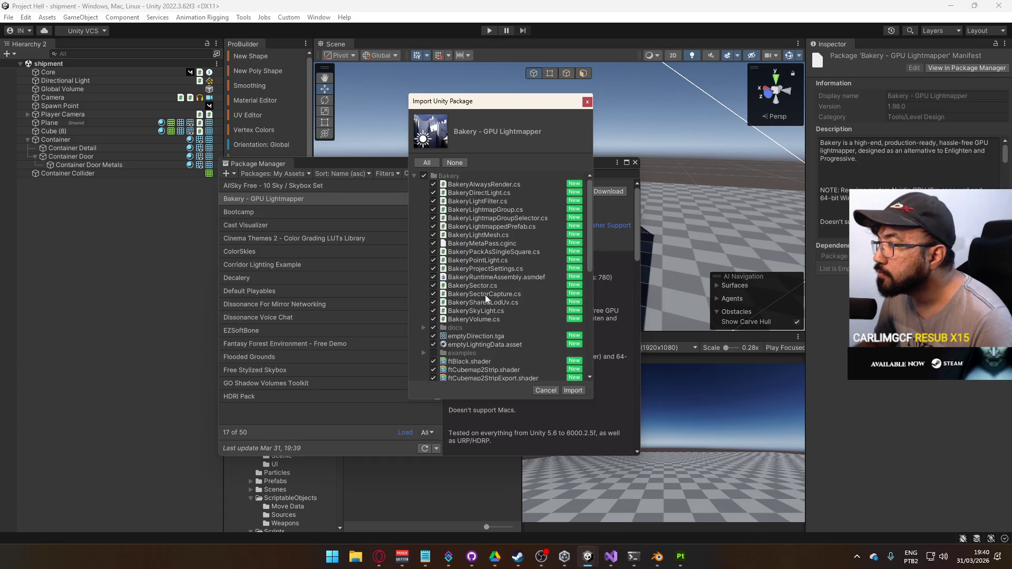
click(573, 390)
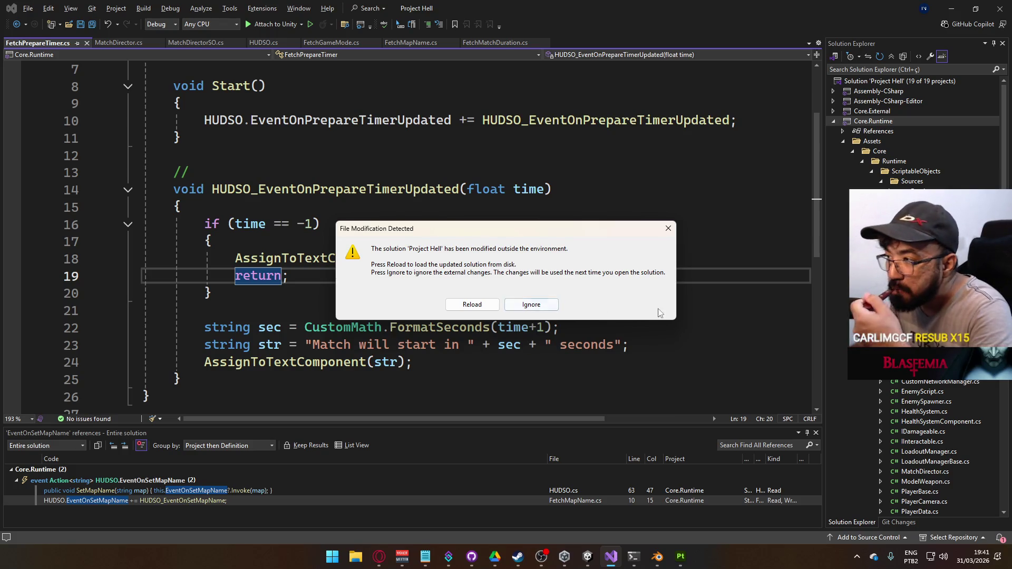
Step: Reload the externally modified solution in Visual Studio and return to the Unity editor
click(464, 304)
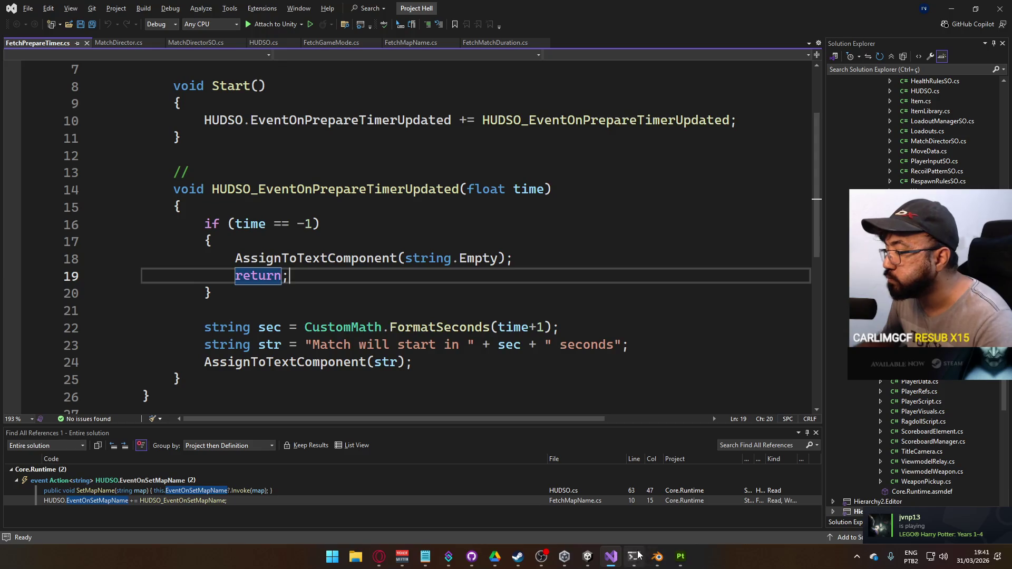
mouse_move(582, 557)
click(530, 525)
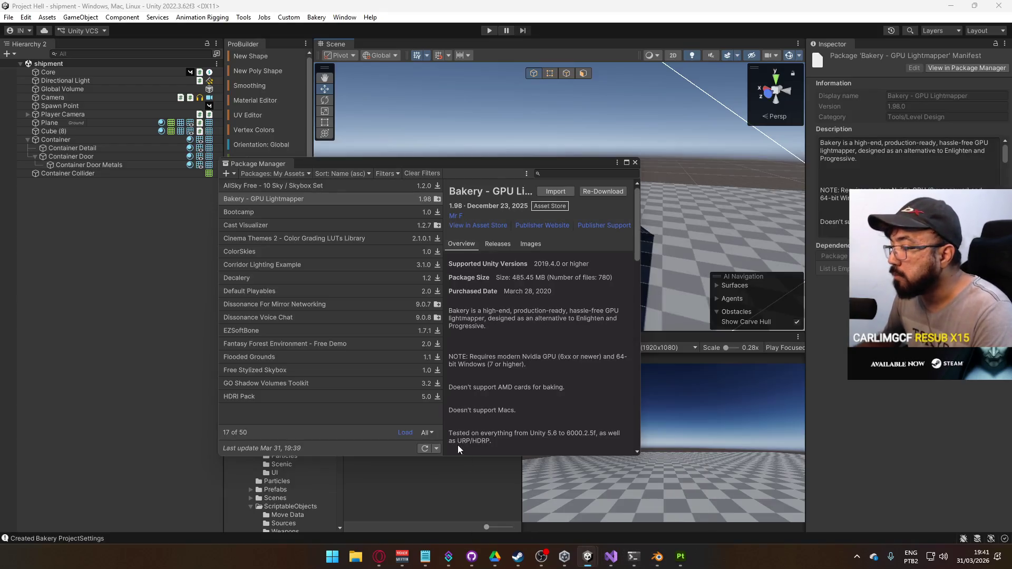
Step: Close the Package Manager and drag the Bakery folder into Assets/Core/External
click(634, 162)
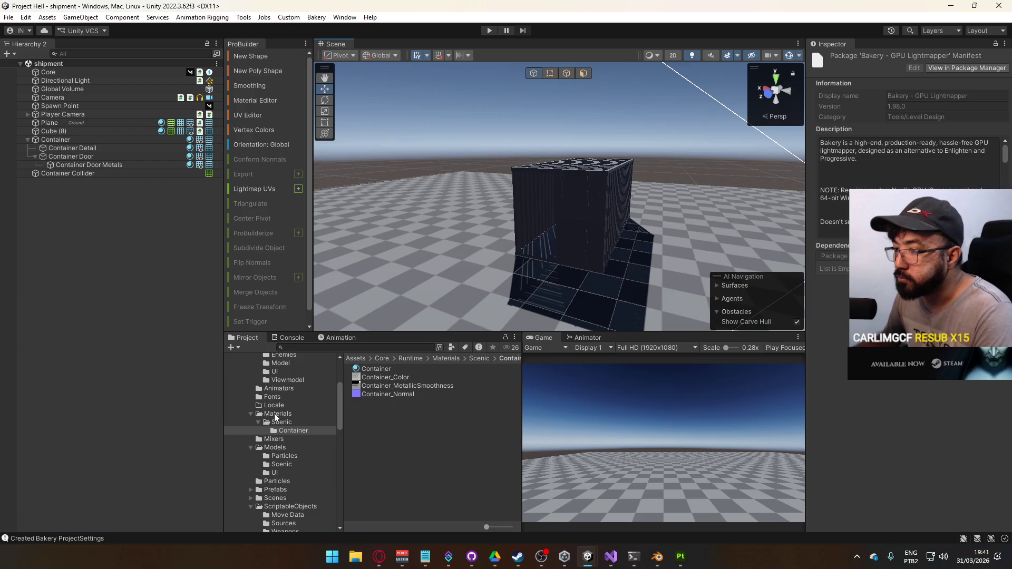
scroll(249, 416, up, 5)
click(236, 416)
mouse_move(246, 407)
mouse_down()
mouse_move(269, 407)
mouse_move(256, 408)
mouse_up()
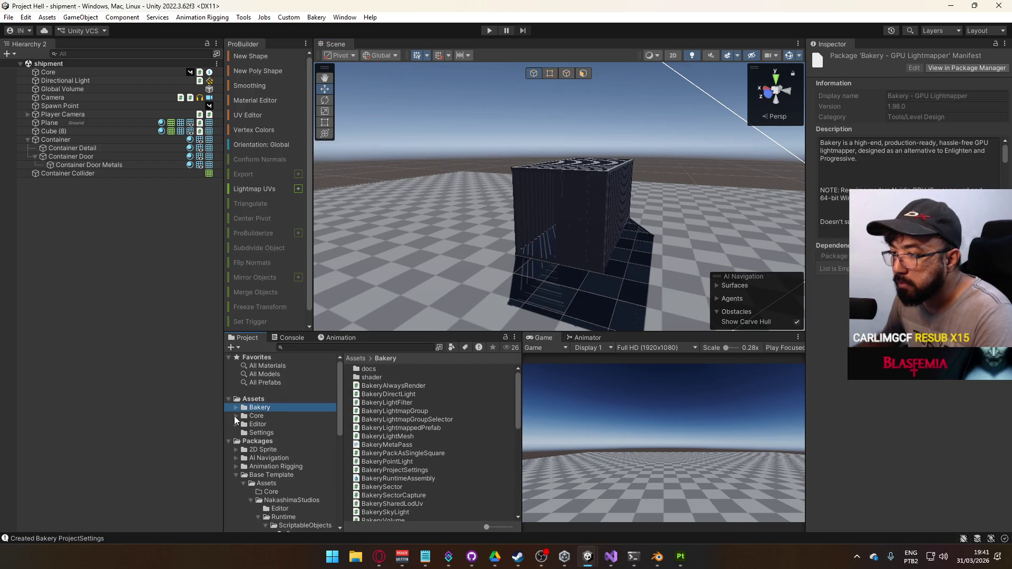
click(236, 416)
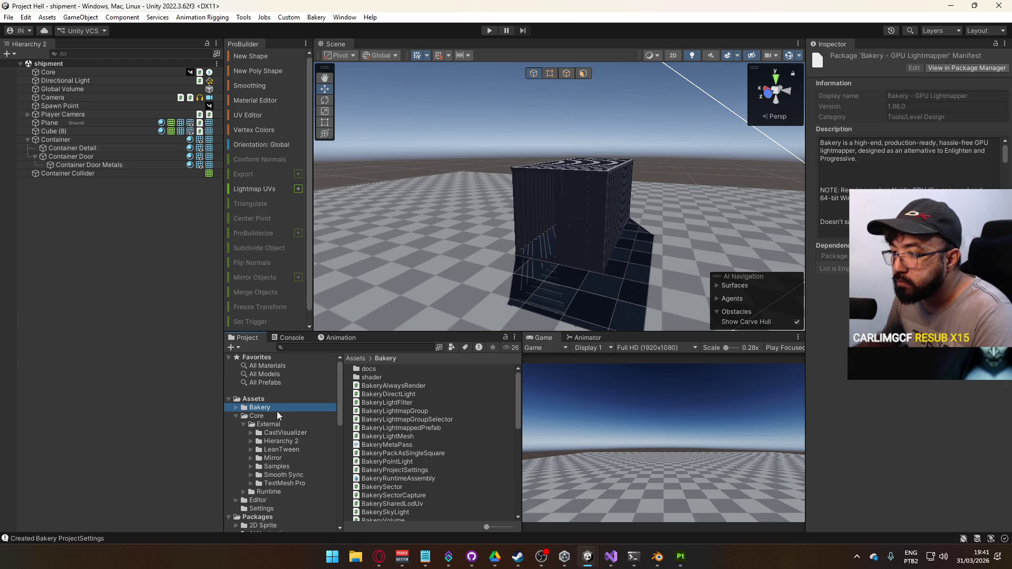
drag(262, 411, 324, 428)
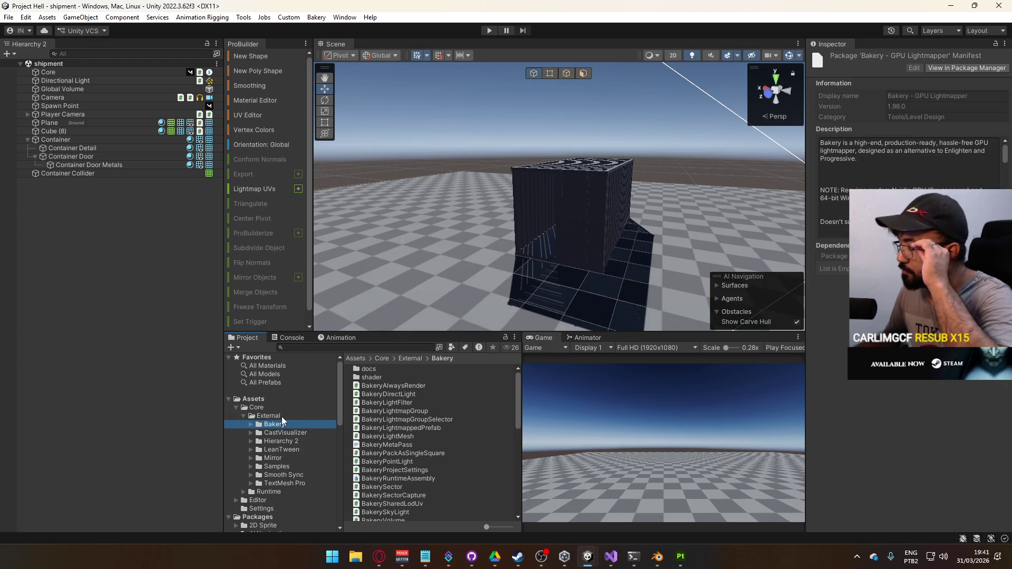
Step: Check the Console, then show the External folder's contents to confirm Bakery is inside
click(291, 337)
click(247, 338)
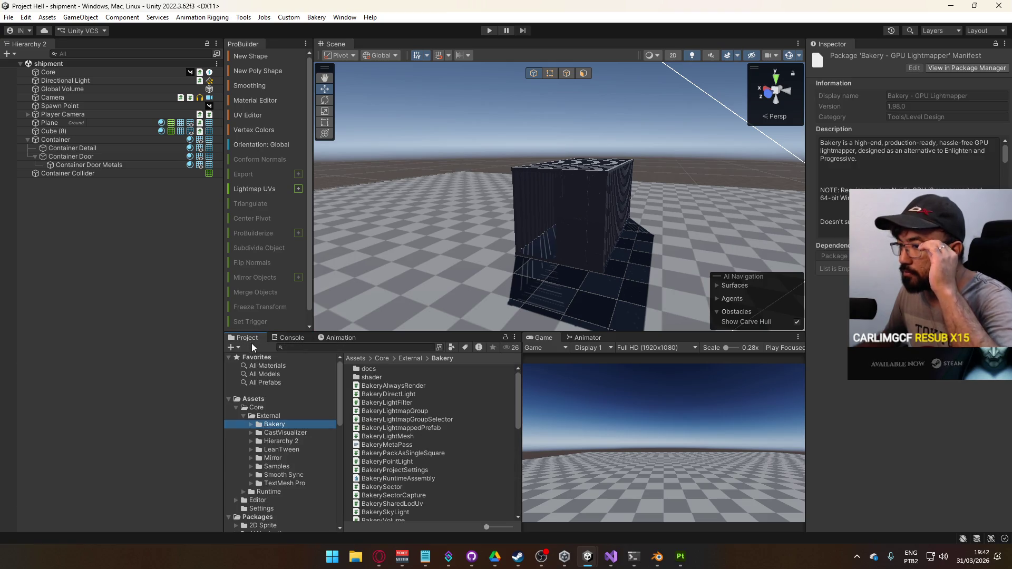
click(267, 415)
Step: Open the Bakery > Render lightmap settings and dock the window beside the Inspector
click(319, 16)
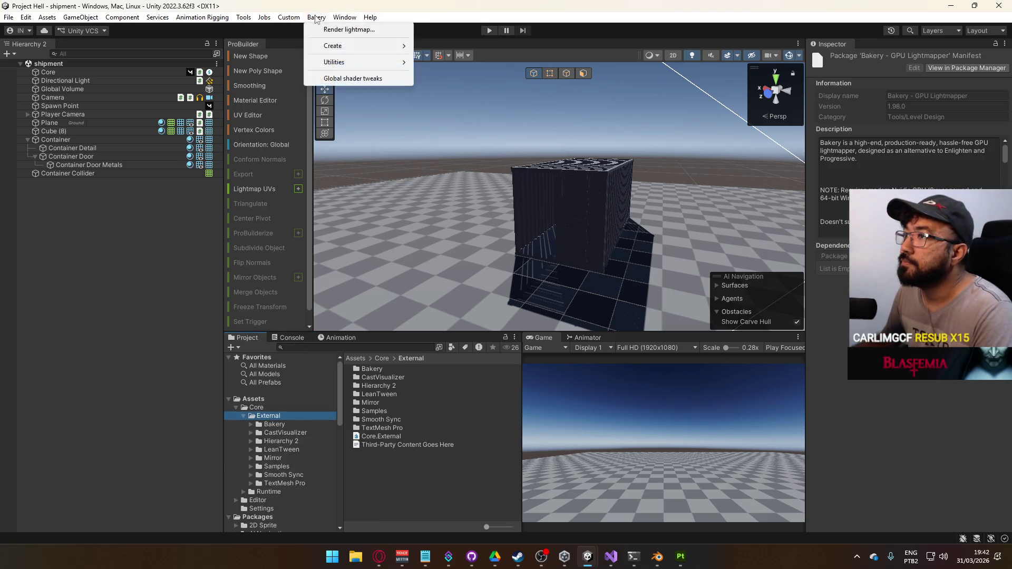
click(325, 29)
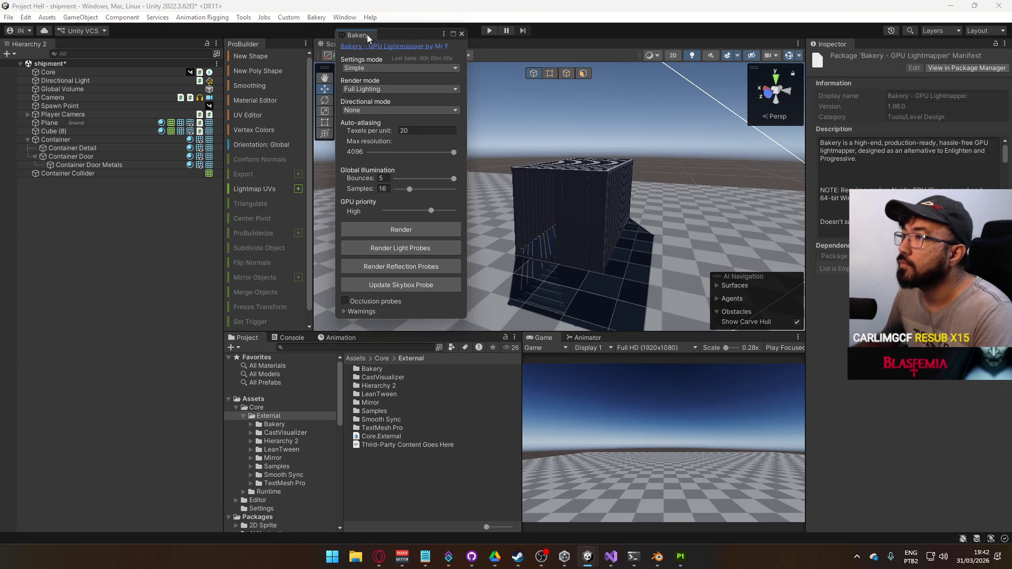
drag(886, 43, 886, 44)
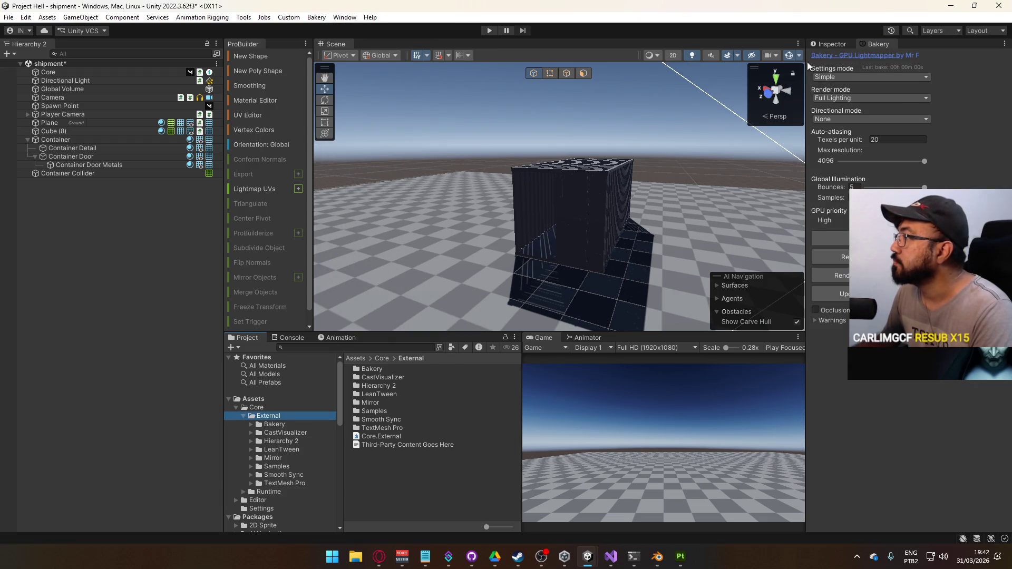
Step: Browse the Bakery folder's contents, then switch to the Opera browser
click(284, 423)
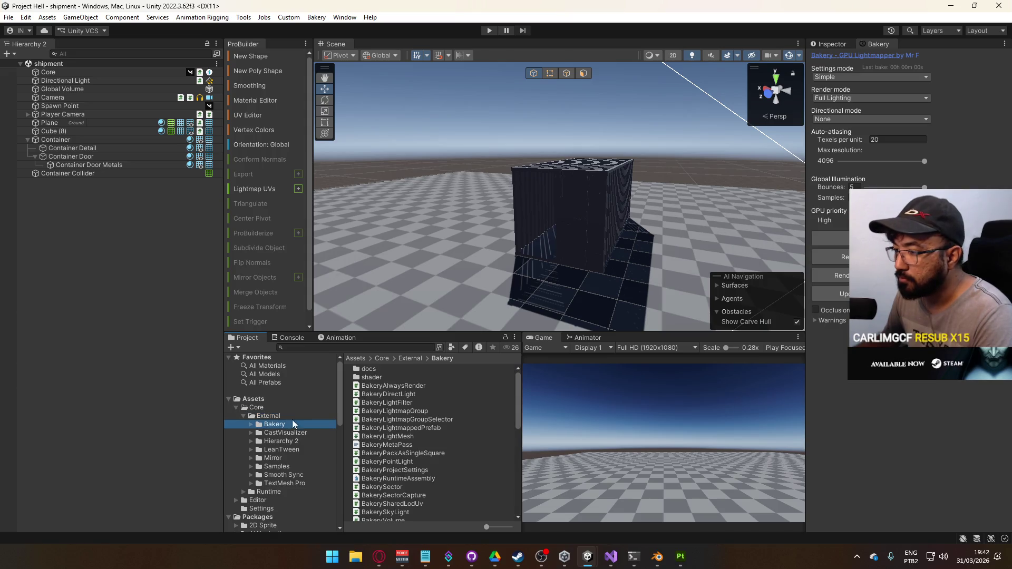
scroll(440, 406, down, 10)
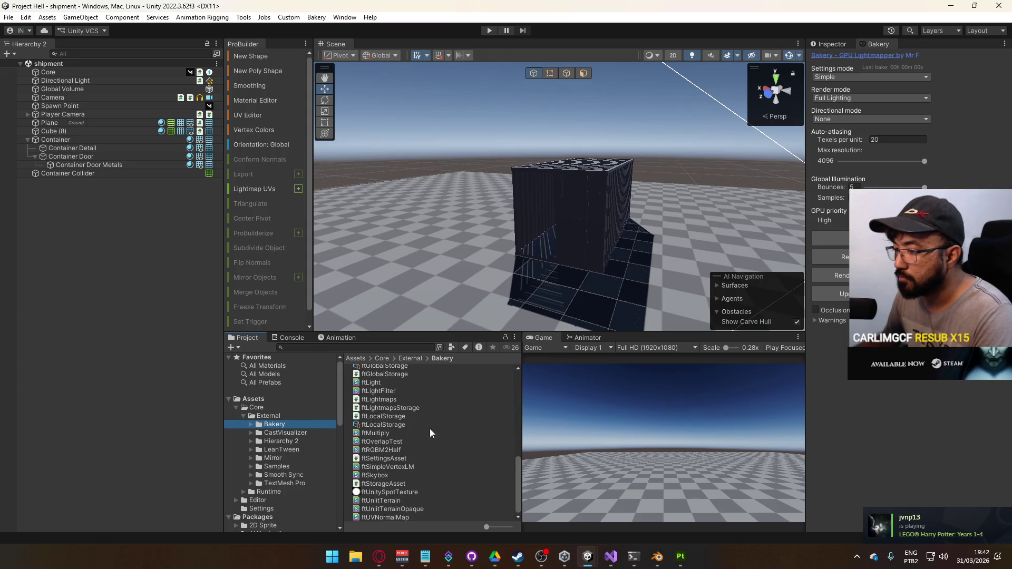
click(380, 556)
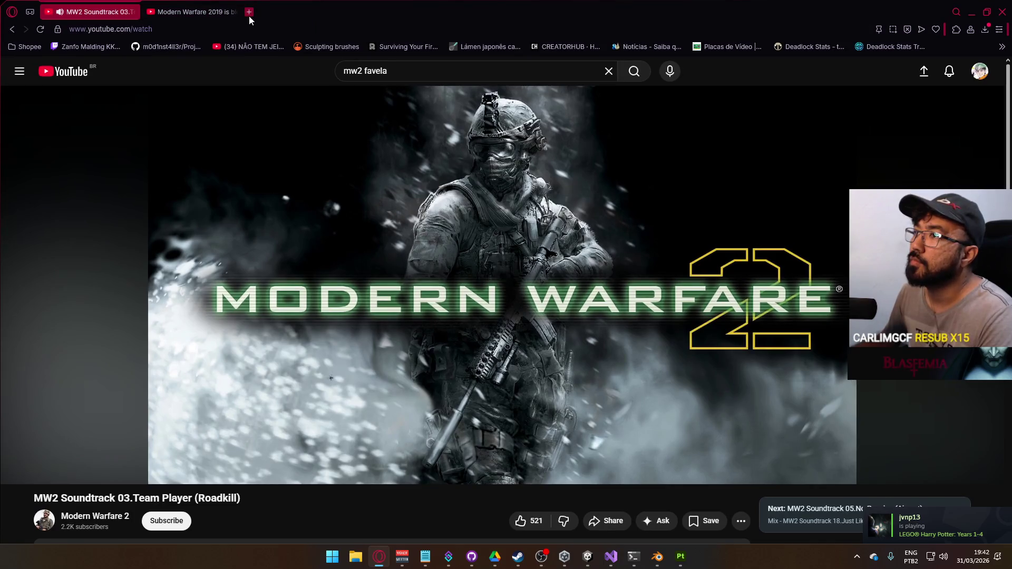
Step: Search Google for 'bakery io gleam' in a new tab, correcting the misspelled query
click(249, 16)
text(bakery )
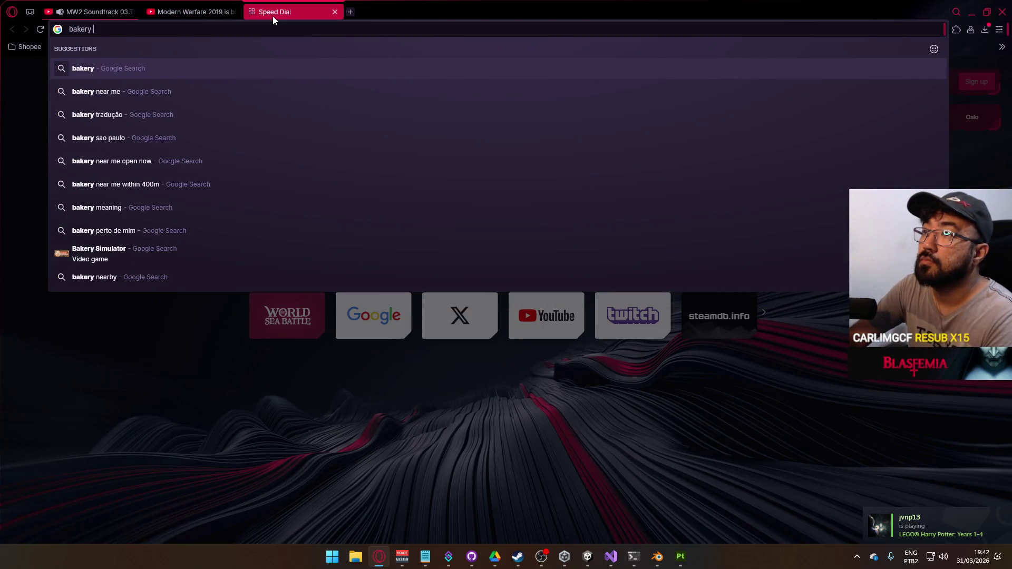
text(io gelam)
key(Return)
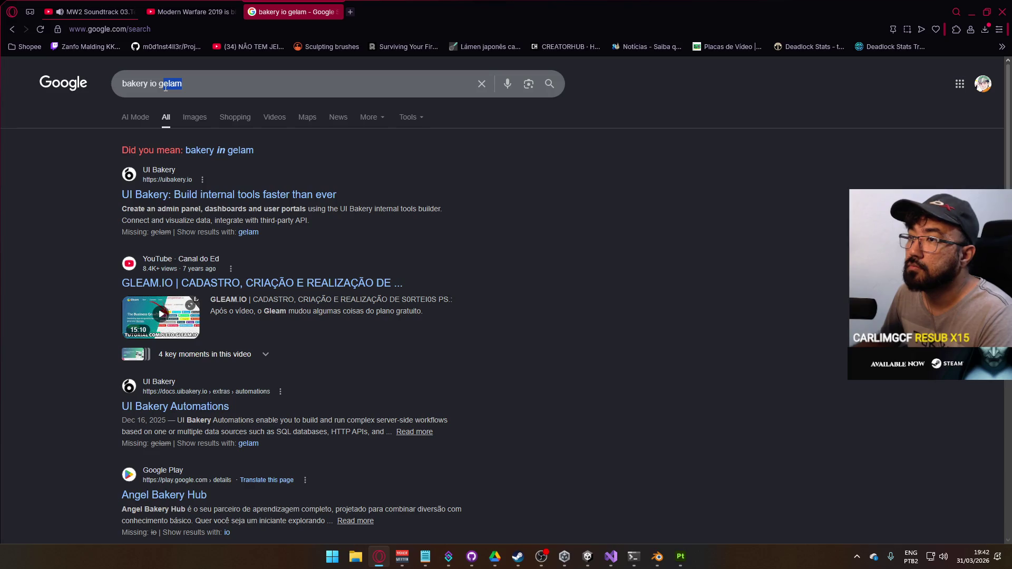
text(gleam)
key(Return)
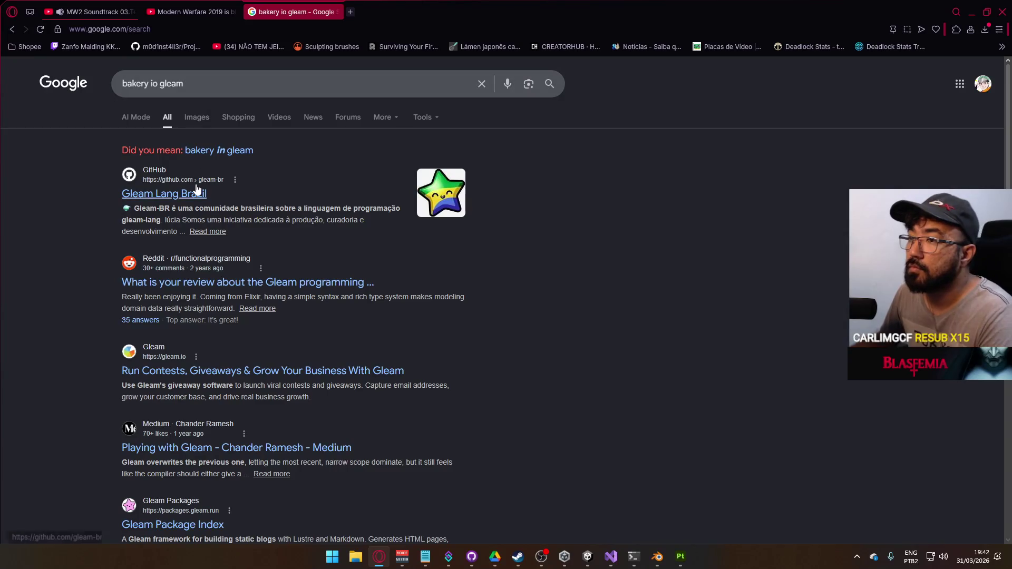
Step: Replace the query with the 'bakery lightmapper gem io' suggestion and search for it
mouse_move(195, 83)
mouse_down()
mouse_move(122, 82)
mouse_move(71, 64)
mouse_up()
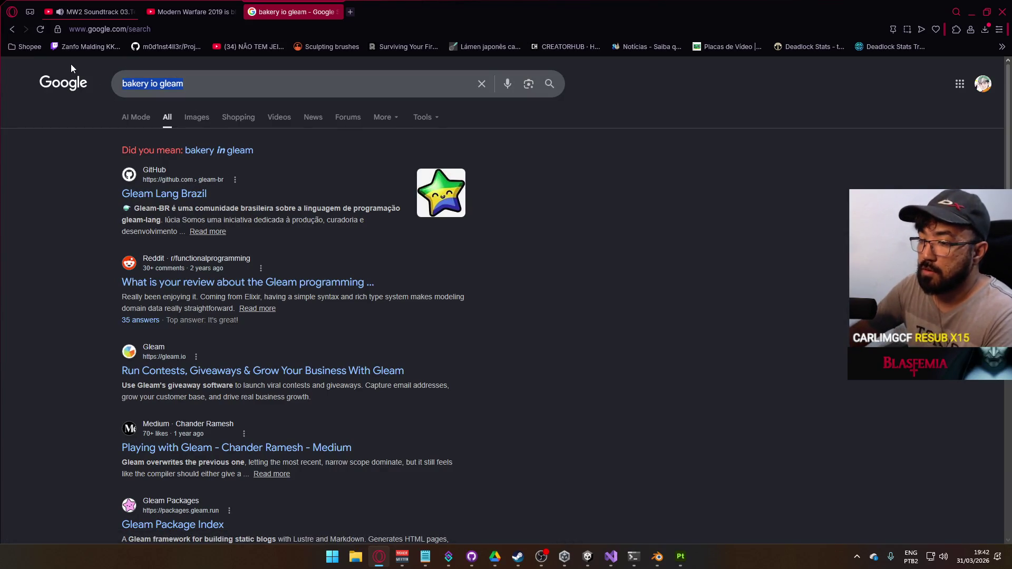
text(bakery lightmap)
key(Down)
key(Return)
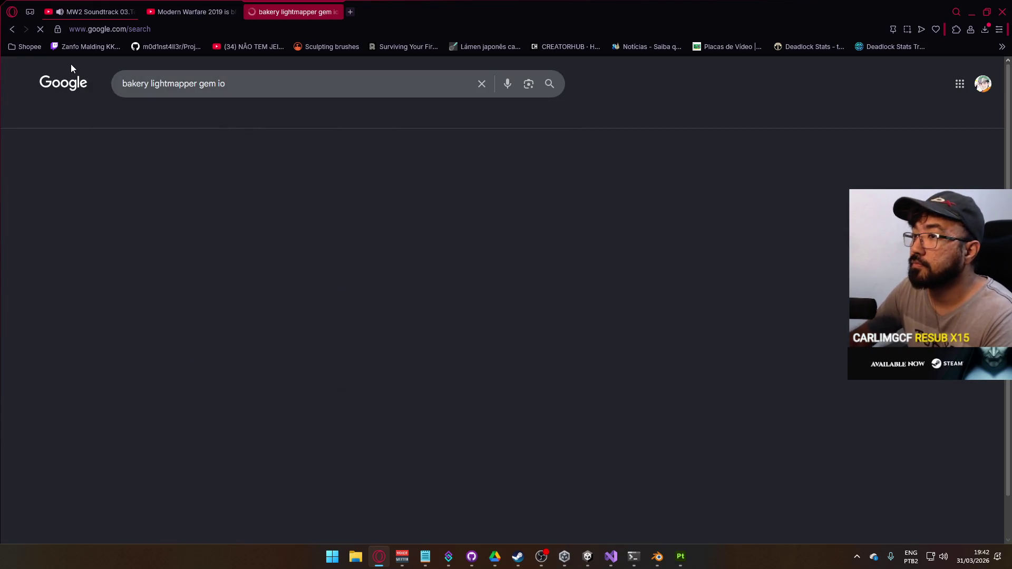
Step: Open the Bakery GPU Lightmapper manual page and scroll through it
click(221, 164)
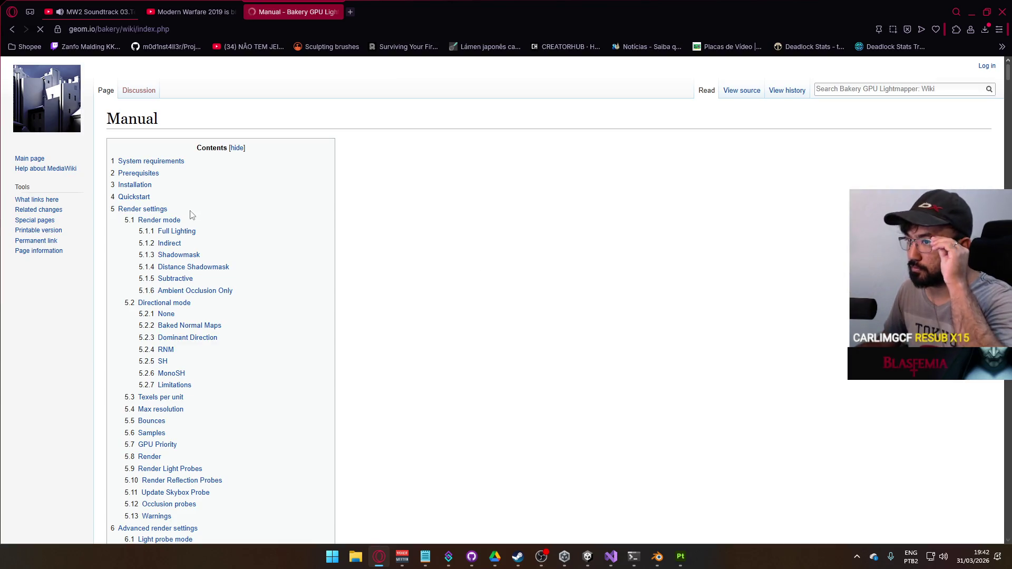
scroll(200, 248, down, 15)
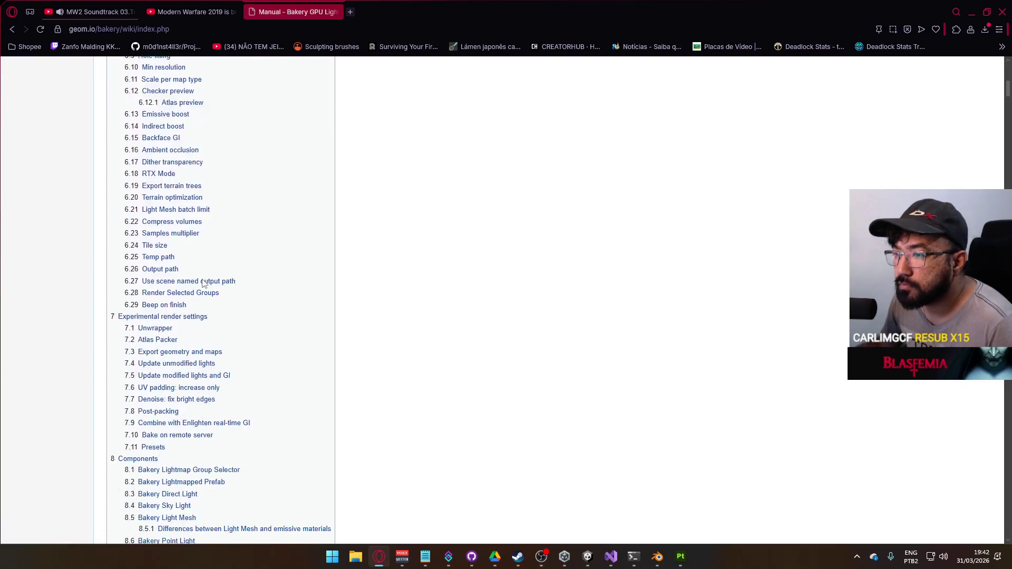
scroll(209, 295, down, 5)
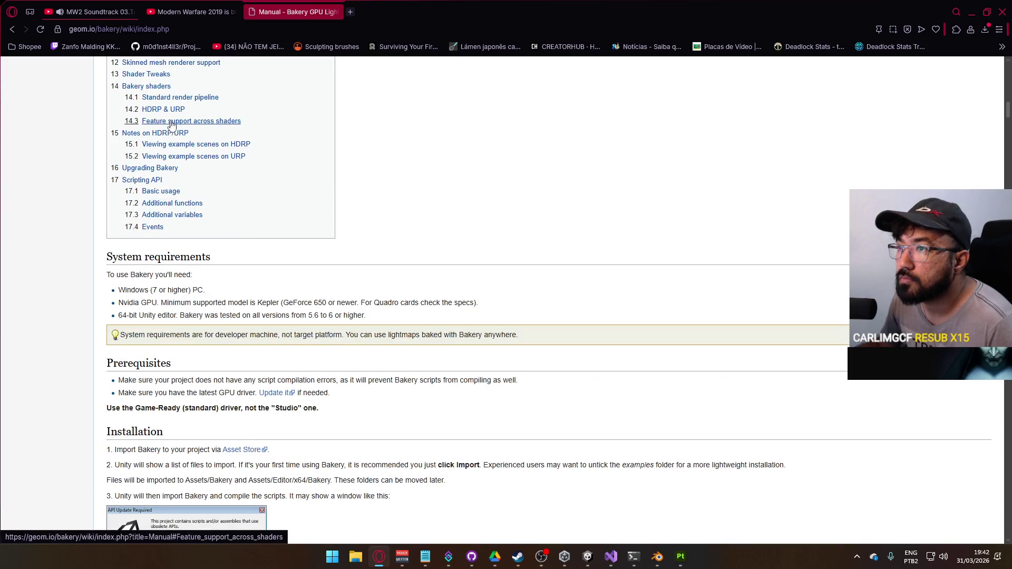
scroll(169, 153, up, 2)
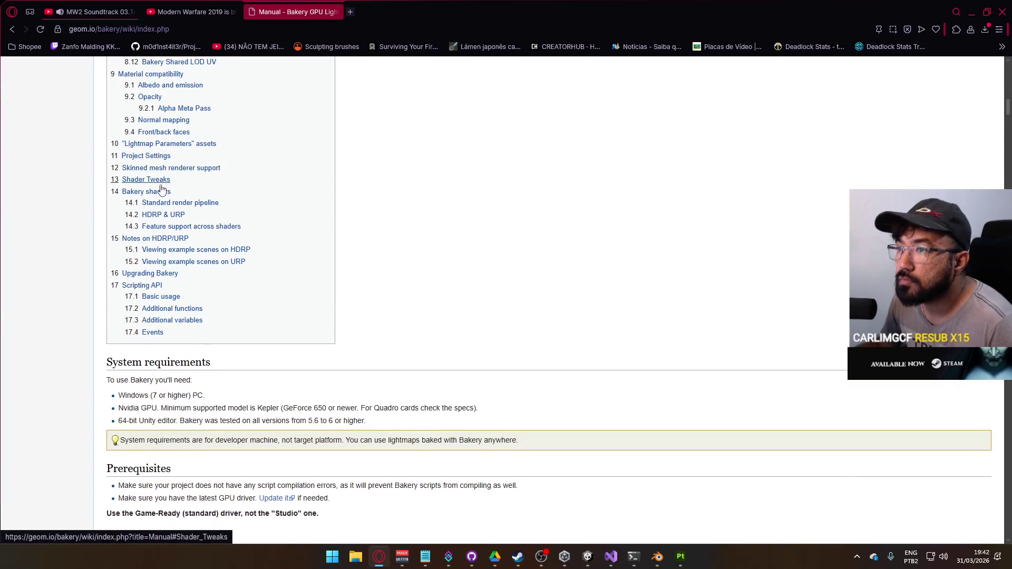
Step: Read the manual's HDRP & URP section, then return to the wiki main page's URP graph links
click(164, 216)
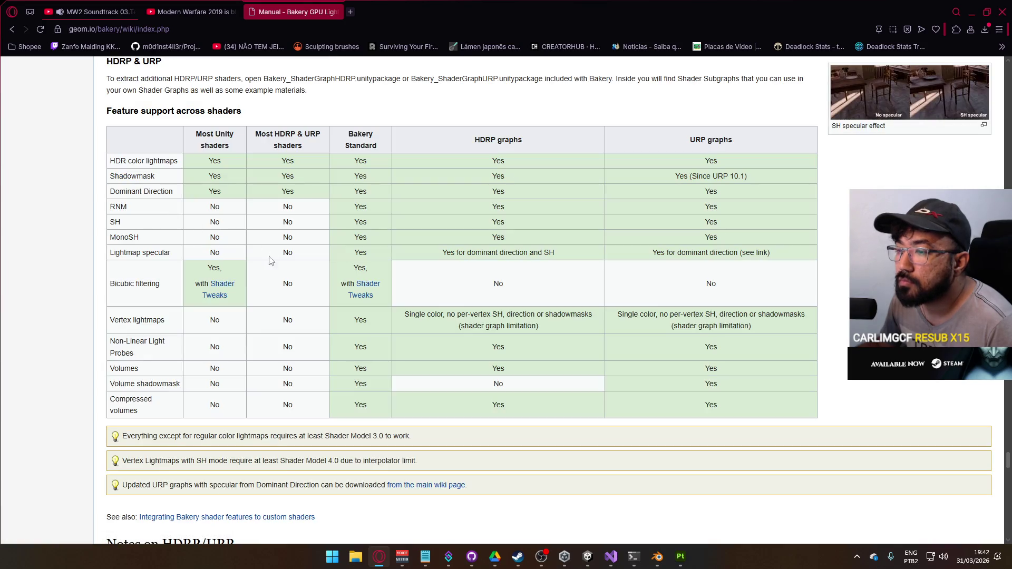
scroll(349, 293, down, 9)
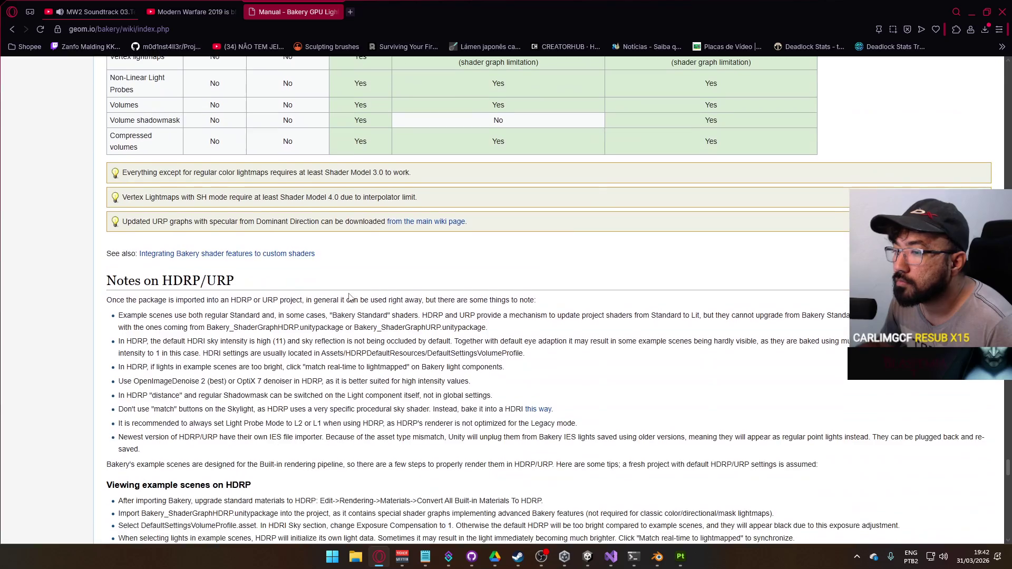
scroll(350, 296, up, 1)
scroll(352, 299, down, 18)
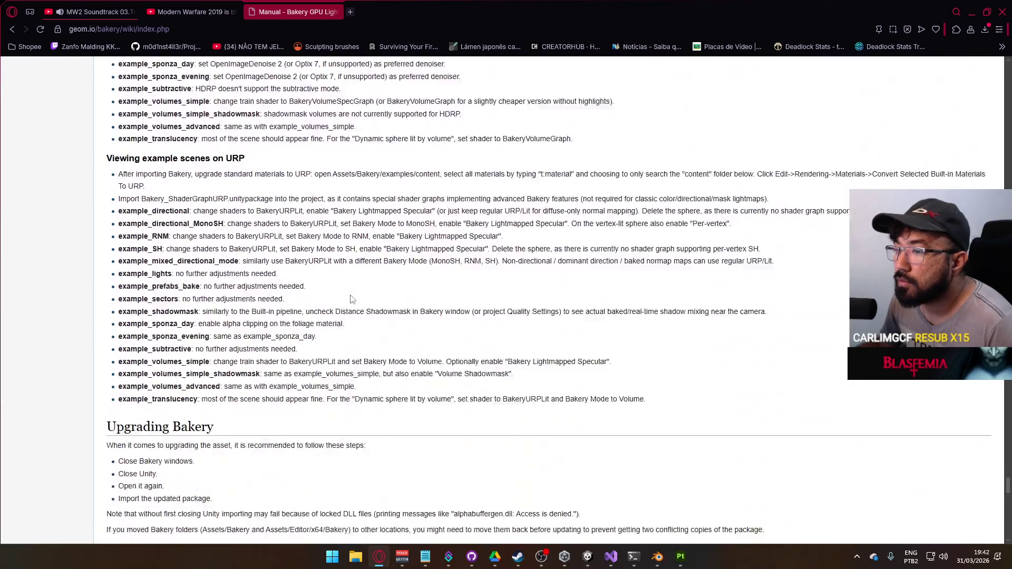
scroll(353, 300, down, 11)
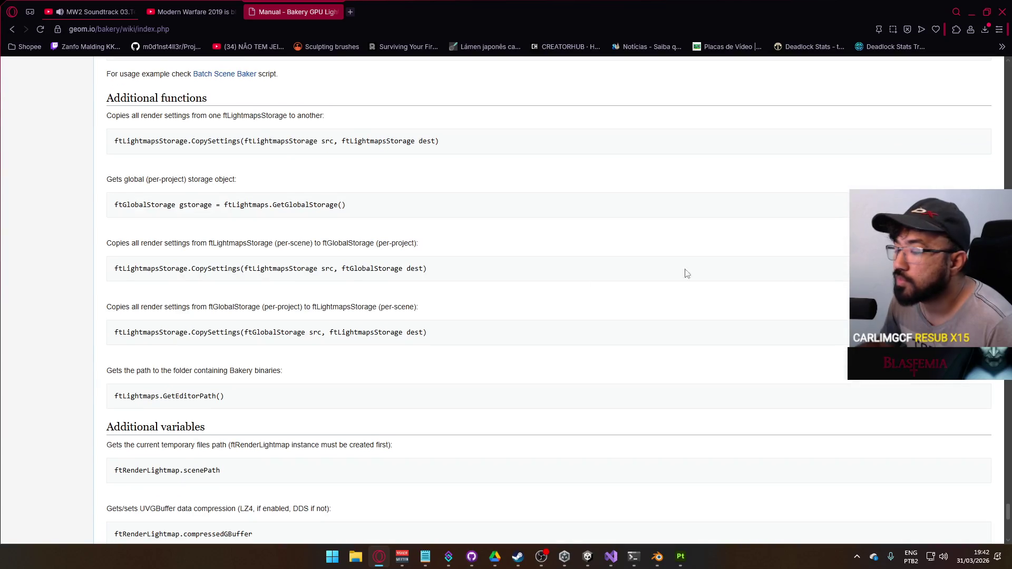
mouse_move(1008, 510)
mouse_down()
mouse_move(975, 316)
mouse_move(895, 158)
mouse_move(843, 89)
mouse_up()
click(30, 159)
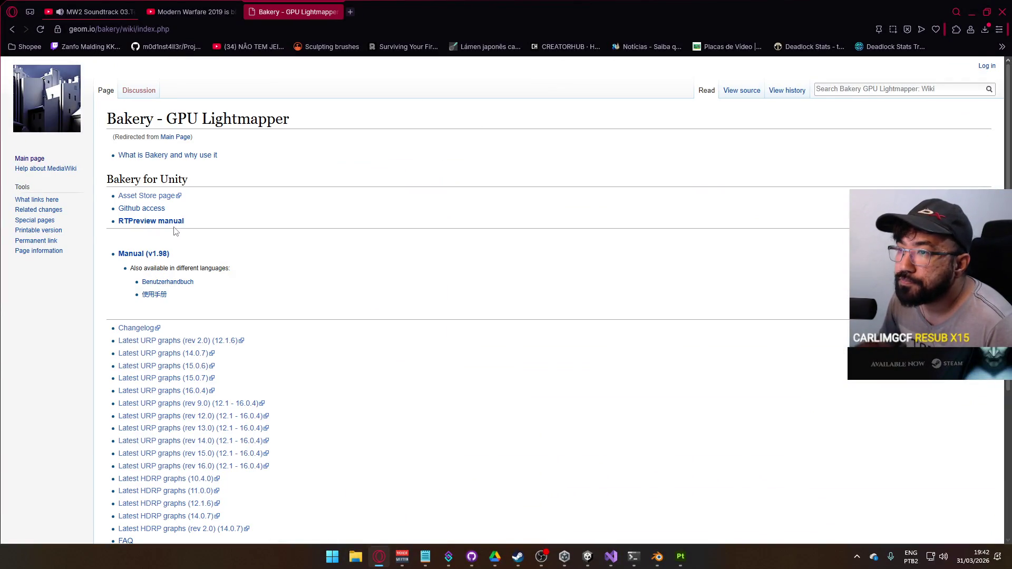
scroll(203, 227, down, 5)
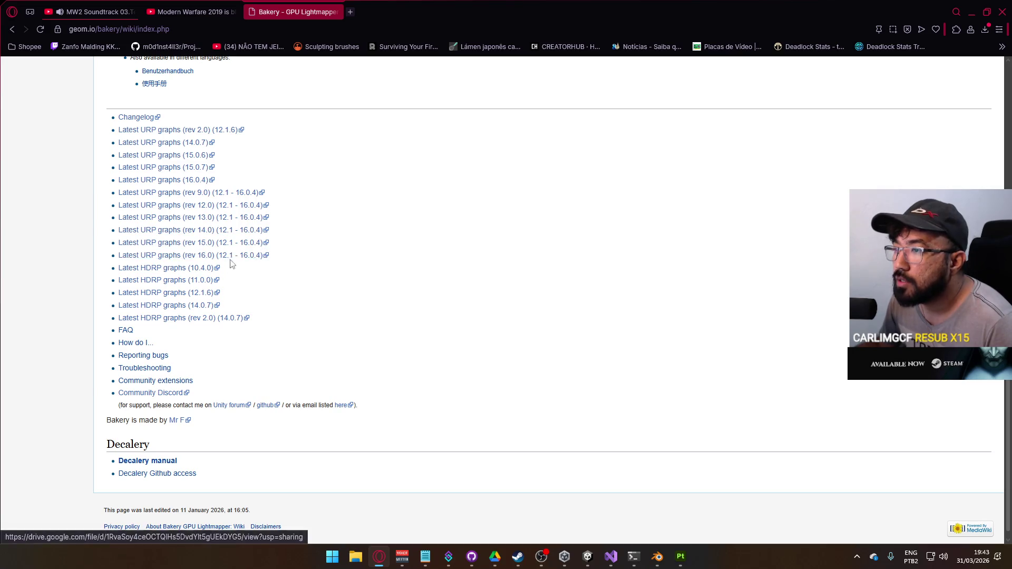
Step: Back in Unity, show the Asset Store tab and close it
mouse_move(588, 556)
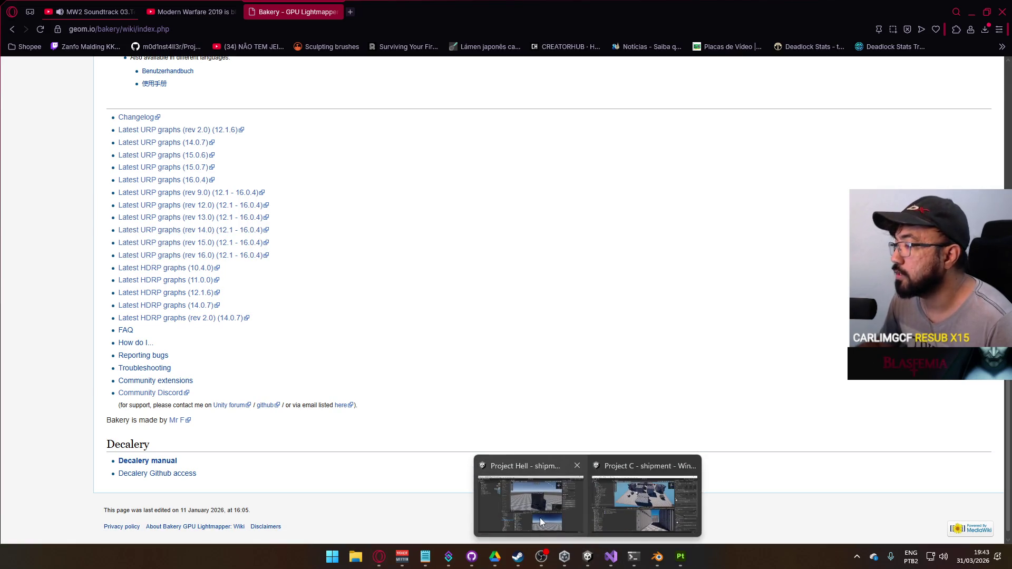
click(540, 517)
click(345, 17)
click(391, 153)
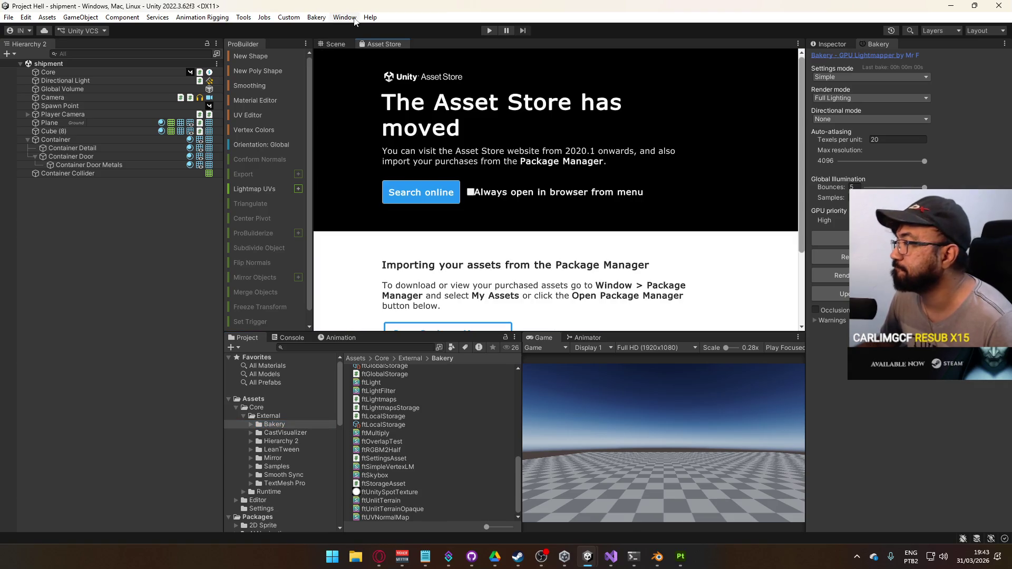
right_click(397, 44)
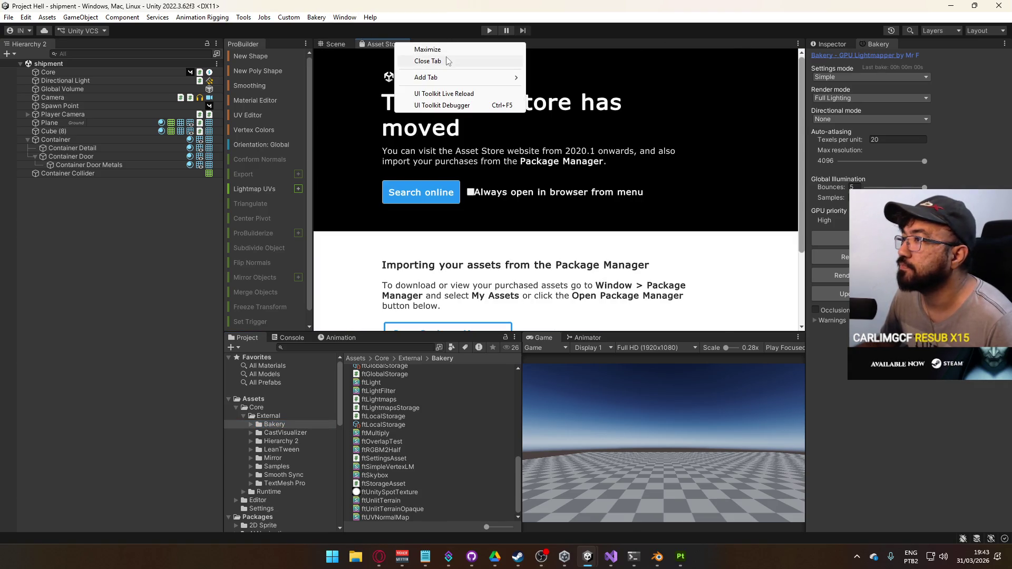
click(416, 57)
Step: In Package Manager, list In Project packages and select Universal RP to check its version
click(343, 17)
click(369, 163)
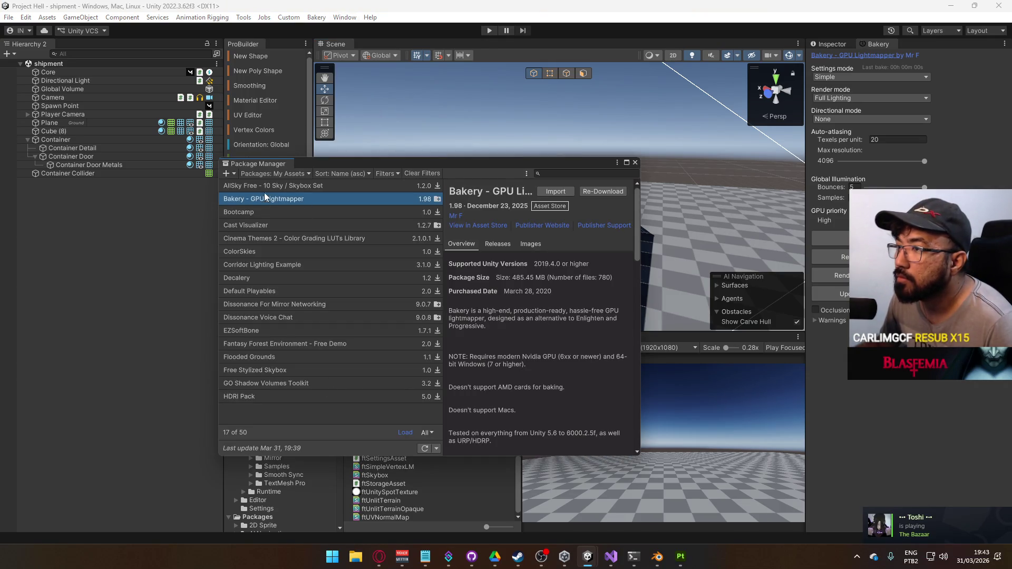
click(275, 174)
click(298, 197)
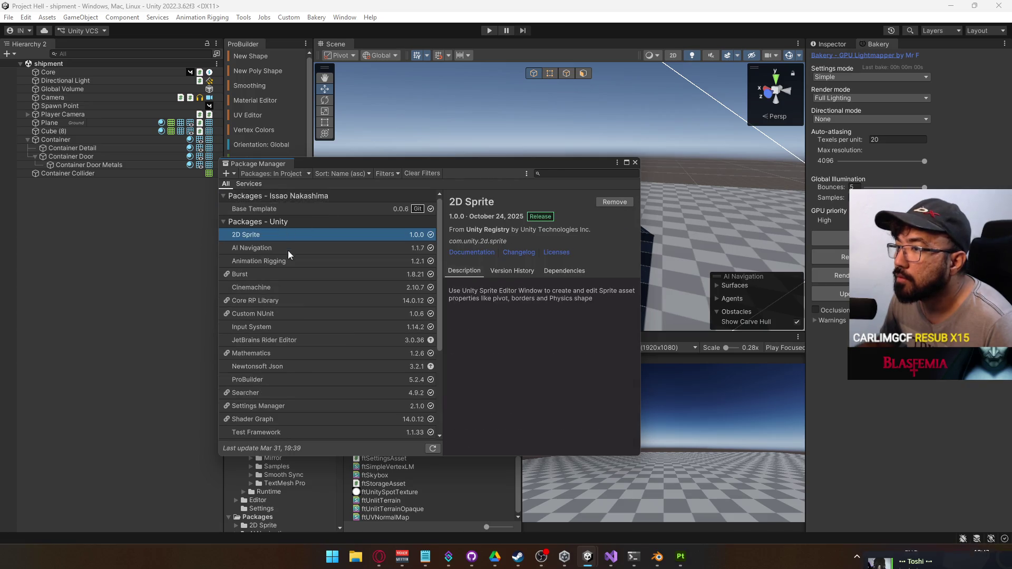
scroll(322, 317, down, 5)
click(279, 368)
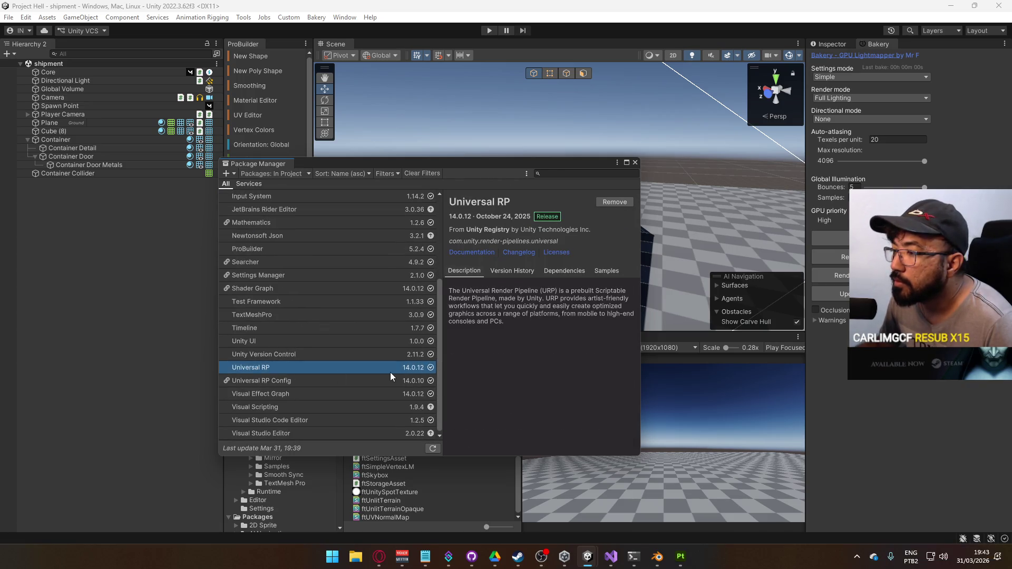
Step: Download Bakery_ShaderGraphURP (21).unitypackage from the rev 16.0 URP graphs Drive link, then close the Drive tab
click(378, 559)
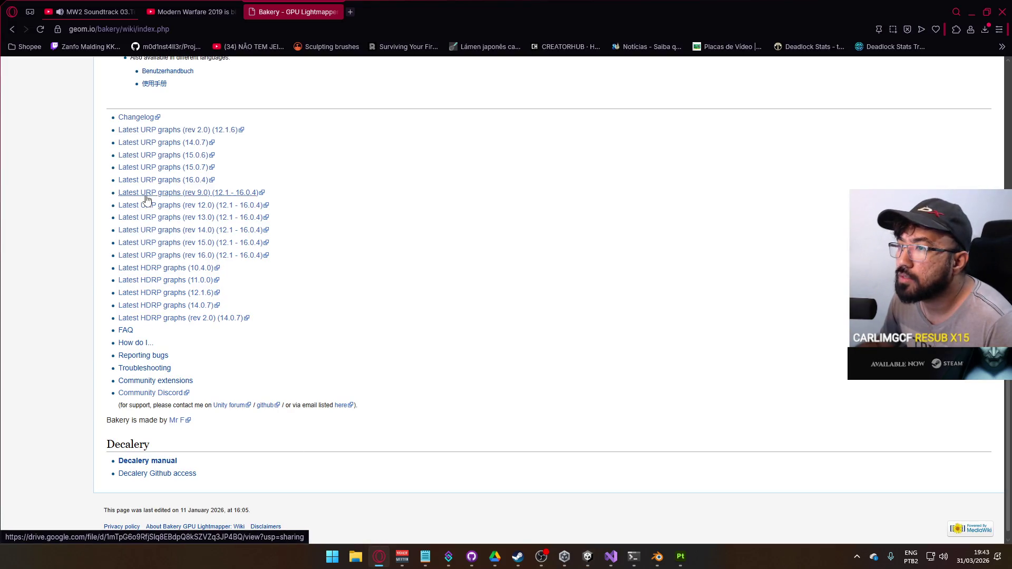
click(186, 257)
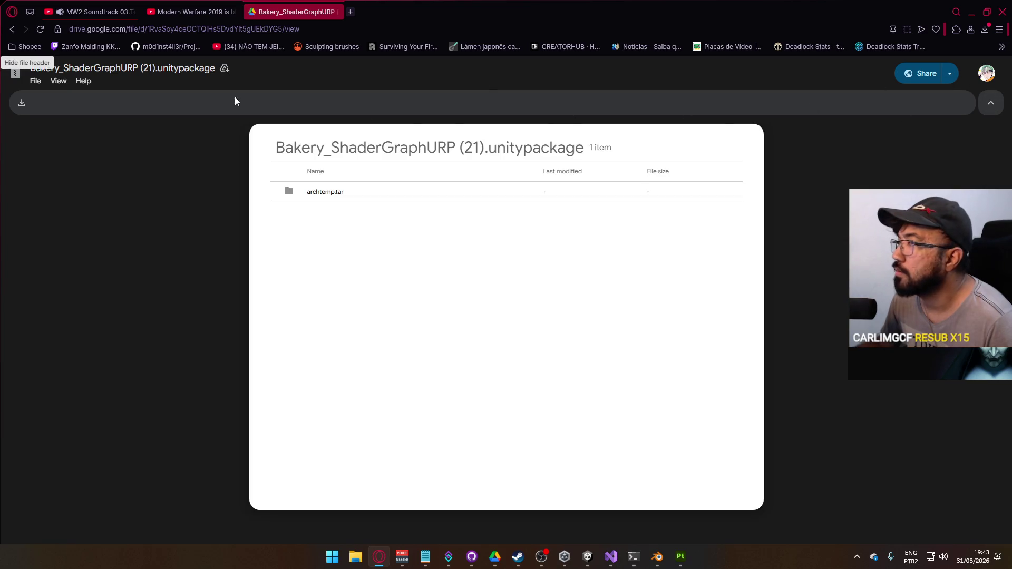
click(36, 81)
click(79, 150)
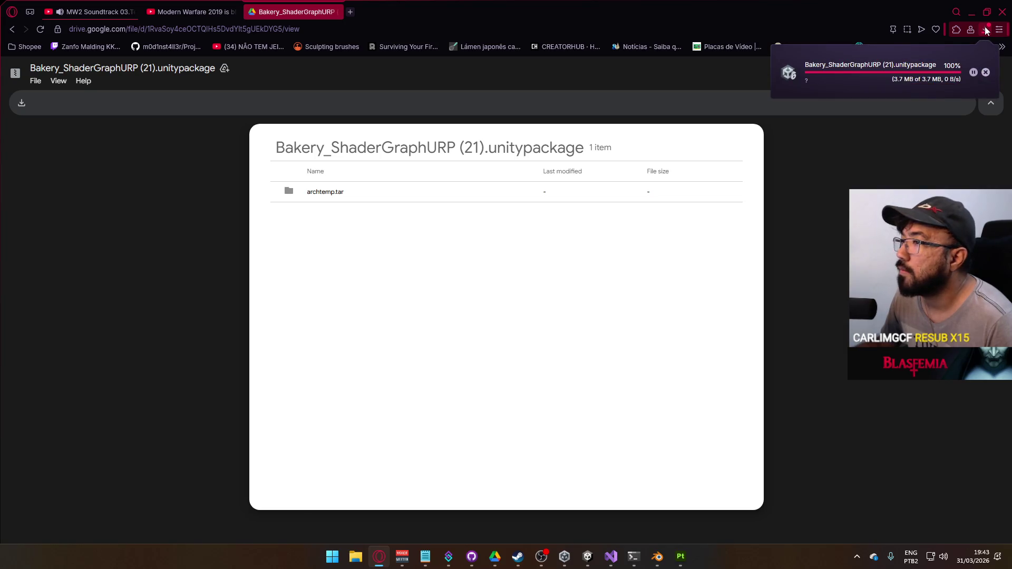
click(338, 12)
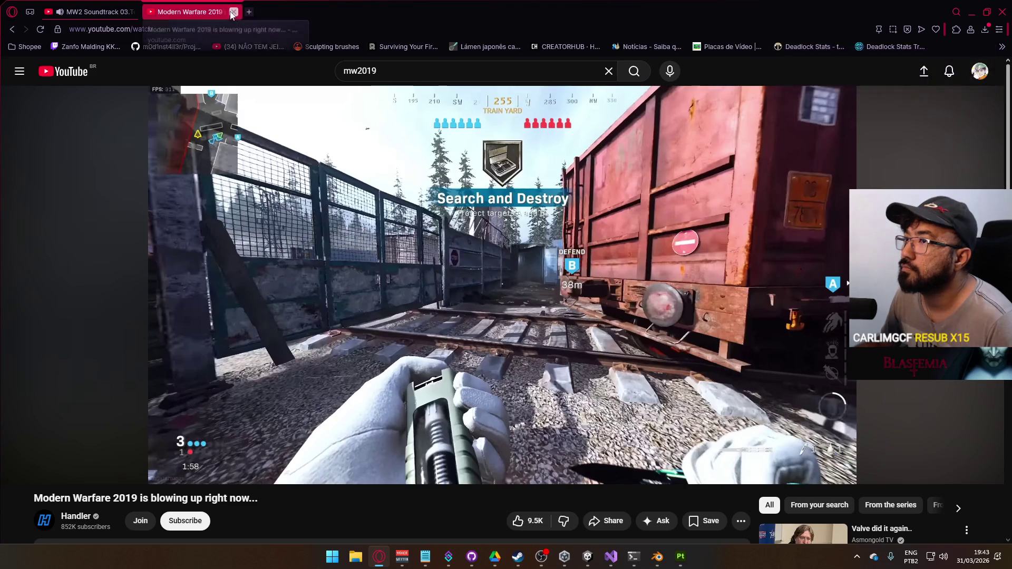
click(983, 30)
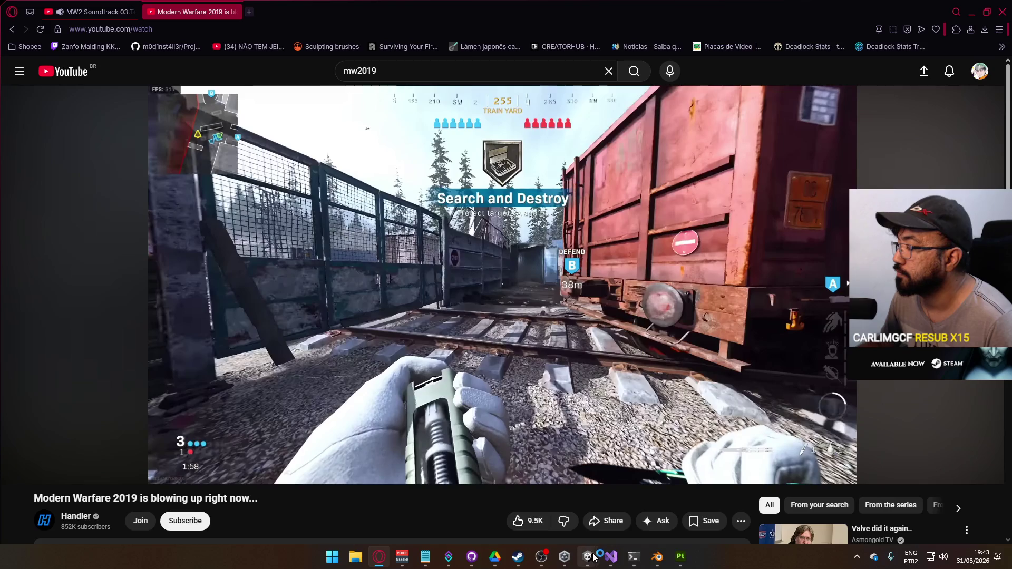
Step: Import the Bakery_ShaderGraphURP (21) package into Unity with the Bakery/examples folder unchecked
mouse_move(588, 555)
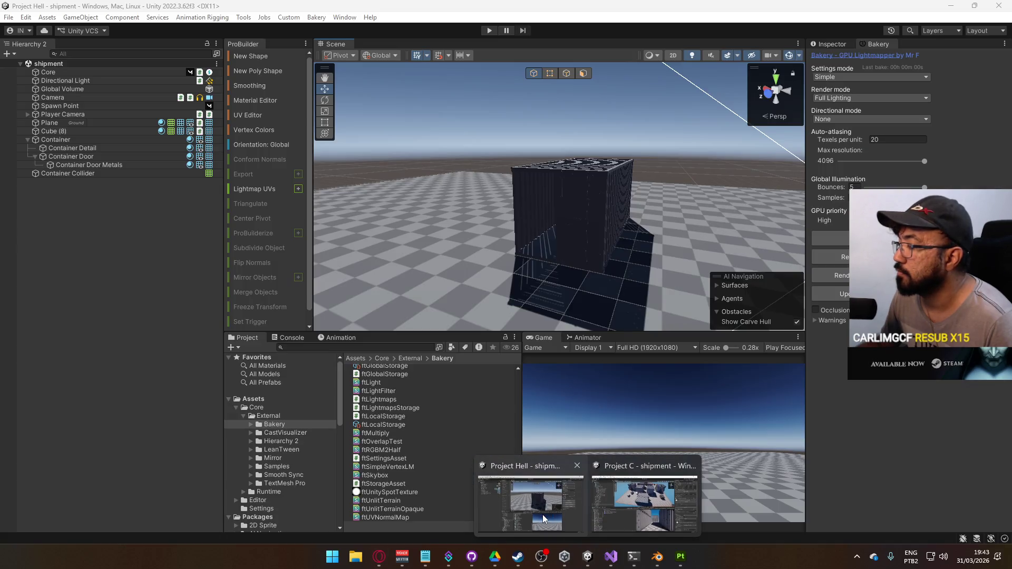
click(544, 519)
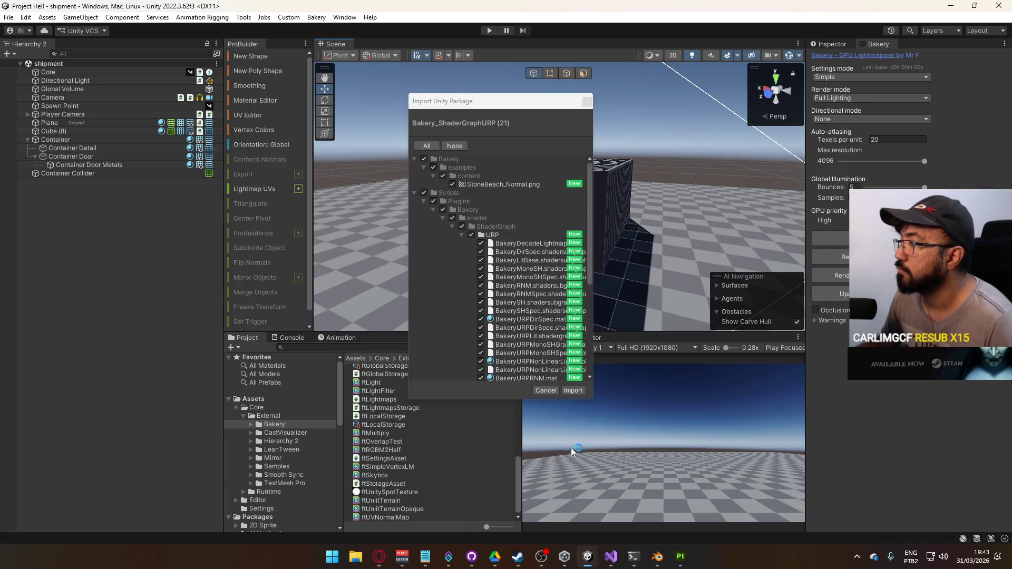
drag(467, 104, 361, 106)
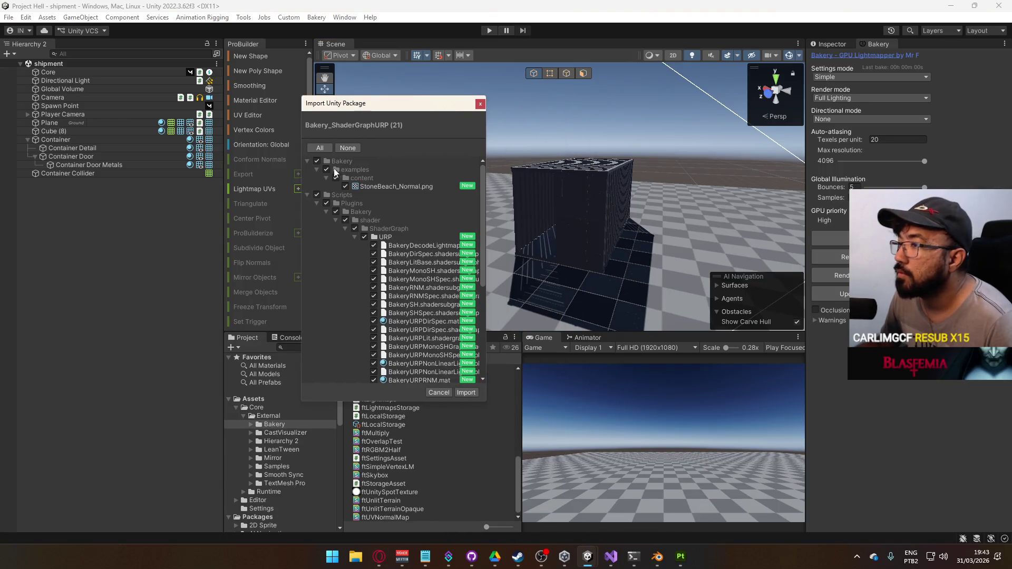
click(326, 169)
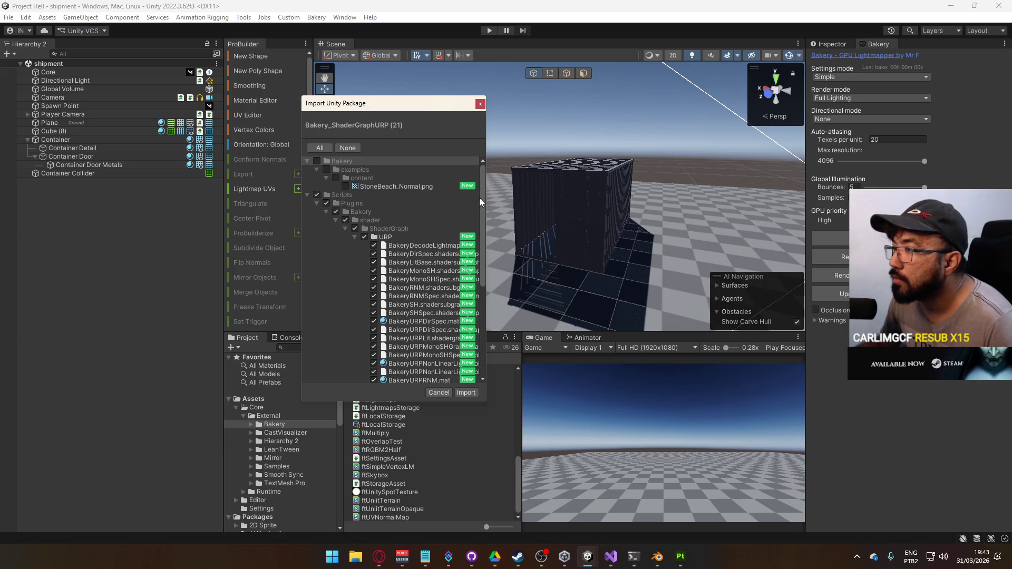
scroll(481, 226, down, 5)
click(466, 393)
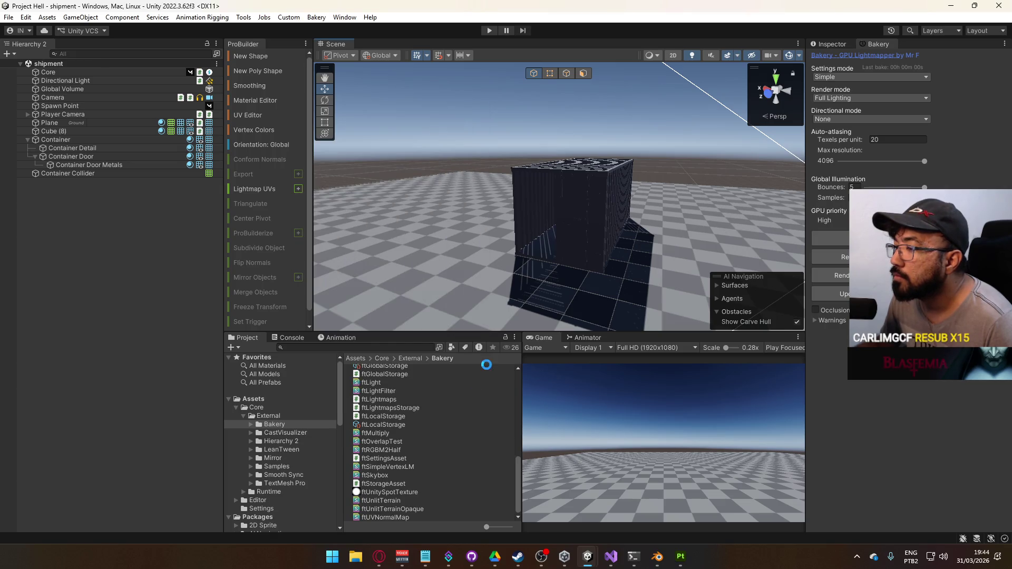
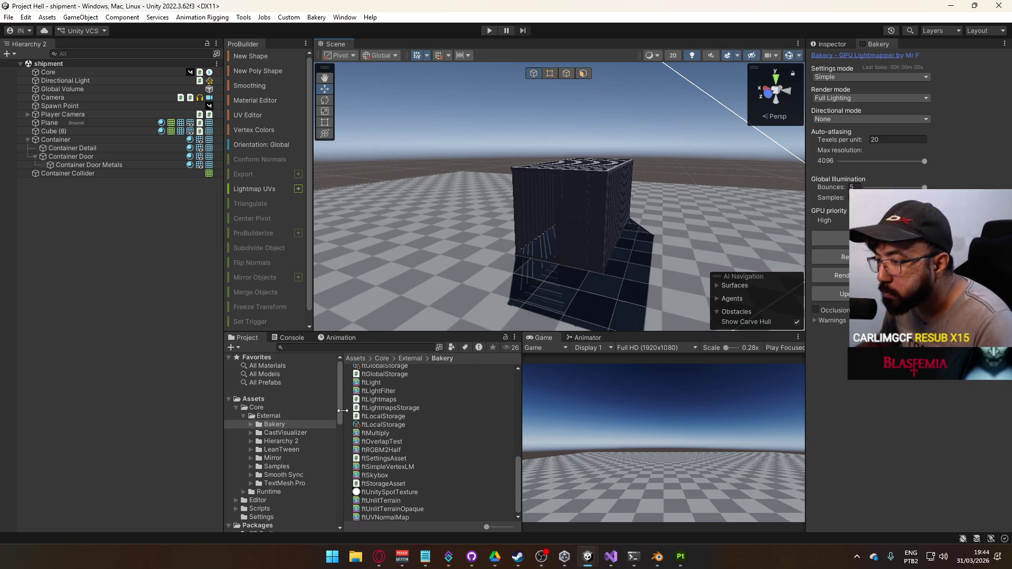
Step: Collapse the Base Template package and browse the Assets Scripts and Plugins folders
scroll(337, 416, down, 5)
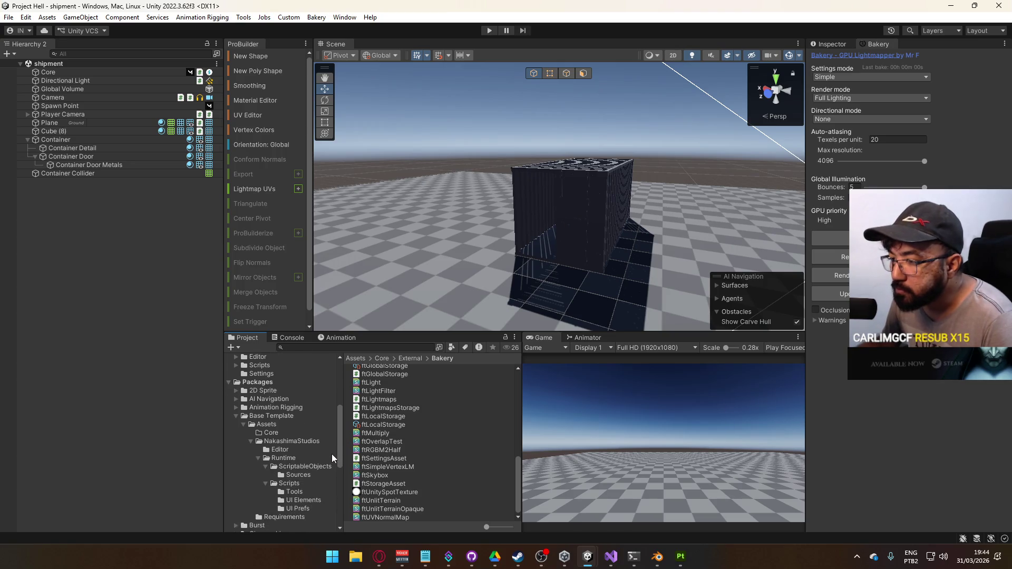
click(236, 416)
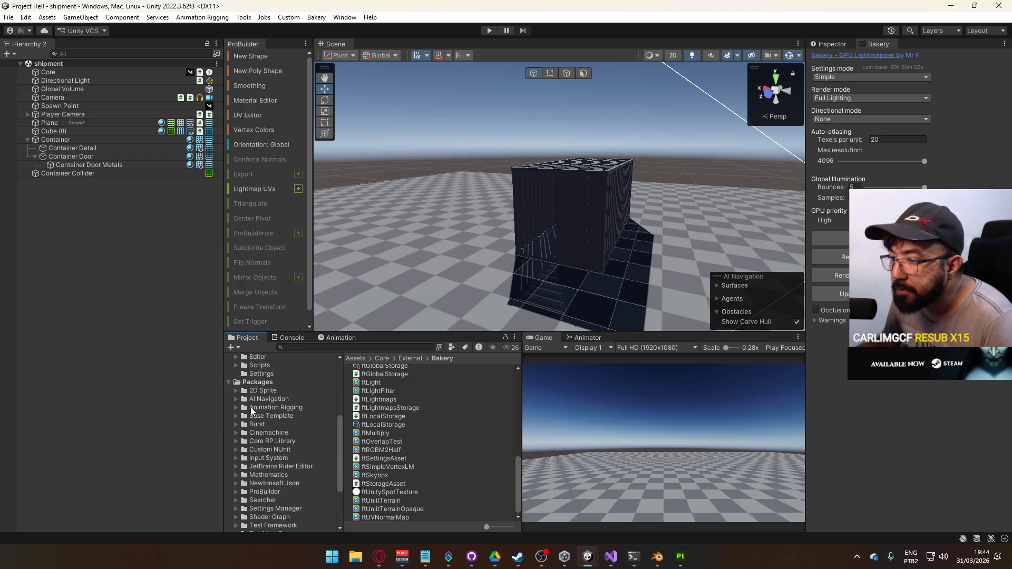
scroll(272, 438, up, 2)
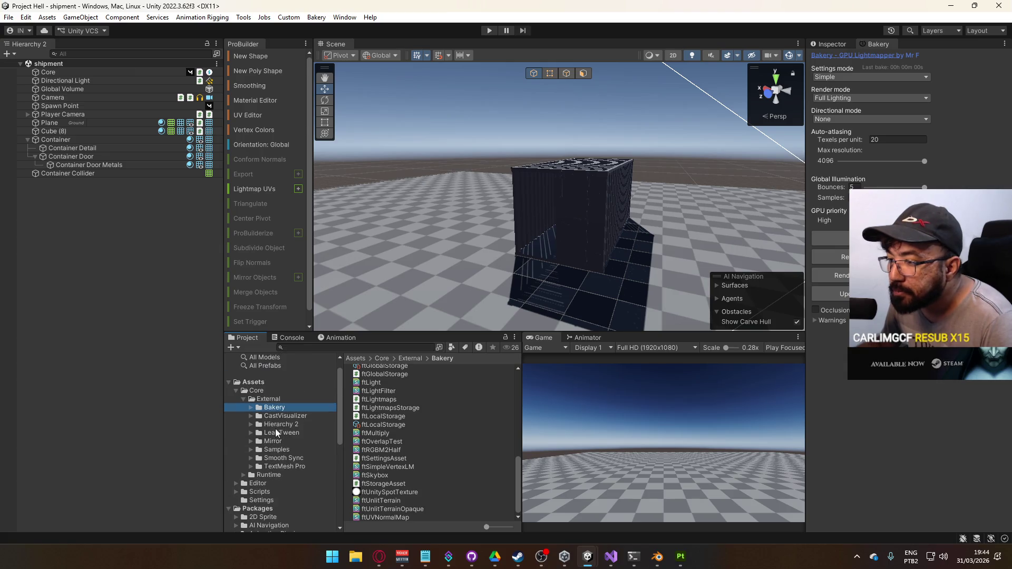
click(268, 382)
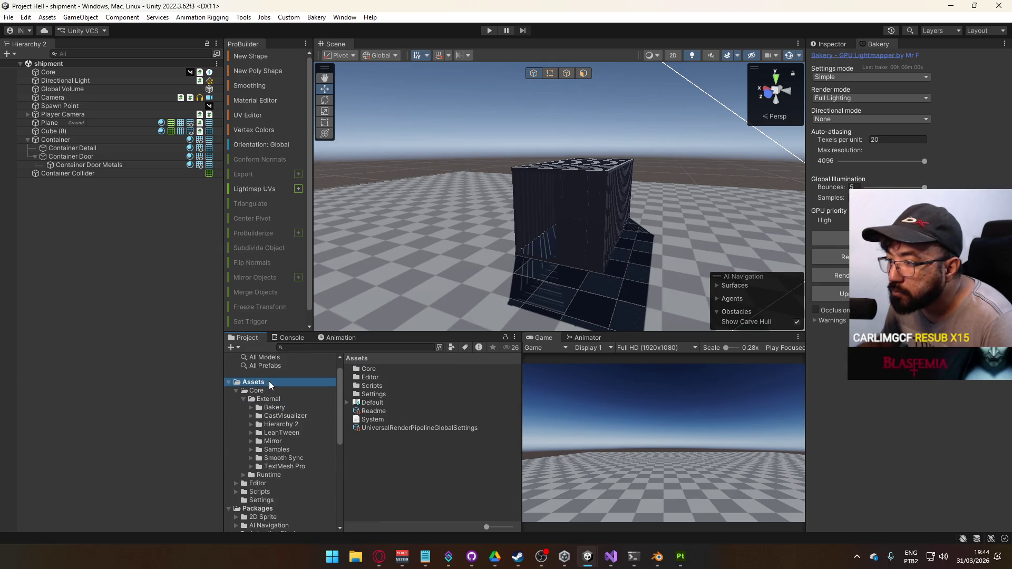
double_click(387, 384)
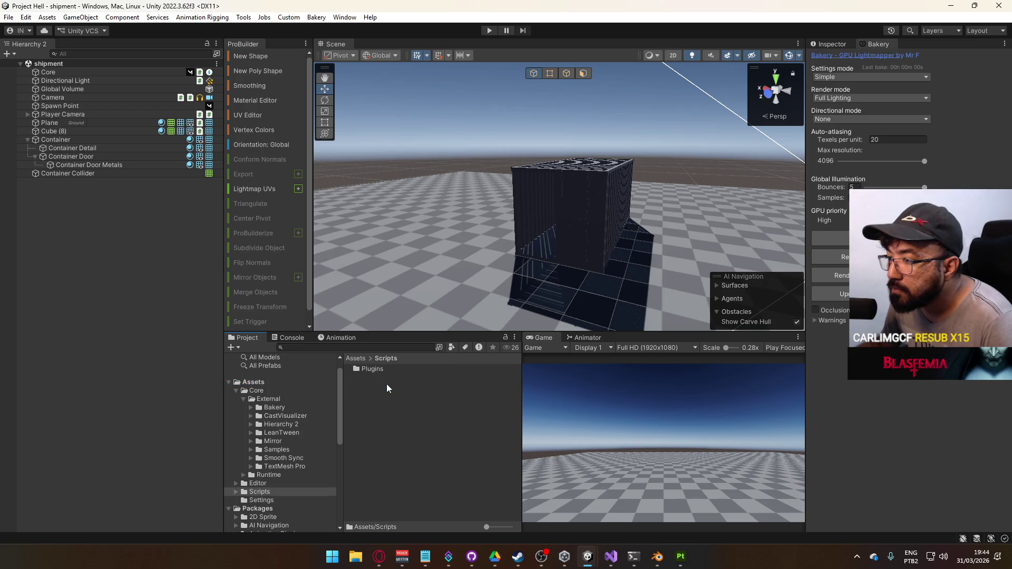
double_click(384, 370)
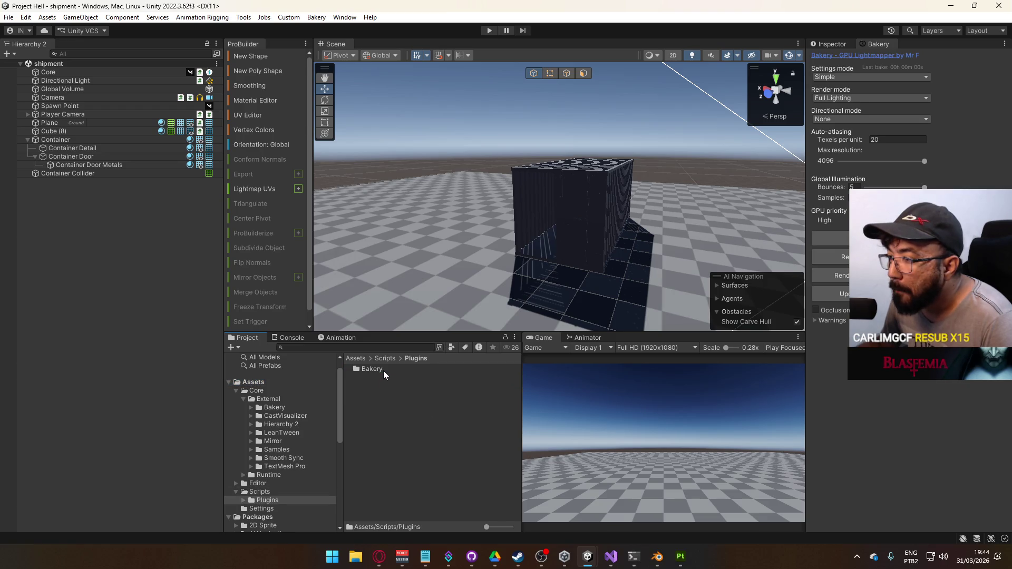
click(355, 358)
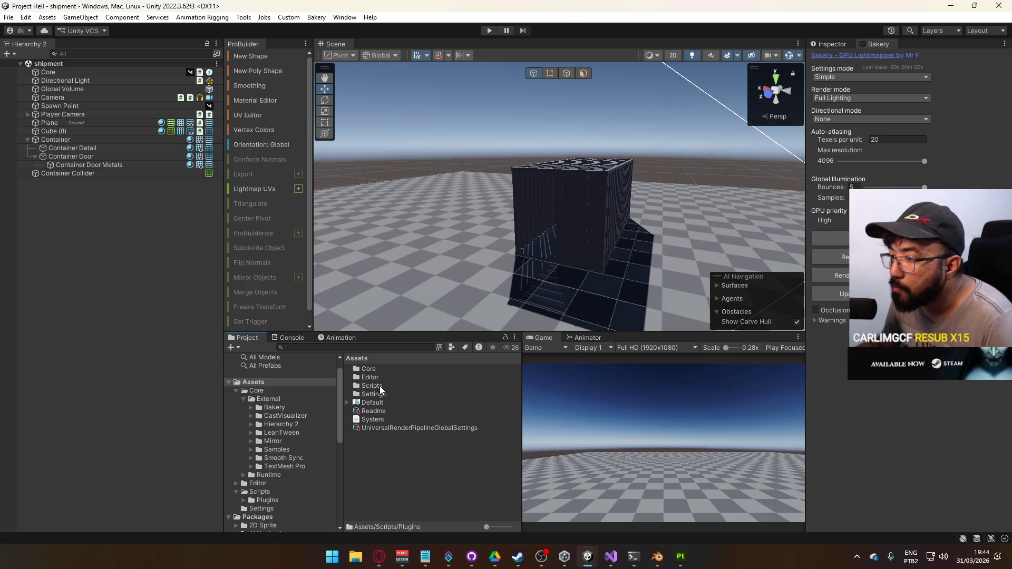
click(379, 386)
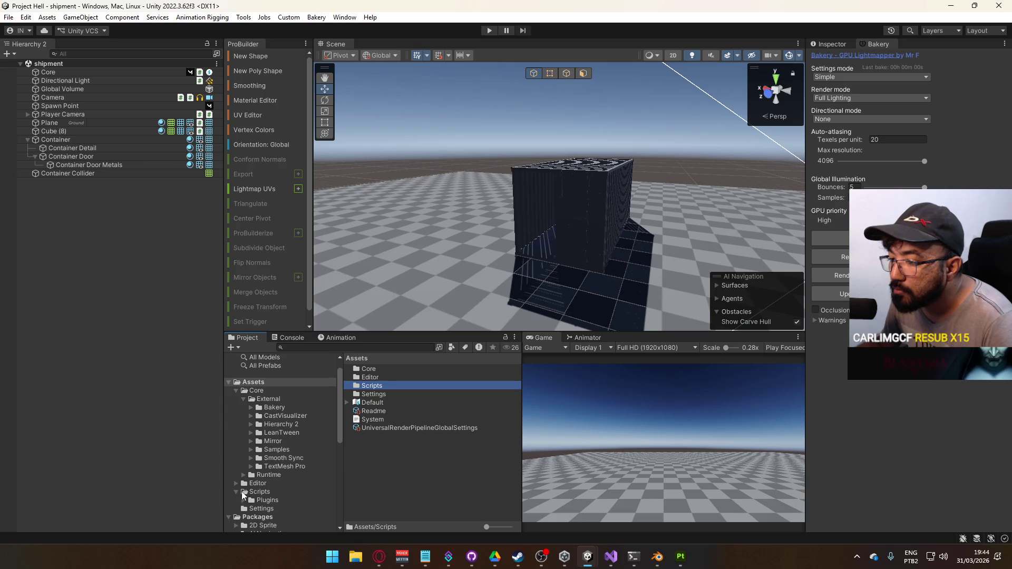
Step: Select the Editor, Scripts and Settings folders together for the move into Bakery
click(242, 491)
click(267, 500)
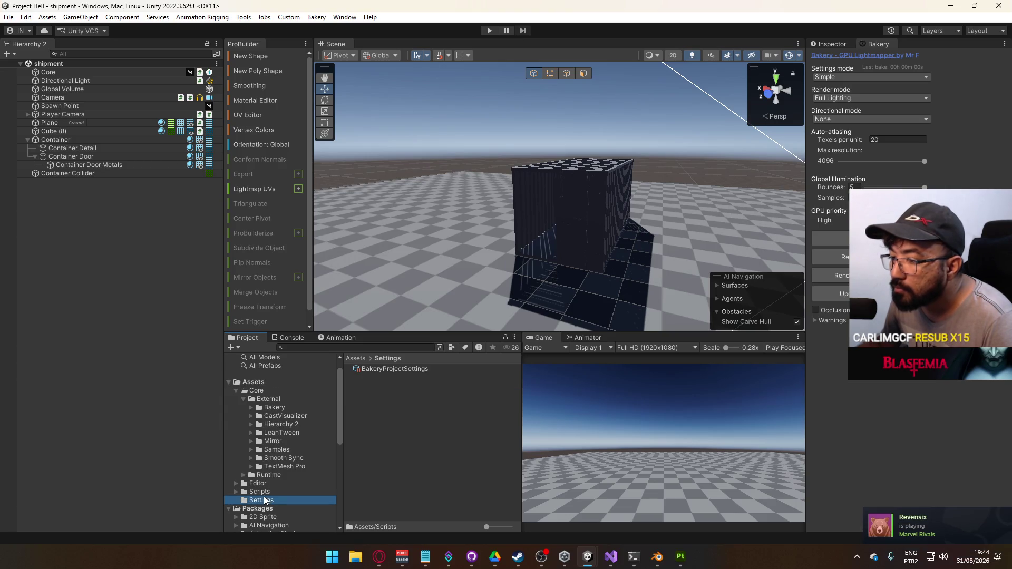
click(258, 484)
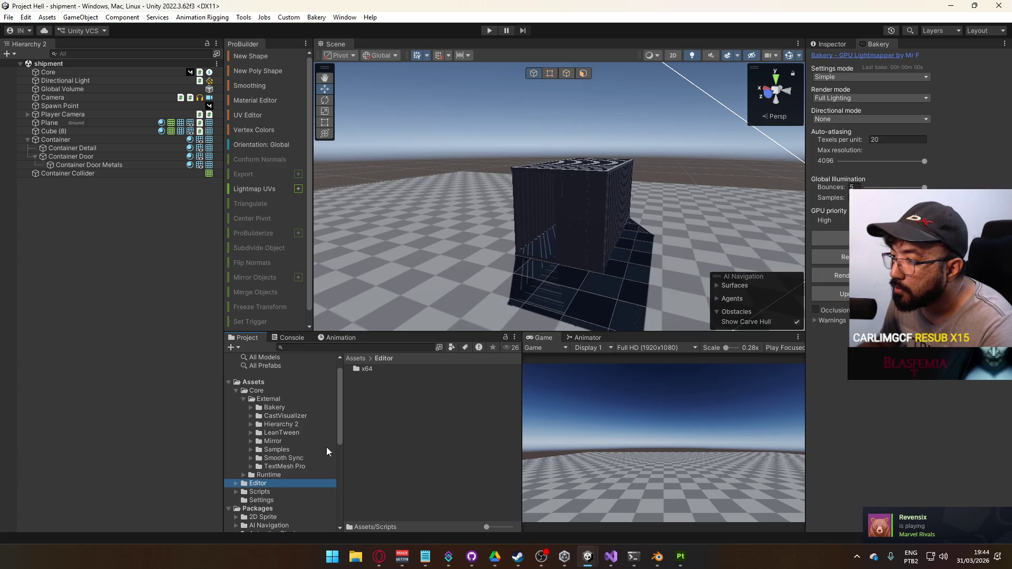
click(377, 371)
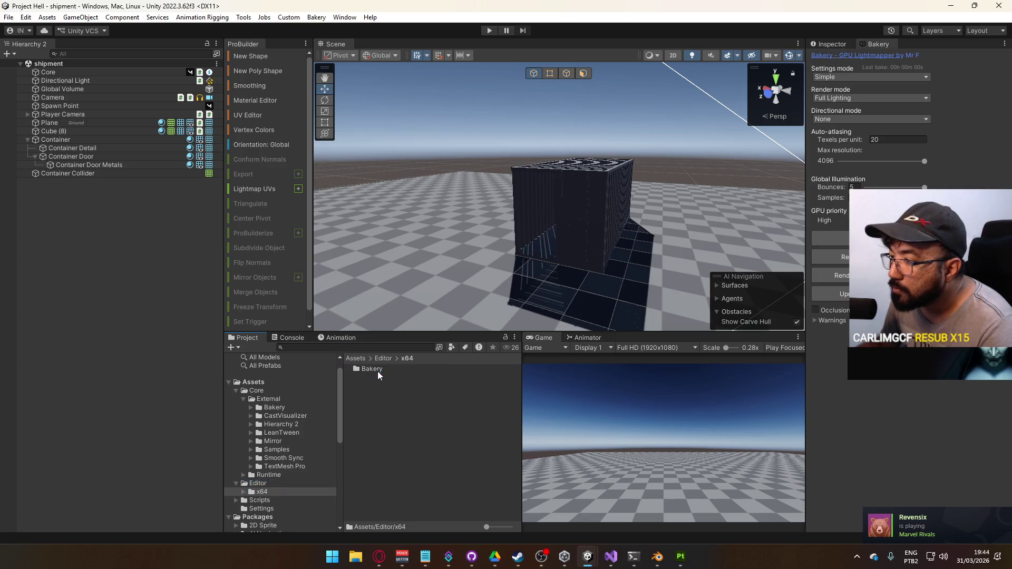
click(244, 484)
click(235, 483)
shift+click(248, 500)
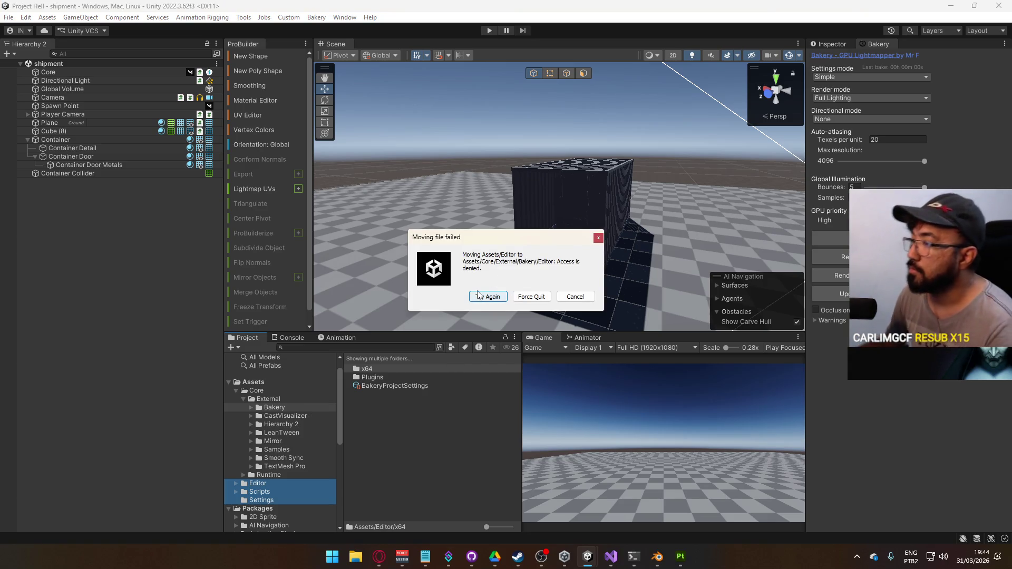
Step: Retry the failed move so Scripts and Settings land in Core/External/Bakery
click(478, 296)
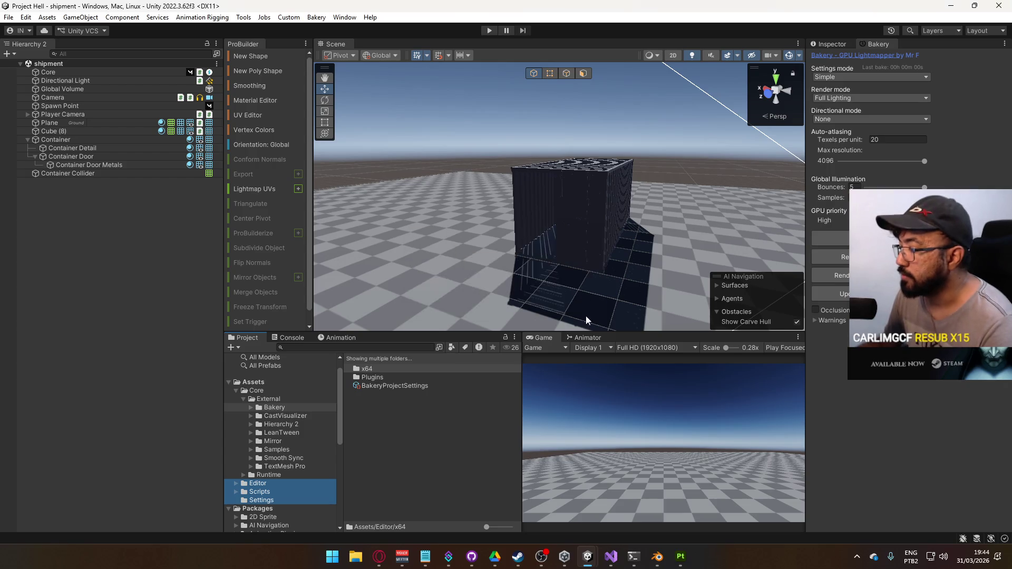
click(356, 556)
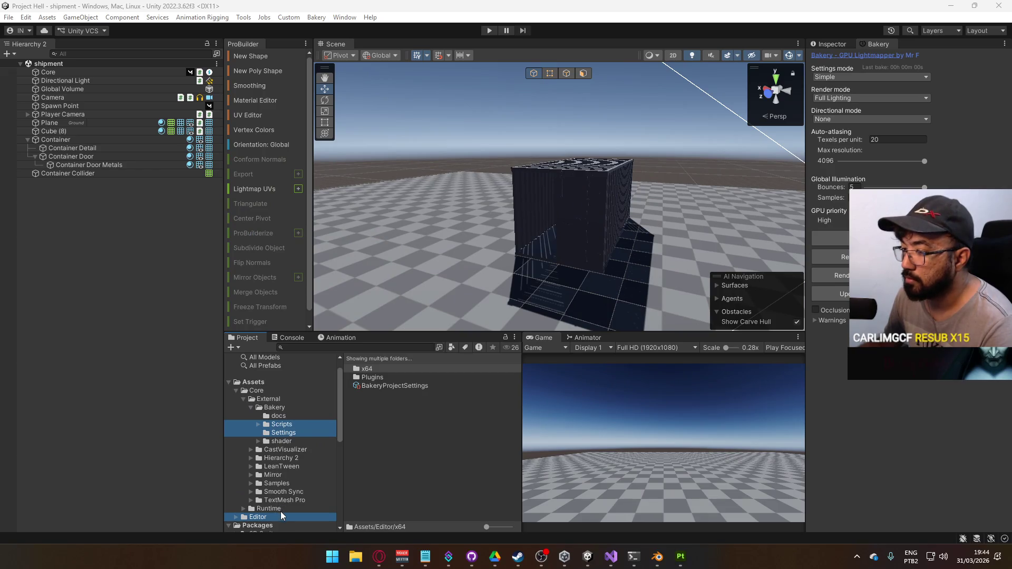
click(274, 517)
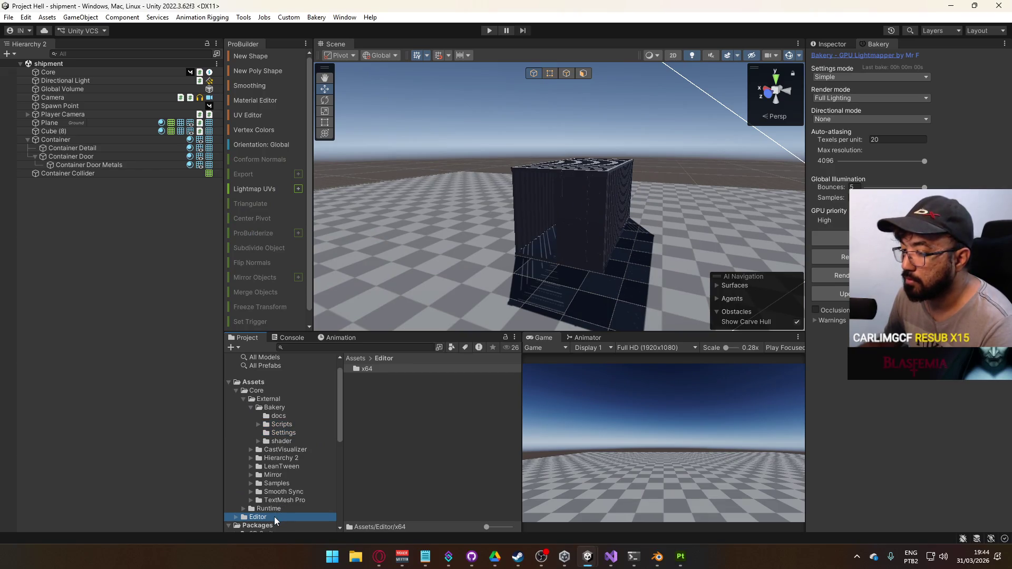
Step: Retry moving Editor into Bakery, cancel the access-denied error, and inspect its x64 contents
drag(270, 517, 274, 407)
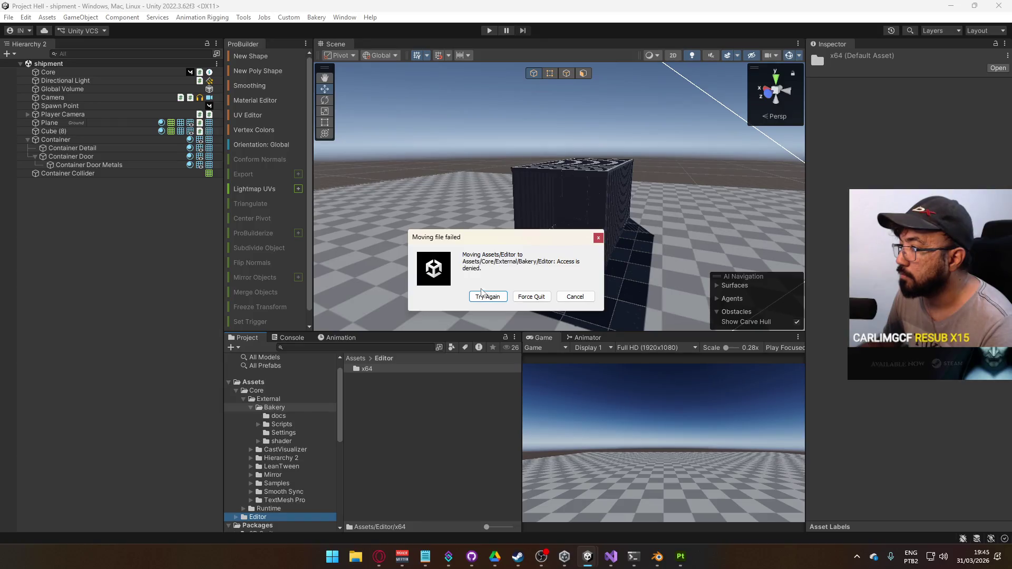
click(574, 296)
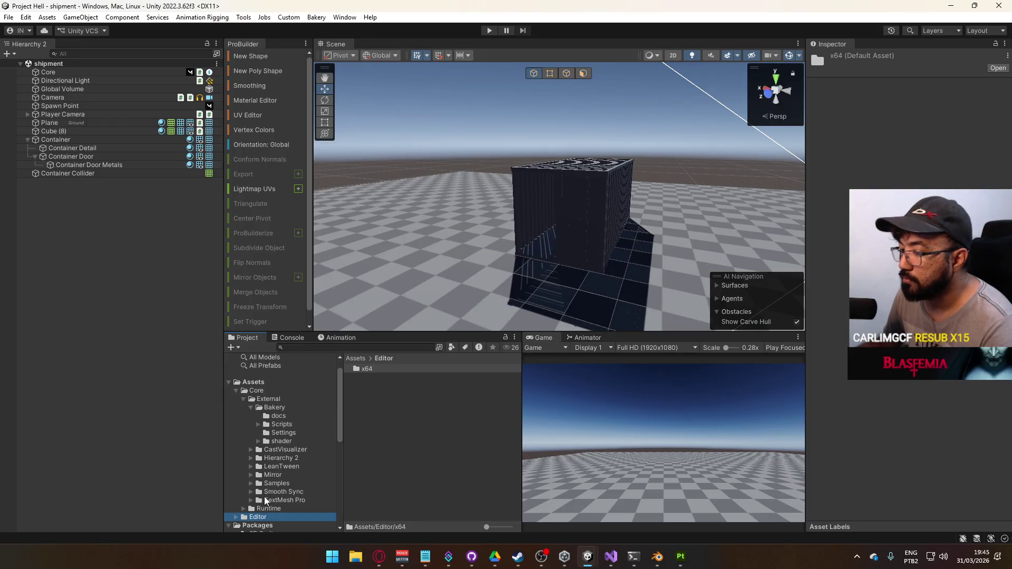
double_click(364, 368)
double_click(396, 372)
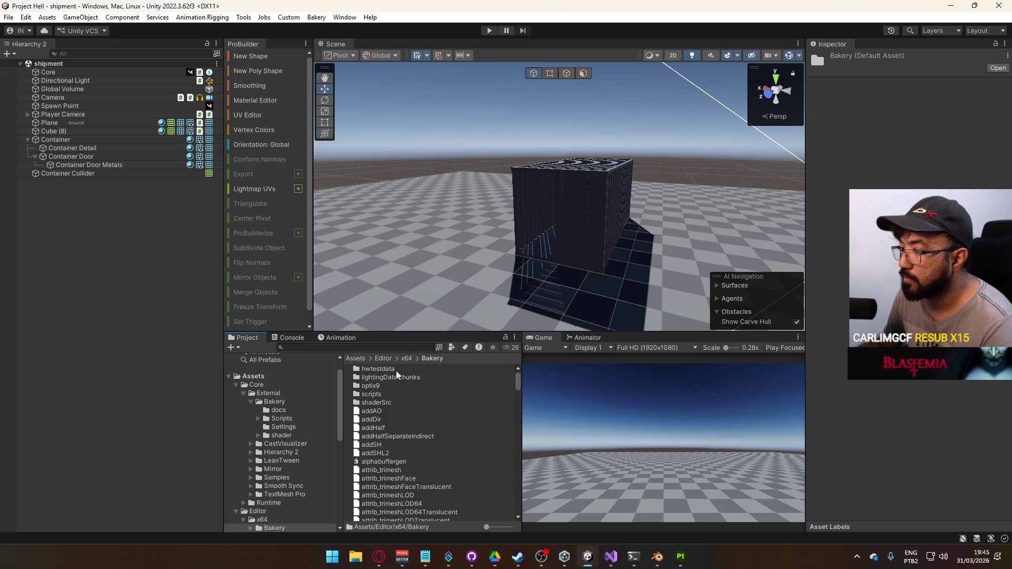
click(237, 511)
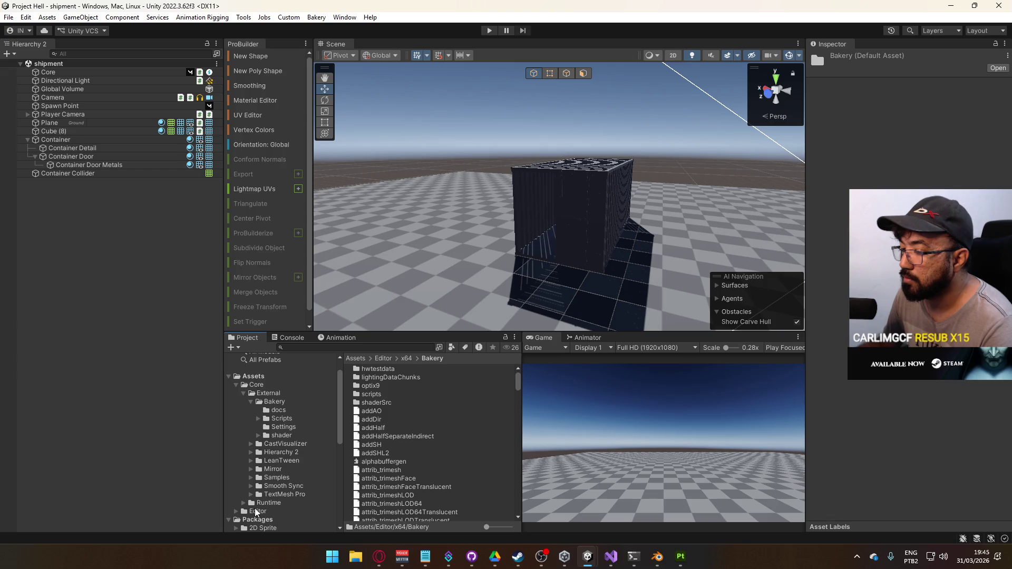
click(257, 511)
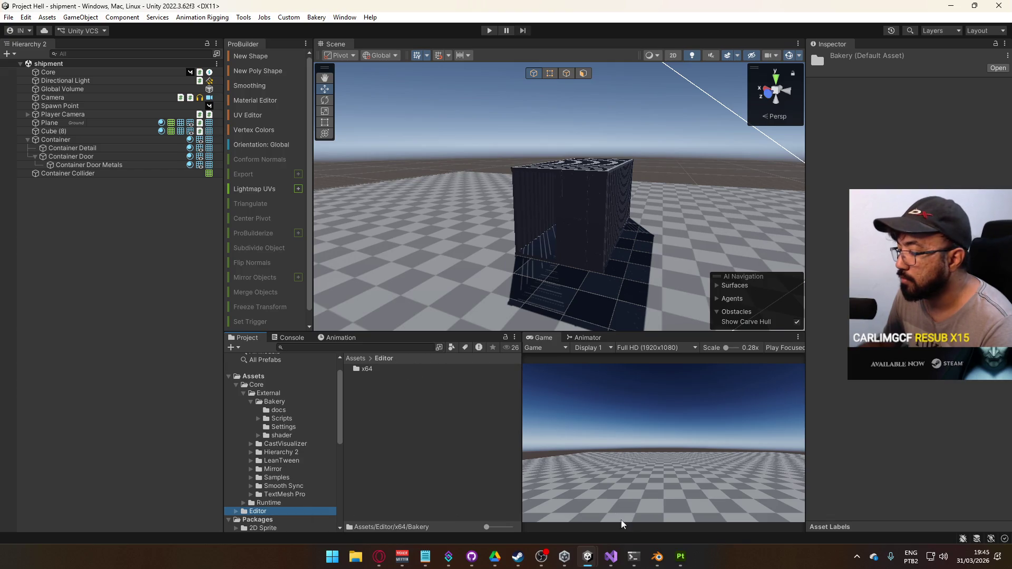
Step: Shut down Unity Hub from the system tray and close Substance 3D Painter's window
mouse_move(583, 559)
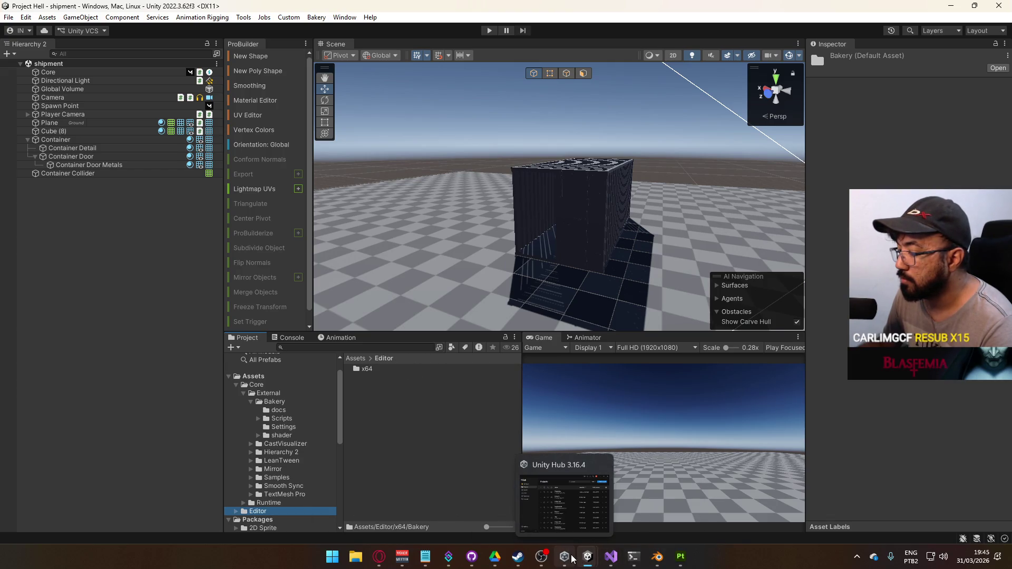
right_click(573, 558)
click(856, 556)
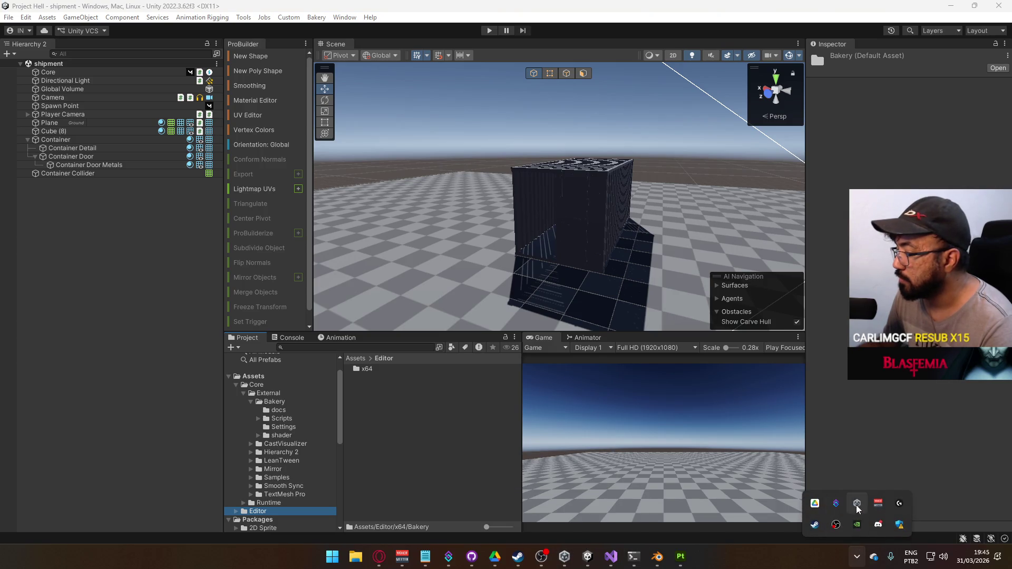
right_click(857, 509)
click(877, 494)
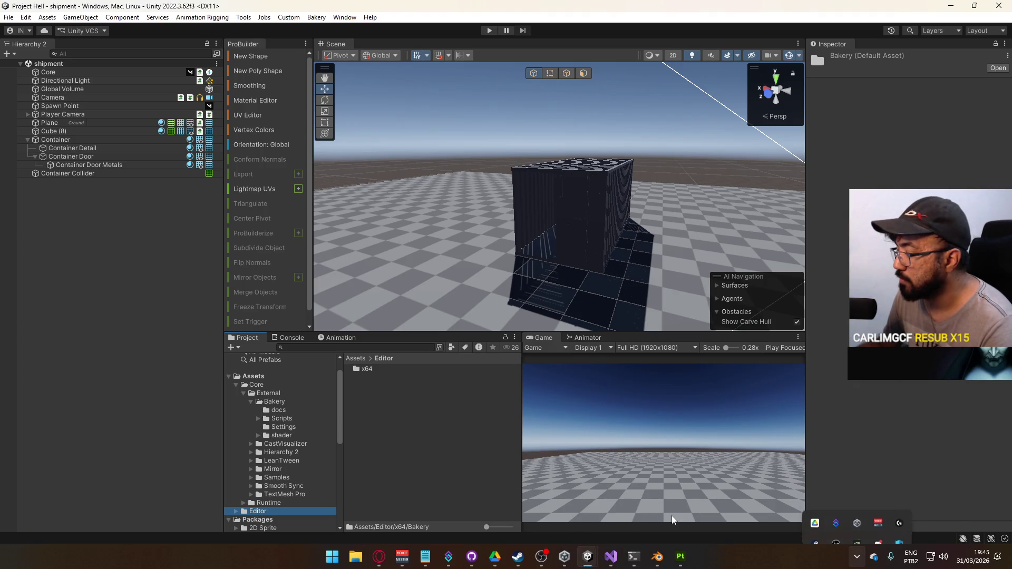
right_click(669, 556)
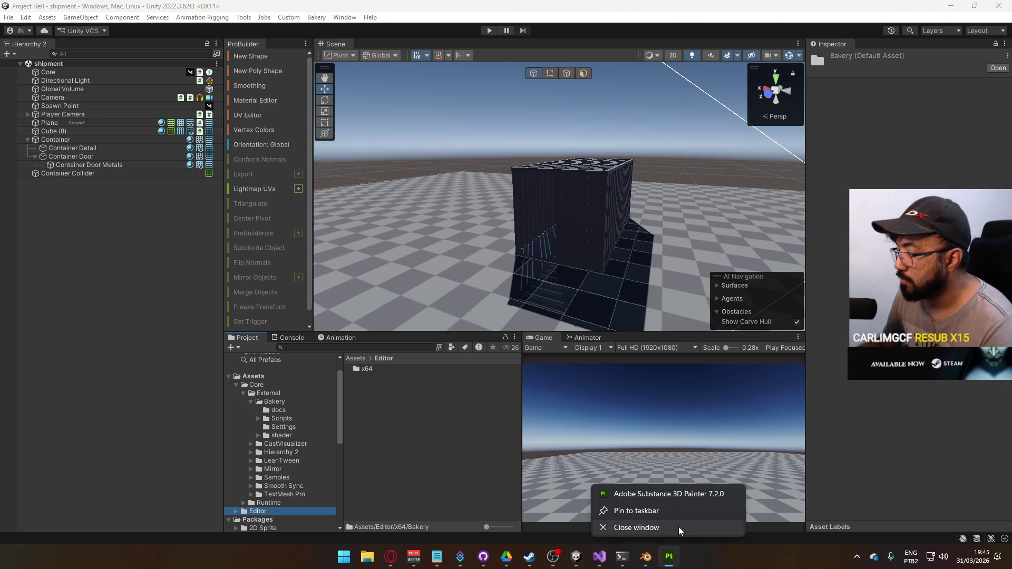
click(679, 530)
Step: Cancel Painter's save prompt to keep the Container project open, then return to Unity
click(606, 292)
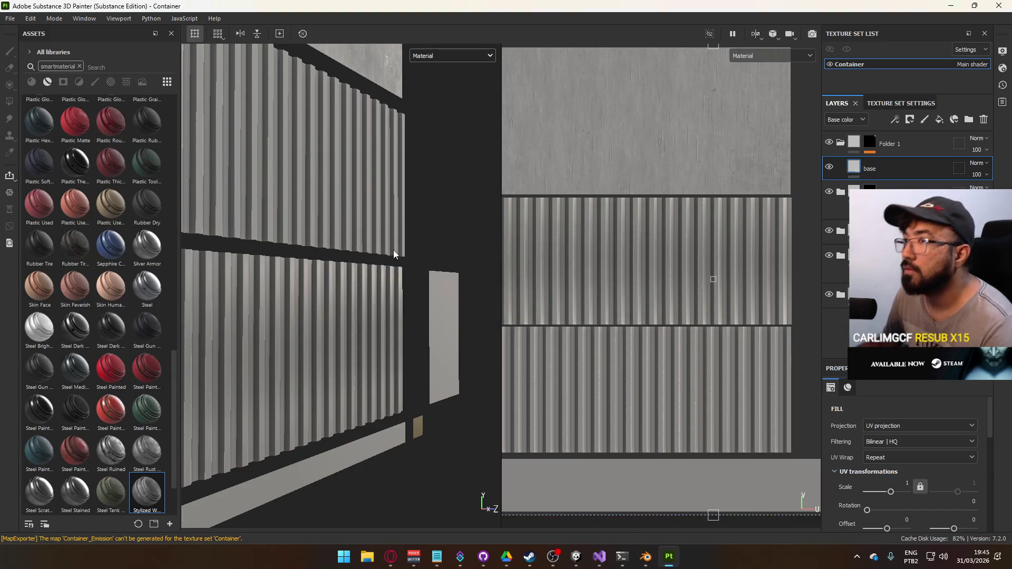
key(alt+Tab)
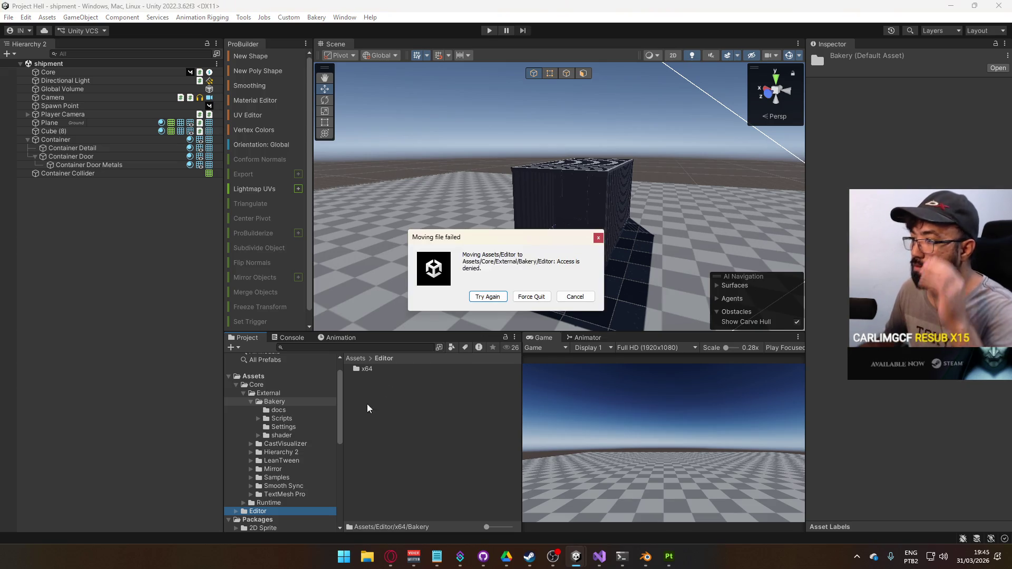
Step: Dismiss the move error and dock the Bakery render settings window into the layout
click(534, 296)
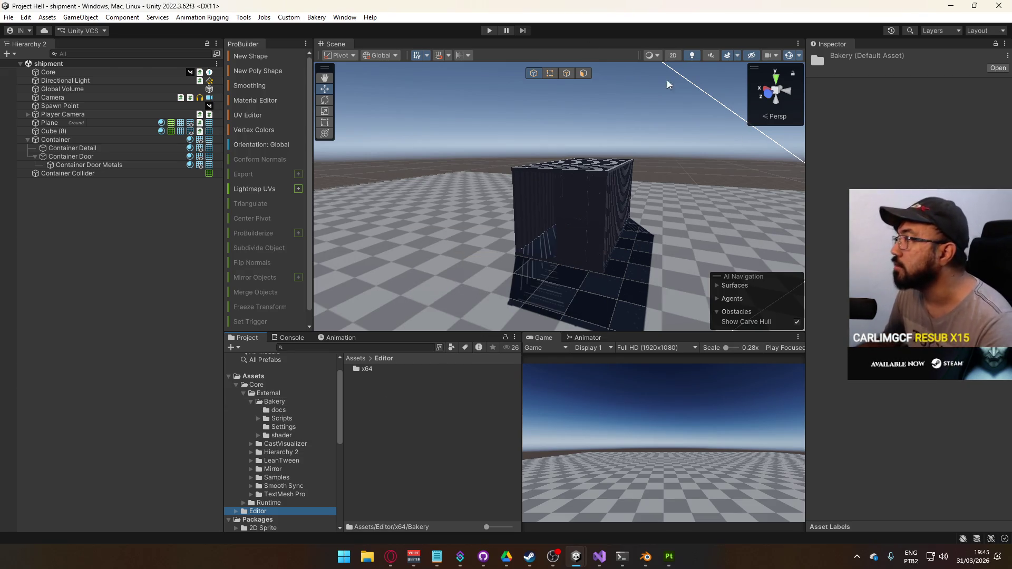
click(344, 17)
mouse_move(324, 18)
click(349, 29)
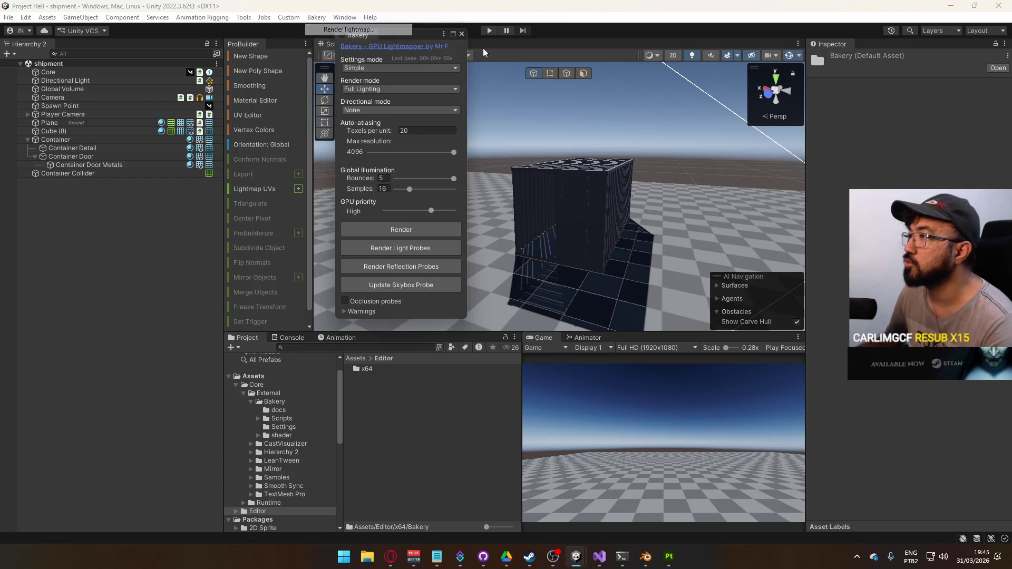
mouse_move(356, 34)
mouse_down()
mouse_move(728, 59)
mouse_move(853, 44)
mouse_up()
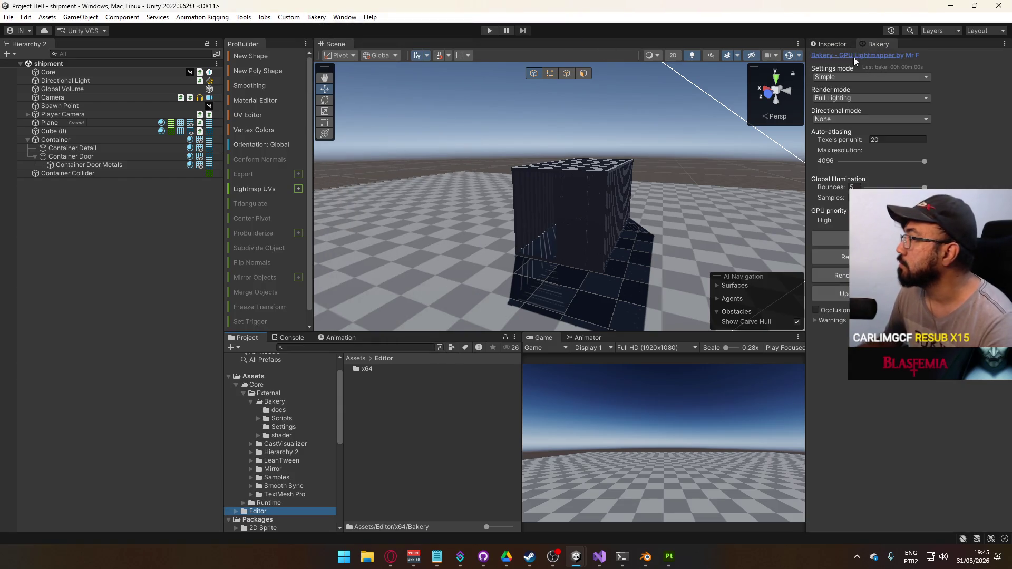
Step: Set Bakery to Advanced settings mode, Shadowmask render mode and SH directional mode
click(837, 77)
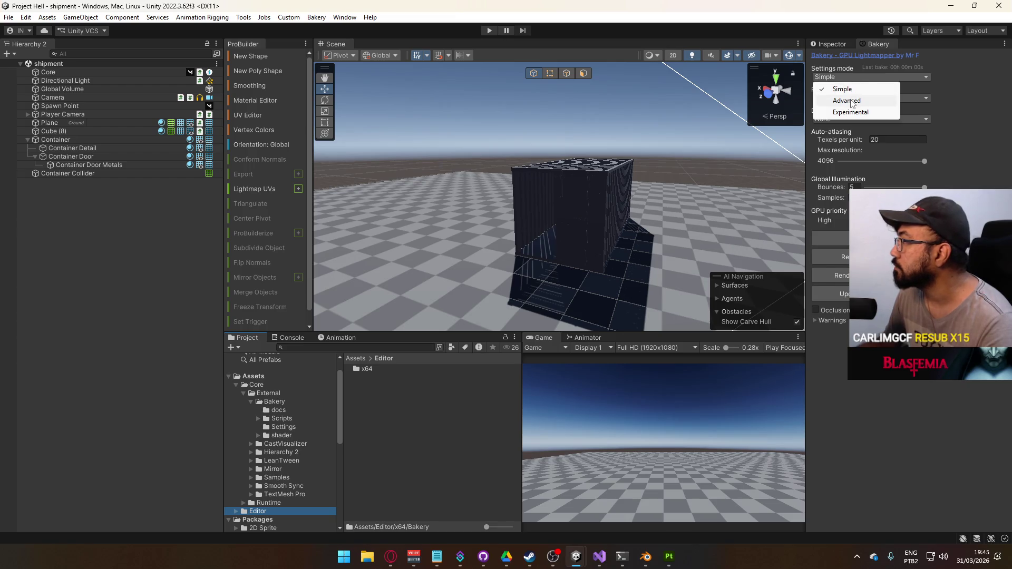
click(846, 100)
click(862, 99)
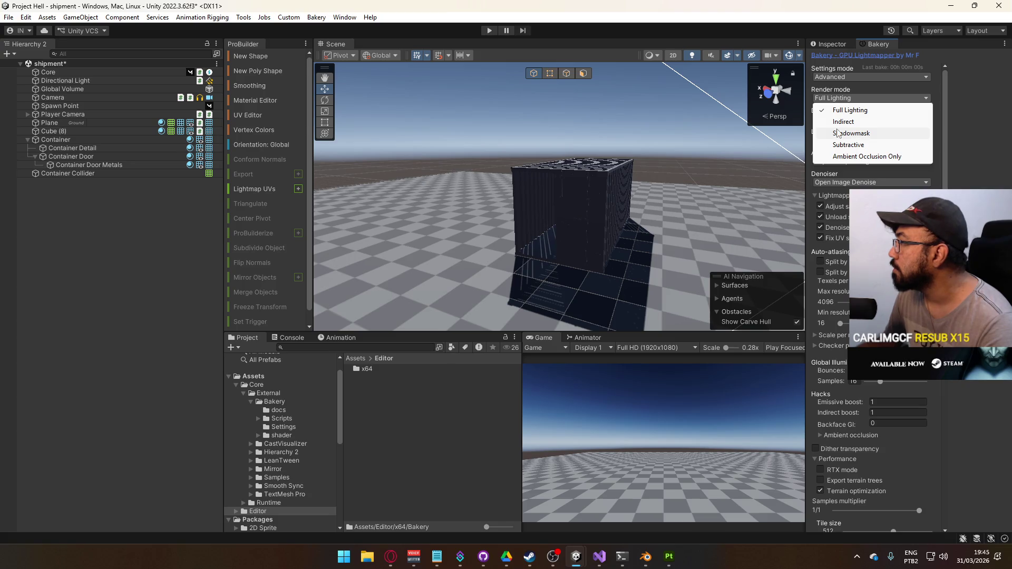
click(838, 133)
click(865, 119)
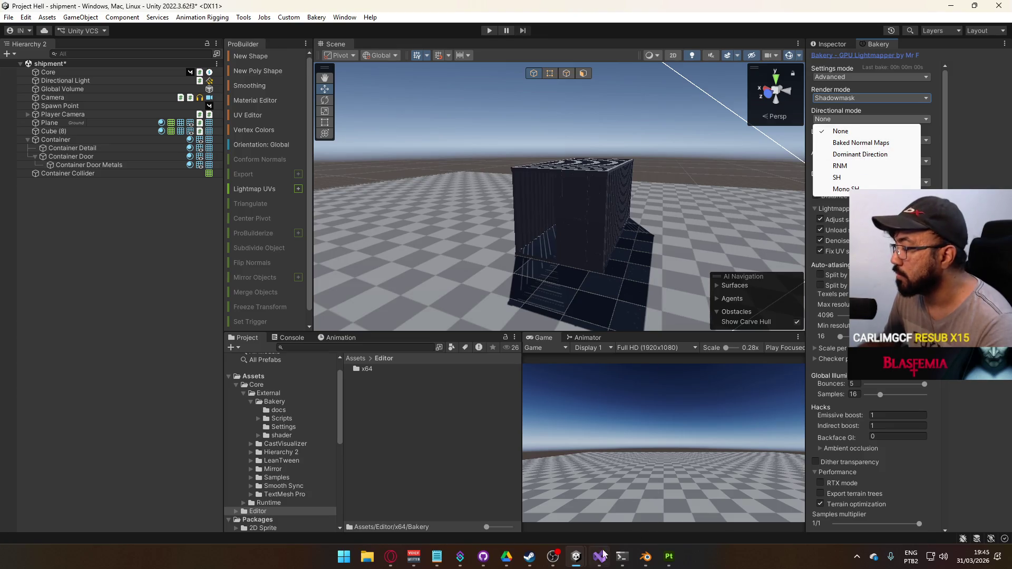
mouse_move(577, 557)
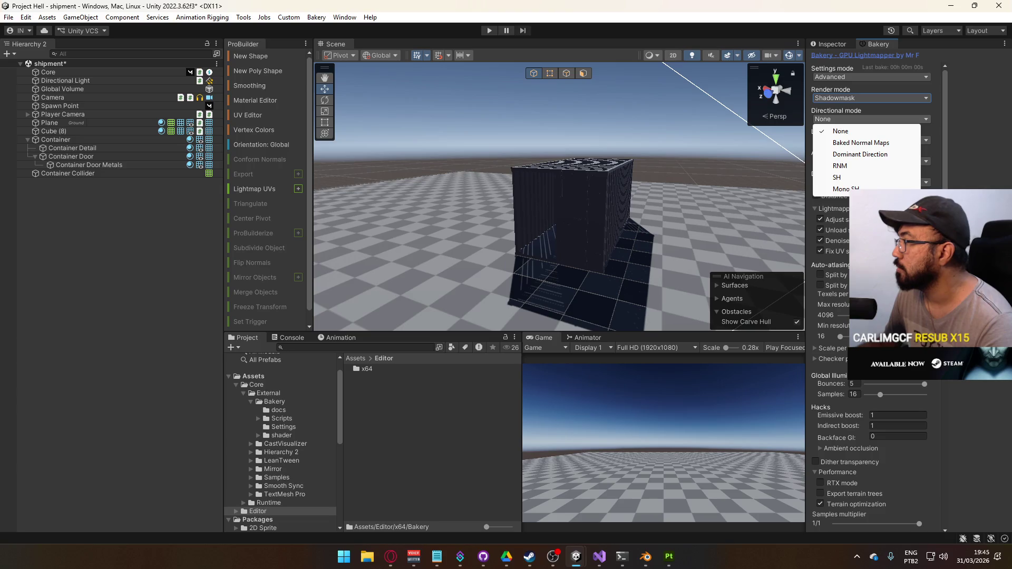
click(836, 177)
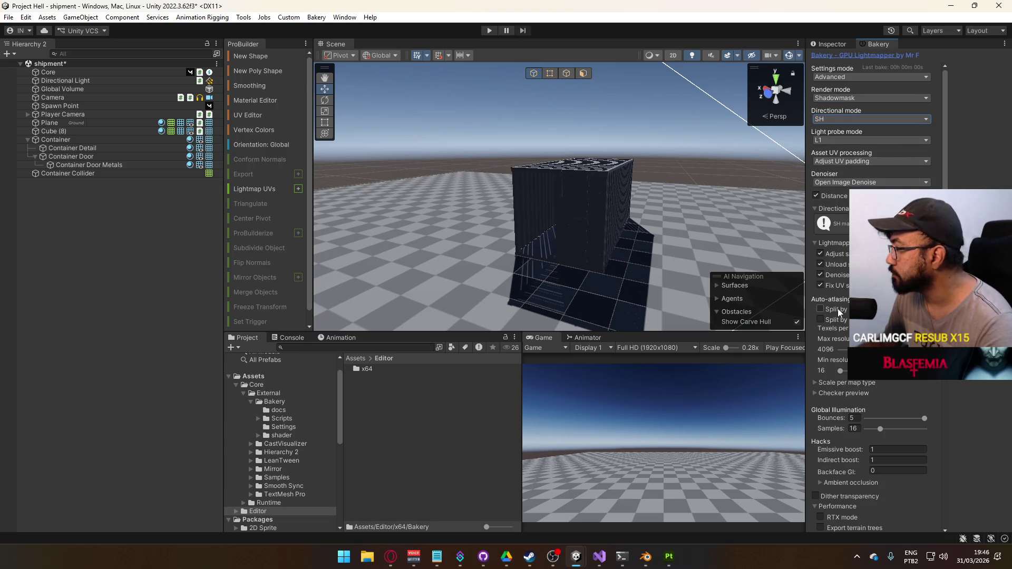
Step: Scroll down the Bakery settings and bring up the Temp path folder picker
scroll(843, 210, down, 4)
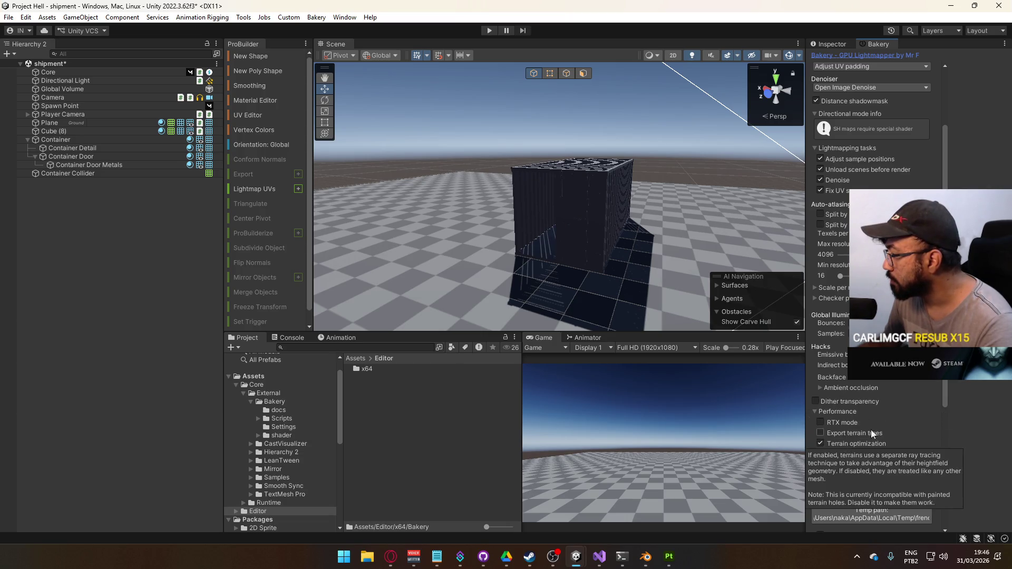
scroll(872, 424, down, 4)
click(841, 440)
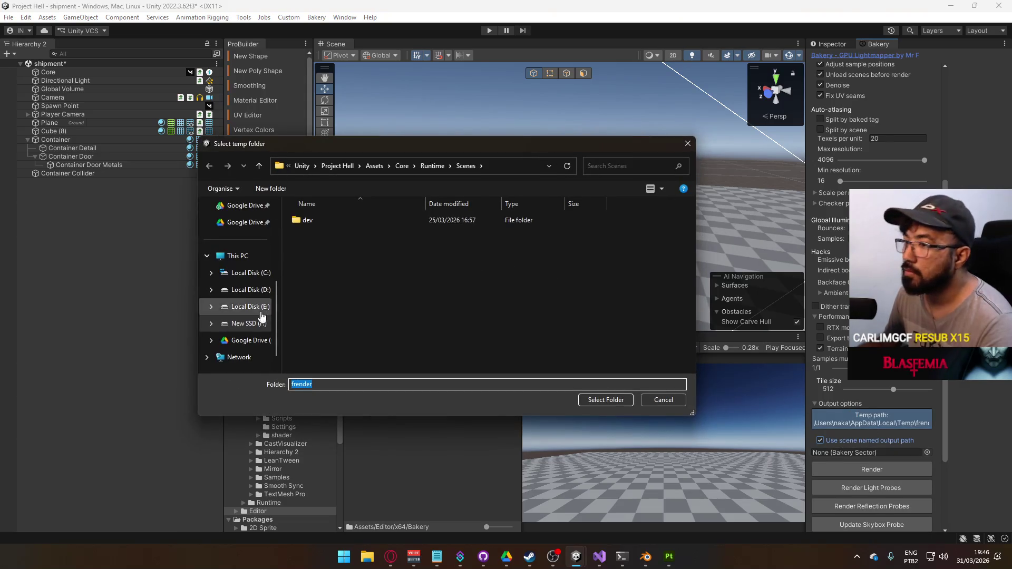
Step: Set Bakery's temp folder to D:\Temp
click(252, 293)
scroll(339, 306, down, 8)
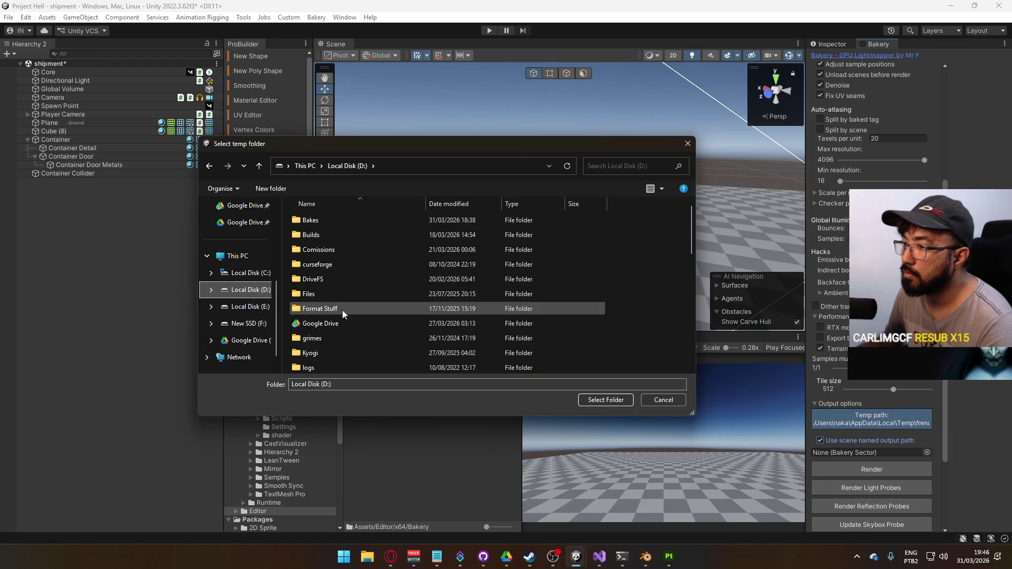
scroll(334, 325, up, 2)
click(306, 292)
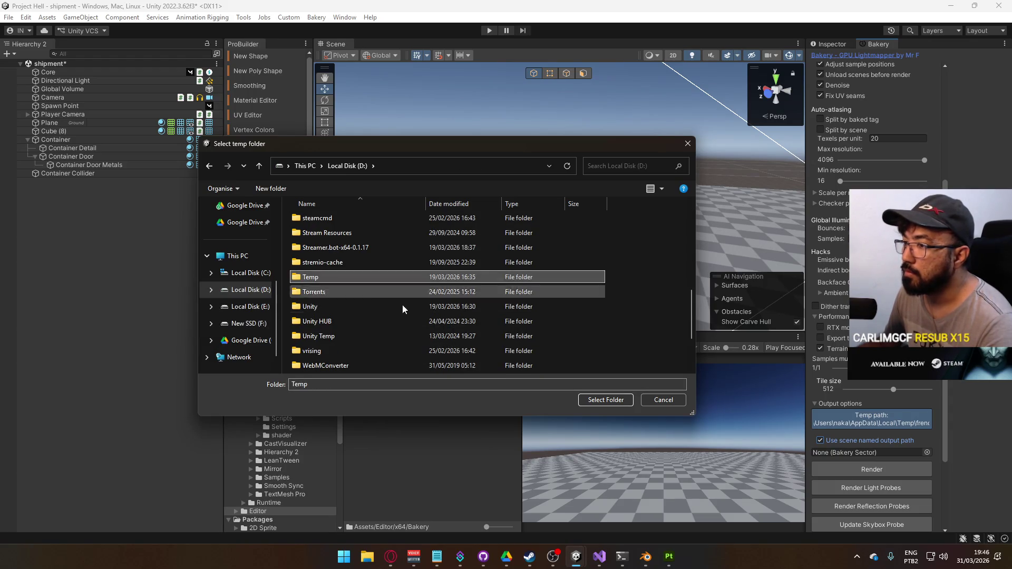
click(605, 400)
Step: Enable Occlusion probes and Beep on finish, then review the denoiser options
scroll(851, 427, down, 3)
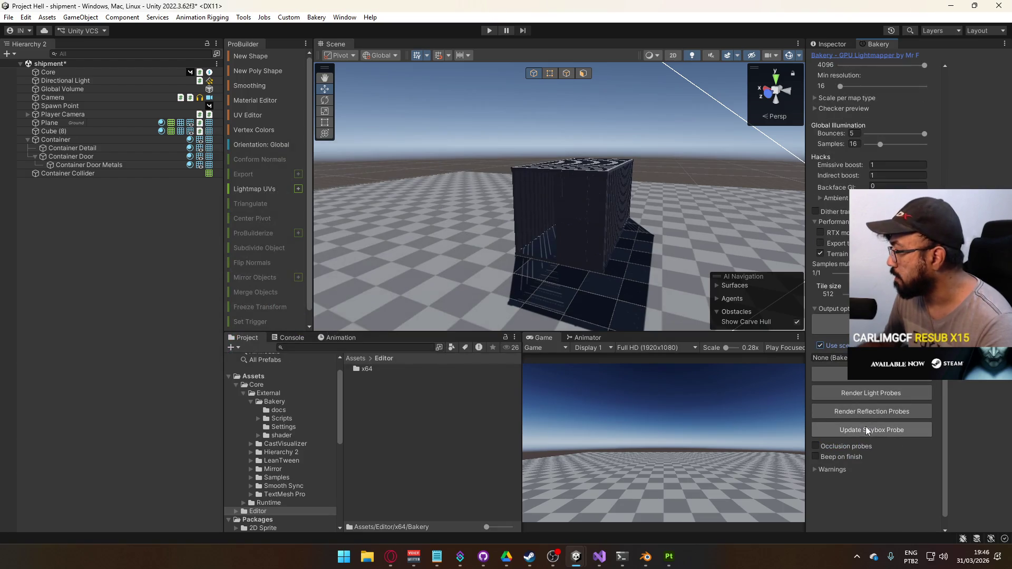
click(815, 446)
click(816, 457)
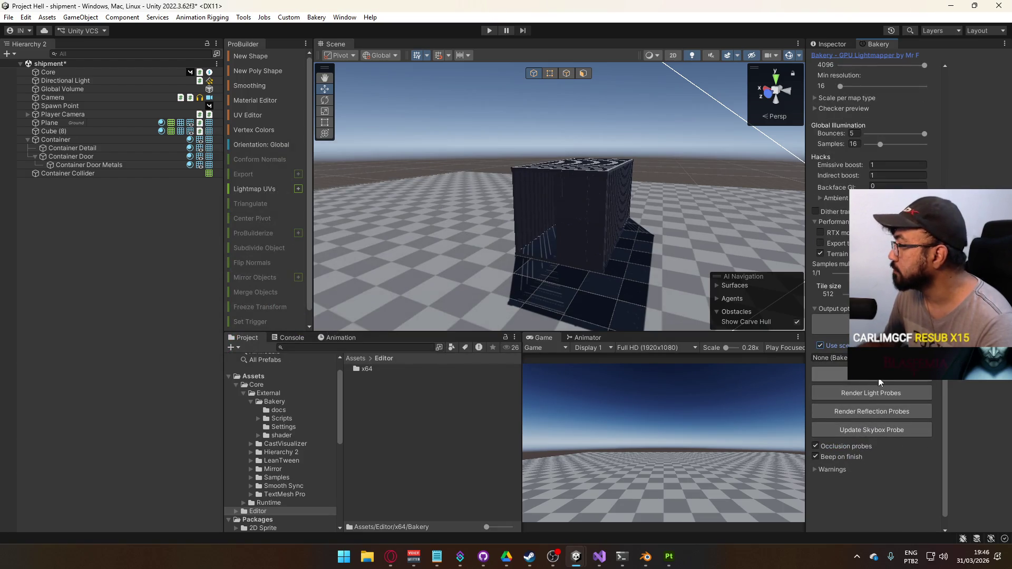
scroll(881, 382, up, 7)
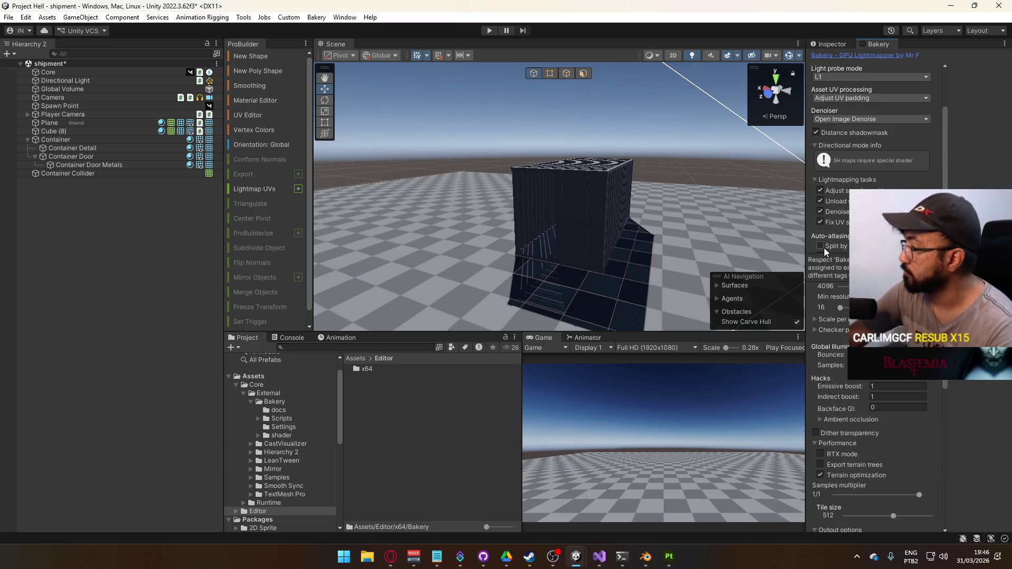
scroll(875, 295, up, 2)
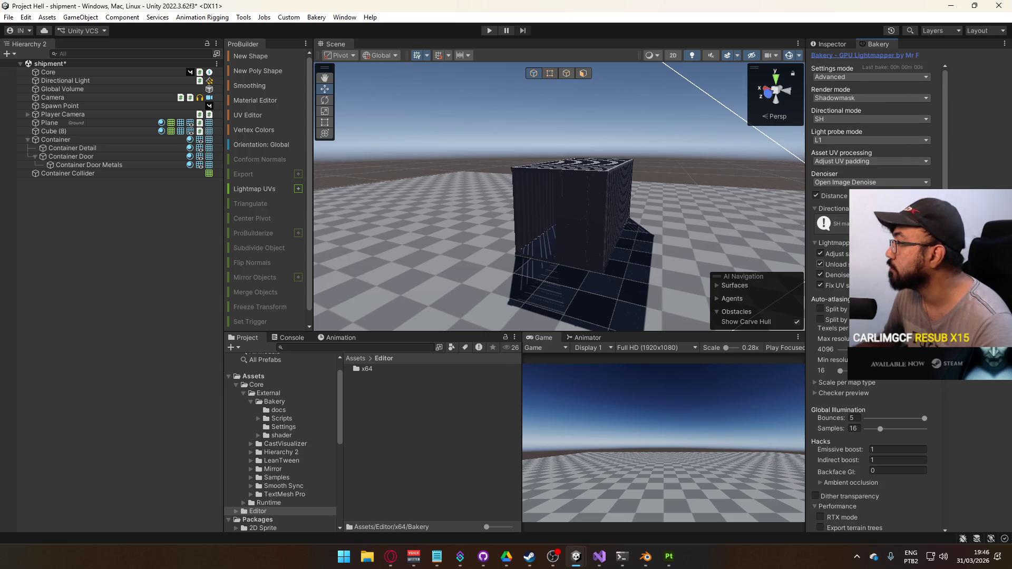
click(869, 182)
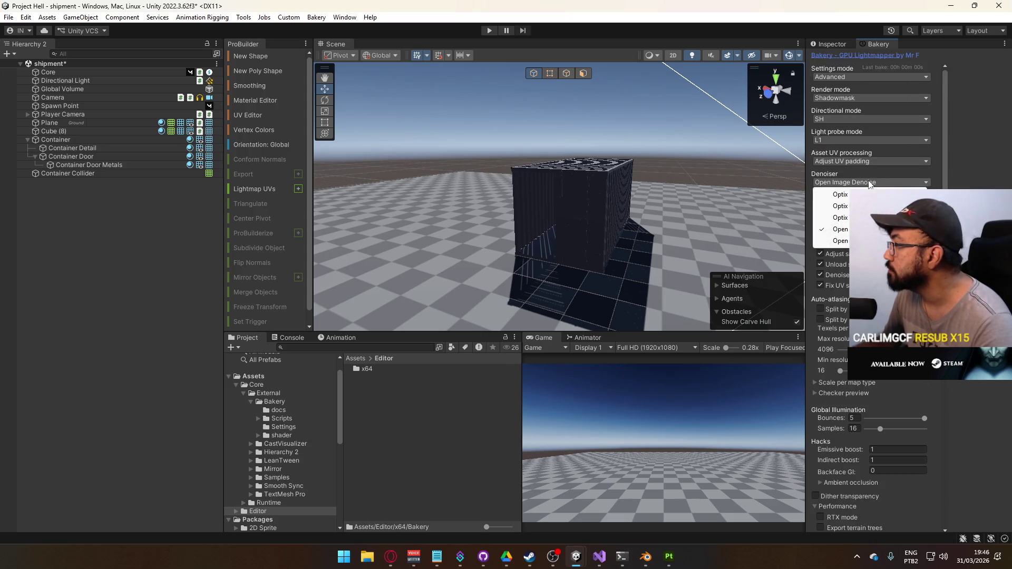
click(940, 152)
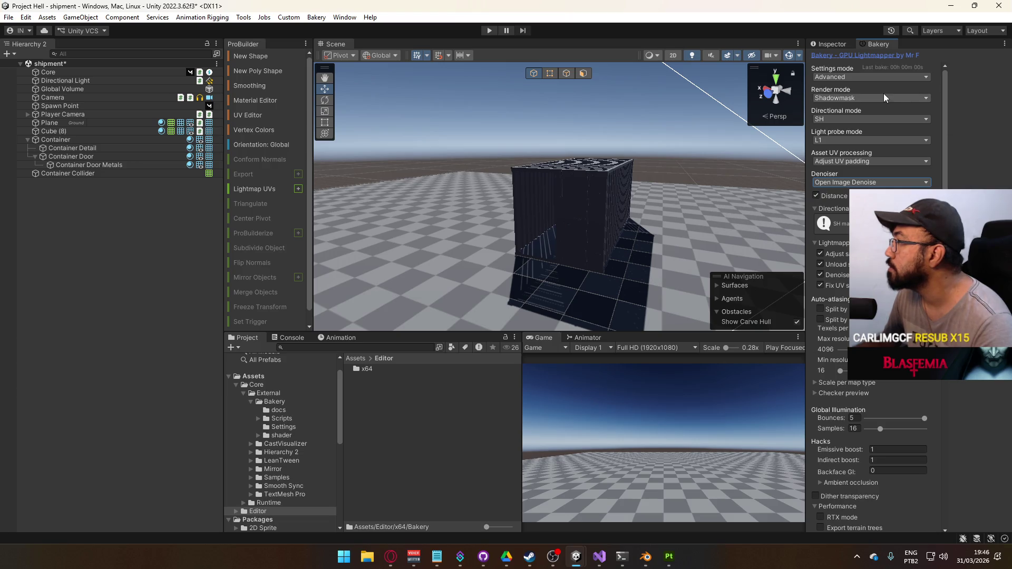
click(76, 81)
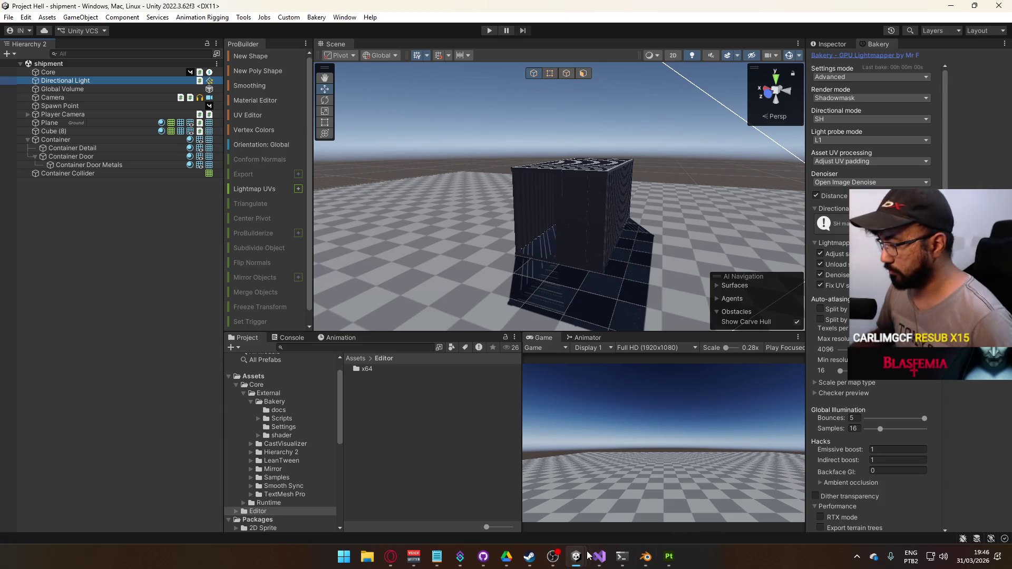
click(633, 496)
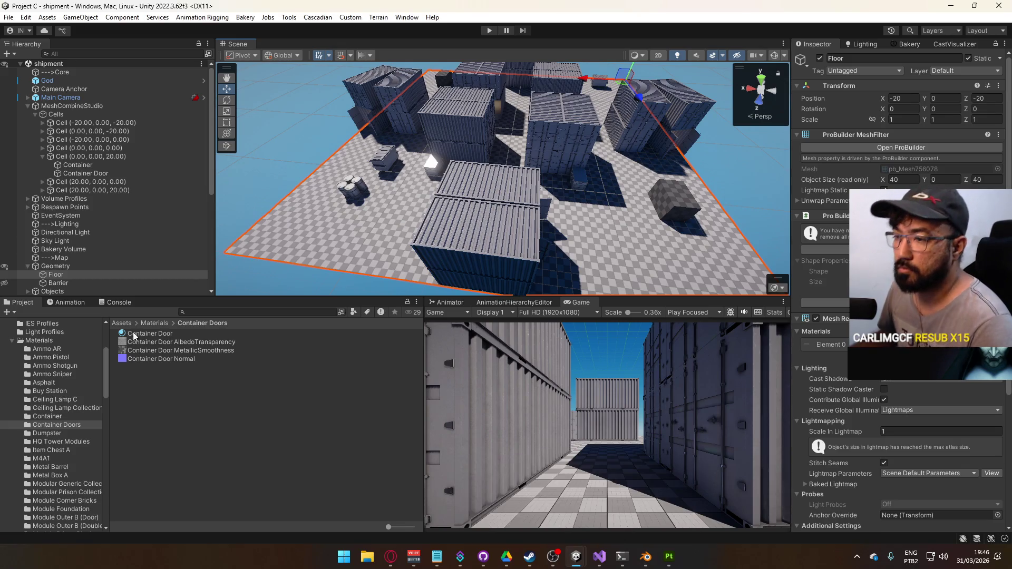
Step: Locate the Day_BlueSky_Nothing Equirect skybox material and start a package export
click(13, 341)
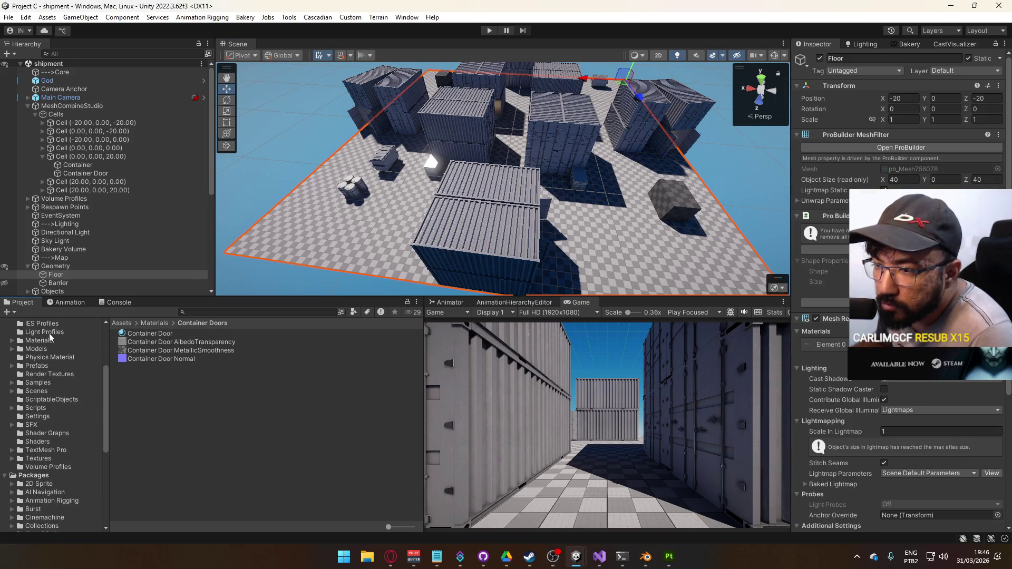
click(864, 44)
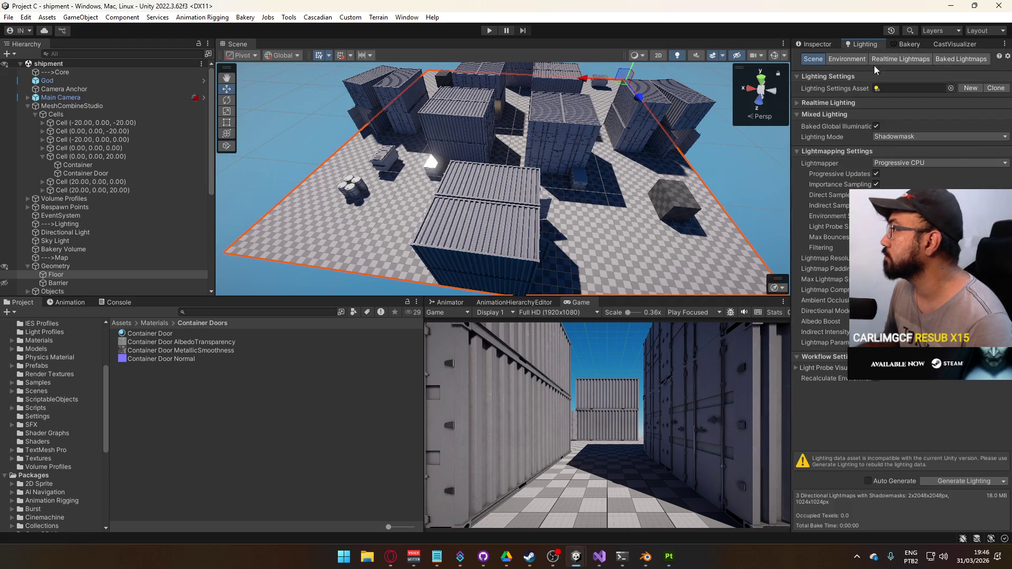
click(846, 59)
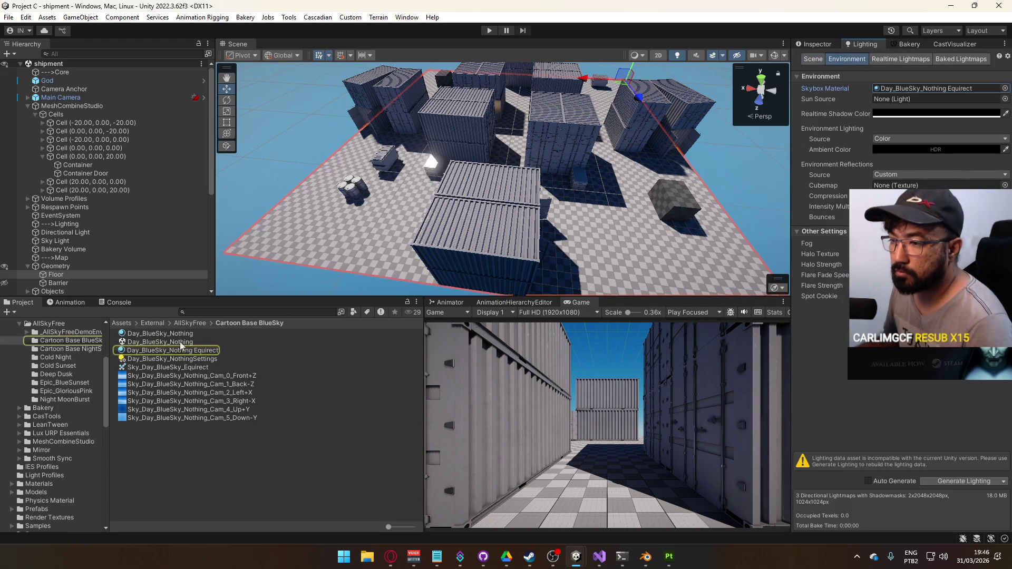
click(169, 350)
right_click(169, 349)
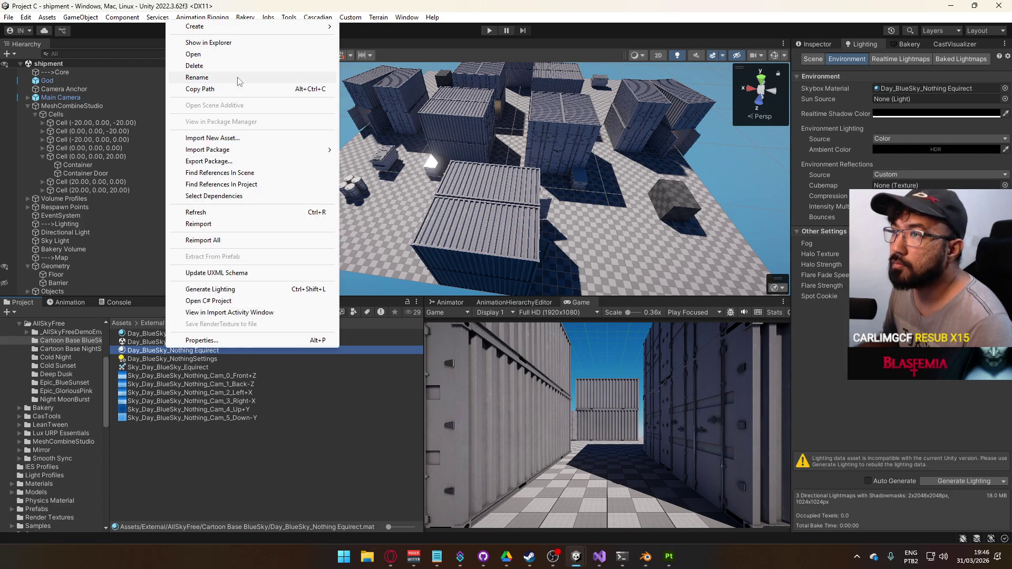
click(235, 161)
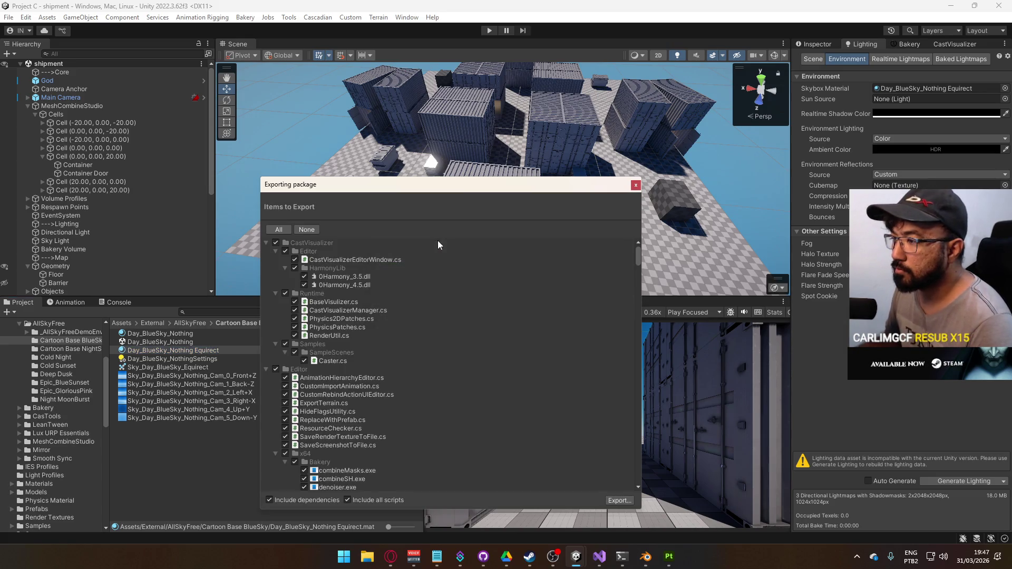
Step: Export it without scripts but with its sky texture, saving the package as 'asd'
click(367, 502)
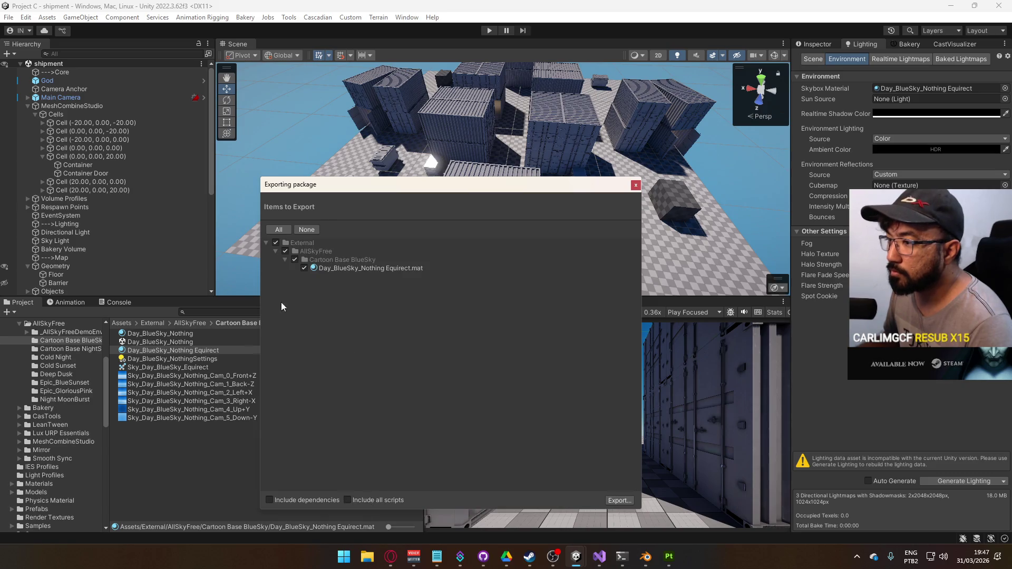
click(358, 269)
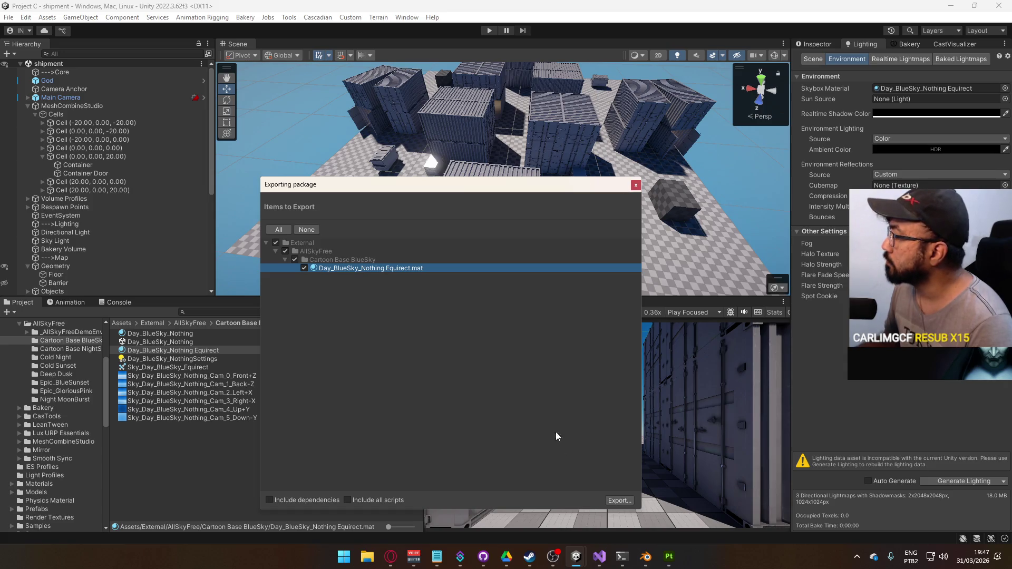
click(318, 501)
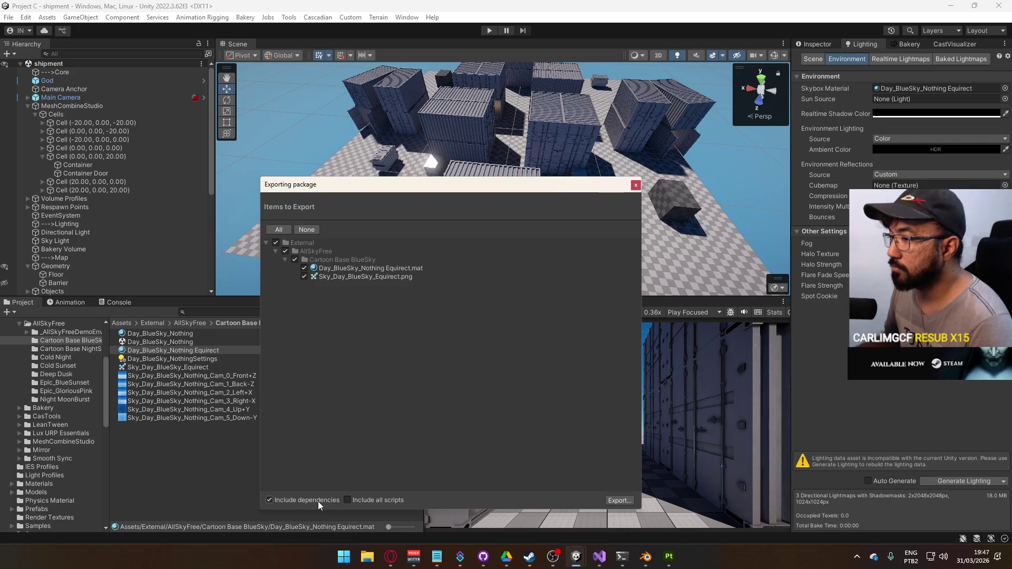
click(633, 502)
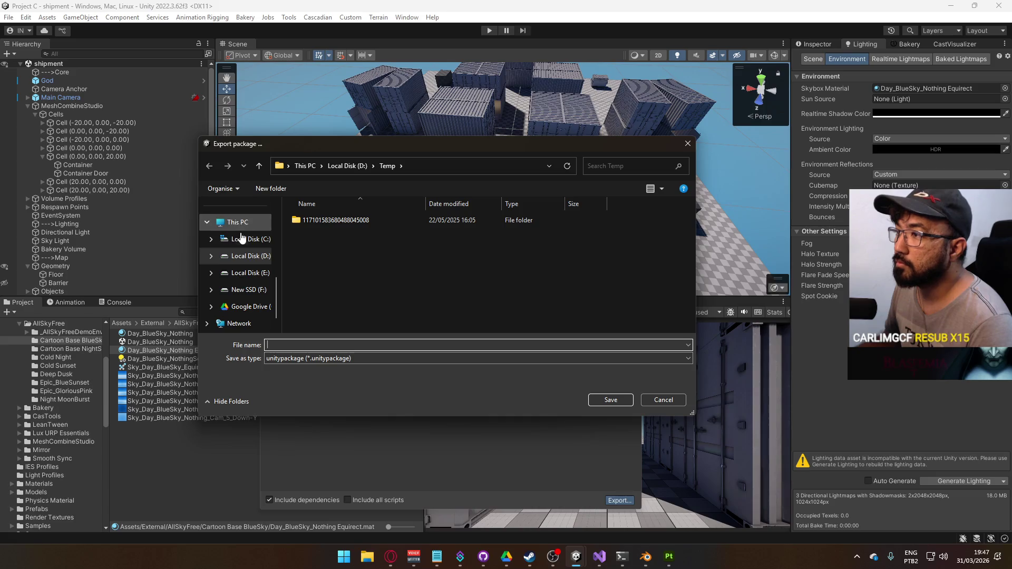
scroll(241, 243, up, 5)
click(238, 276)
text(asd)
click(611, 400)
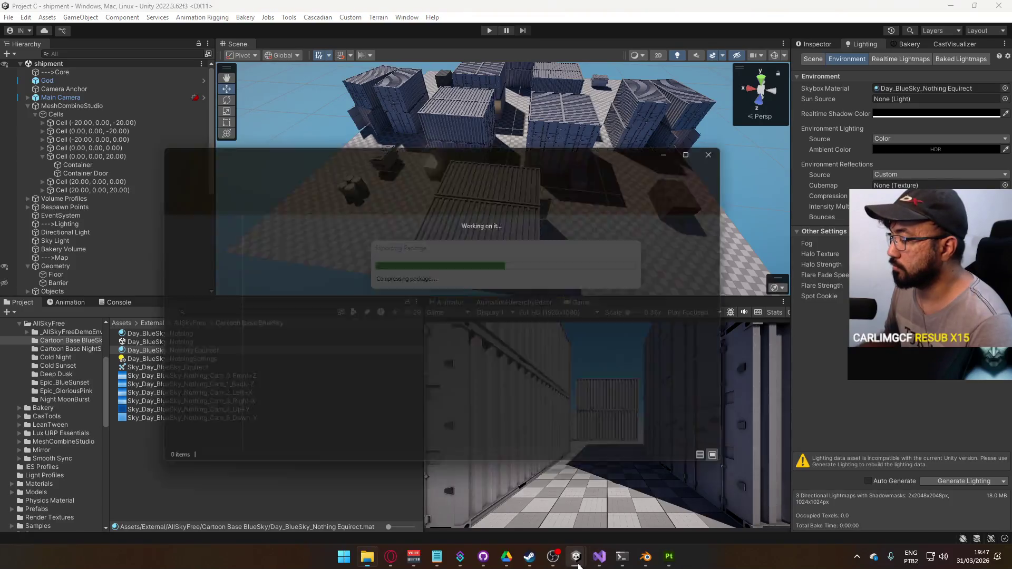
Step: Import the asd.unitypackage custom package into Project Hell
mouse_move(578, 564)
click(519, 503)
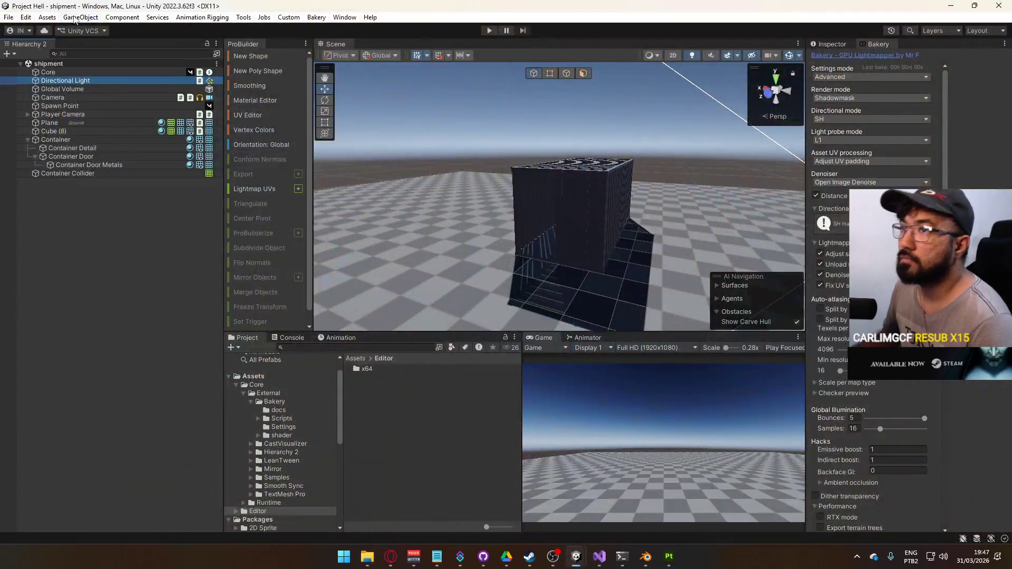
click(39, 18)
mouse_move(77, 153)
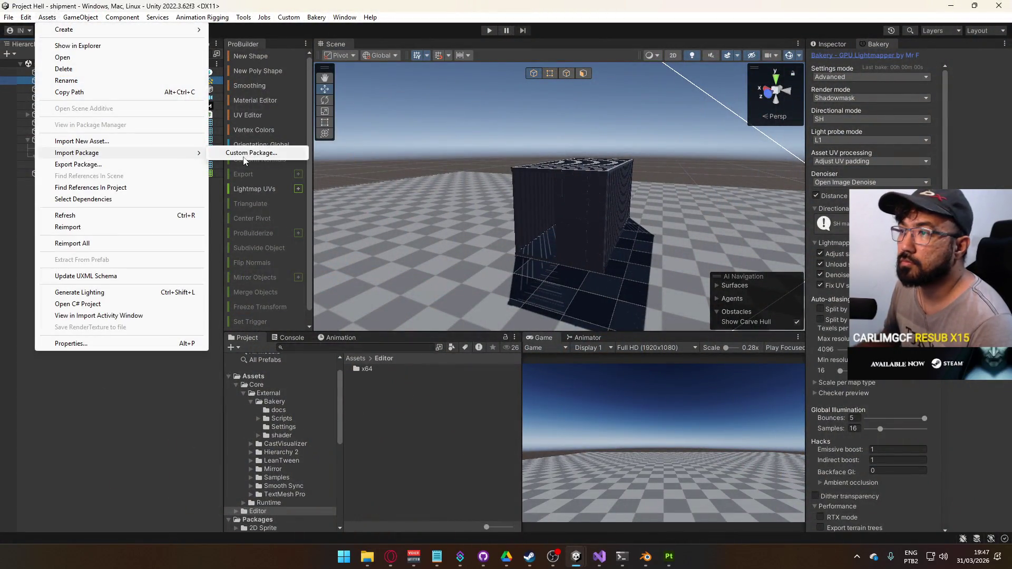
click(253, 153)
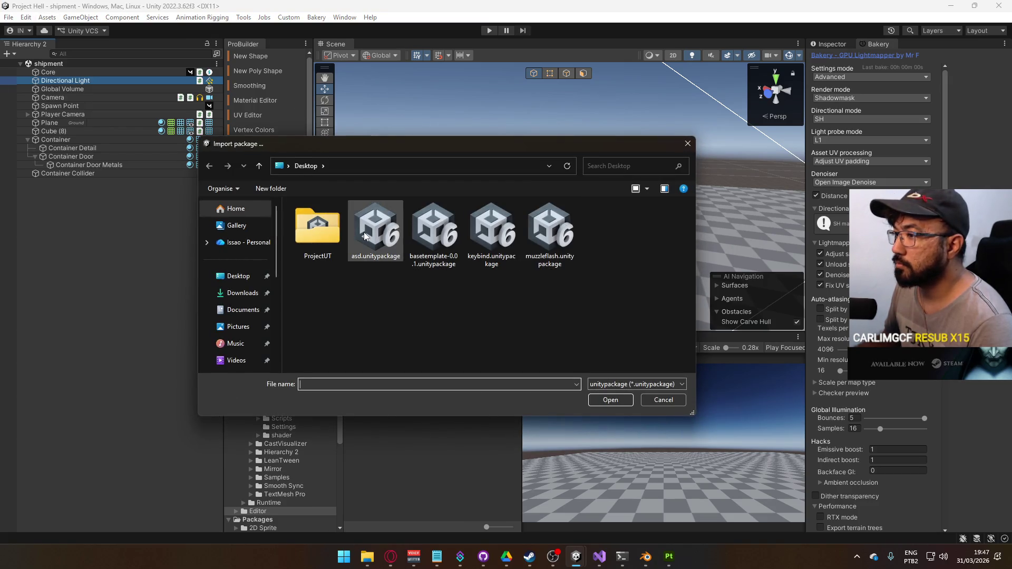
double_click(364, 232)
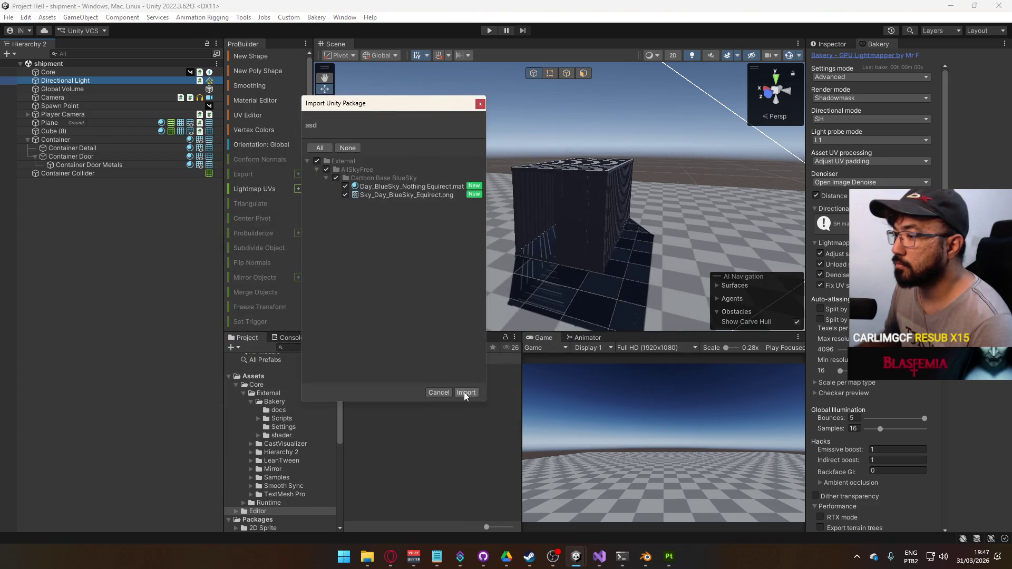
click(465, 392)
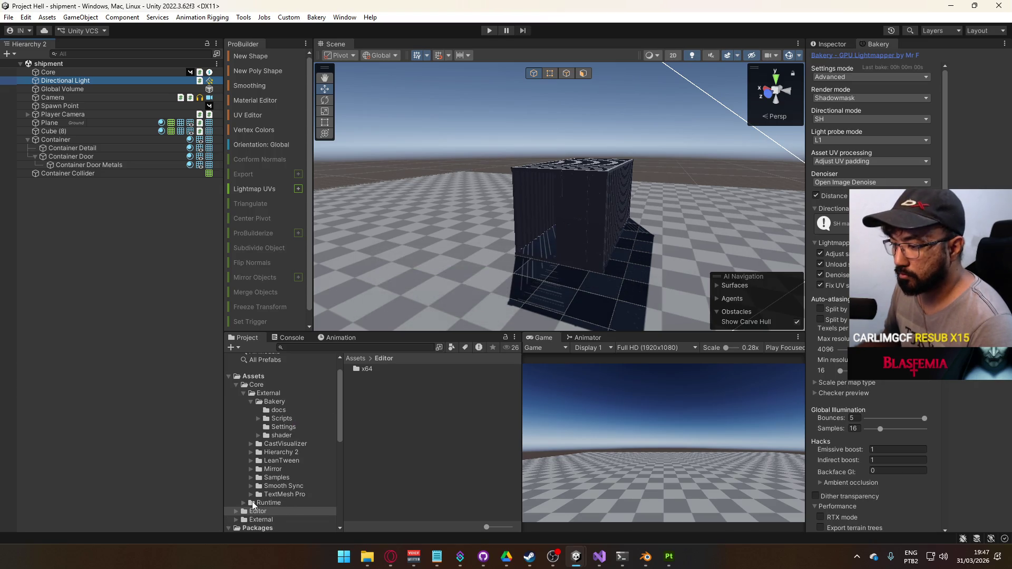
Step: Move the AllSkyFree folder into Core/External and delete the leftover empty External folder
click(244, 519)
click(236, 519)
scroll(271, 490, down, 1)
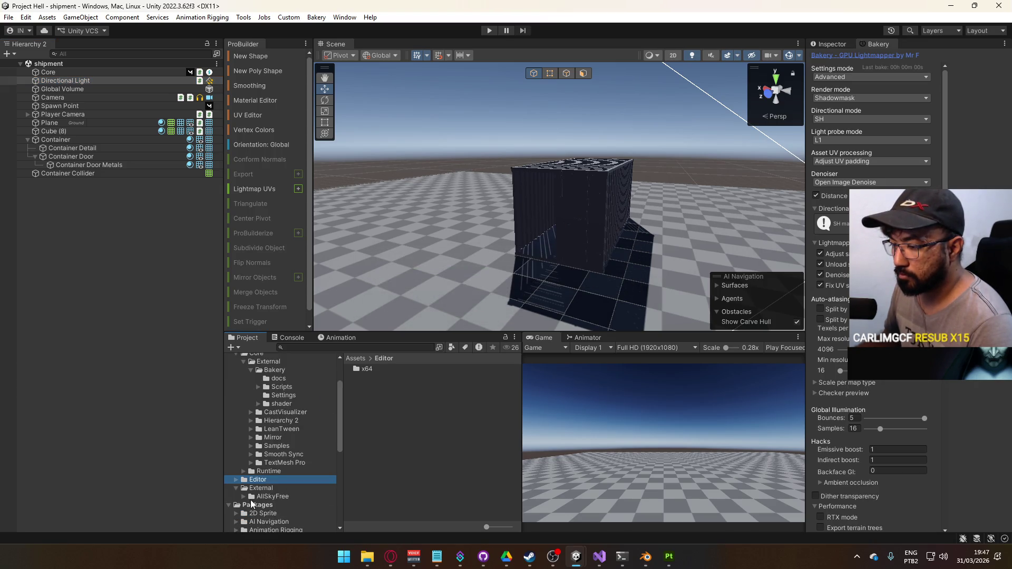
mouse_move(272, 496)
mouse_down()
mouse_move(272, 363)
mouse_move(273, 429)
mouse_move(272, 419)
mouse_up()
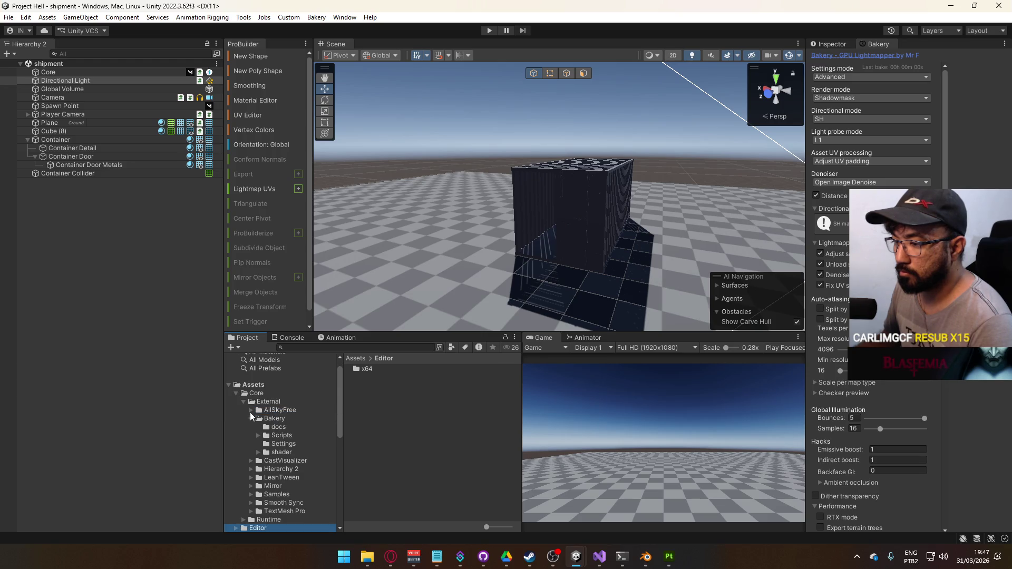
scroll(298, 482, down, 6)
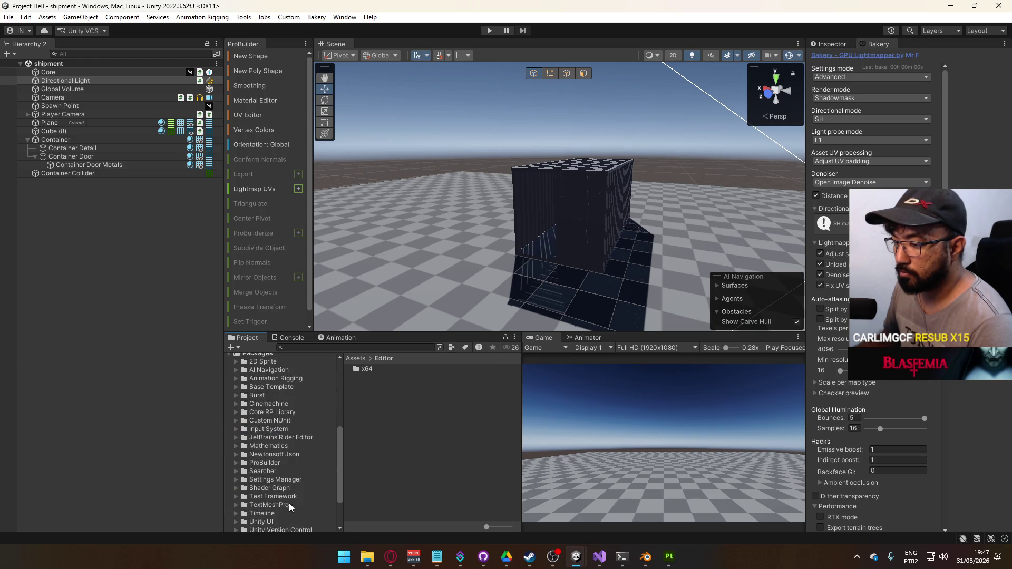
scroll(296, 485, up, 3)
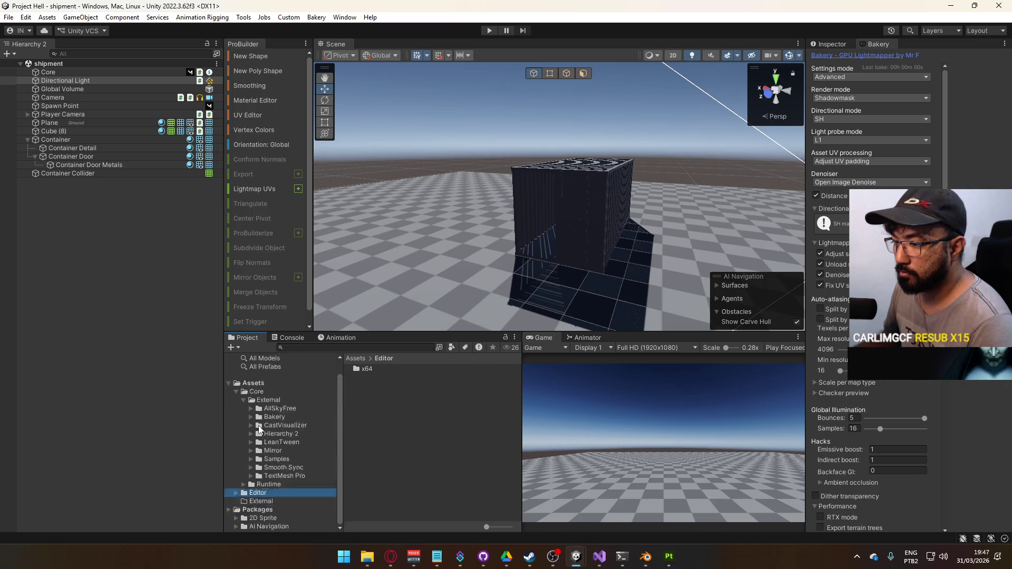
scroll(275, 516, up, 5)
click(274, 516)
key(Delete)
key(Return)
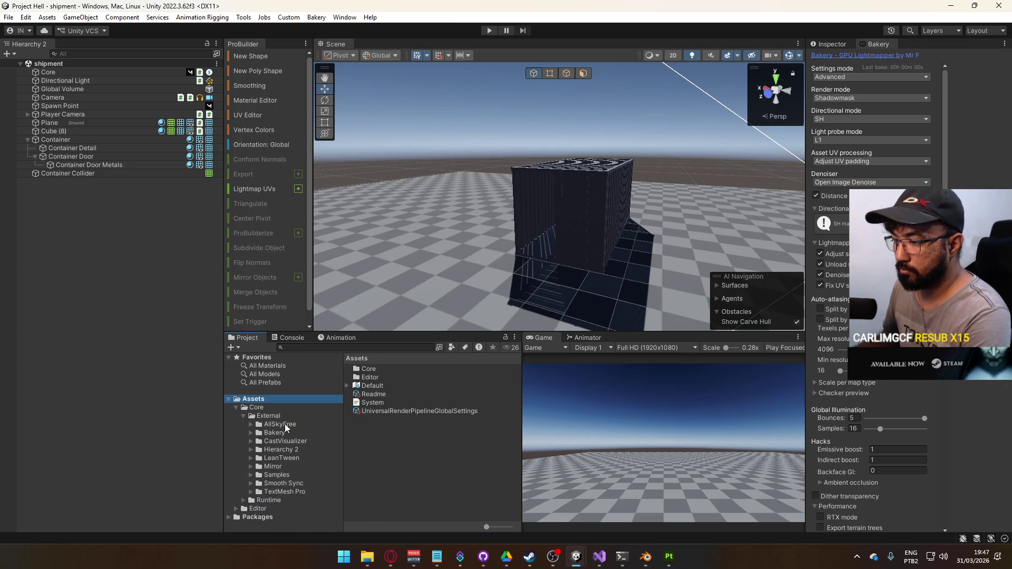
Step: Select the Day_BlueSky_Nothing Equirect material in Cartoon Base BlueSky and view its properties
click(284, 424)
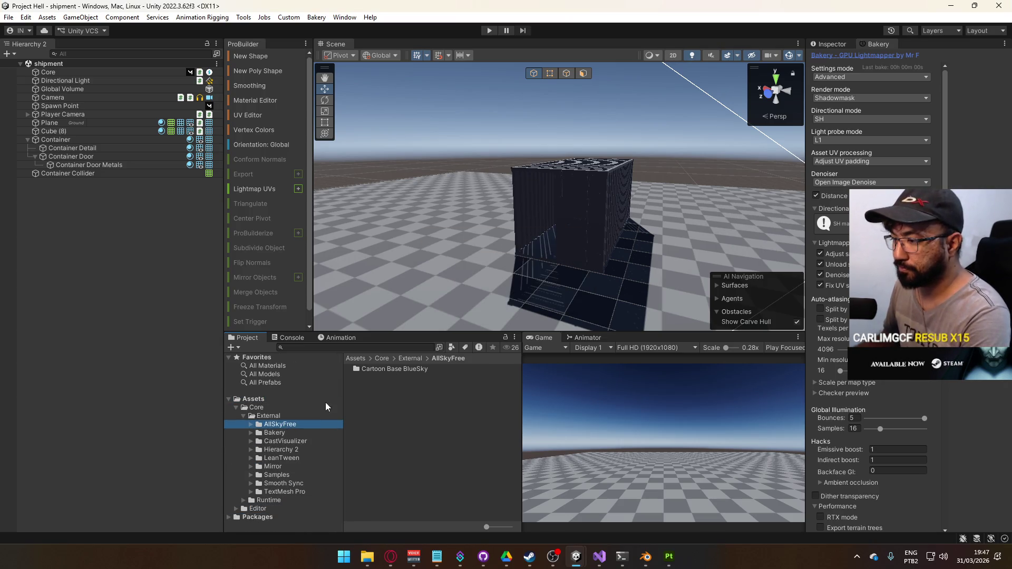
double_click(393, 370)
click(411, 369)
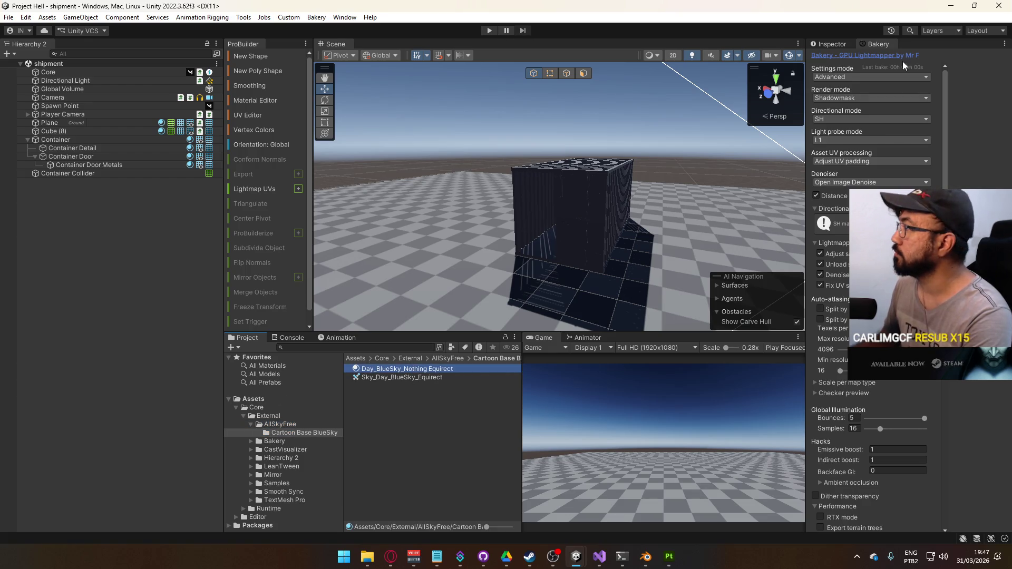
click(848, 44)
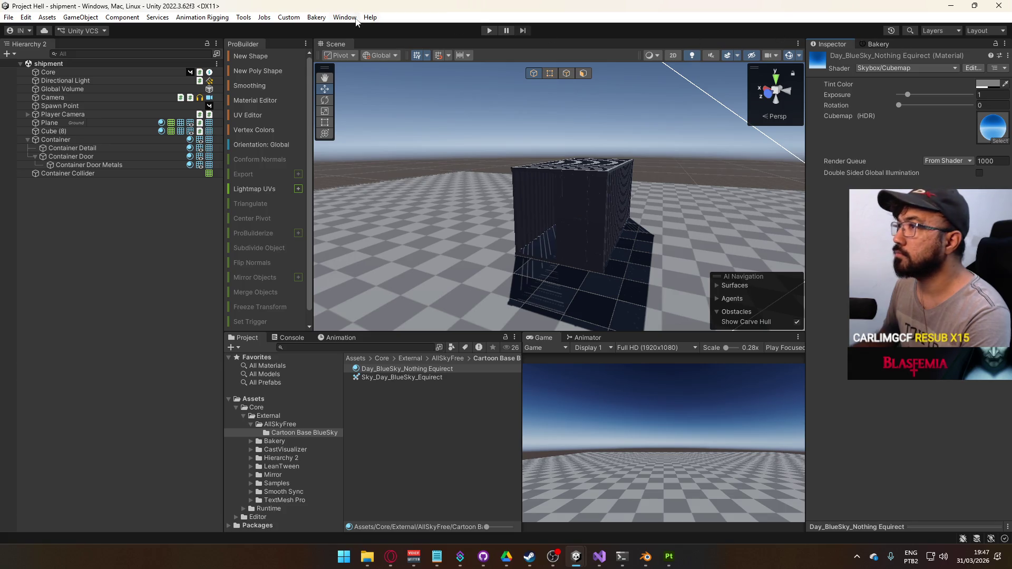
Step: Open the Rendering > Lighting window and dock it beside the Inspector
click(344, 18)
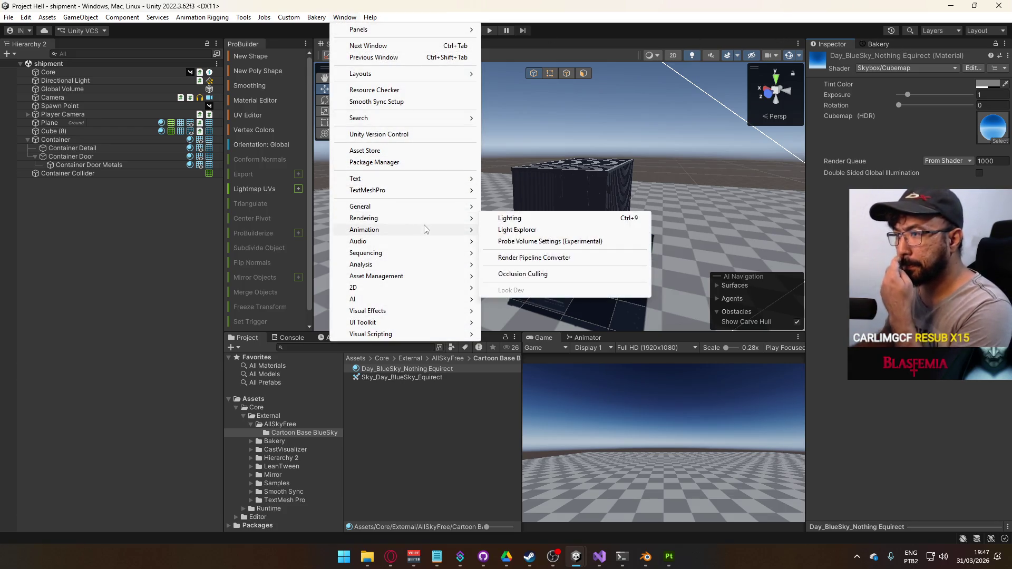
mouse_move(419, 284)
mouse_move(419, 255)
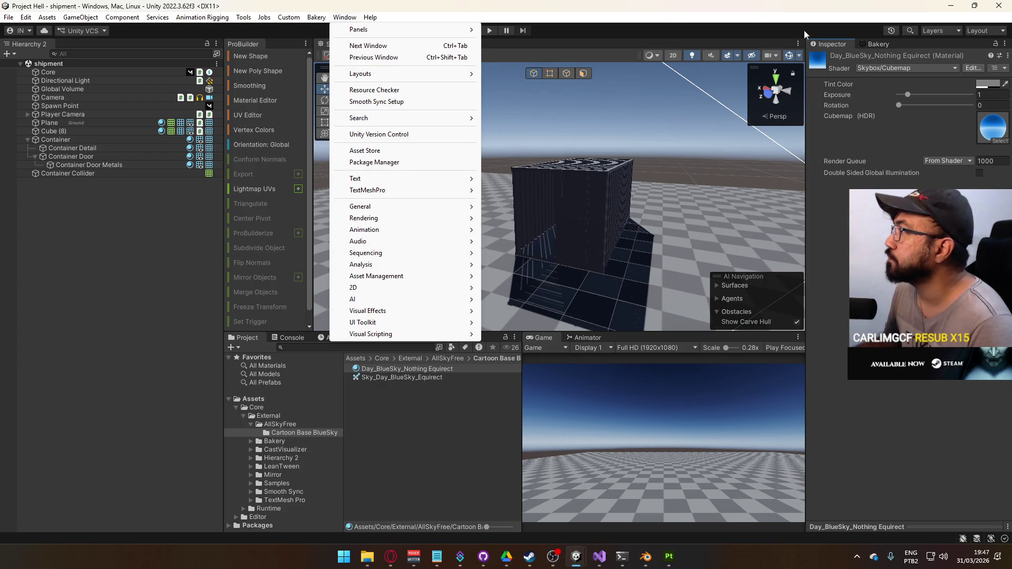
mouse_move(405, 218)
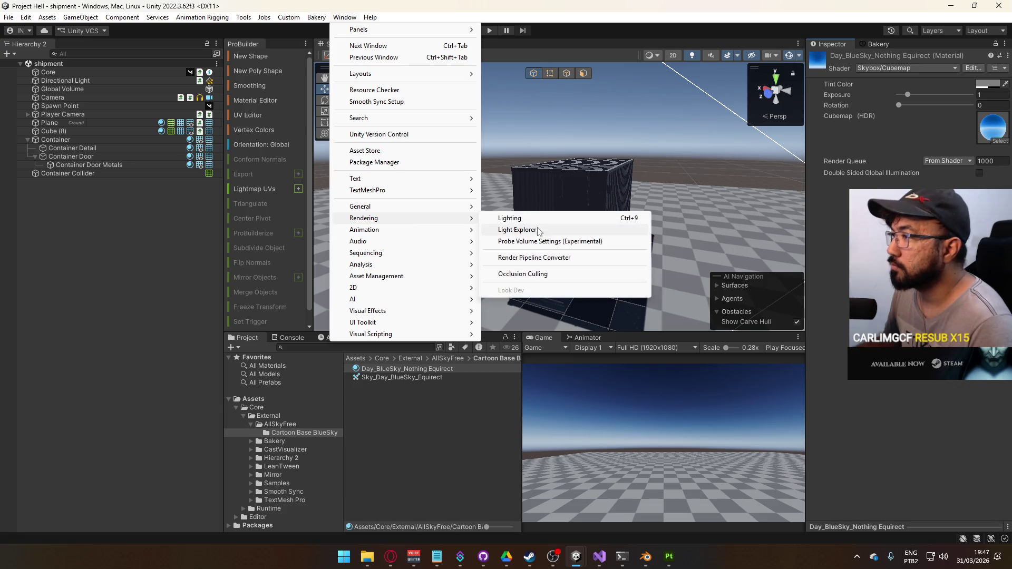
click(503, 218)
mouse_move(575, 233)
mouse_down()
mouse_move(877, 80)
mouse_move(918, 46)
mouse_up()
Step: Assign Day_BlueSky_Nothing Equirect as the Environment skybox material and orbit to view the sky
click(861, 57)
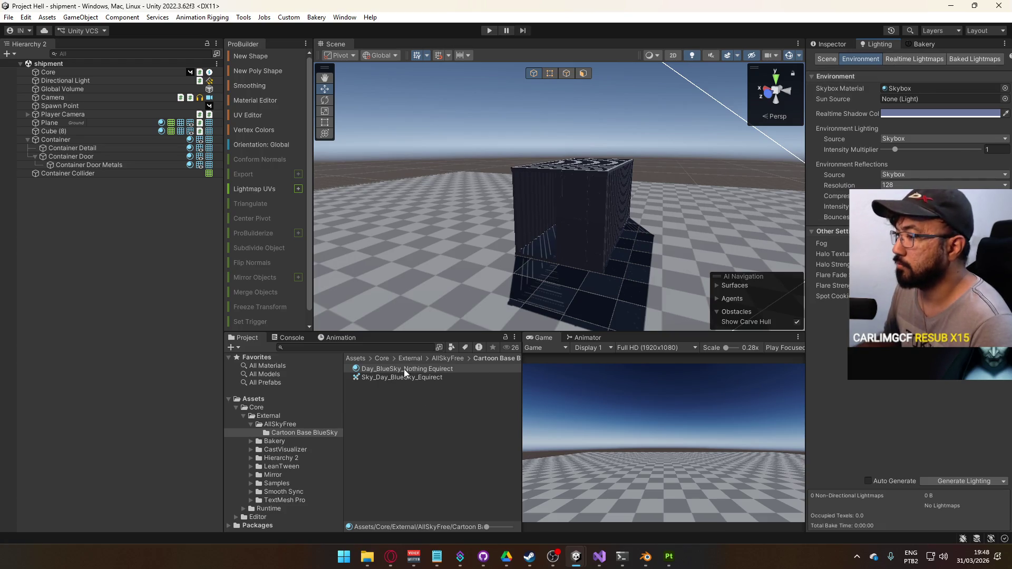
drag(404, 368, 944, 92)
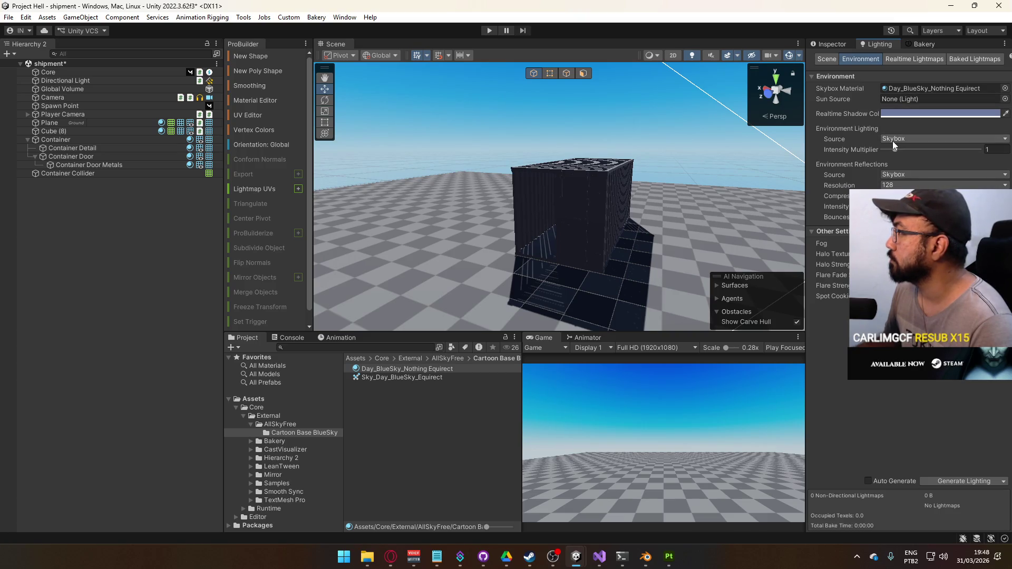
drag(597, 221, 553, 226)
mouse_move(400, 237)
mouse_down()
mouse_move(488, 266)
mouse_move(615, 210)
mouse_move(560, 172)
mouse_move(638, 161)
mouse_move(605, 207)
mouse_up()
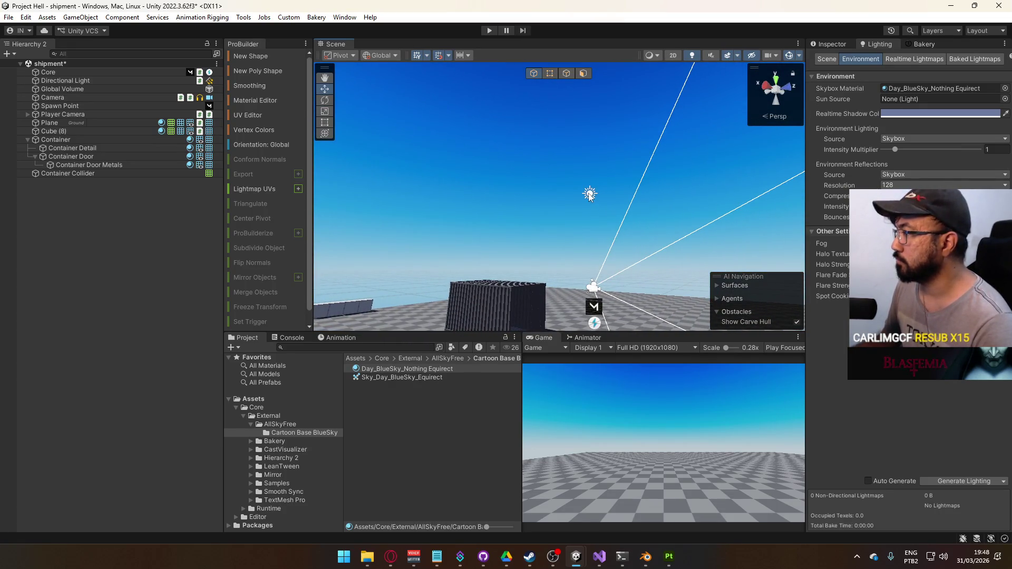
Step: Add a Bakery Direct Light component to the Directional Light
click(591, 195)
click(830, 47)
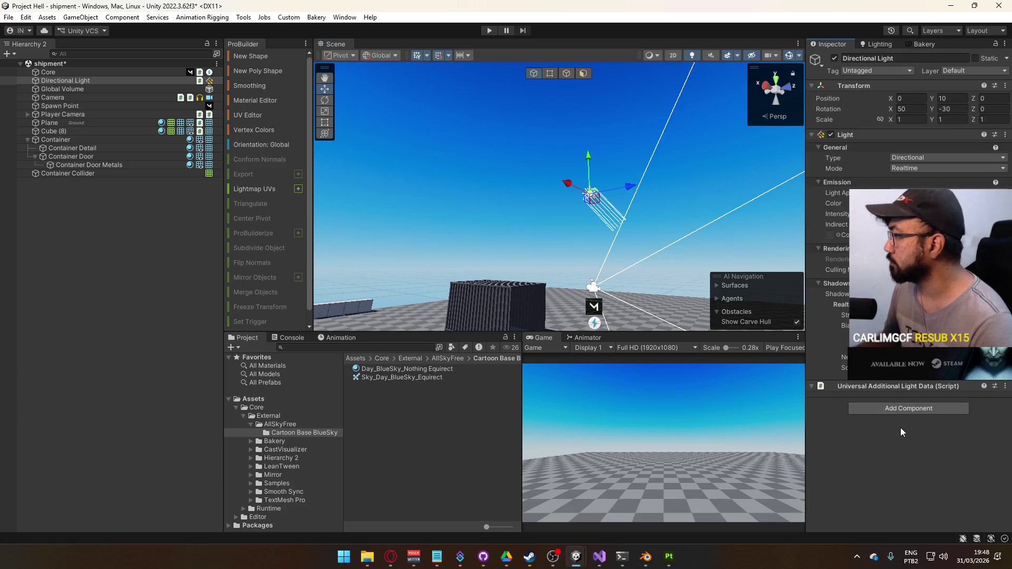
click(881, 409)
text(bakeru)
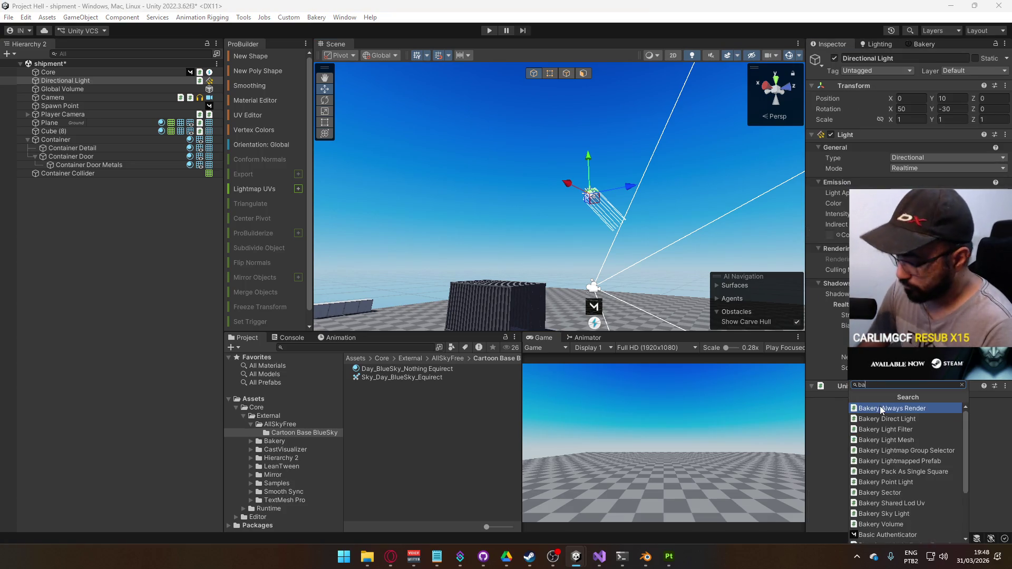
key(BackSpace)
text(y li)
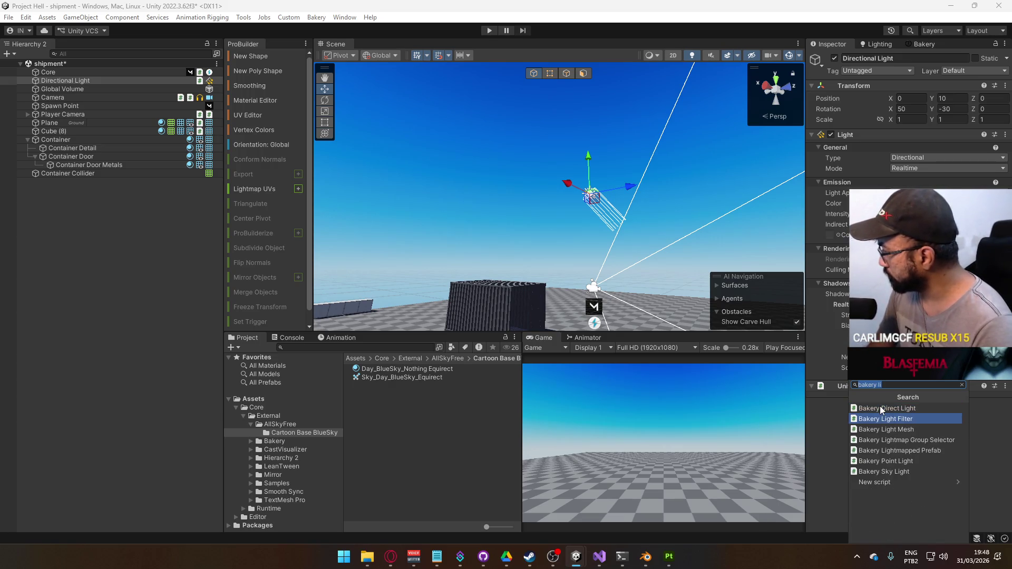
click(880, 408)
Step: Check the light's baked contribution options, leaving it at Indirect Only
scroll(880, 405, down, 2)
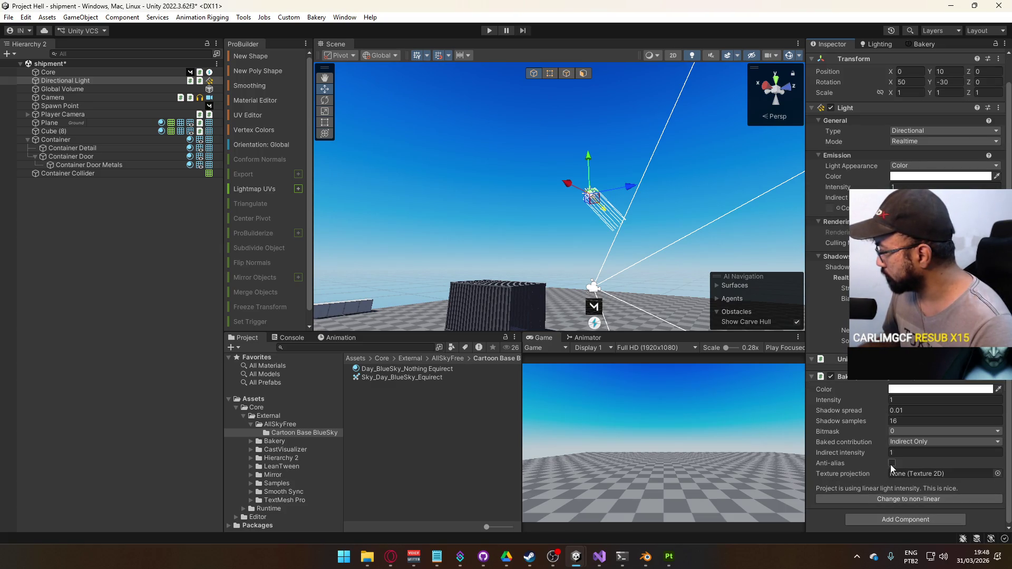
click(909, 445)
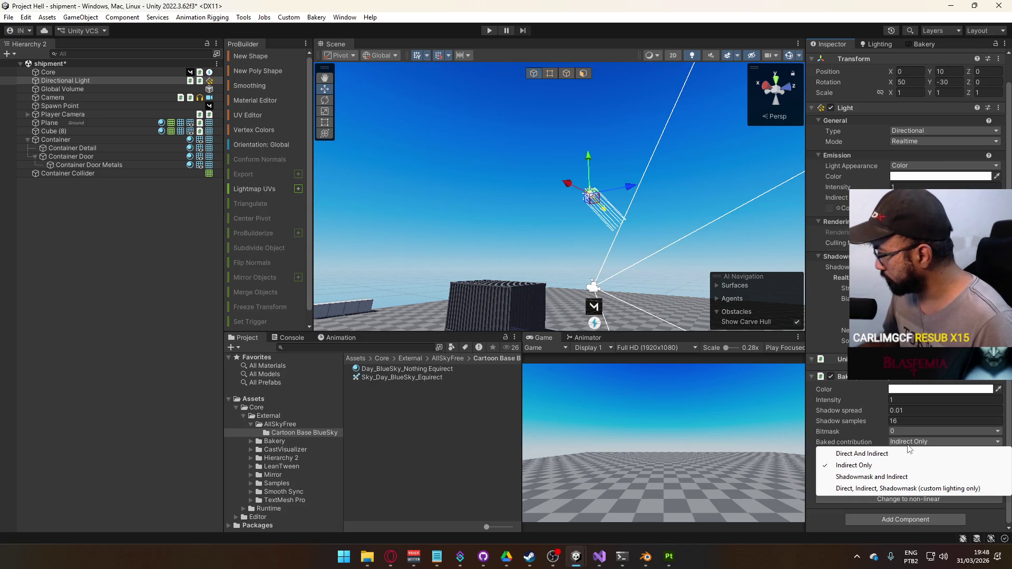
click(836, 444)
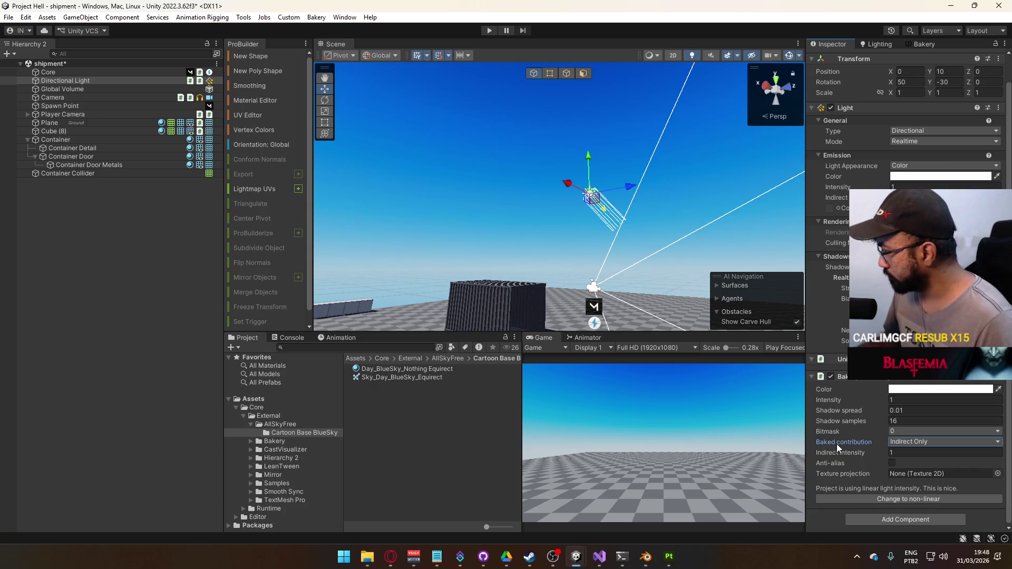
click(94, 141)
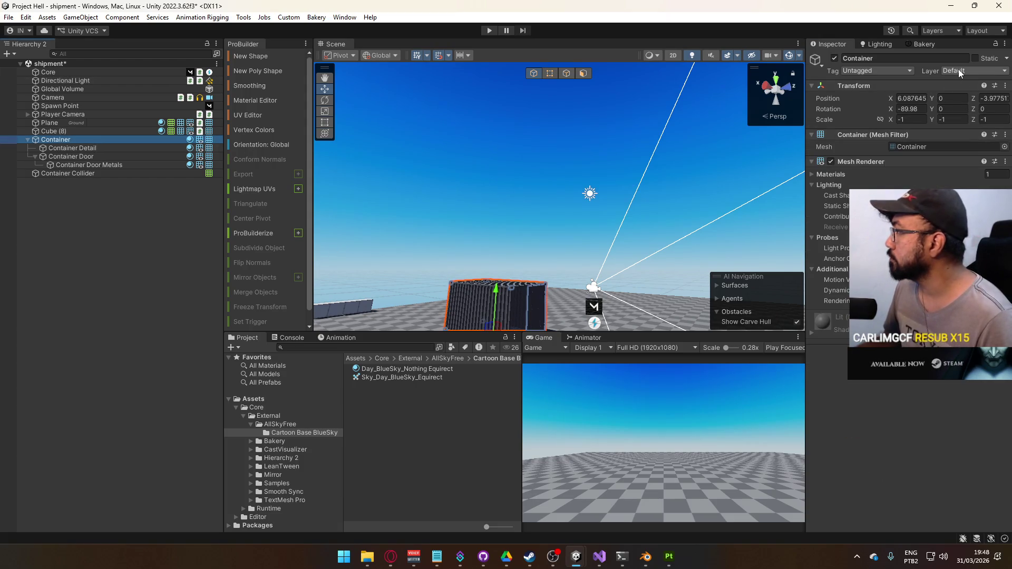
Step: Set the Container's scale to 1, 1, 1 and raise it 7 units above the floor
click(915, 119)
text(1)
click(951, 119)
text(1)
click(1000, 119)
text(1)
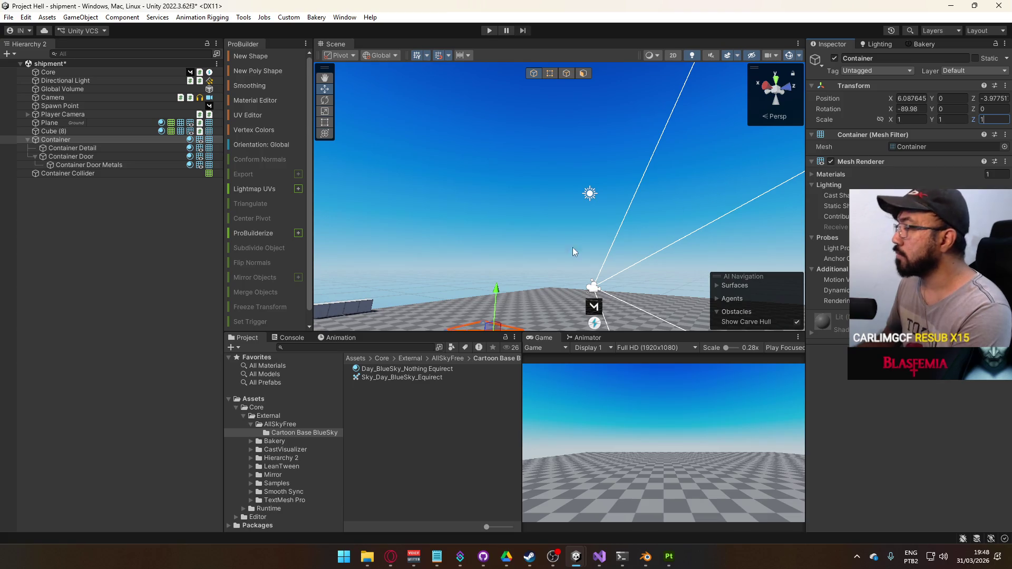
drag(501, 291, 501, 179)
Step: Undo the raise and scale changes, restoring -1 scale at height 0, then switch to Blender
drag(593, 234, 378, 309)
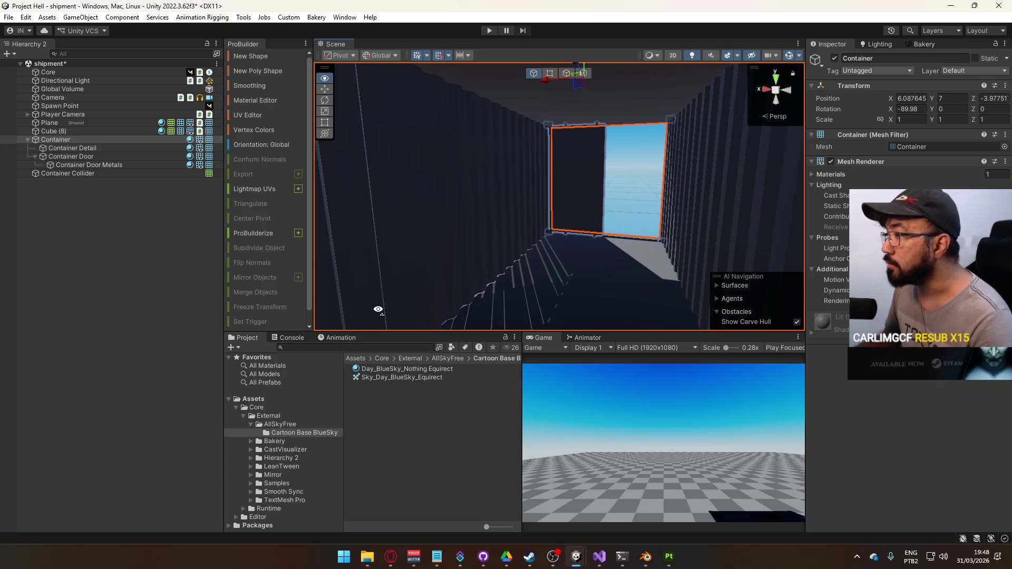
key(f)
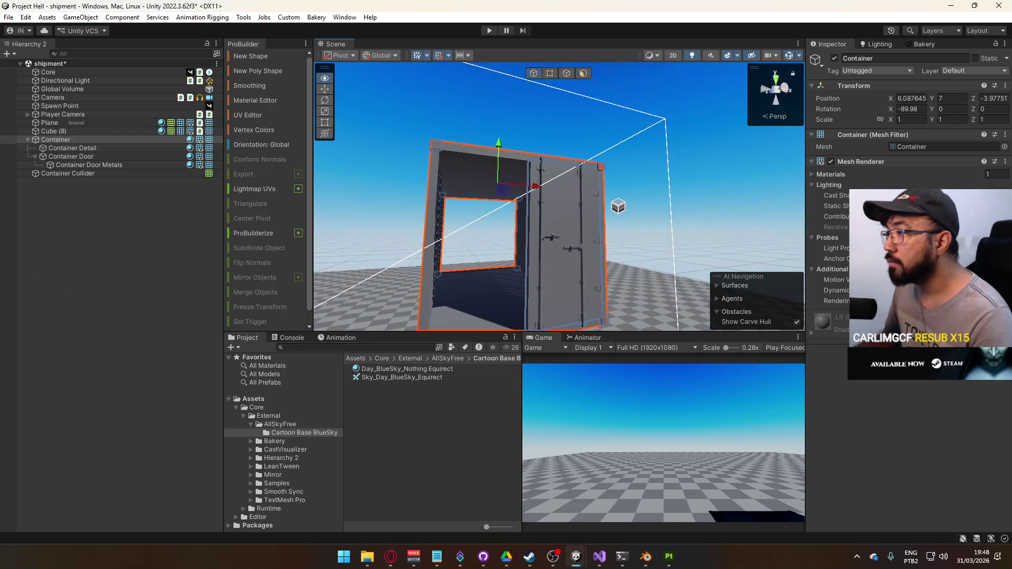
key(ctrl+z)
scroll(530, 216, down, 5)
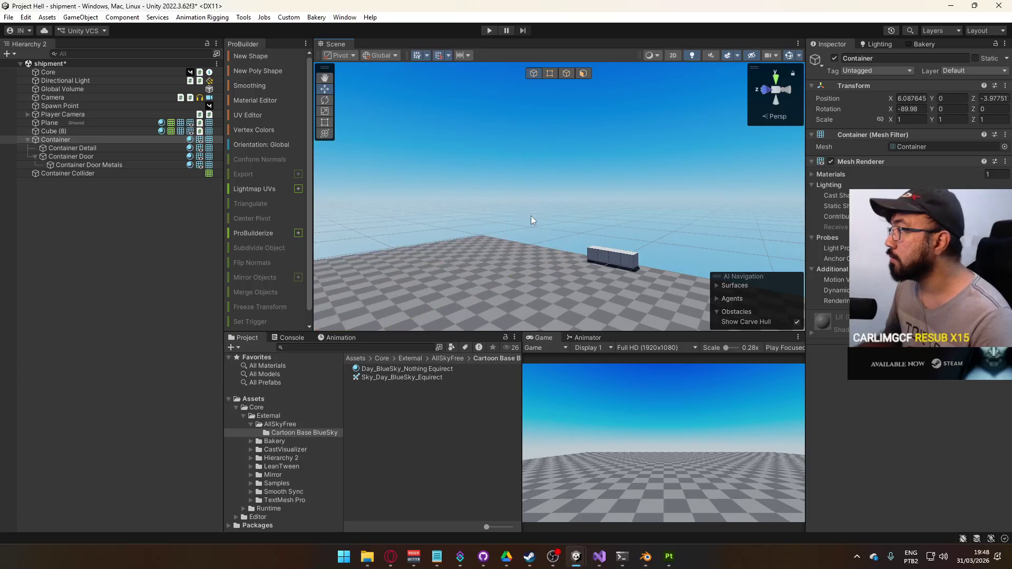
key(ctrl+z)
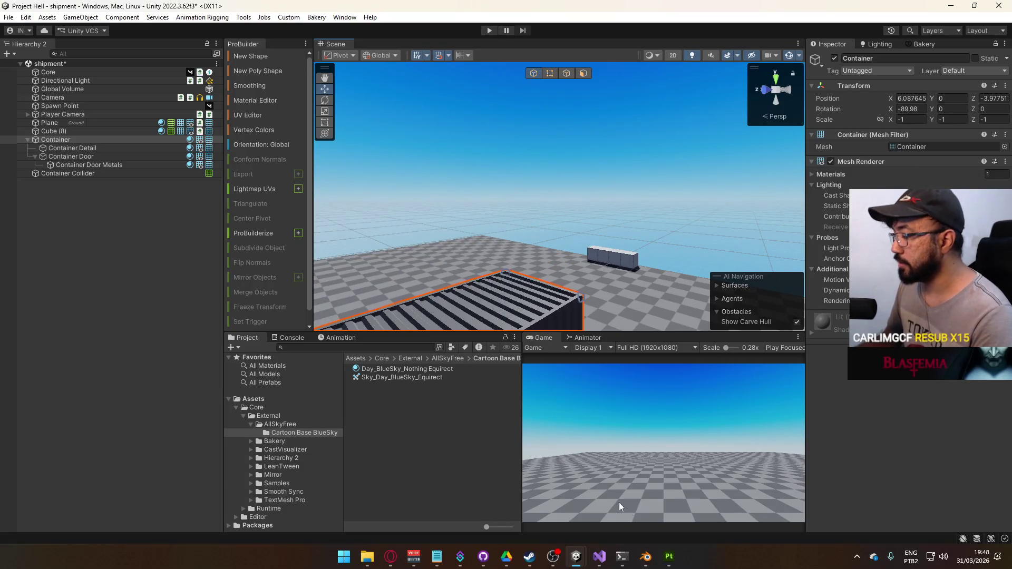
click(645, 556)
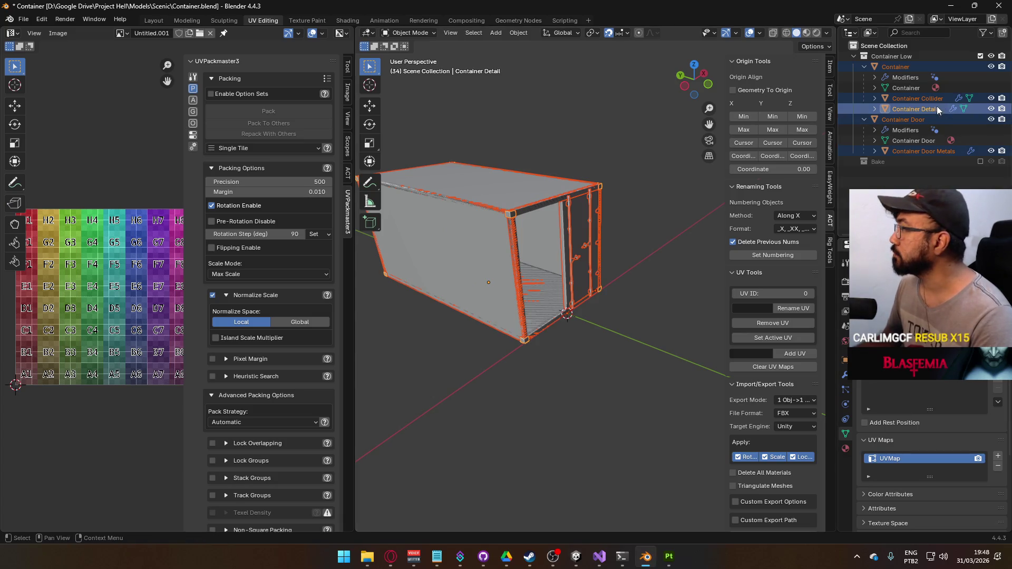
Step: Apply Rotation & Scale to Container Detail so it reads 0° rotation and 1.000 scale
click(830, 67)
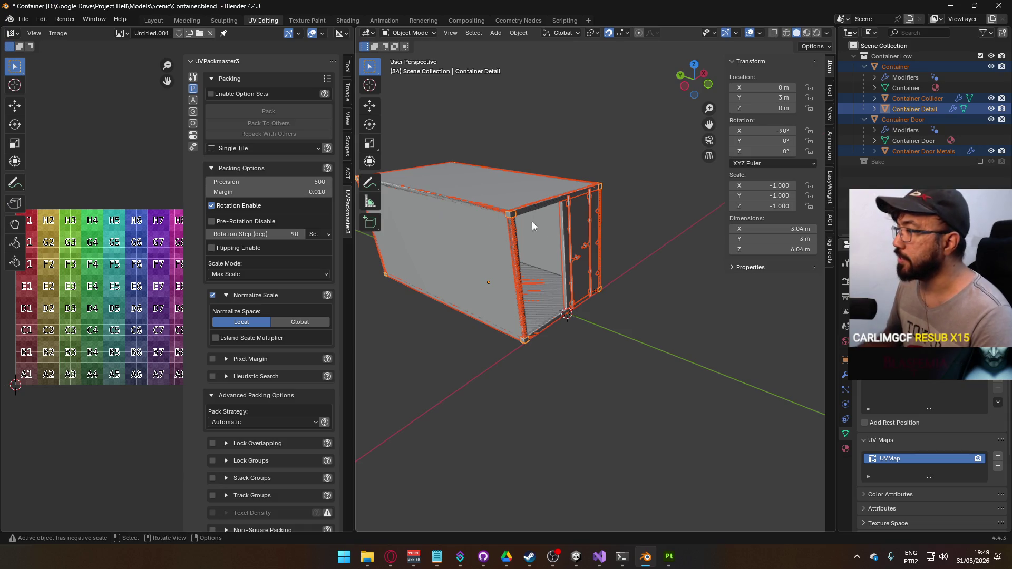
key(ctrl+a)
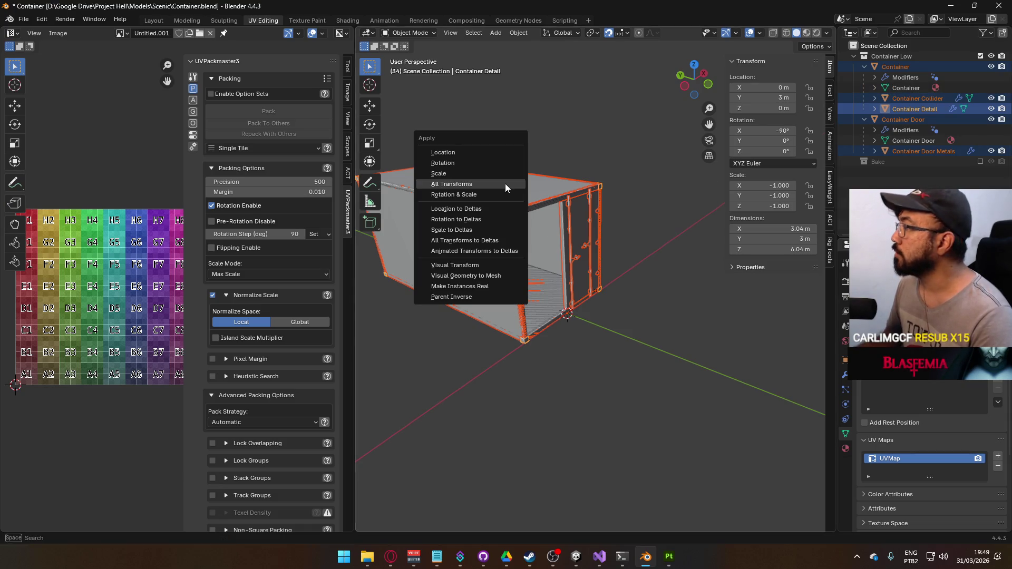
click(497, 193)
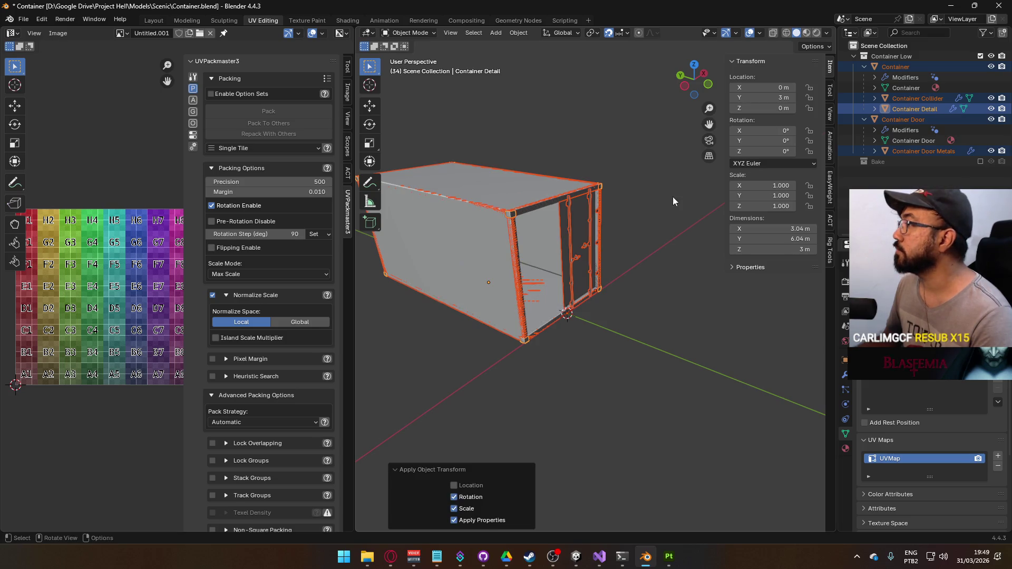
mouse_move(535, 260)
mouse_down()
mouse_move(552, 286)
mouse_move(487, 221)
mouse_up()
click(476, 225)
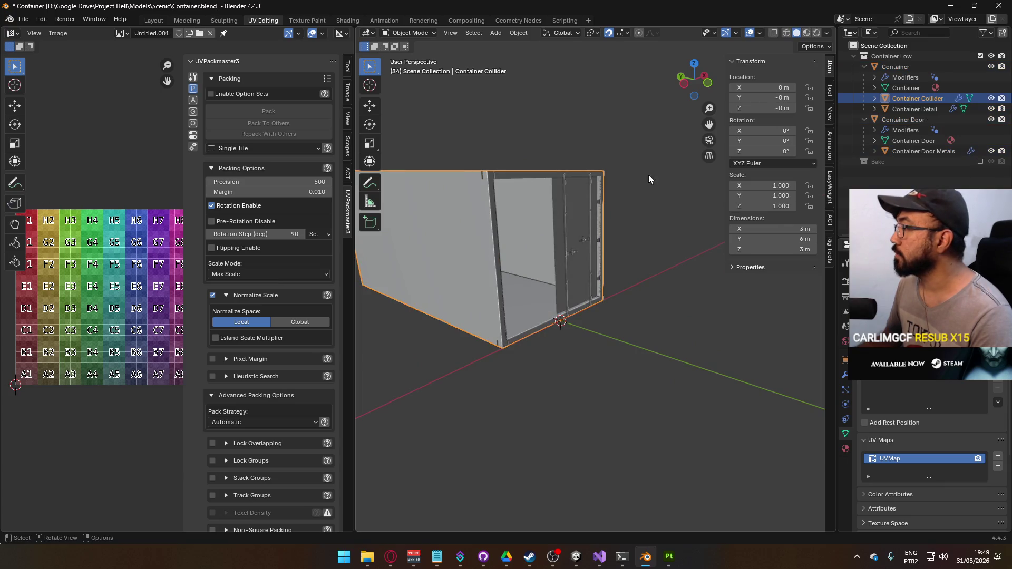
Step: Recalculate the Container Collider's normals outward and hide the collider in the Outliner
key(Tab)
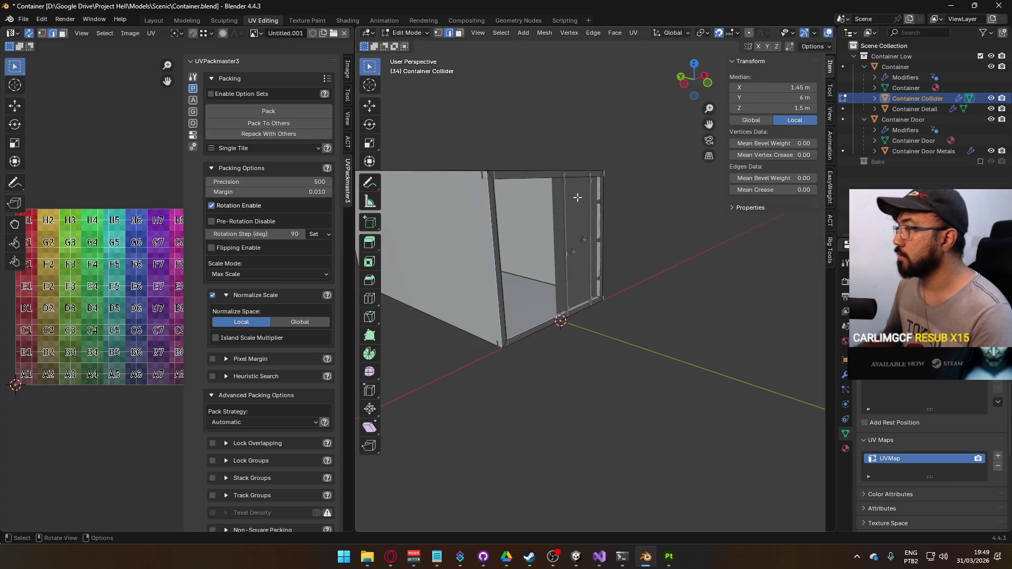
right_click(576, 200)
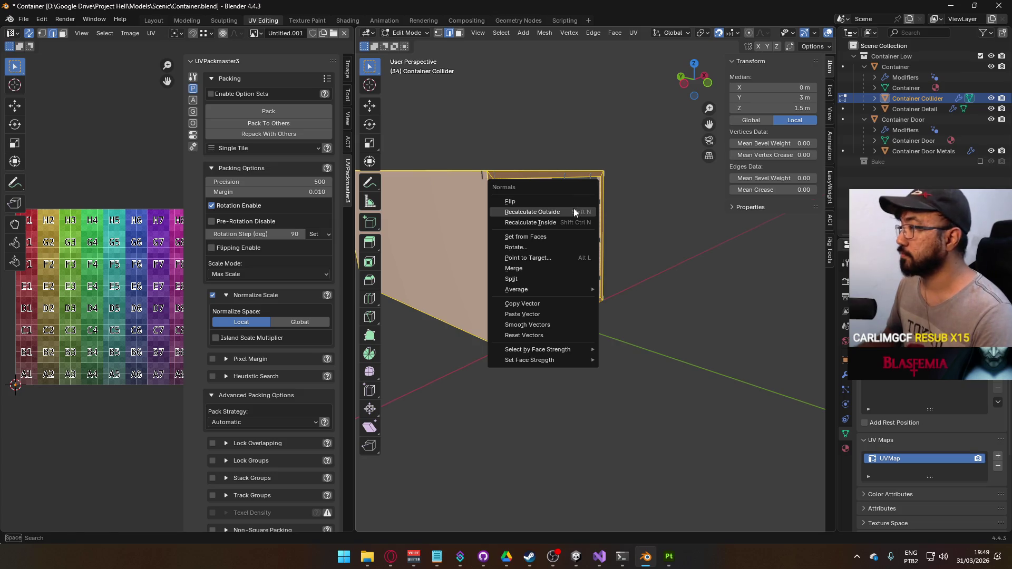
click(574, 208)
key(Tab)
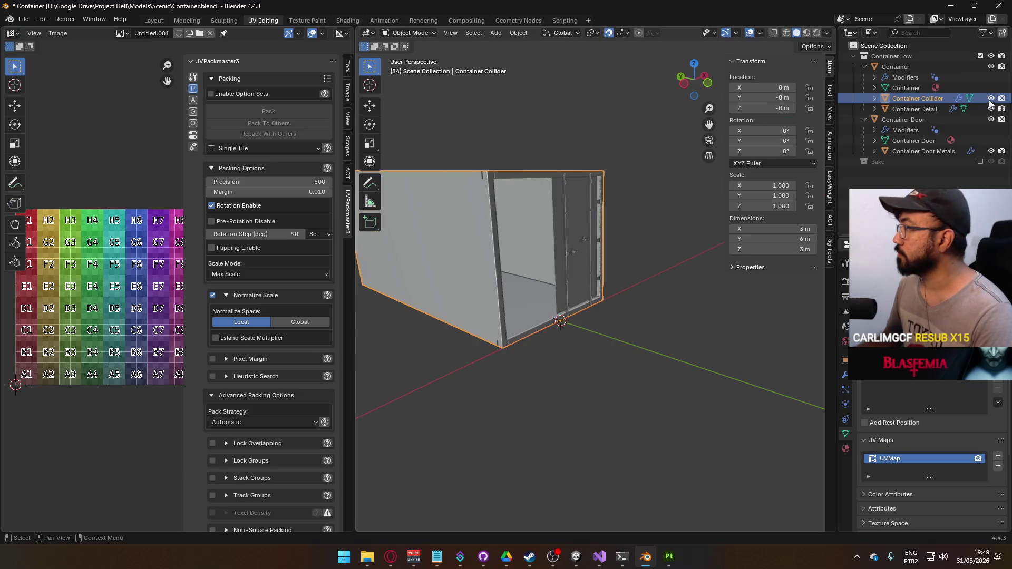
click(990, 98)
Step: Recalculate the whole Container mesh's normals to face outside
click(539, 220)
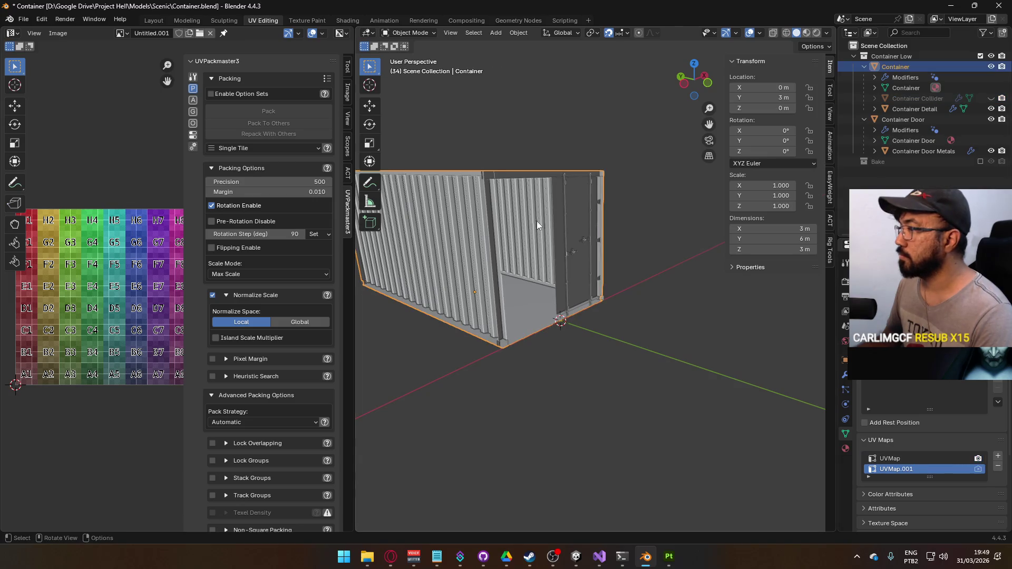
key(Tab)
key(alt+n)
click(553, 213)
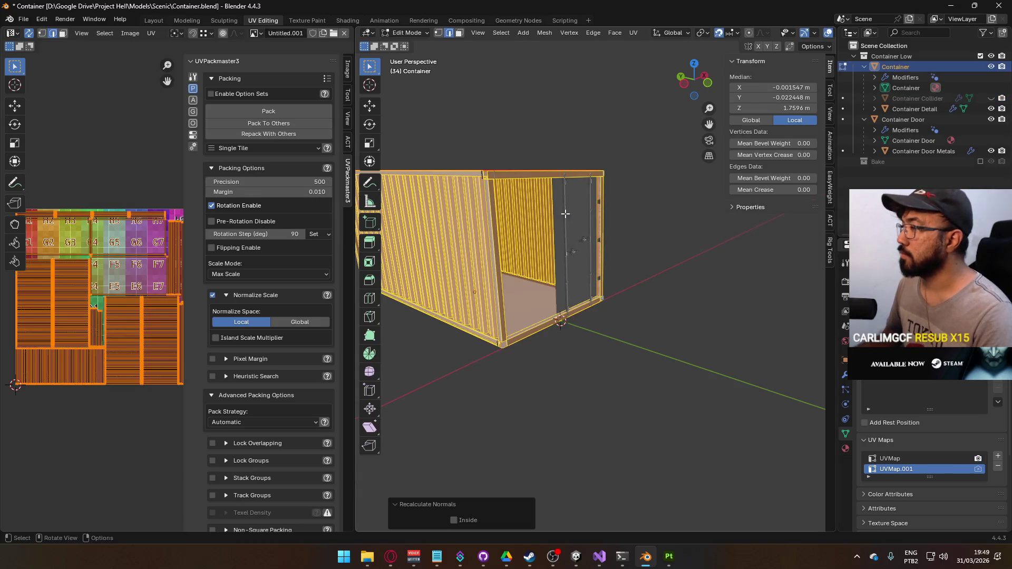
key(alt+a)
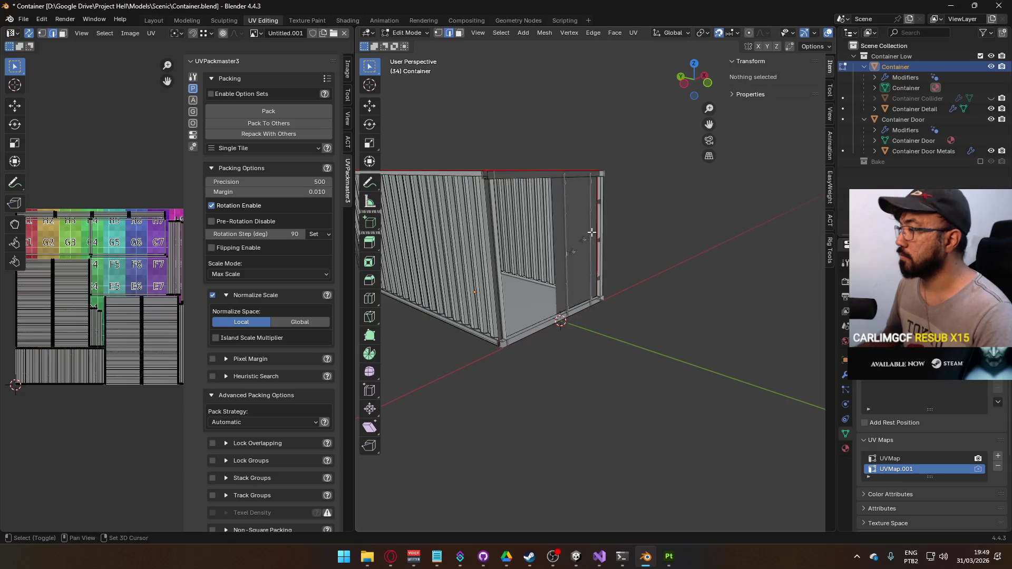
scroll(582, 287, up, 3)
key(a)
key(alt+n)
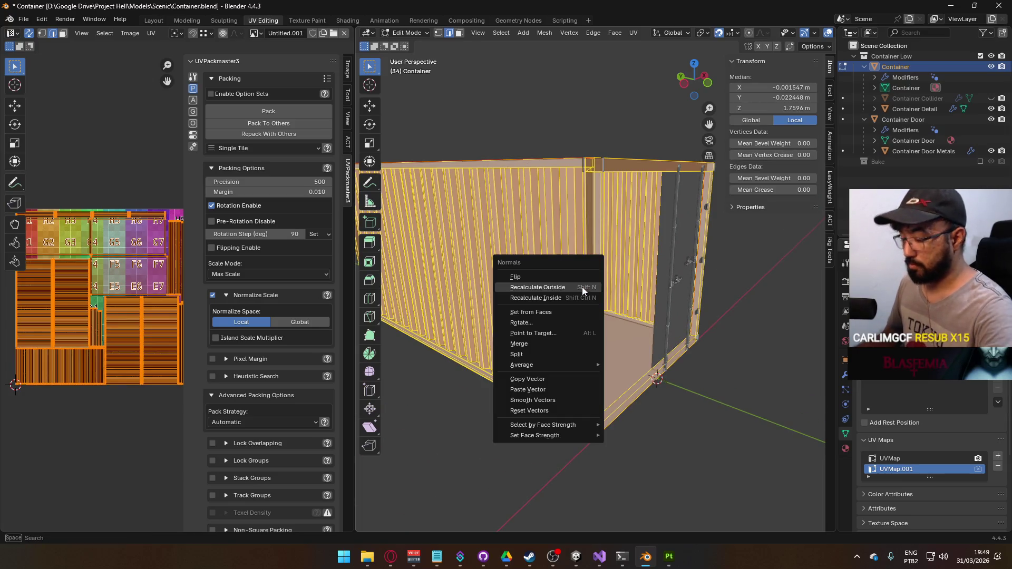
click(579, 299)
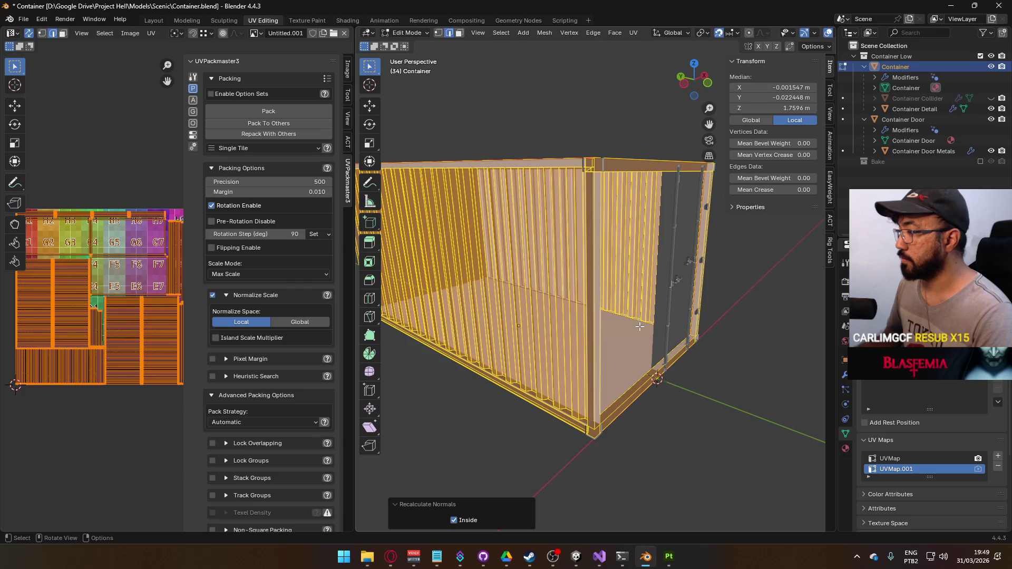
key(alt+n)
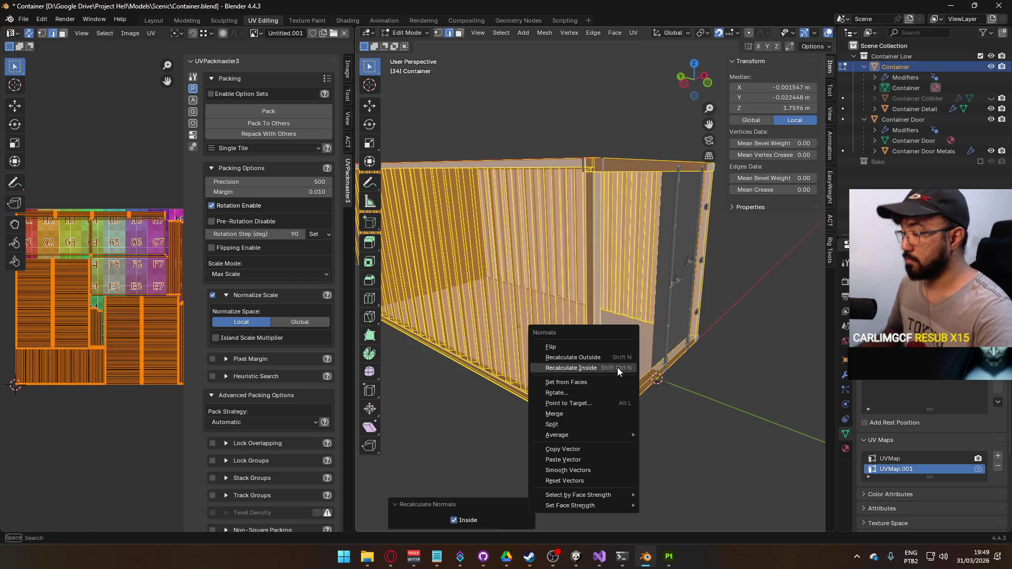
click(563, 355)
key(alt+a)
Step: Select the container's interior slatted walls, excluding the ceiling slats, and flip their normals
mouse_move(563, 354)
mouse_down()
mouse_move(799, 334)
mouse_move(700, 336)
mouse_move(515, 300)
mouse_up()
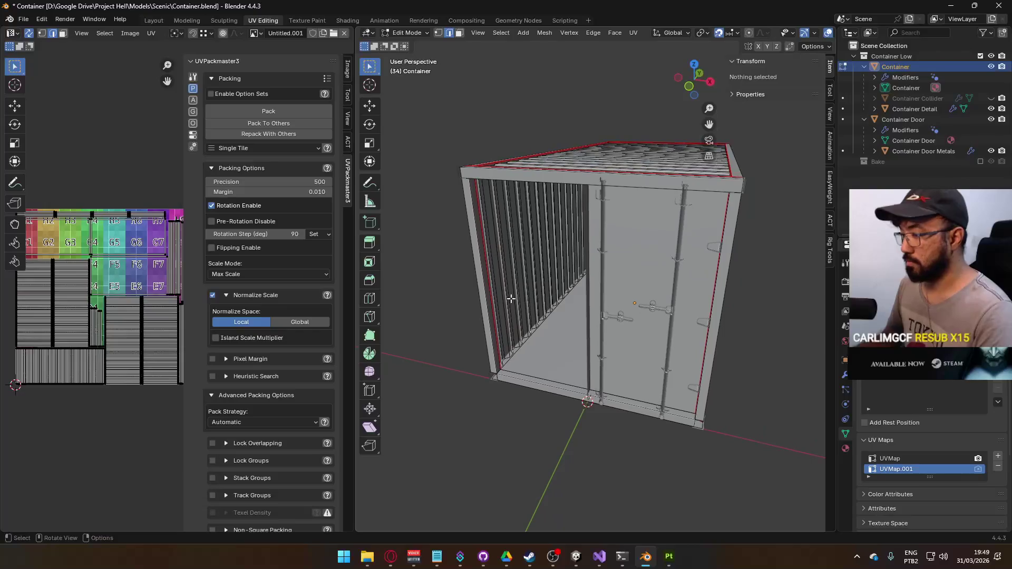
key(l)
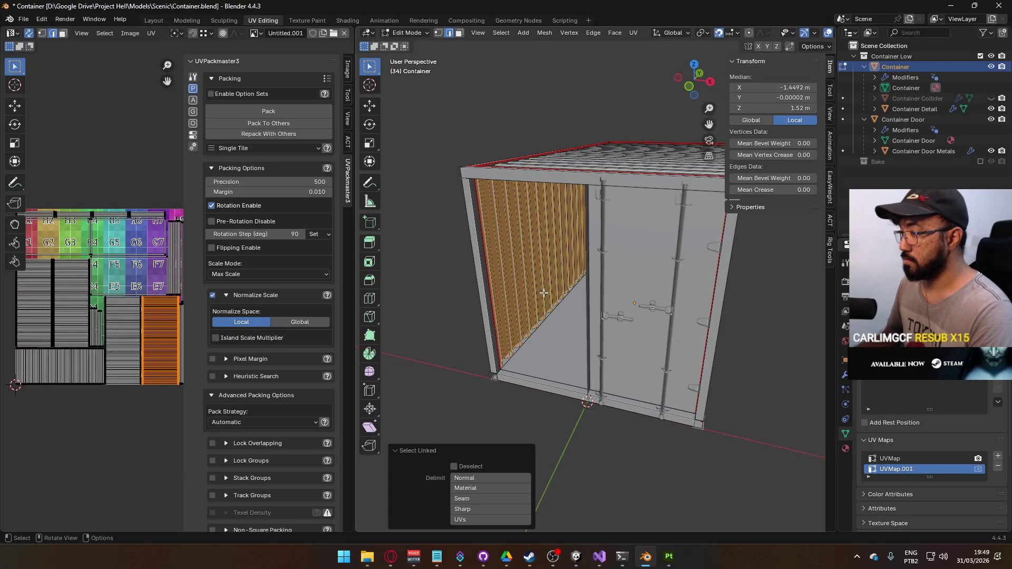
mouse_move(544, 293)
mouse_down()
mouse_move(641, 266)
mouse_move(619, 257)
mouse_up()
key(l)
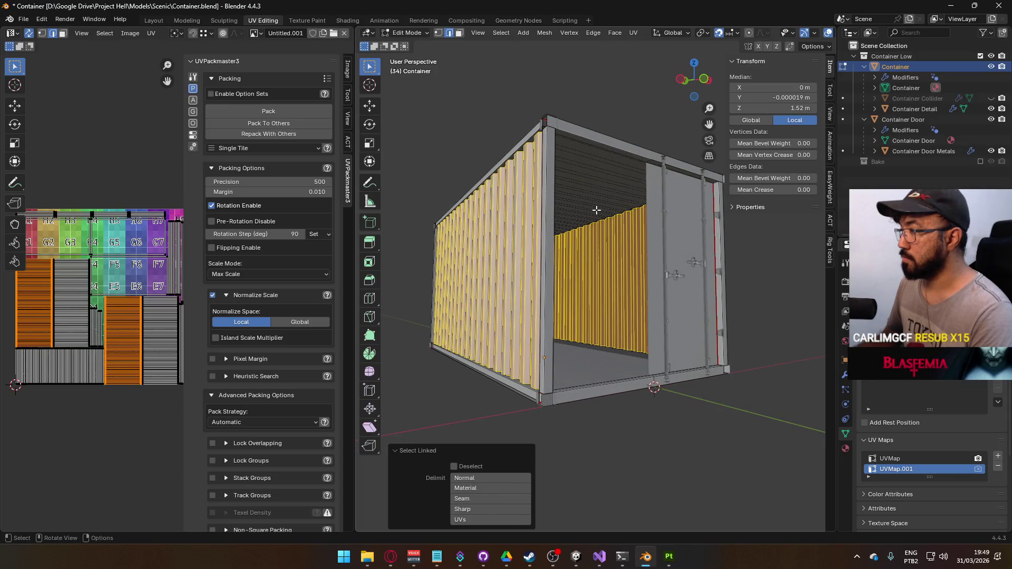
key(l)
key(shift+l)
drag(598, 212, 514, 274)
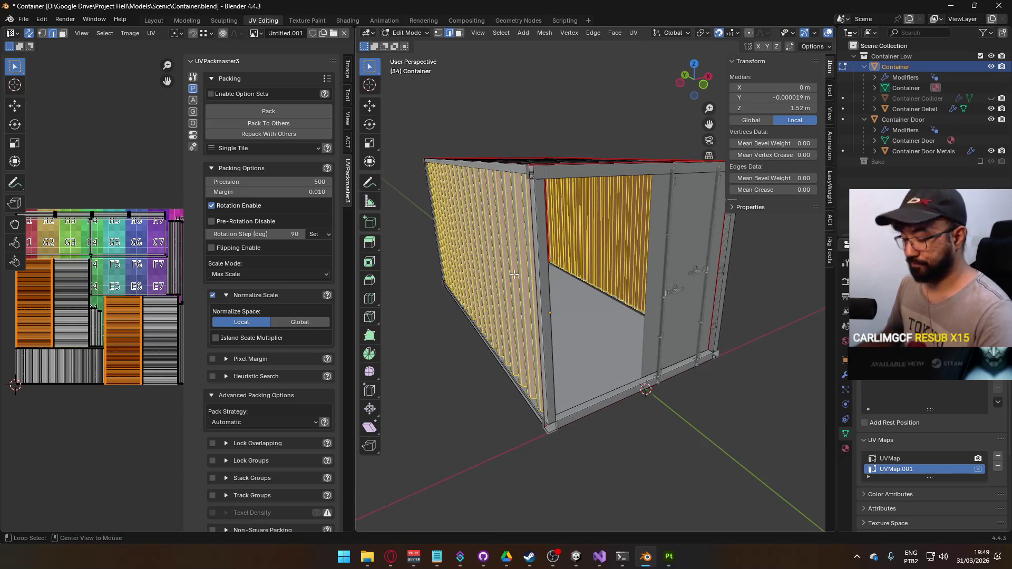
key(alt+n)
click(511, 267)
key(alt+a)
Step: Flip the normals of the Container Detail mesh
mouse_move(510, 267)
mouse_down()
mouse_move(560, 161)
mouse_move(531, 213)
mouse_up()
scroll(531, 213, up, 2)
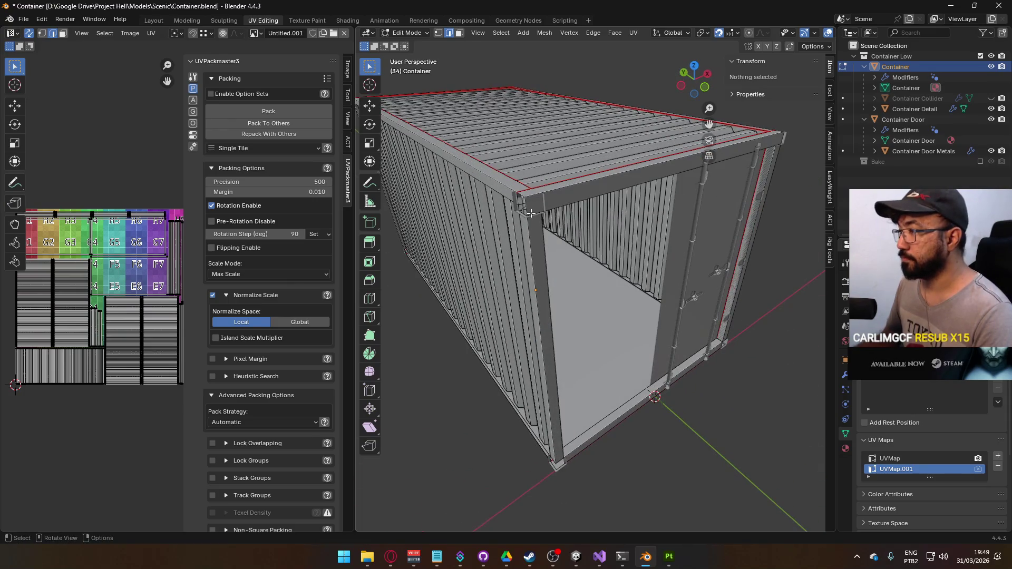
key(Tab)
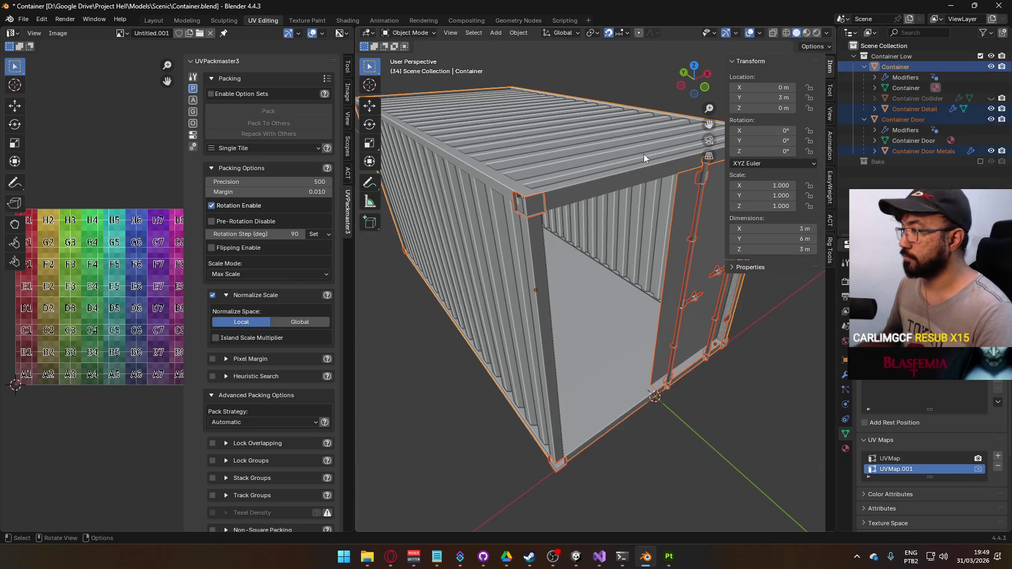
click(902, 109)
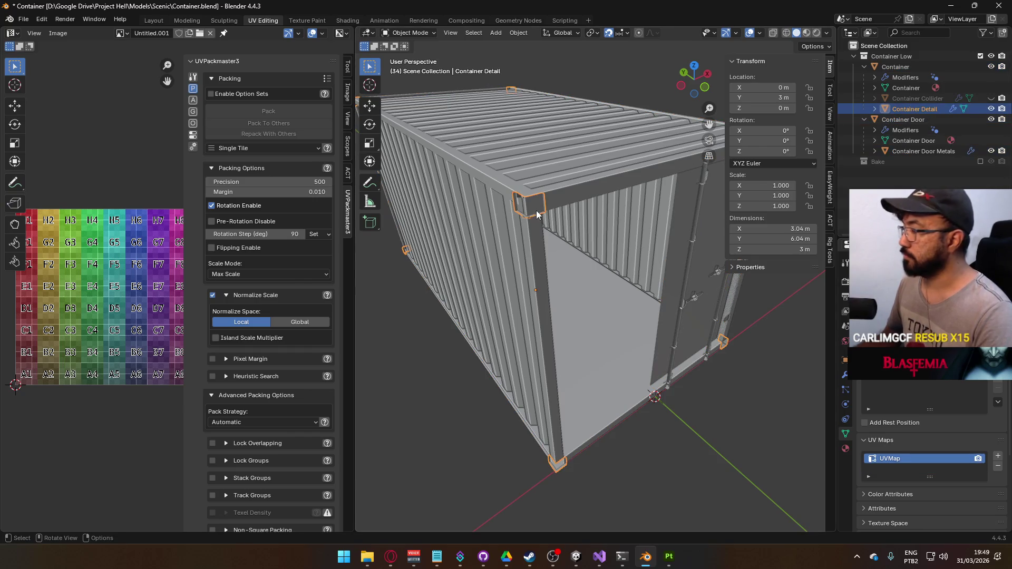
key(Tab)
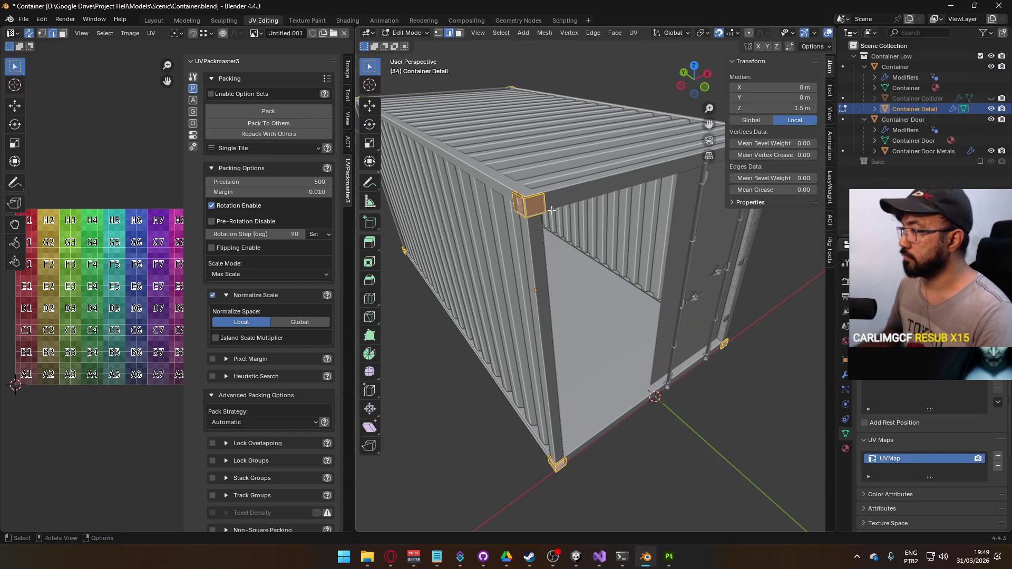
key(alt+n)
click(551, 210)
key(Tab)
Step: Select the container's floor piece and flip its normals
drag(693, 429, 595, 187)
click(594, 187)
mouse_move(585, 258)
mouse_down()
mouse_move(572, 230)
mouse_move(600, 152)
mouse_move(581, 259)
mouse_move(644, 332)
mouse_up()
key(Tab)
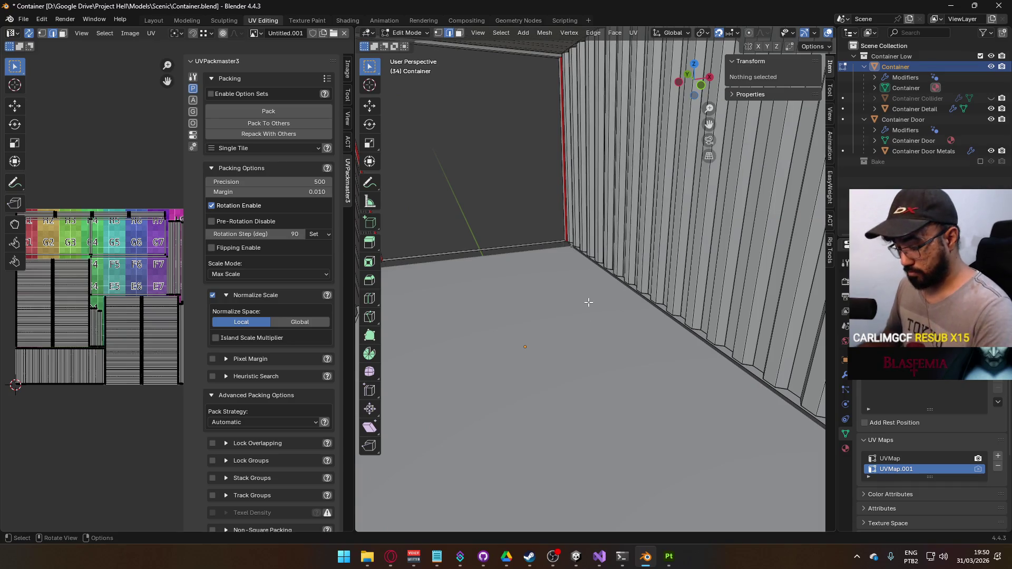
key(l)
key(alt+n)
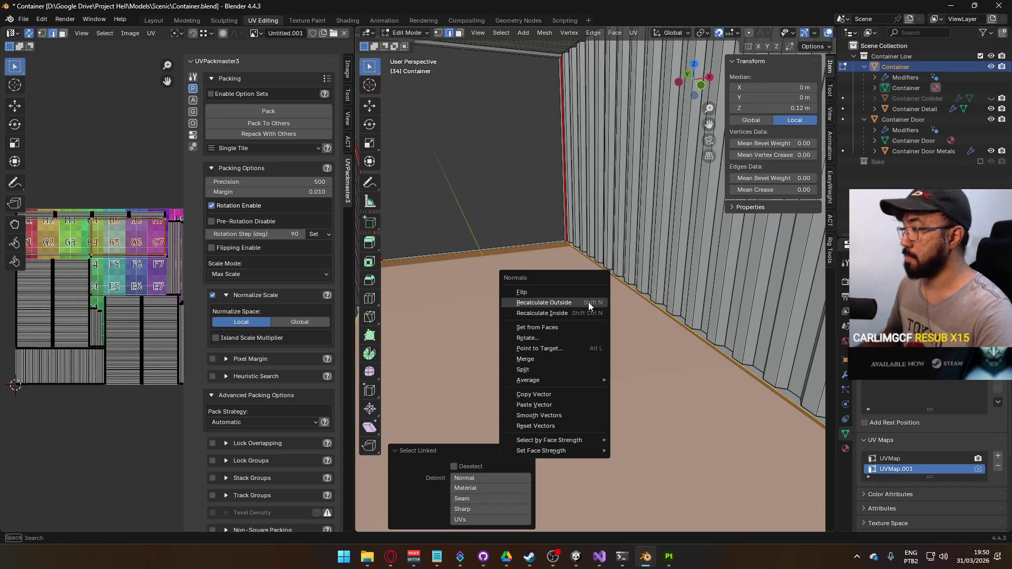
click(567, 290)
scroll(615, 296, down, 8)
key(Tab)
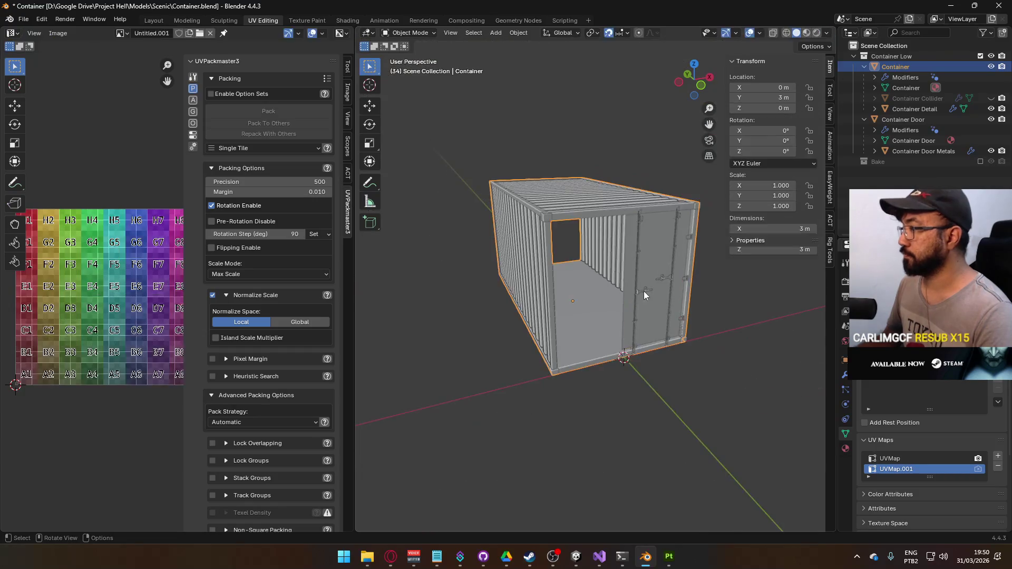
Step: Recalculate the normals of Container Door and Container Door Metals to face outward
click(648, 242)
key(Tab)
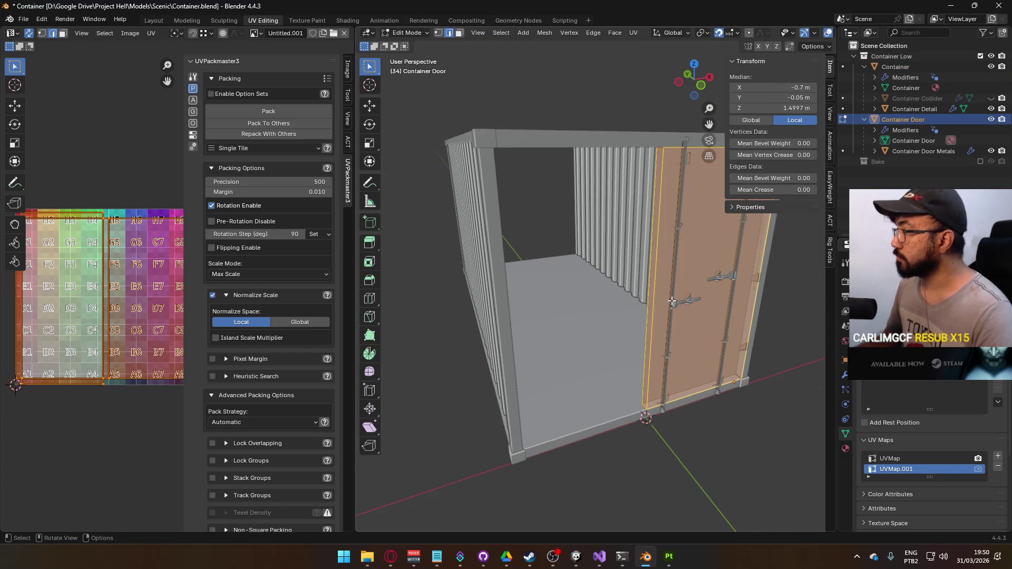
key(u)
click(671, 300)
scroll(693, 309, up, 2)
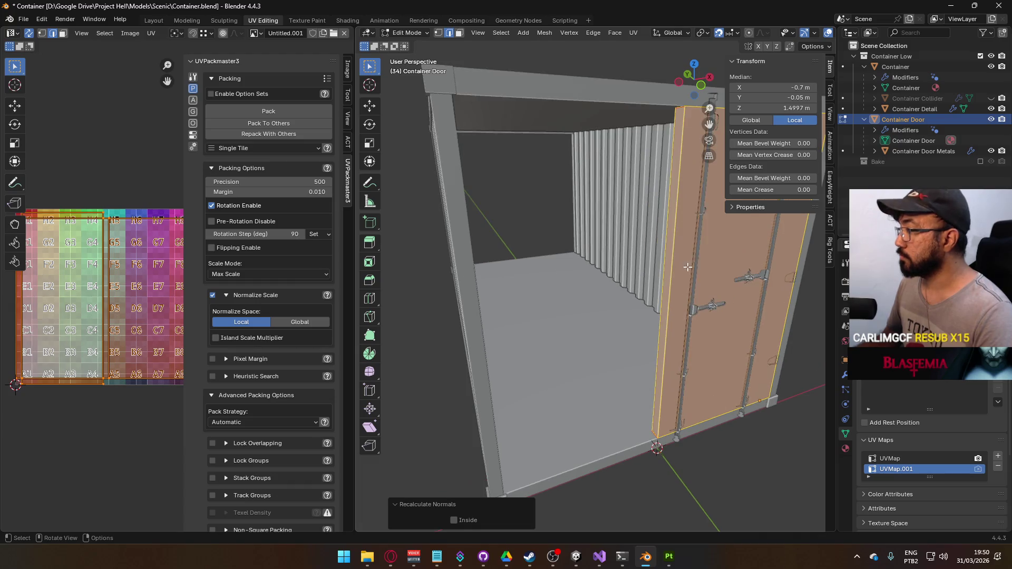
key(Tab)
click(693, 309)
key(Tab)
key(alt+n)
click(693, 310)
key(Tab)
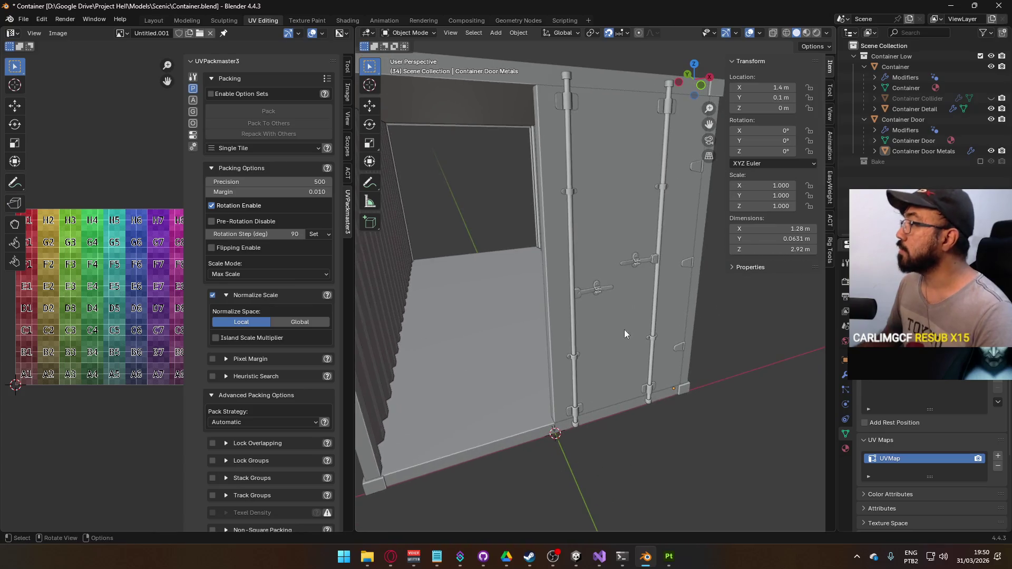
Step: Box-select every part of the container model
click(568, 209)
click(559, 217)
click(481, 318)
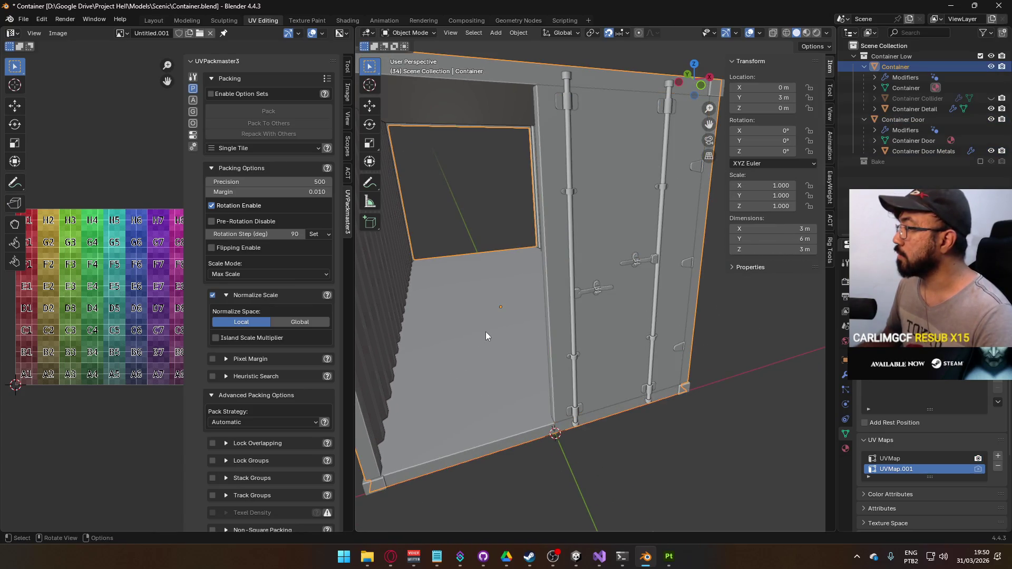
scroll(468, 284, down, 8)
drag(441, 136, 754, 414)
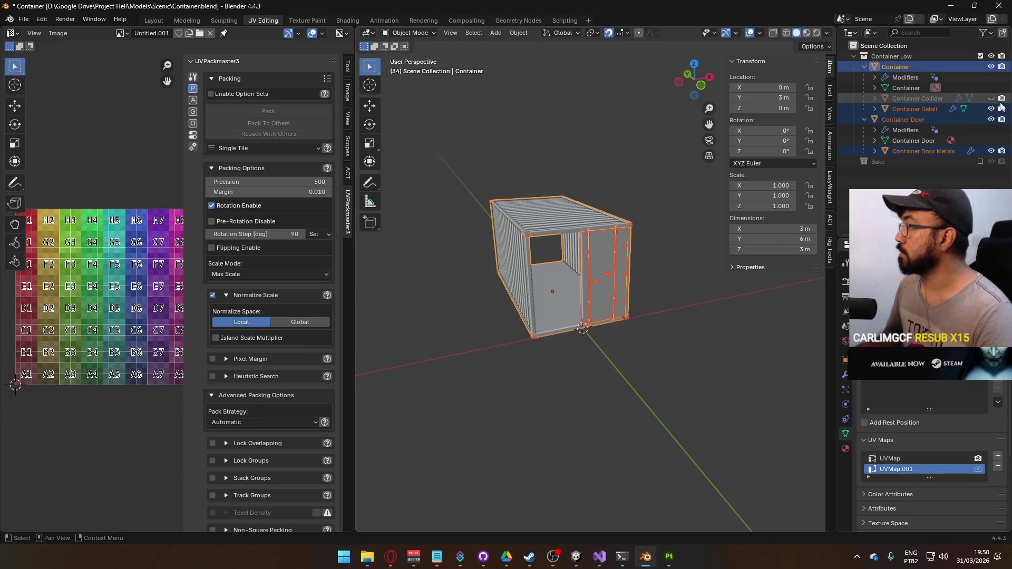
Step: Save Container.blend and export the selected container parts as FBX
key(ctrl+s)
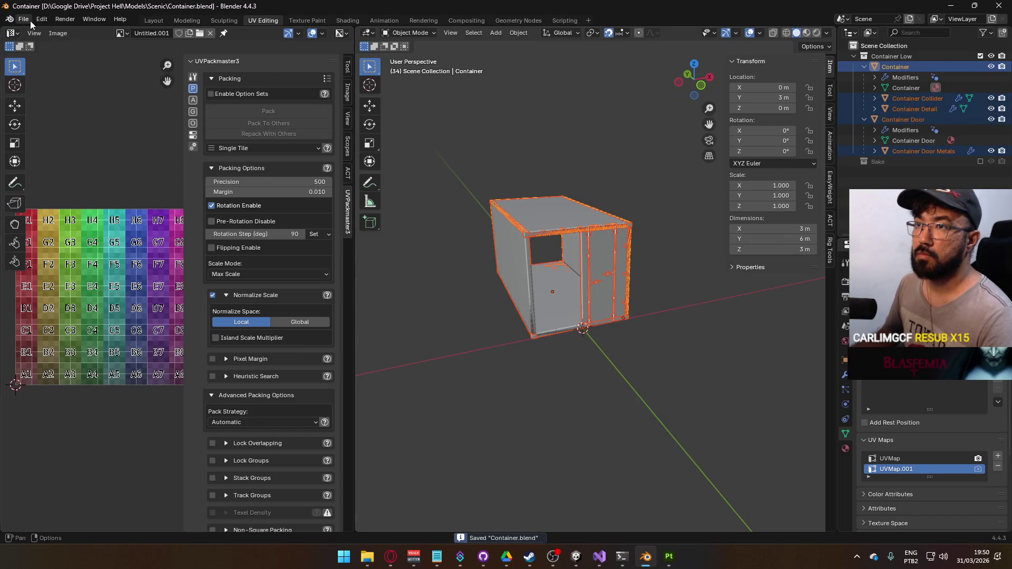
click(23, 19)
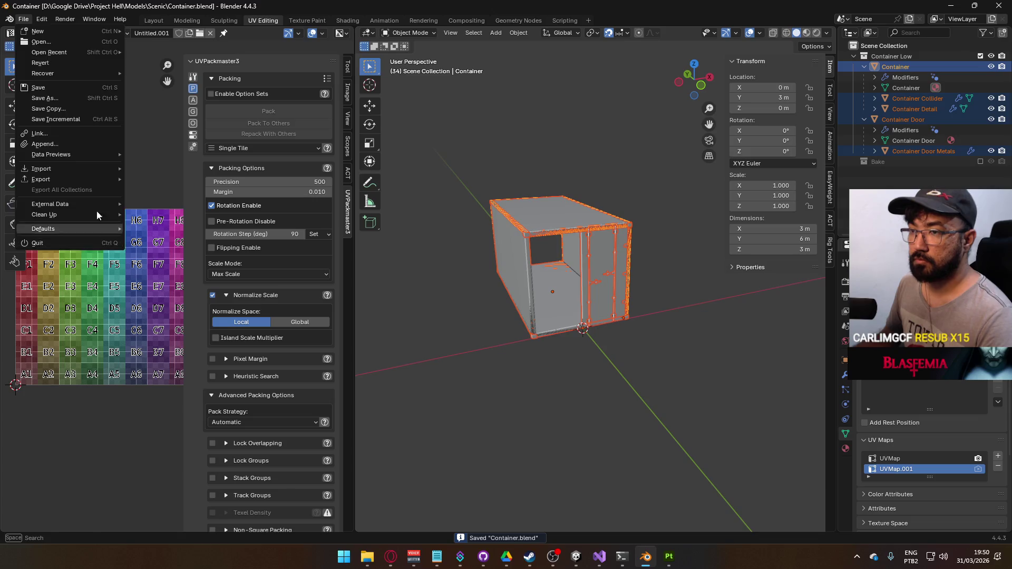
key(Escape)
click(22, 22)
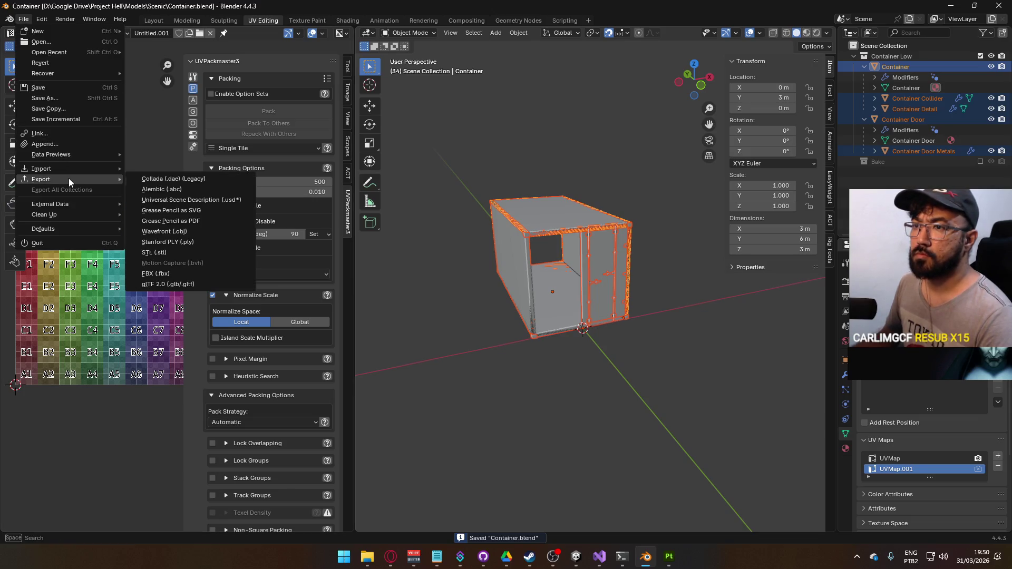
click(201, 267)
key(Return)
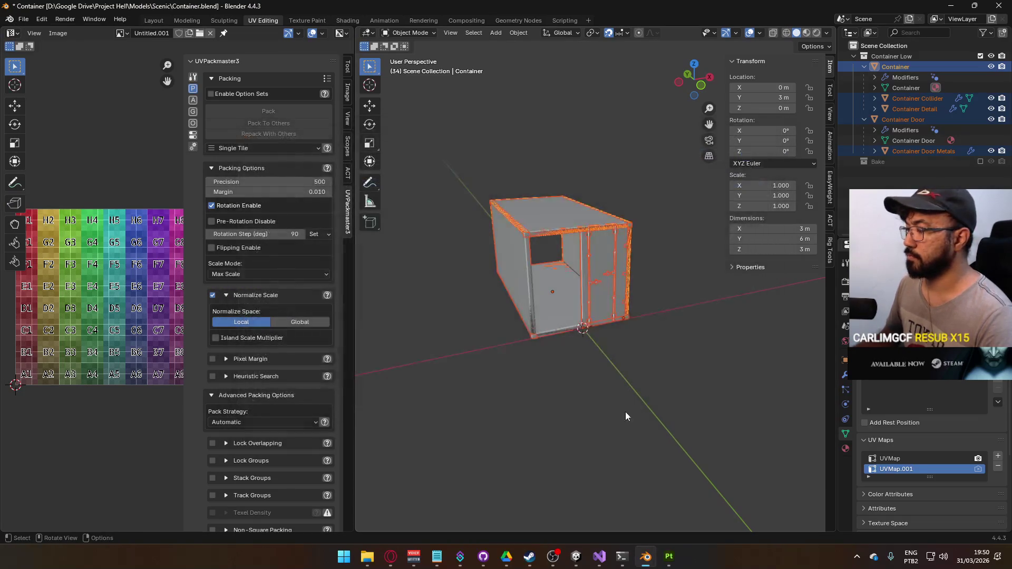
Step: Set the Unity container's X rotation to 0 and its scale to 1
mouse_move(575, 556)
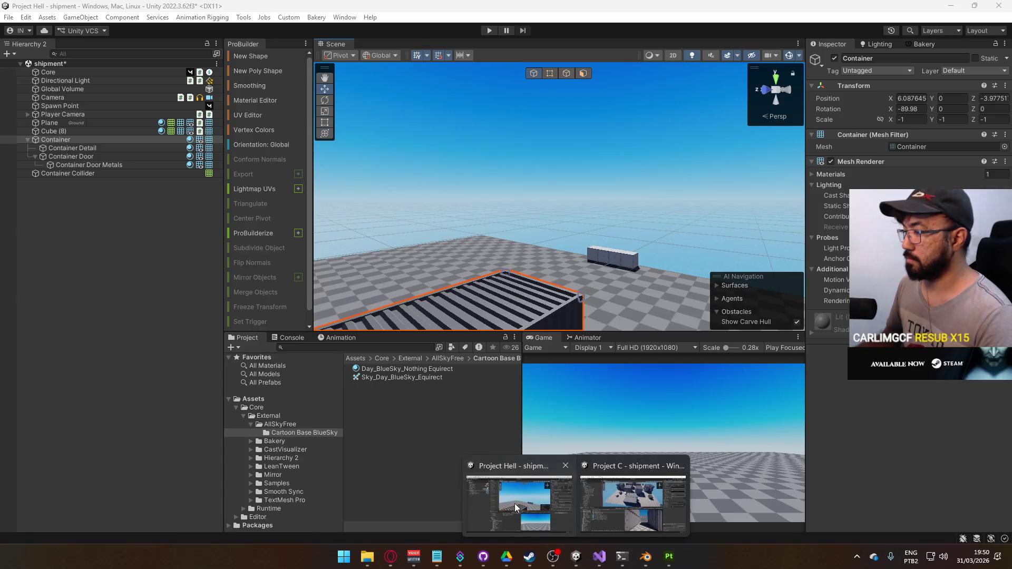
click(515, 507)
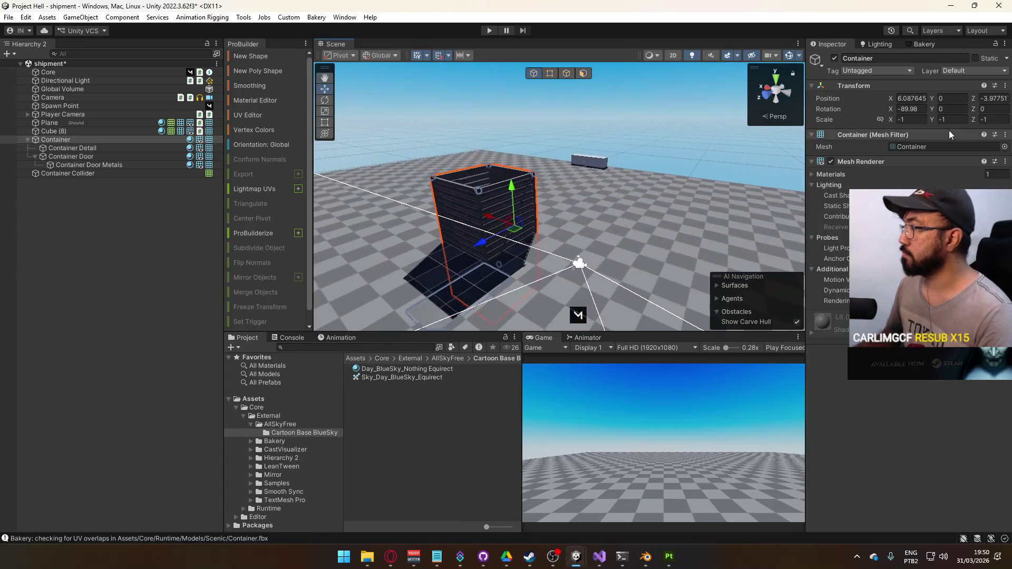
text(0)
click(917, 120)
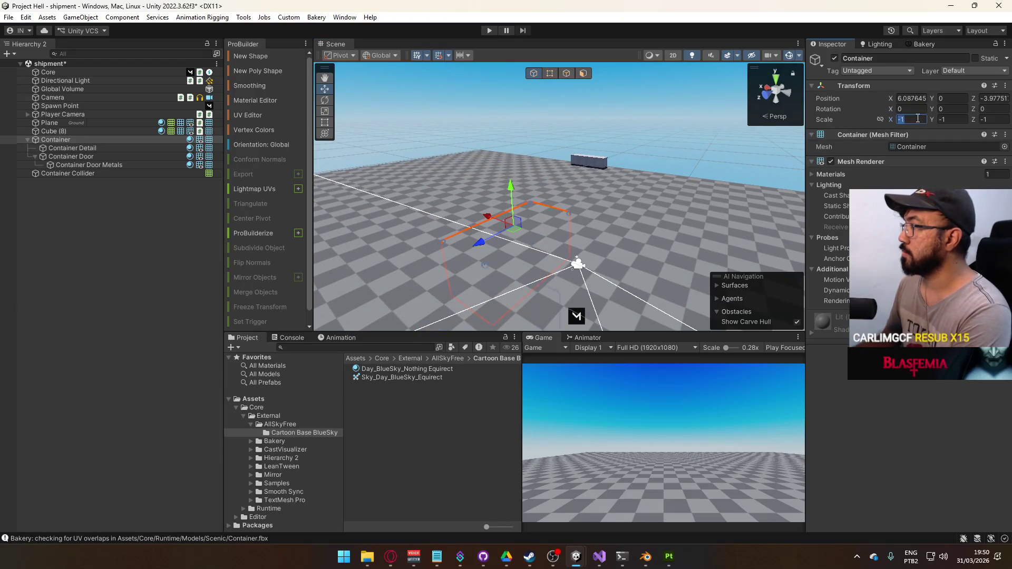
text(1)
key(Tab)
text(1)
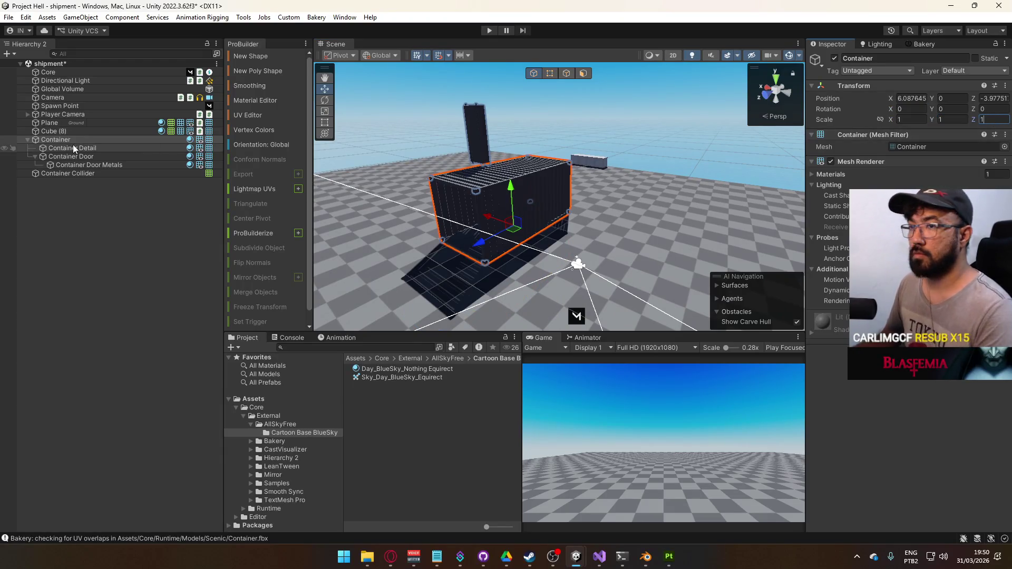
Step: Inspect the Container Detail, Door and Door Metals parts, then undo the door move
click(73, 145)
click(83, 157)
click(85, 165)
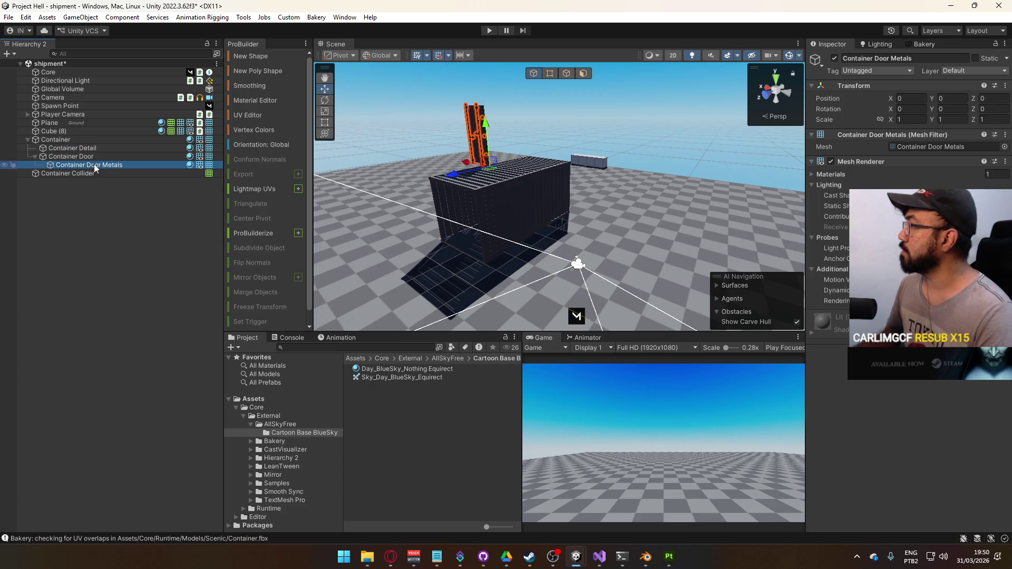
key(f)
click(92, 149)
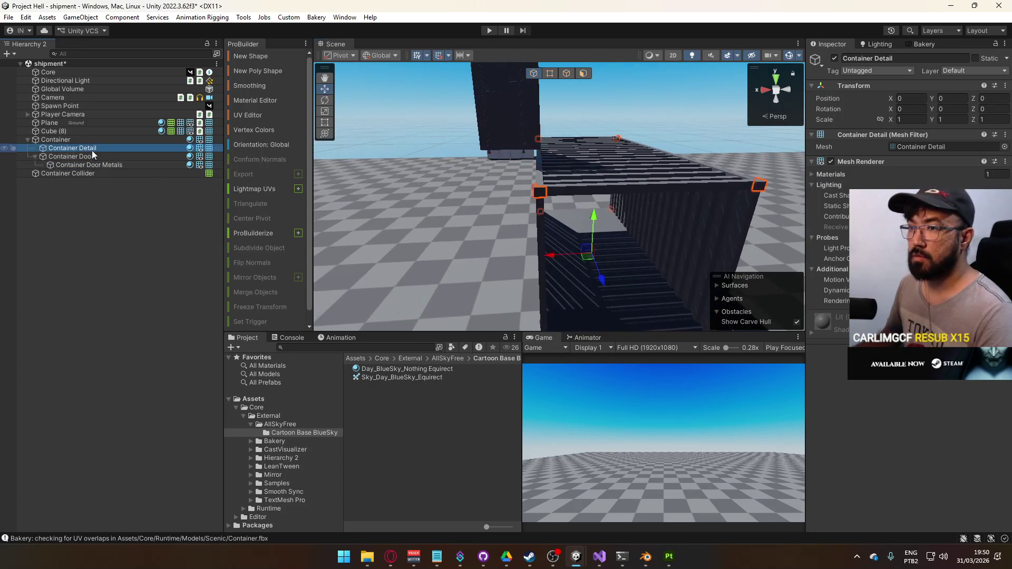
click(79, 157)
mouse_move(539, 120)
mouse_down()
mouse_move(535, 191)
mouse_move(545, 217)
mouse_move(610, 267)
mouse_move(628, 238)
mouse_move(538, 237)
mouse_move(600, 292)
mouse_move(650, 258)
mouse_up()
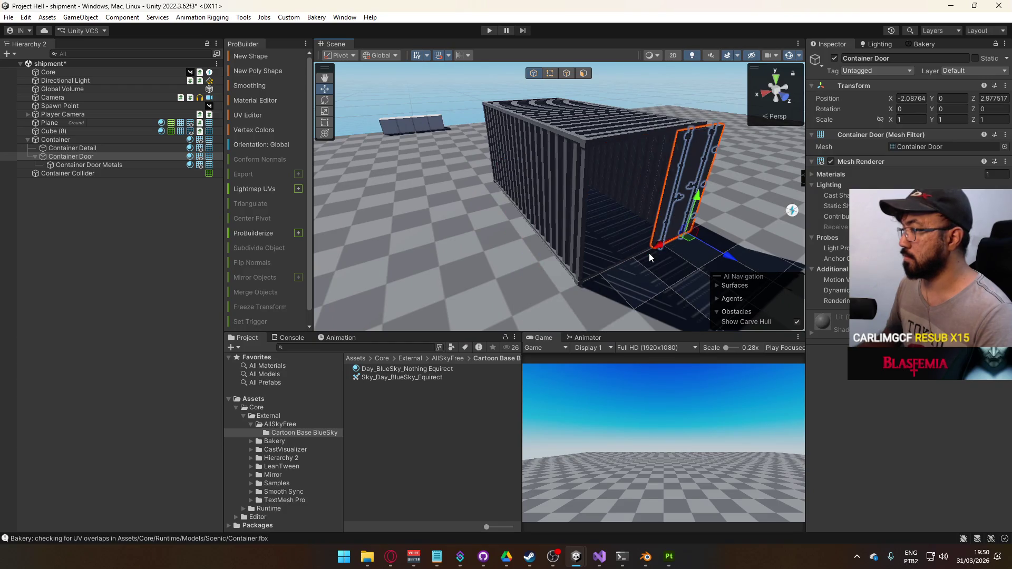
click(692, 55)
scroll(639, 274, up, 5)
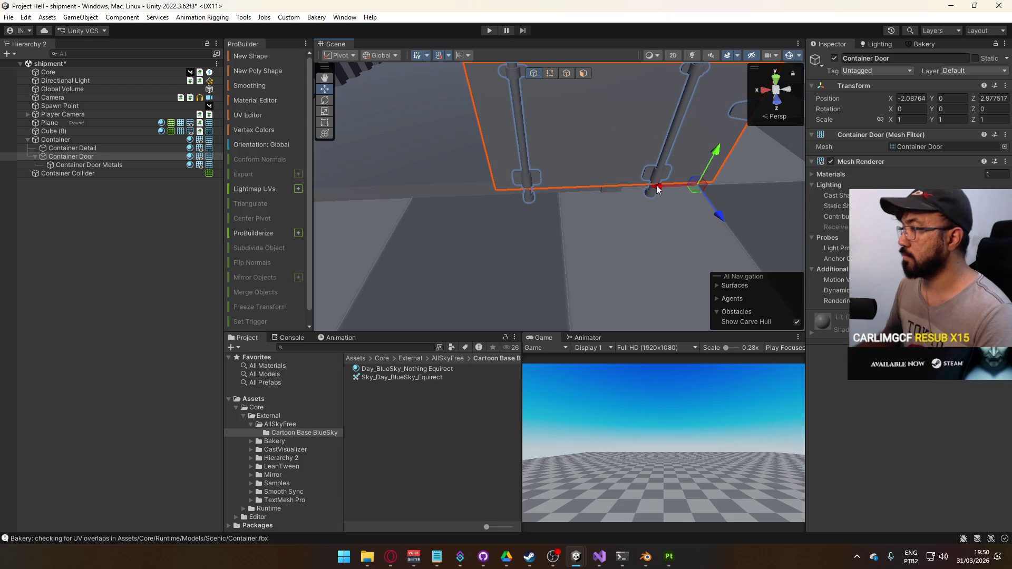
key(ctrl+z)
key(ctrl+z)
key(ctrl+z)
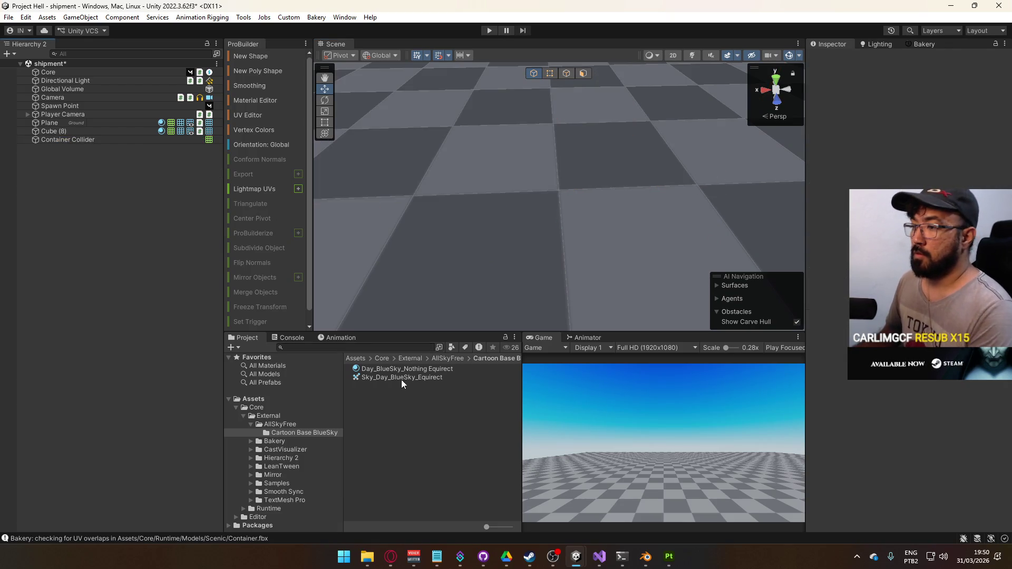
Step: Drag the Container model from Core/Runtime/Models/Scenic into the Scene
click(279, 483)
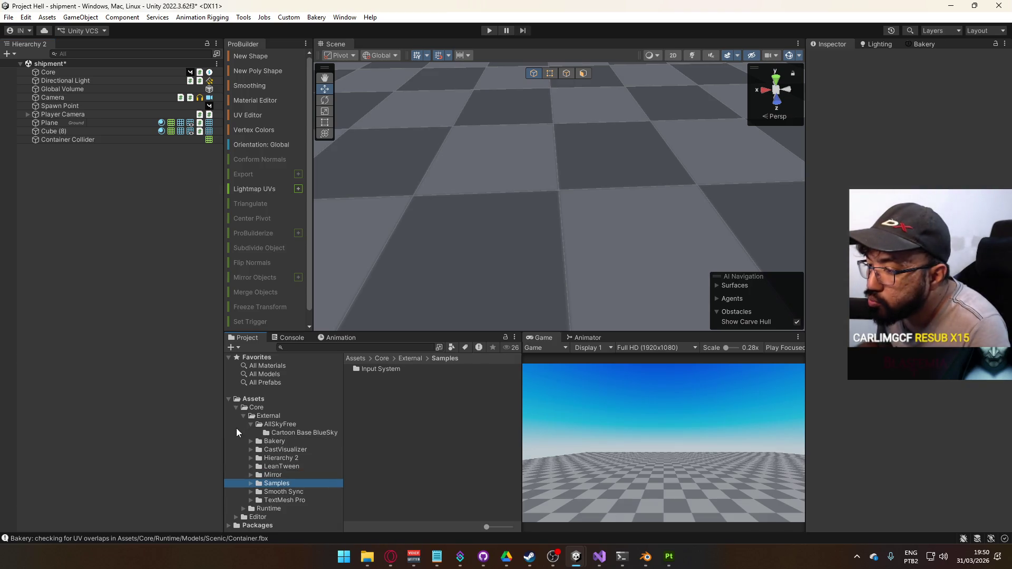
click(243, 416)
click(256, 407)
double_click(377, 375)
double_click(358, 420)
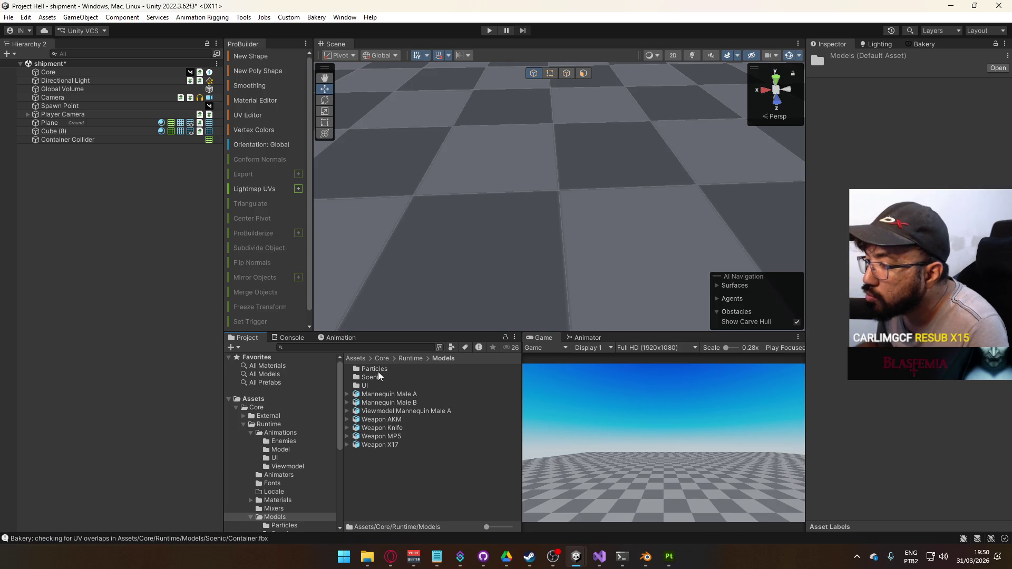
double_click(378, 375)
click(390, 368)
drag(389, 369, 52, 148)
key(f)
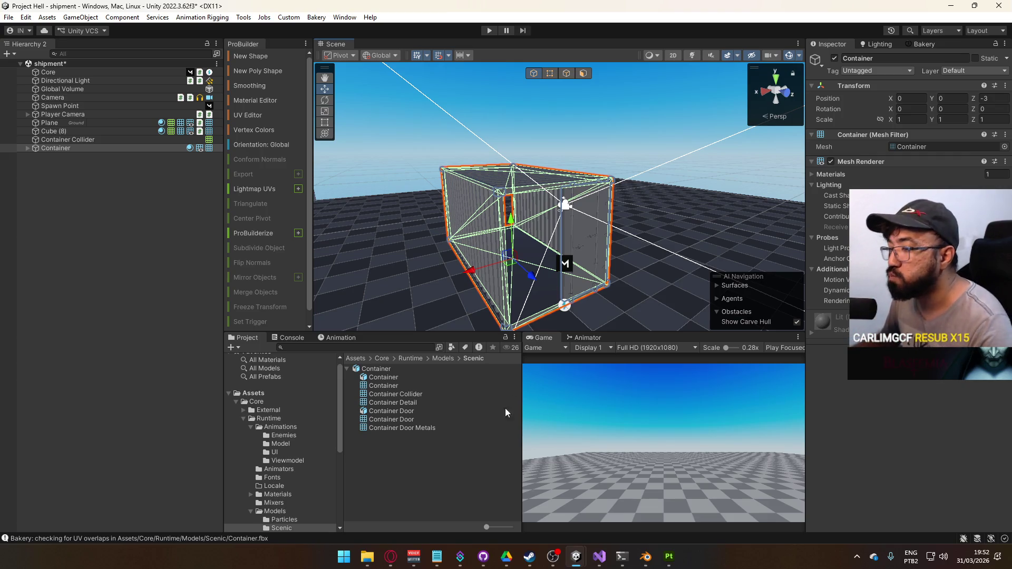
scroll(304, 446, down, 3)
click(278, 431)
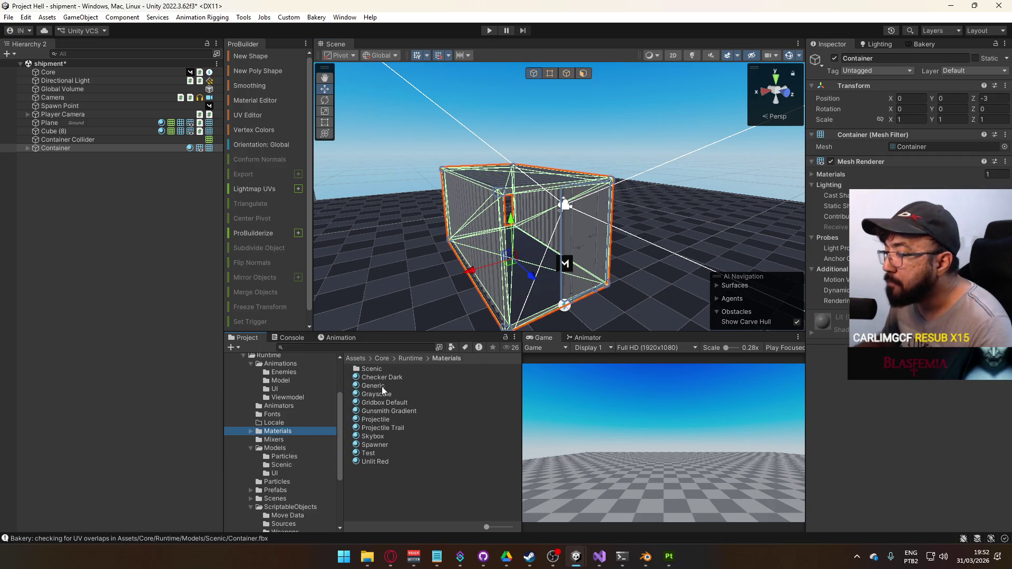
Step: Set the Checker Dark material's shader to Shader Graphs > BakeryURPSHG
click(699, 251)
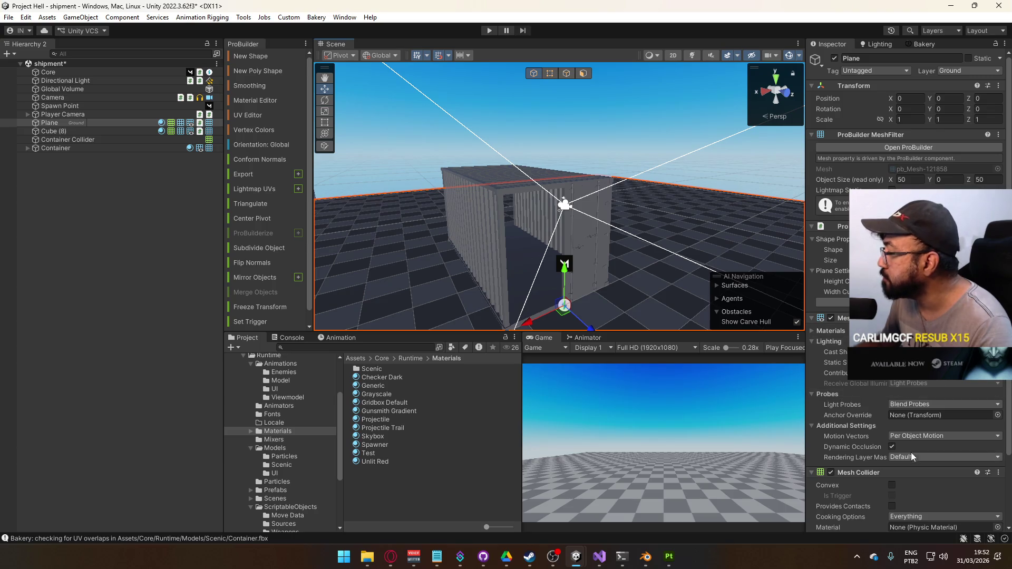
scroll(869, 174, down, 3)
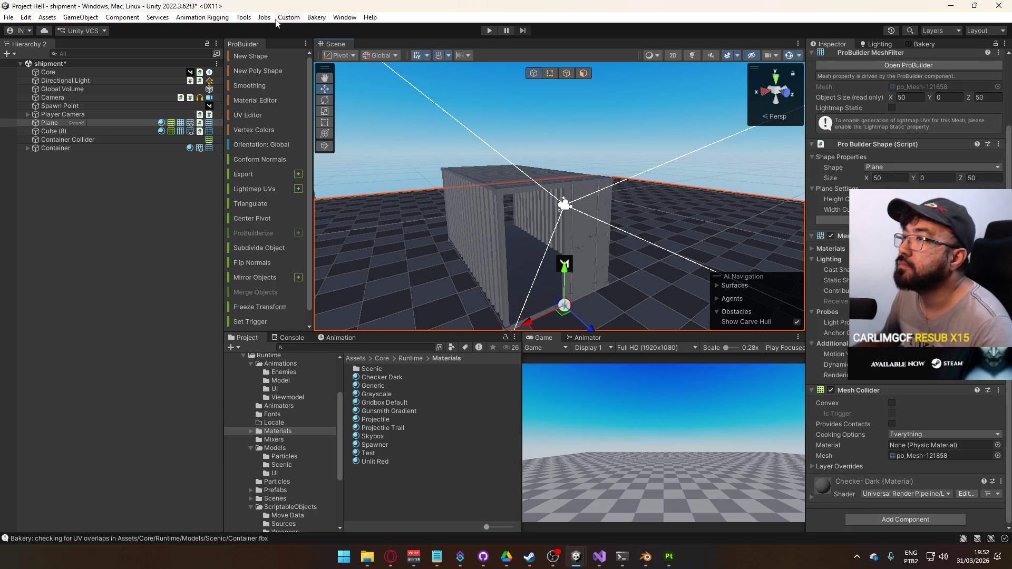
scroll(907, 132, up, 3)
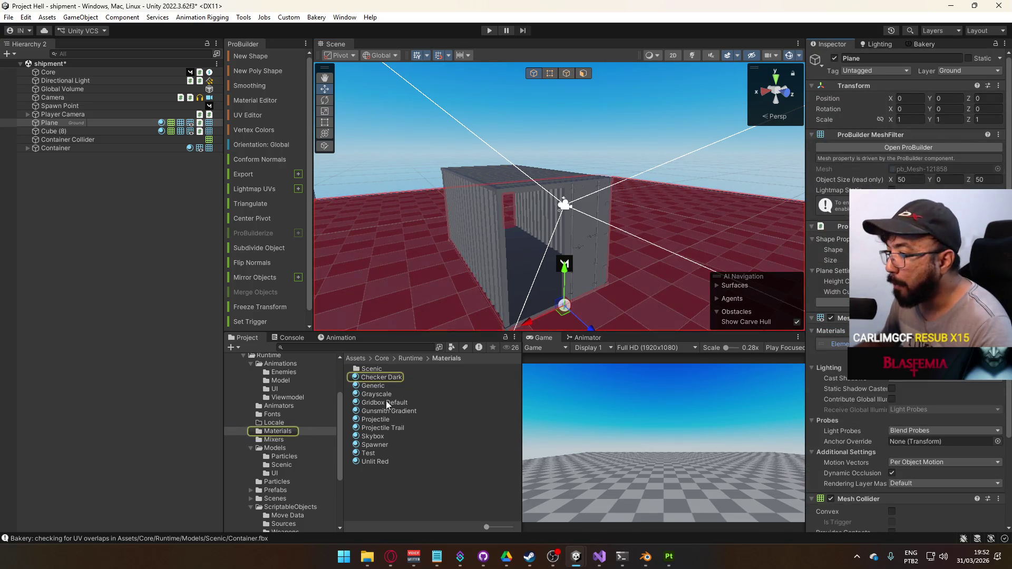
click(381, 376)
click(890, 67)
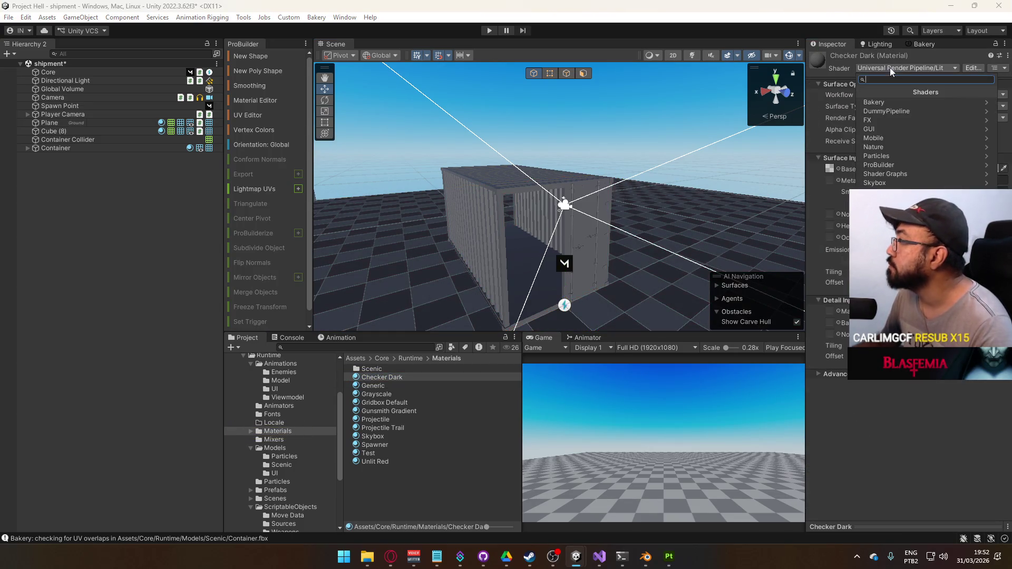
click(909, 176)
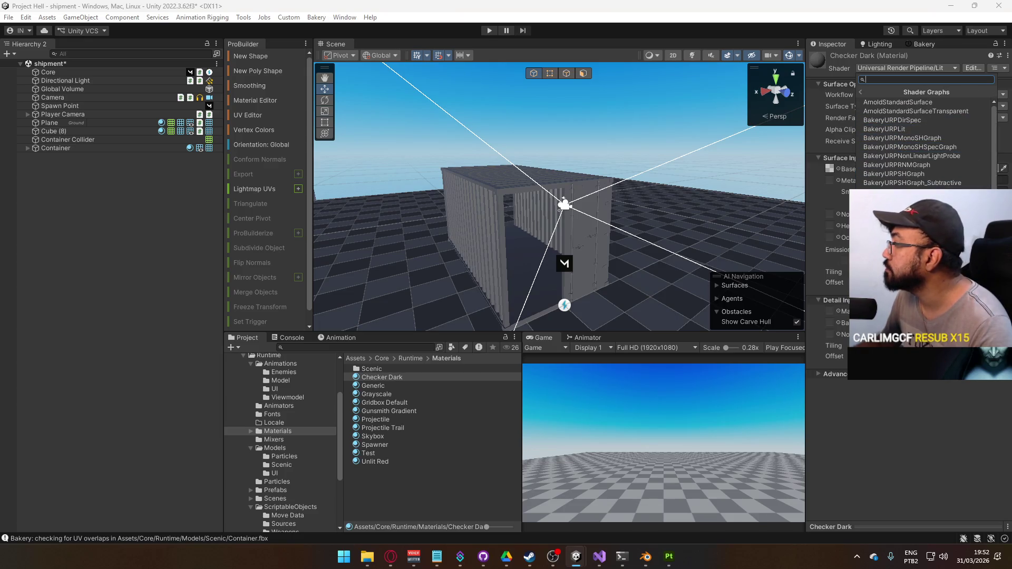
click(940, 172)
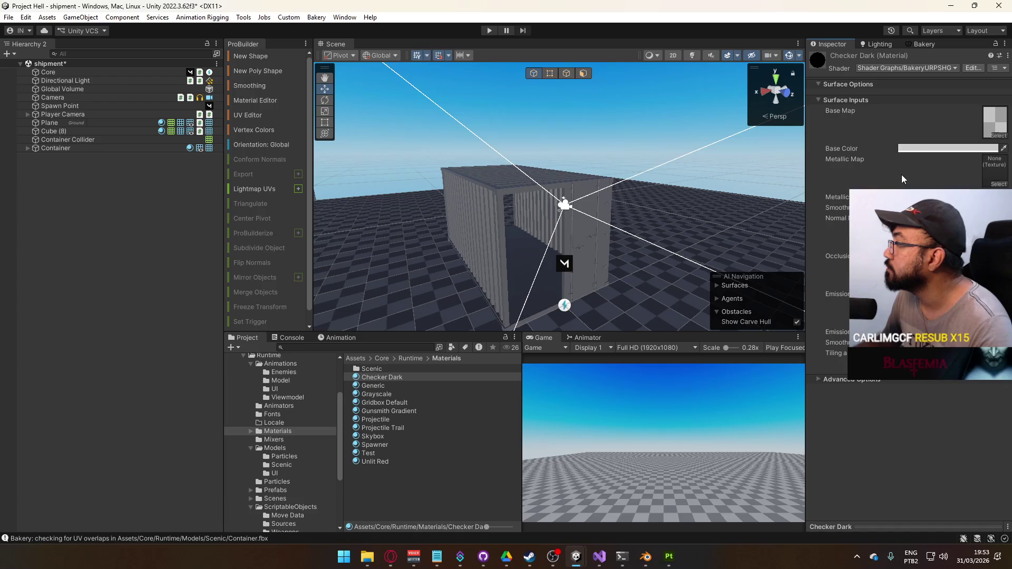
scroll(619, 209, down, 5)
drag(619, 209, 523, 182)
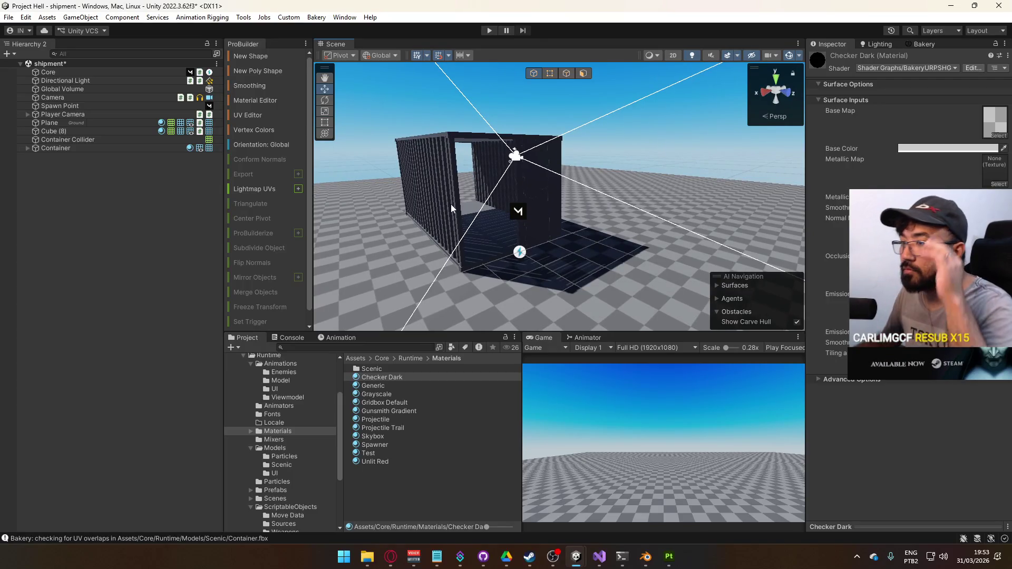
Step: In Resource Checker, switch the Gridbox Default material to Shader Graphs > BakeryURPSHG
click(318, 17)
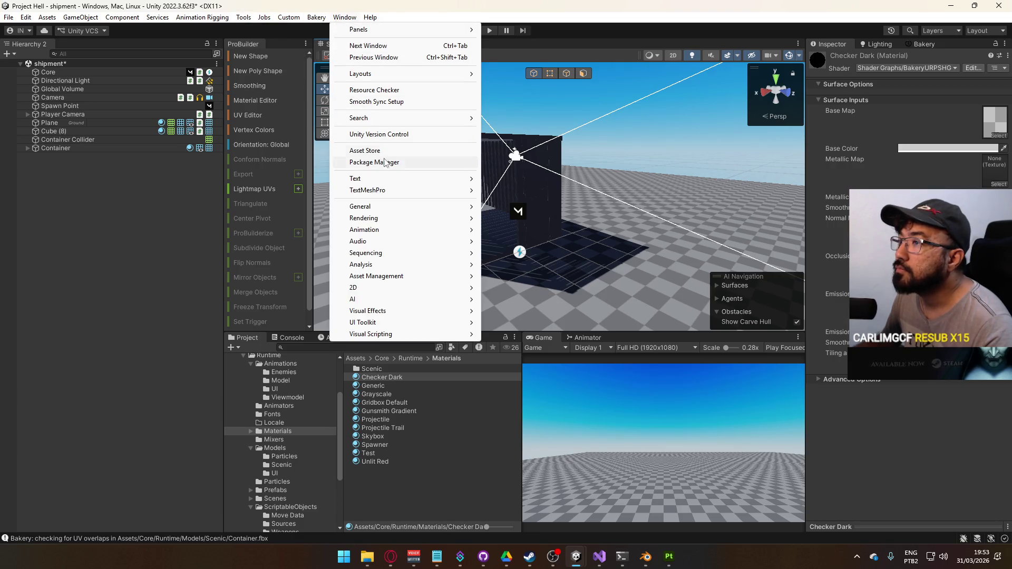
click(400, 91)
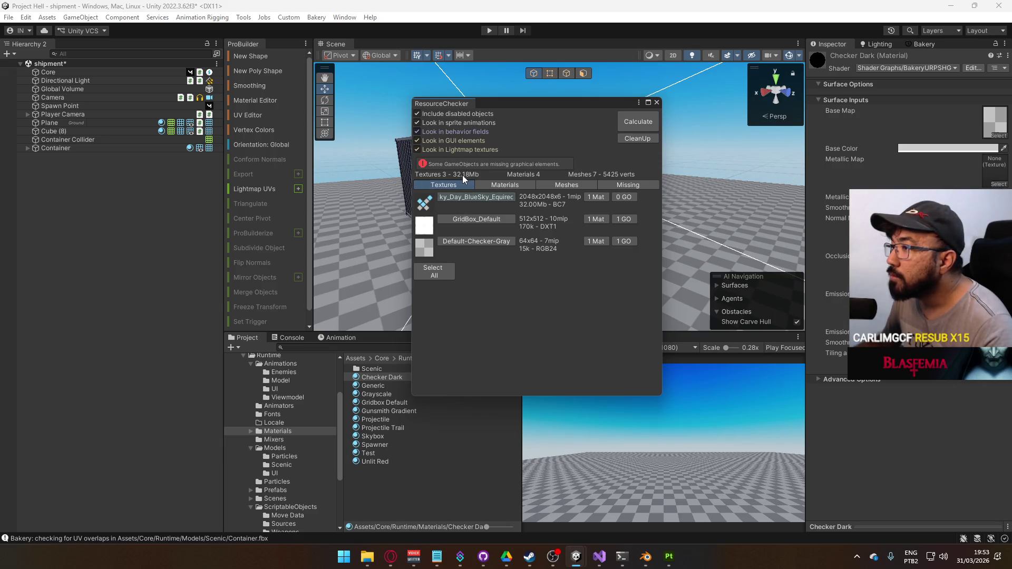
click(589, 220)
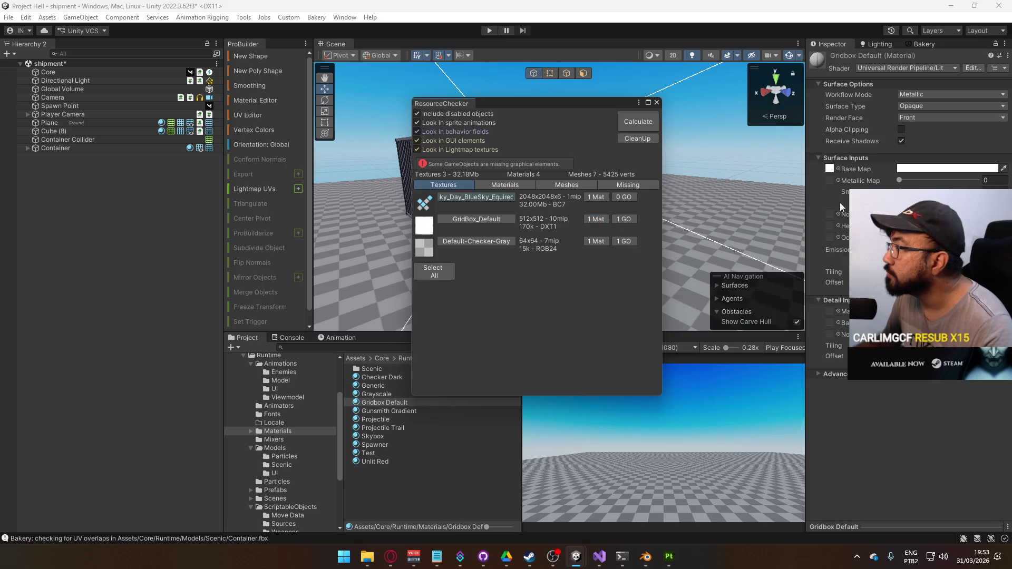
click(905, 66)
click(903, 174)
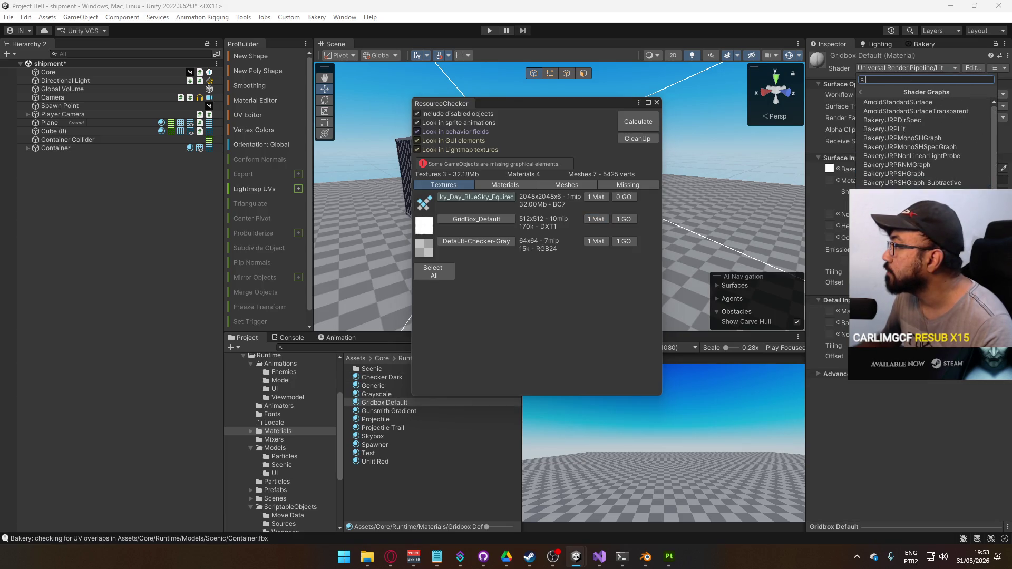
click(930, 175)
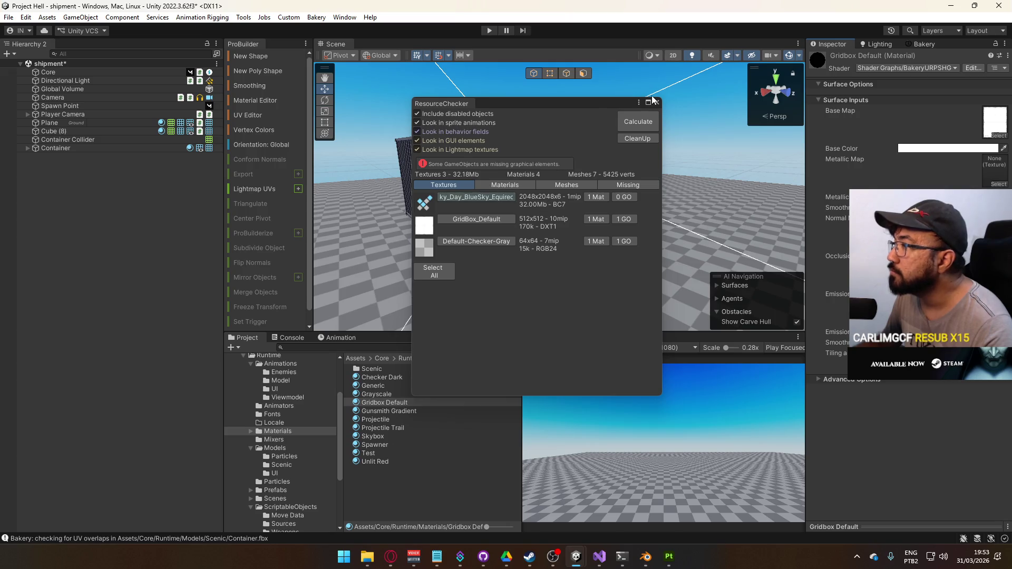
Step: Select all scene objects still using the Lit material, then close Resource Checker
click(514, 184)
click(475, 218)
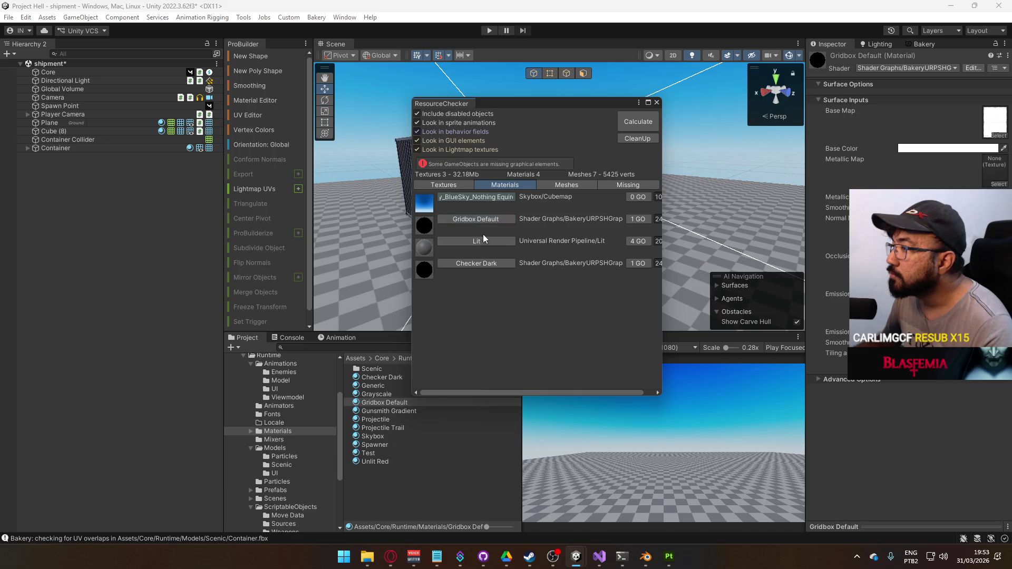
click(479, 265)
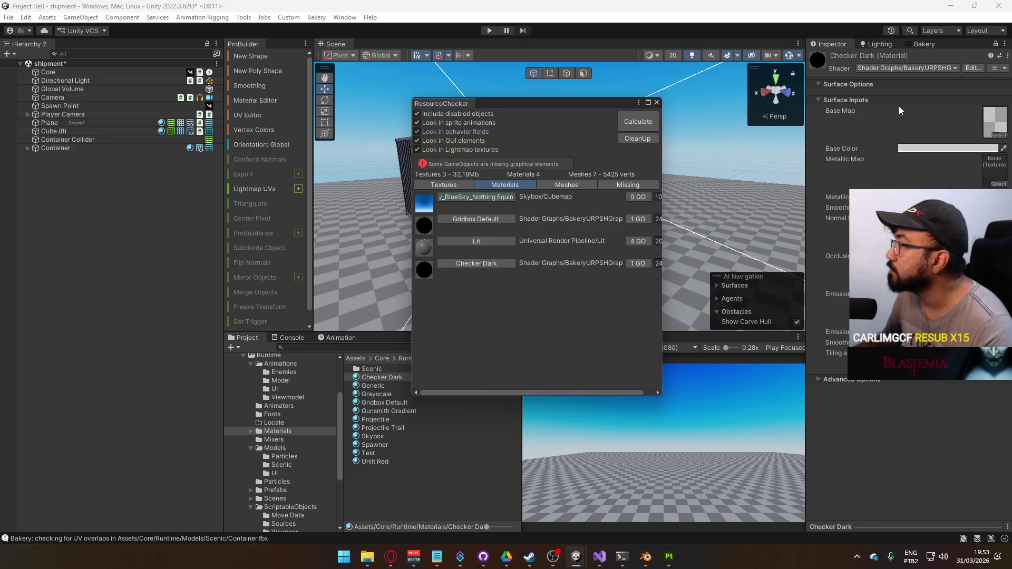
click(478, 241)
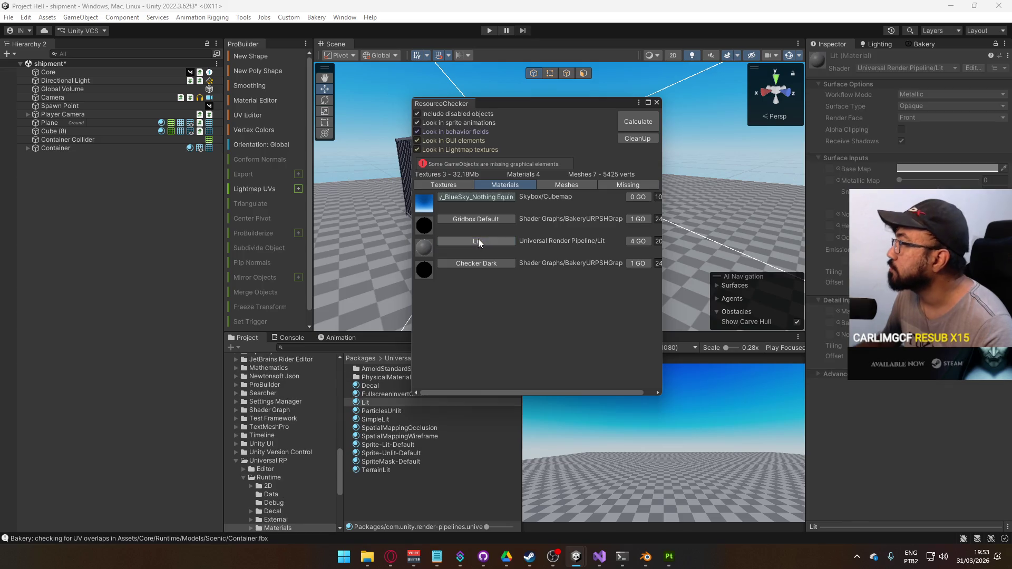
click(635, 242)
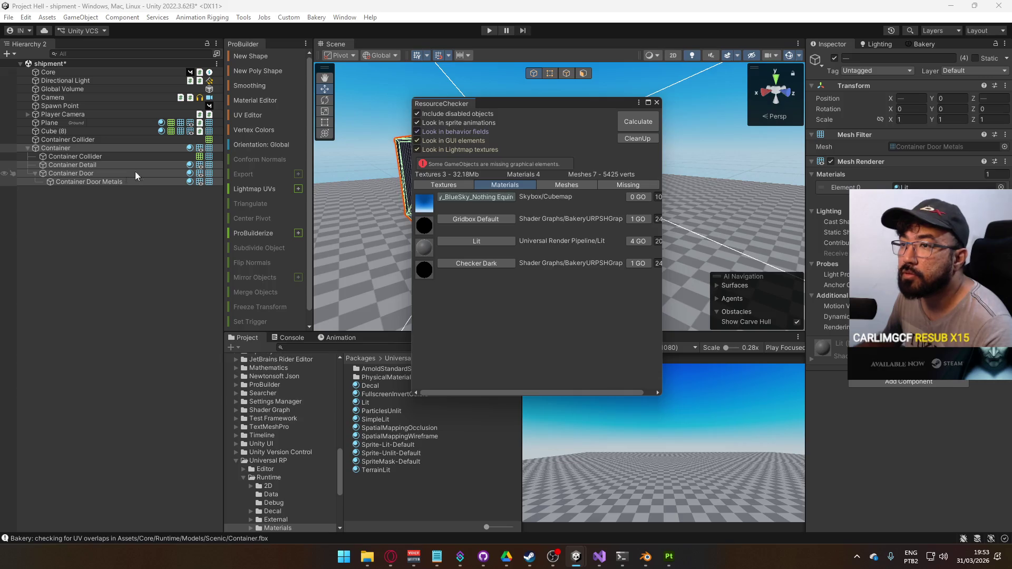
click(656, 102)
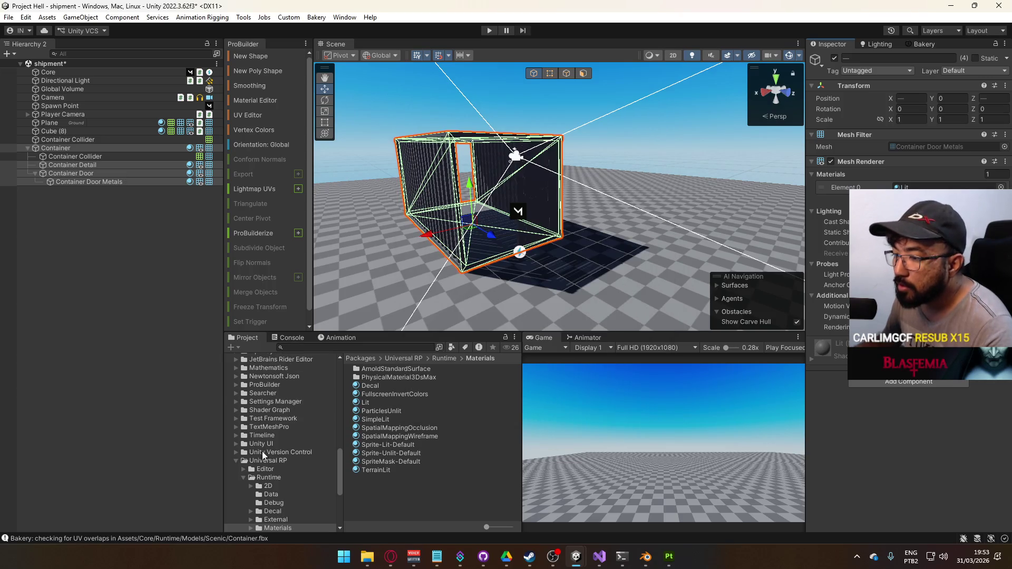
Step: Apply the Container material from Materials/Scenic/Container to the container door and its metal bars
scroll(255, 422, up, 15)
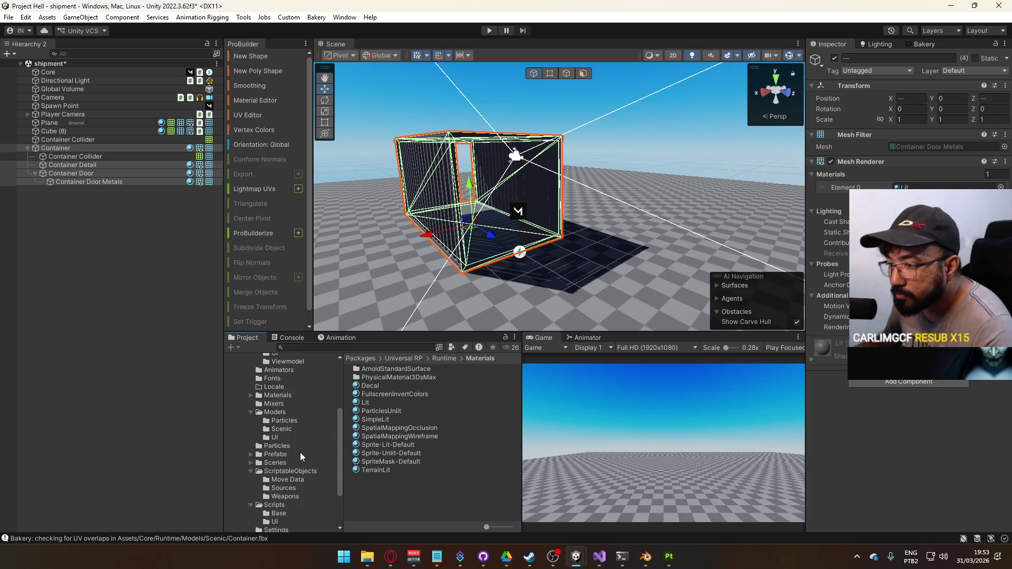
click(284, 396)
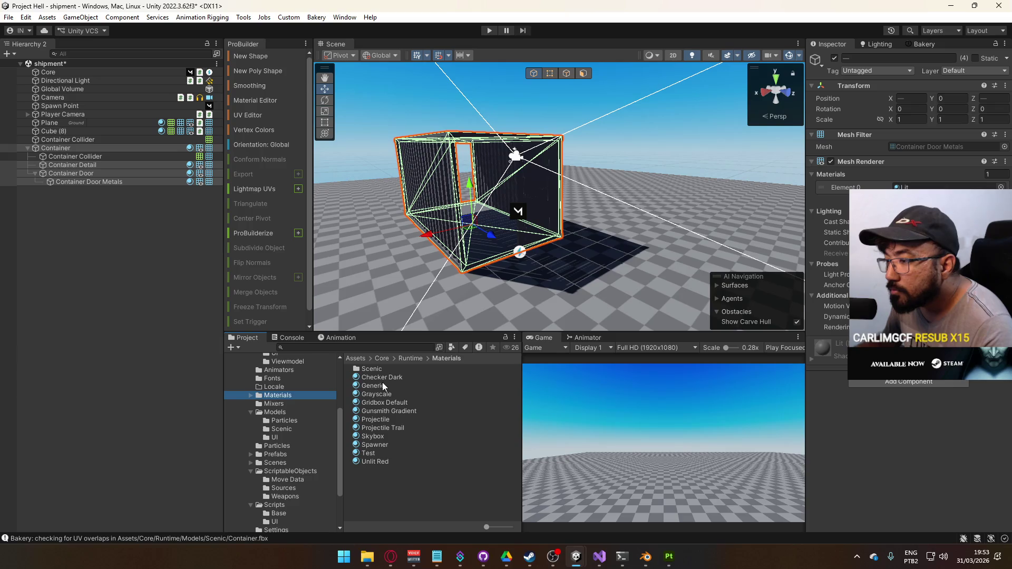
double_click(383, 369)
double_click(382, 369)
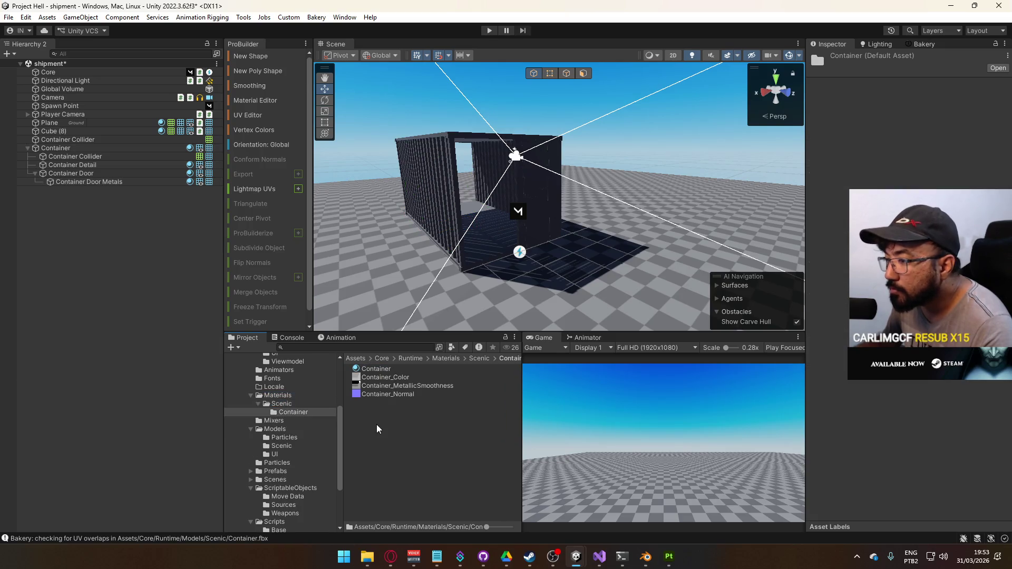
click(381, 370)
drag(453, 210, 474, 211)
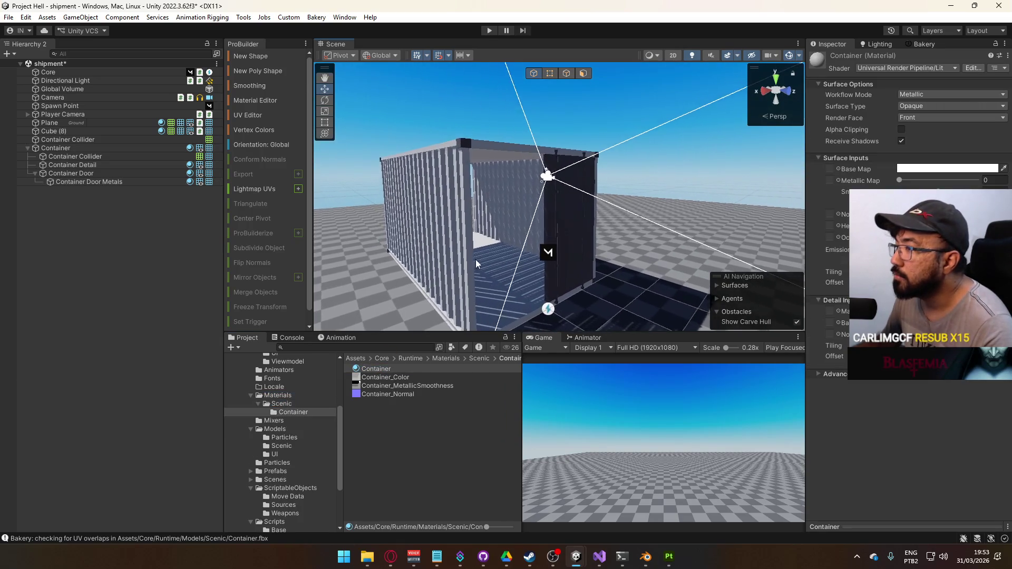
mouse_move(376, 369)
mouse_down()
mouse_move(561, 245)
mouse_move(558, 236)
mouse_up()
mouse_move(432, 368)
mouse_down()
mouse_move(463, 144)
mouse_move(452, 270)
mouse_move(422, 316)
mouse_up()
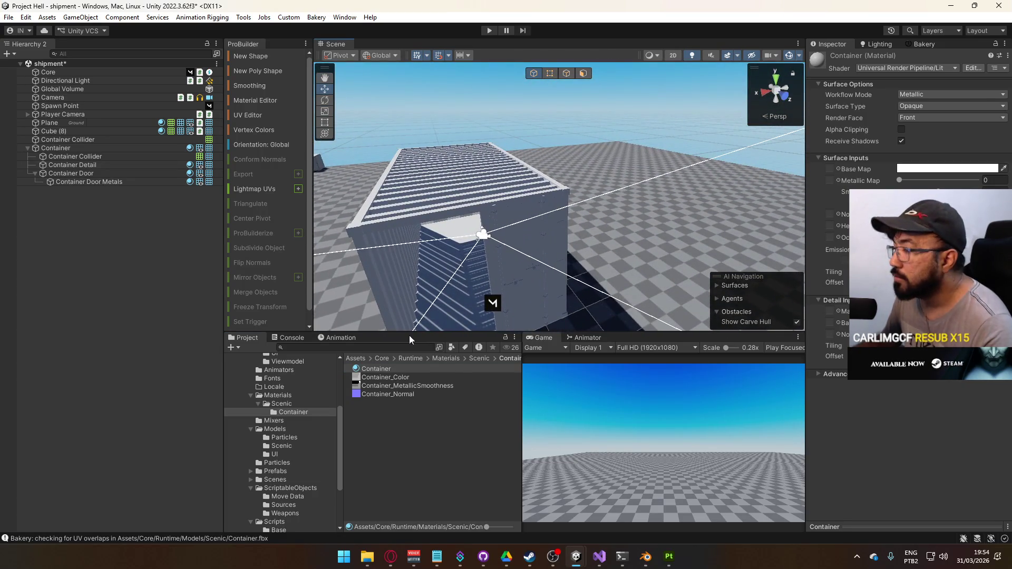
Step: Switch the Container material to BakeryURPSHG with its base colour and Container_MetallicSmoothness metallic maps
click(898, 69)
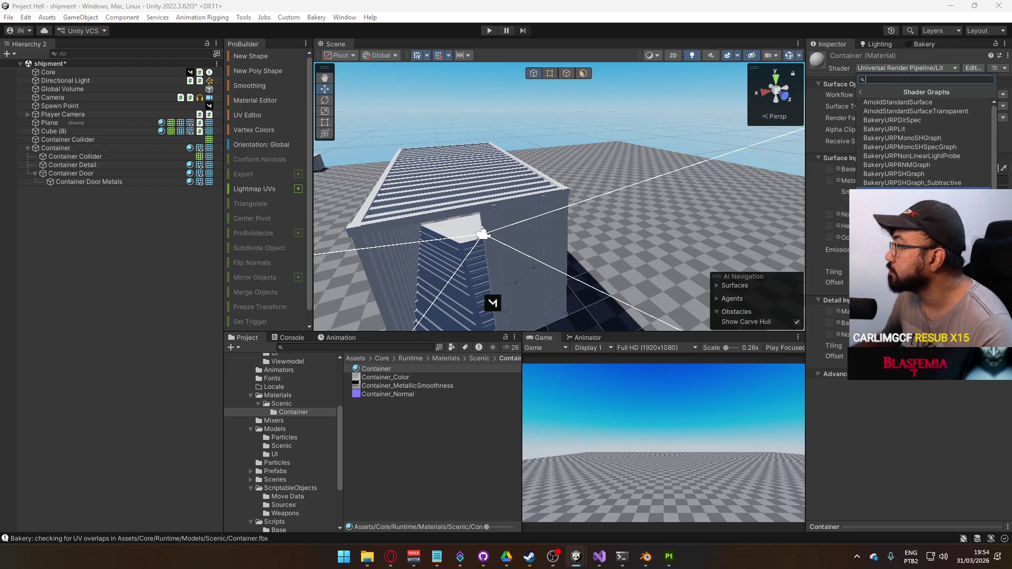
click(940, 174)
mouse_move(606, 227)
mouse_down()
mouse_move(559, 237)
mouse_move(575, 245)
mouse_move(561, 246)
mouse_up()
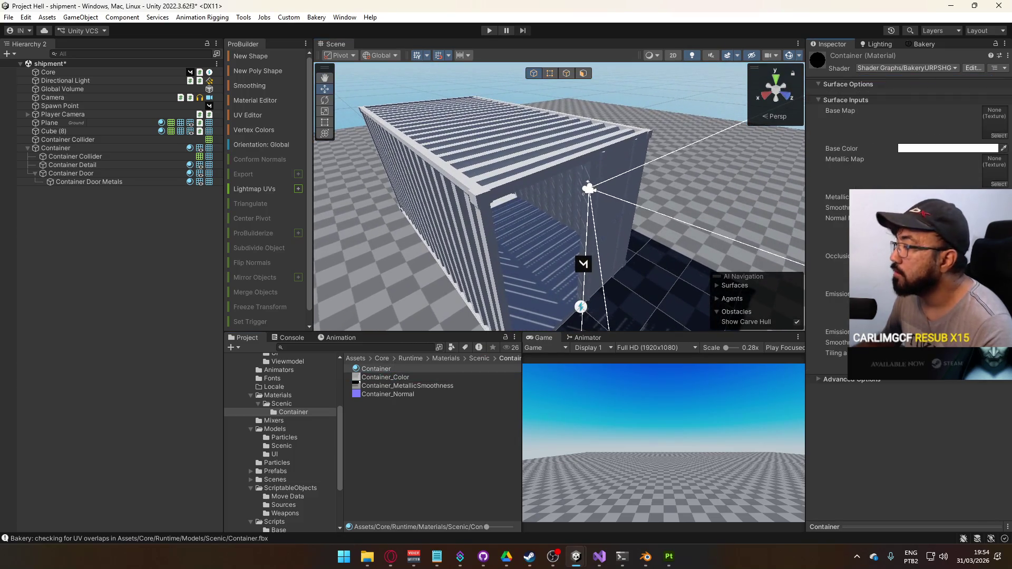
drag(987, 129, 987, 129)
scroll(606, 253, up, 3)
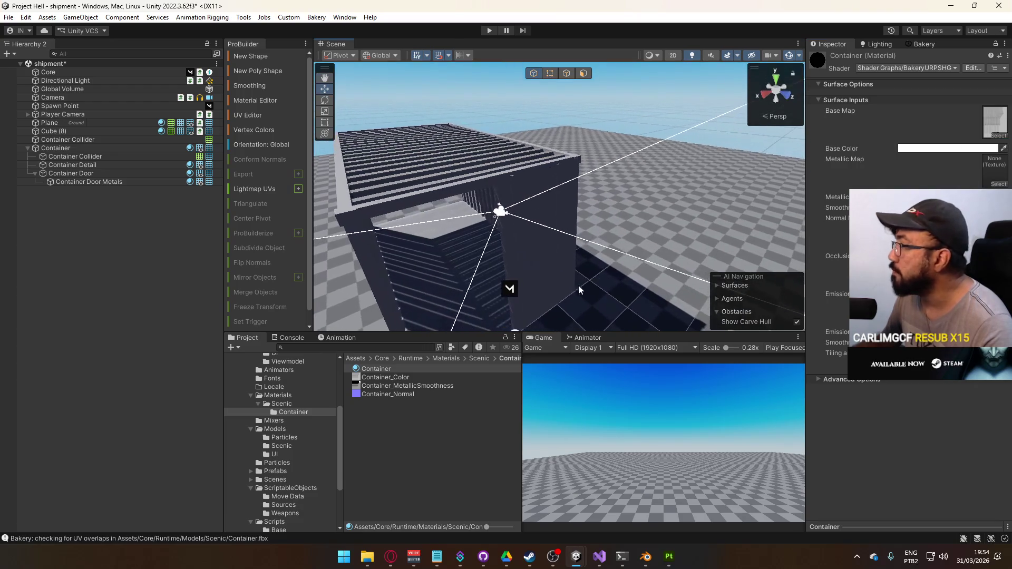
mouse_move(400, 385)
mouse_down()
mouse_move(919, 176)
mouse_move(995, 169)
mouse_up()
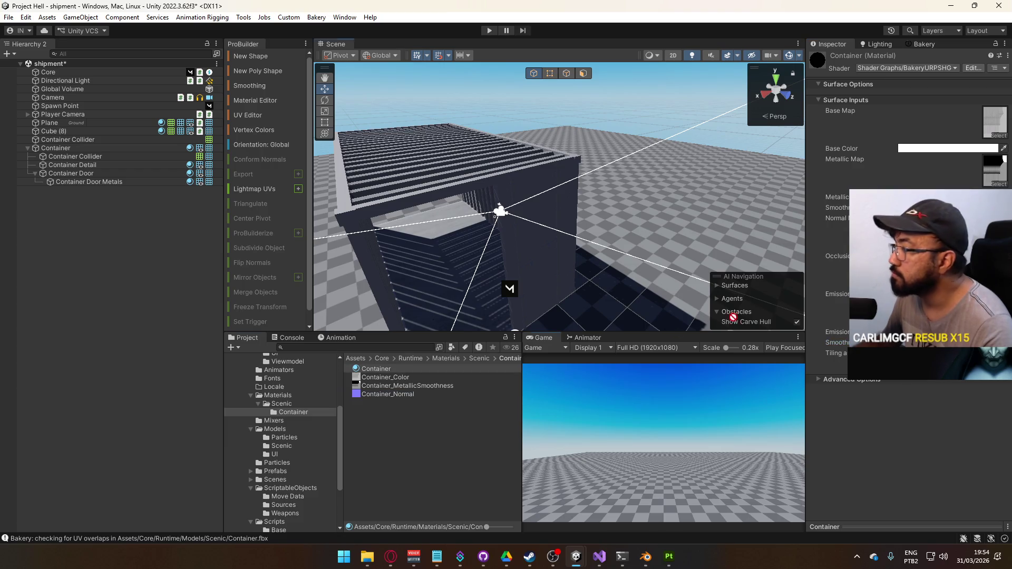
mouse_move(527, 237)
mouse_down()
mouse_move(619, 226)
mouse_move(562, 167)
mouse_up()
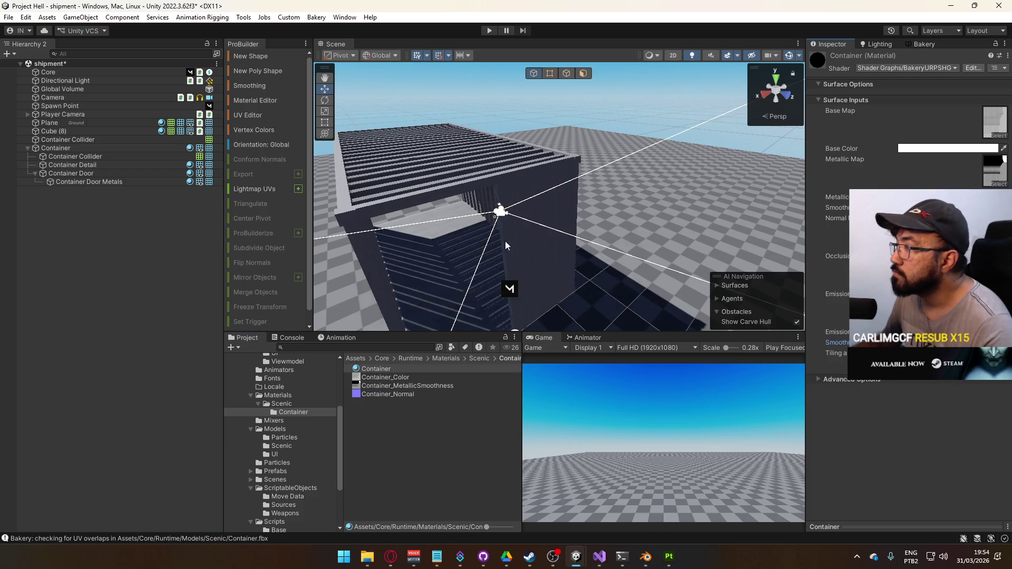
click(690, 55)
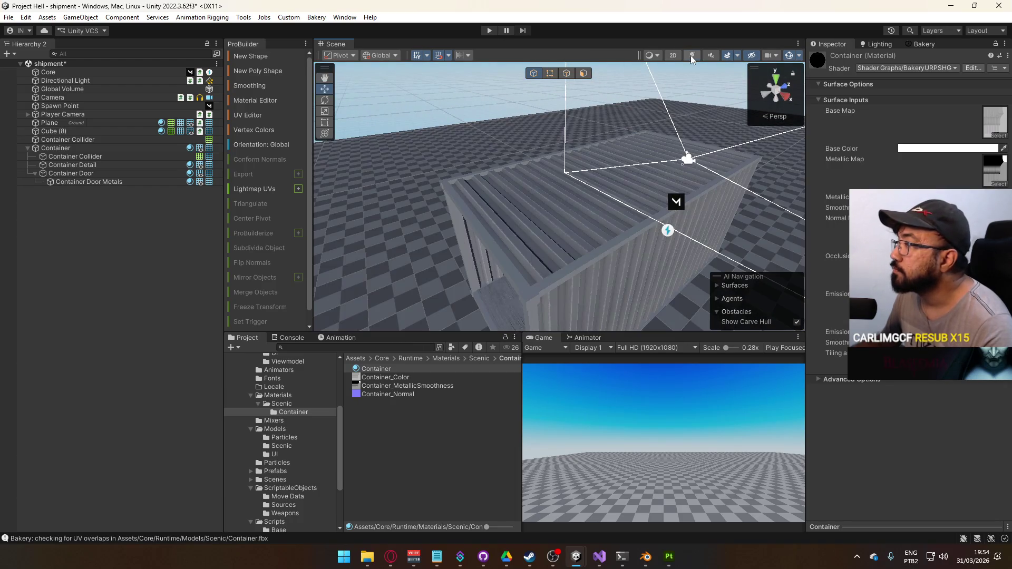
mouse_move(646, 109)
mouse_down()
mouse_move(608, 196)
mouse_move(370, 158)
mouse_move(481, 201)
mouse_up()
mouse_move(542, 173)
mouse_down()
mouse_move(653, 187)
mouse_move(569, 214)
mouse_move(601, 212)
mouse_move(591, 222)
mouse_move(554, 226)
mouse_move(404, 211)
mouse_move(748, 169)
mouse_move(648, 172)
mouse_move(476, 253)
mouse_move(413, 244)
mouse_move(373, 176)
mouse_move(644, 267)
mouse_move(571, 249)
mouse_move(713, 205)
mouse_move(483, 258)
mouse_move(444, 227)
mouse_move(435, 234)
mouse_up()
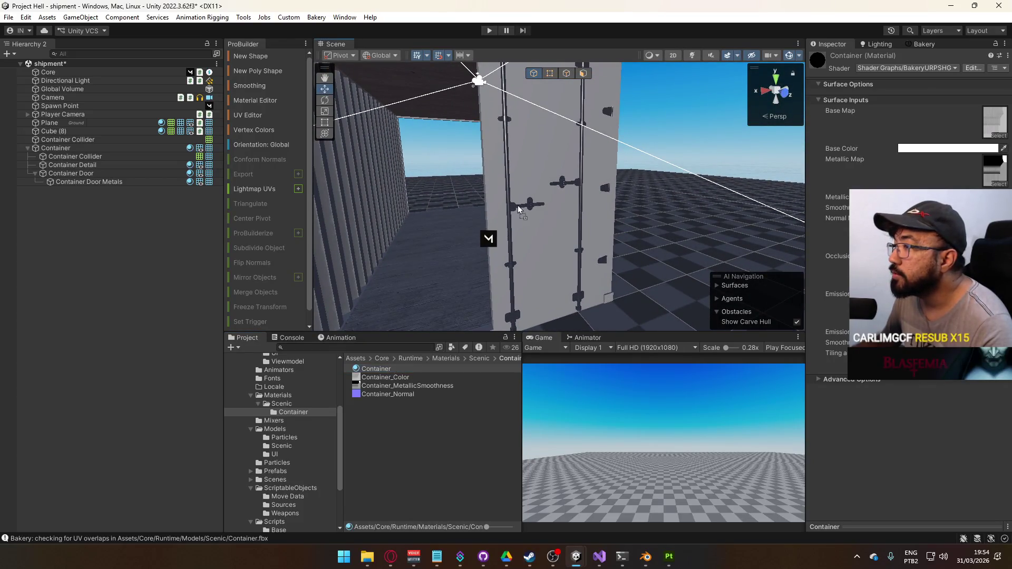
click(692, 55)
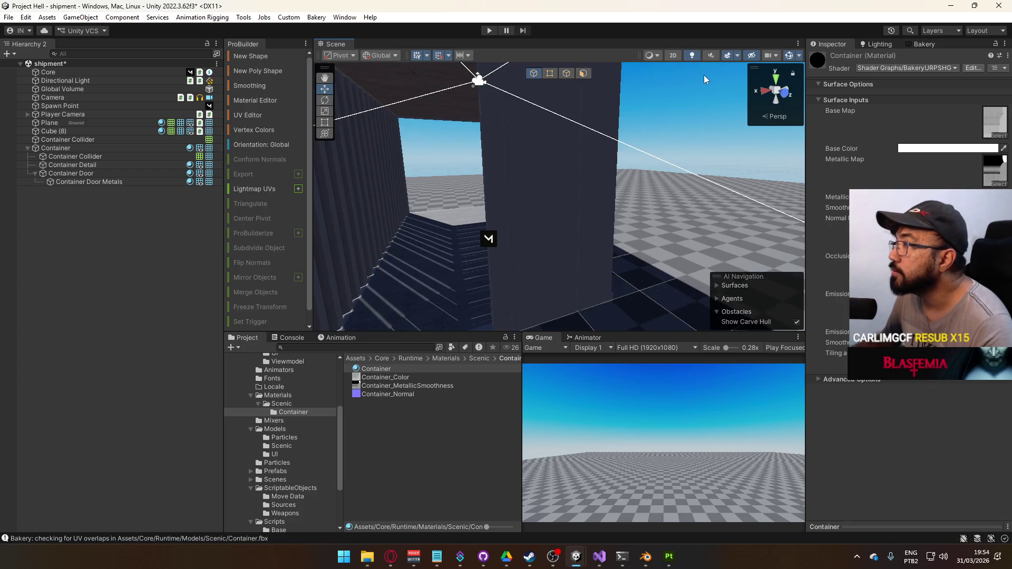
scroll(703, 79, down, 5)
scroll(580, 185, up, 3)
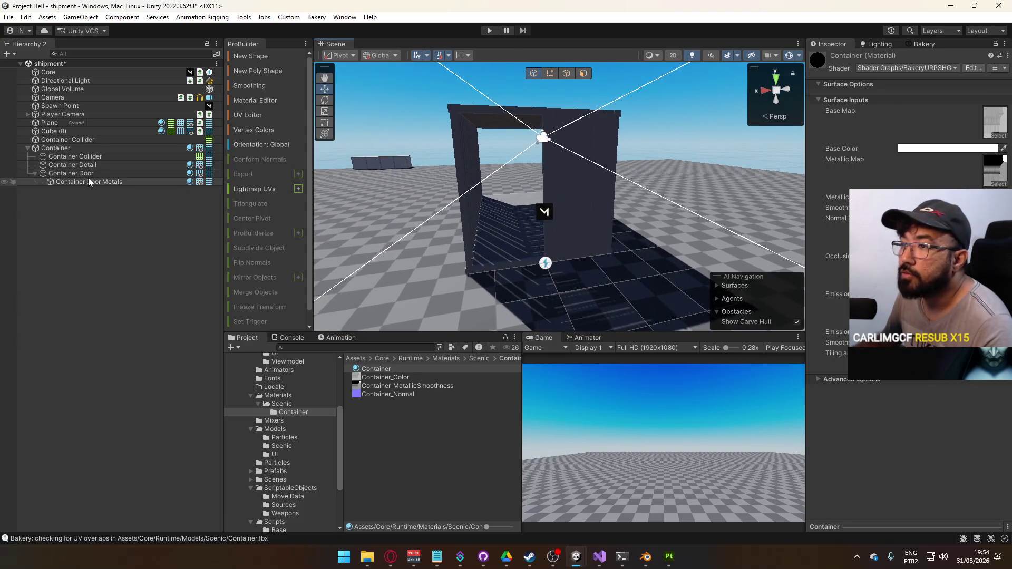
click(87, 182)
click(103, 164)
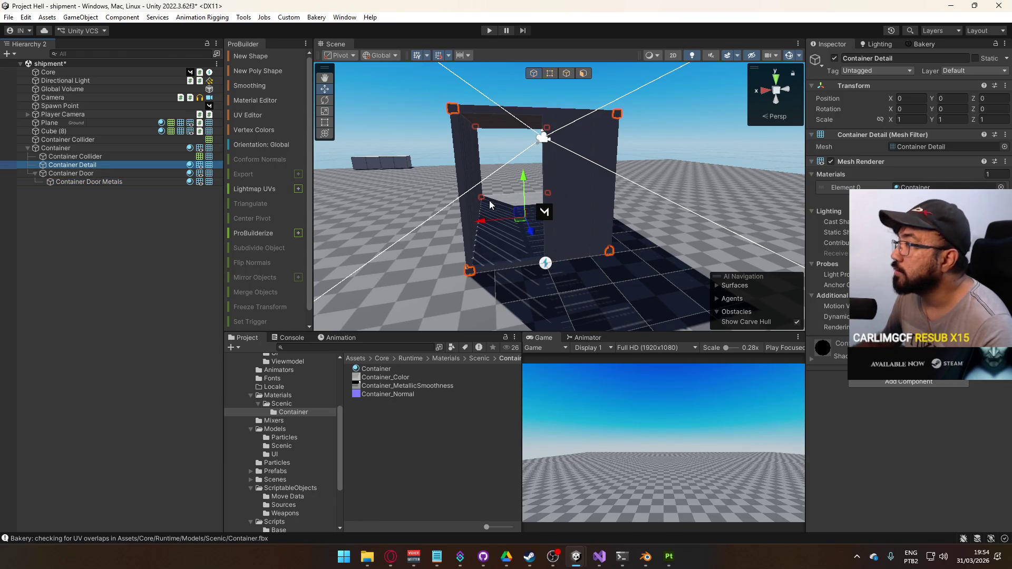
click(114, 173)
click(104, 182)
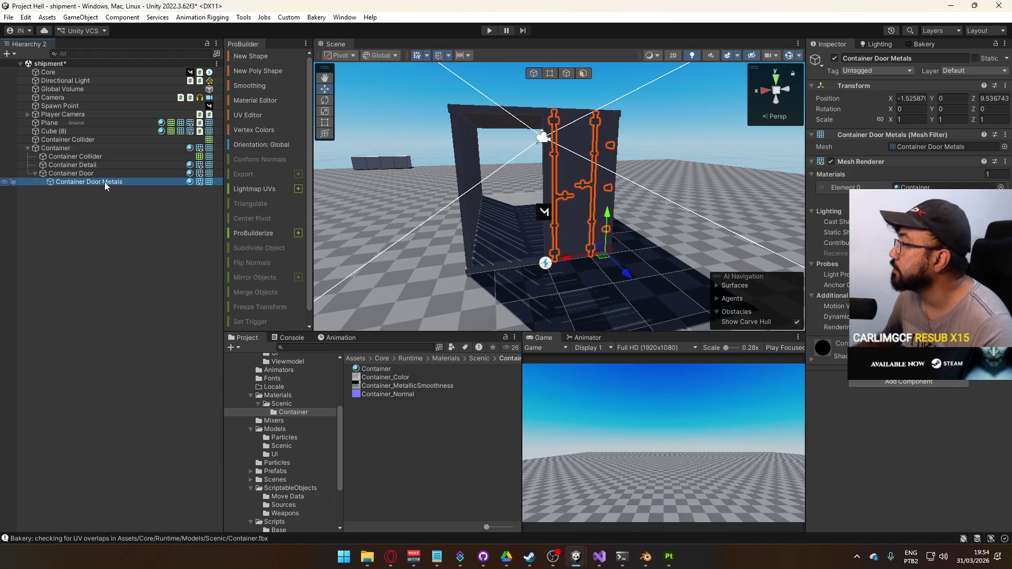
click(397, 370)
scroll(649, 298, up, 5)
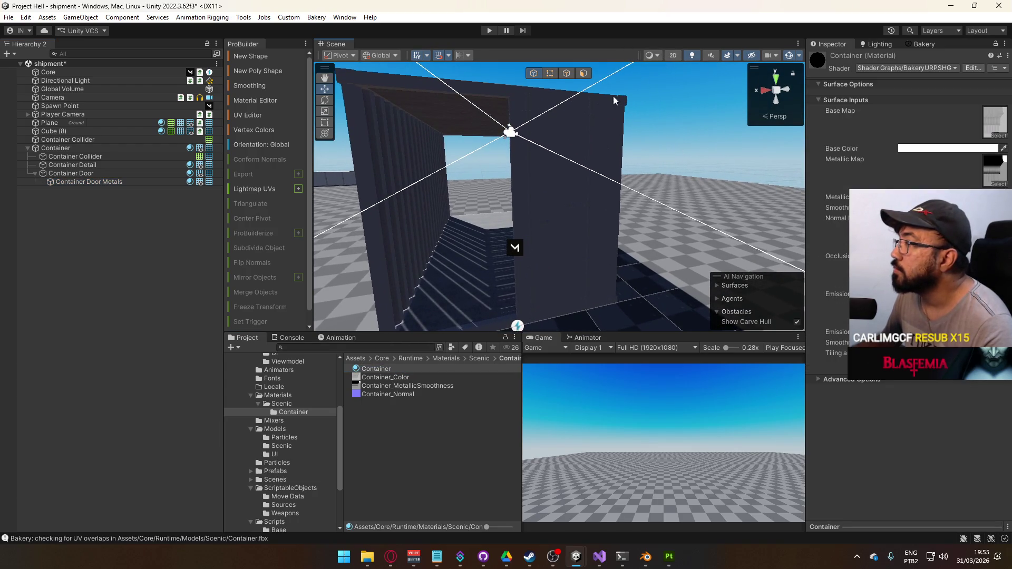
scroll(564, 184, up, 5)
mouse_move(565, 185)
mouse_down()
mouse_move(558, 195)
mouse_move(727, 221)
mouse_move(695, 201)
mouse_move(661, 153)
mouse_up()
click(661, 151)
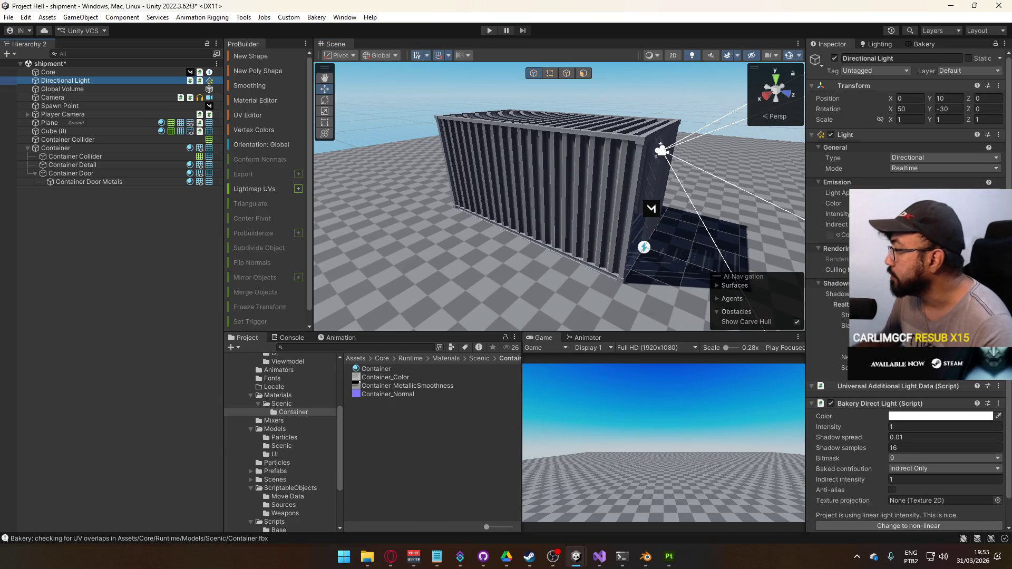
Step: Make the Container and all its child objects fully static, including Contribute GI
key(f)
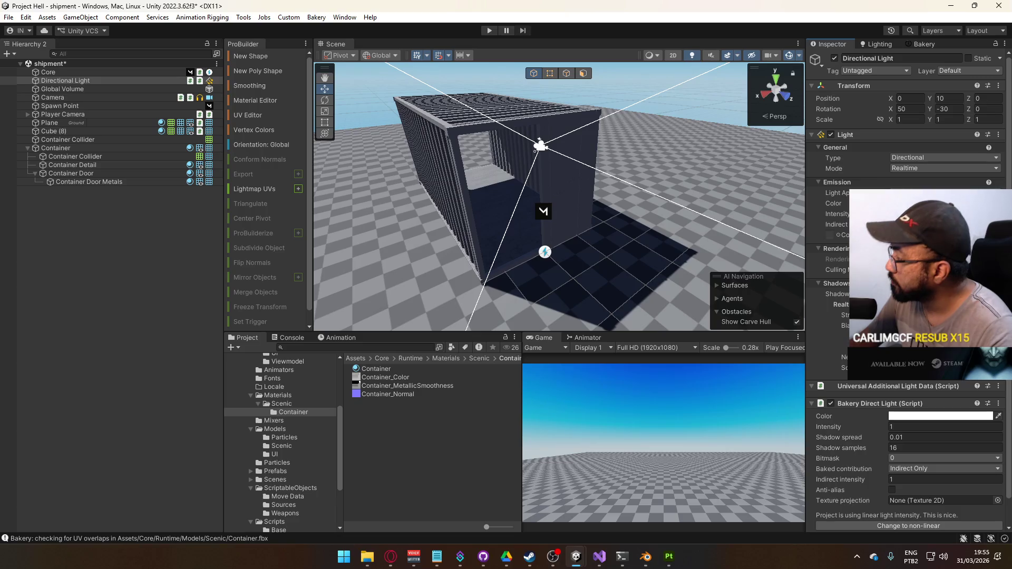
click(113, 148)
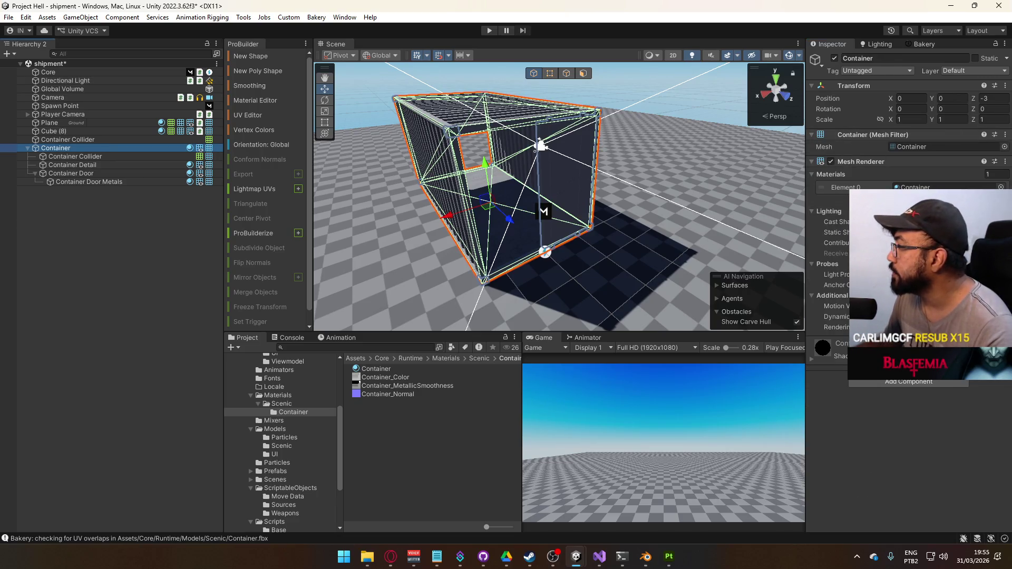
click(836, 232)
click(836, 242)
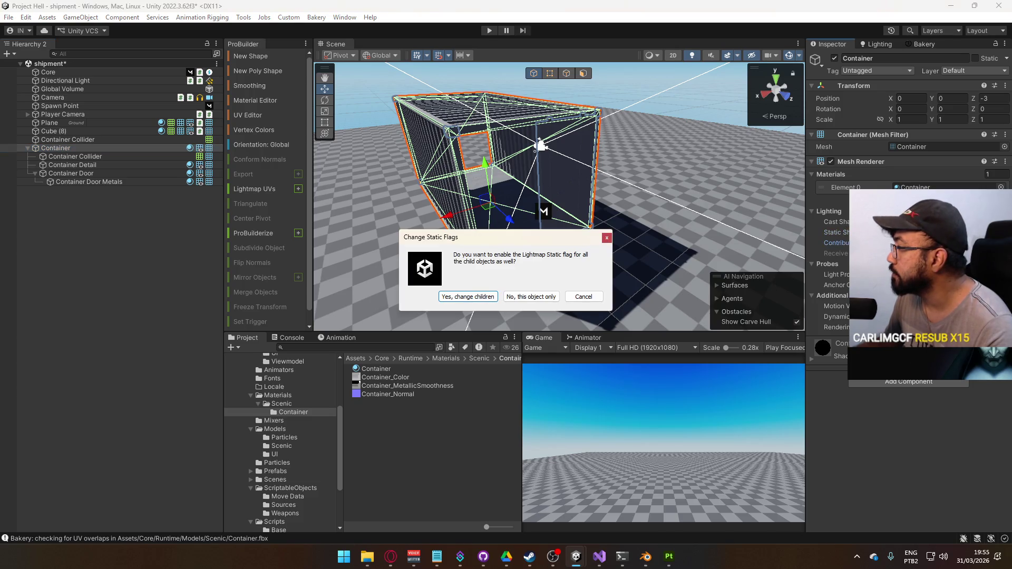
click(472, 298)
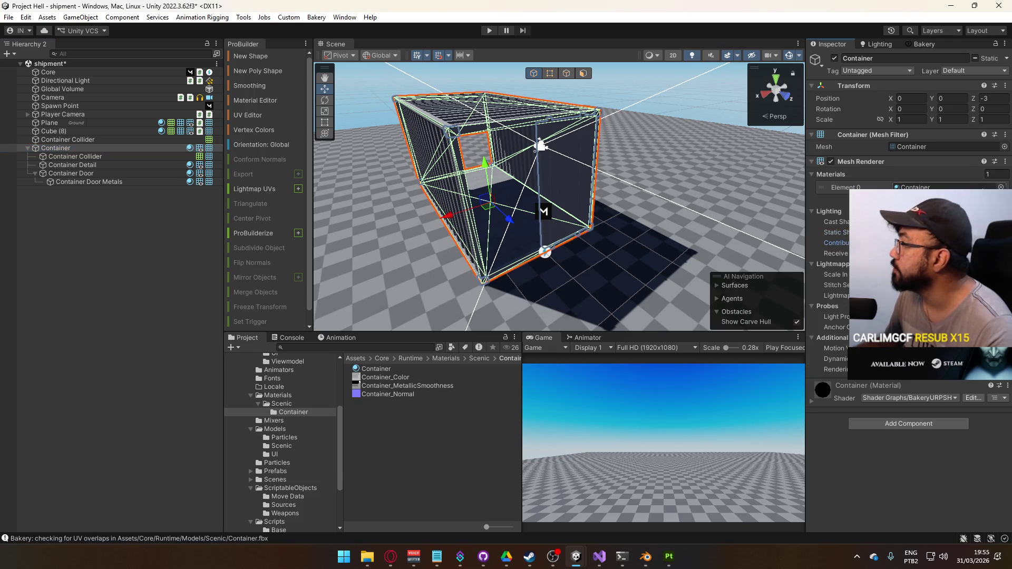
click(994, 59)
click(935, 76)
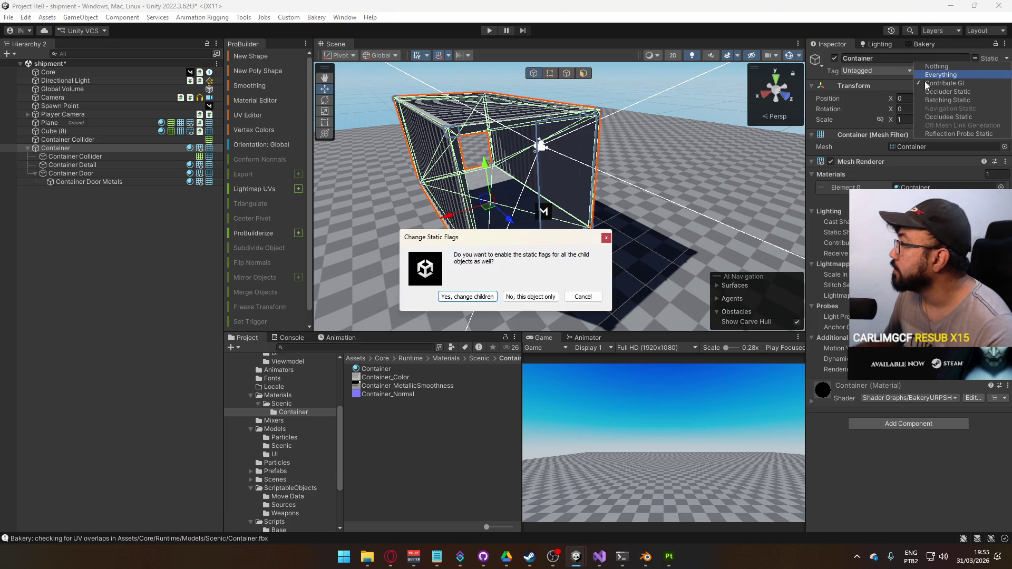
key(Return)
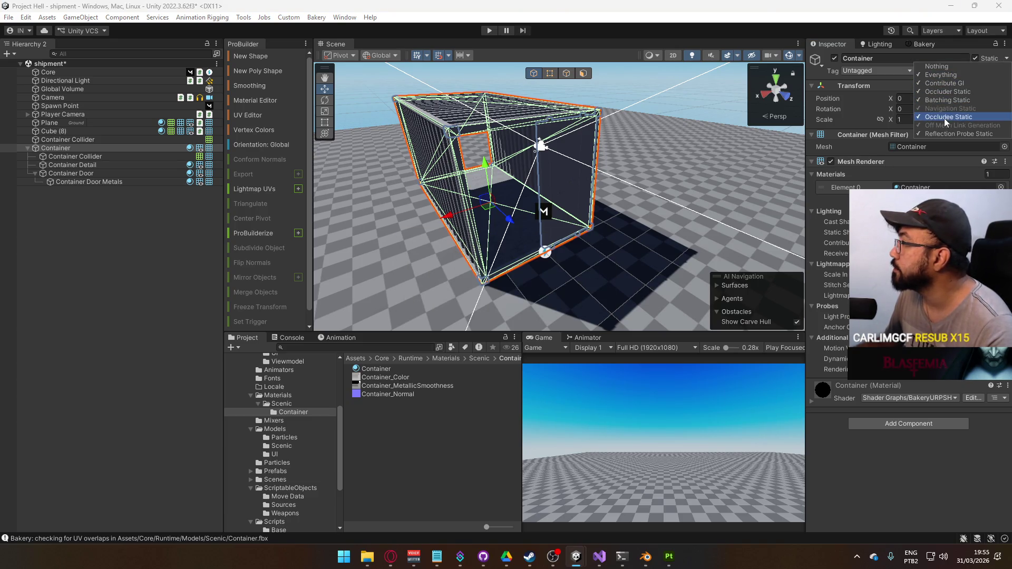
Step: Turn off Contribute GI on the Container Detail mesh
click(100, 164)
click(73, 165)
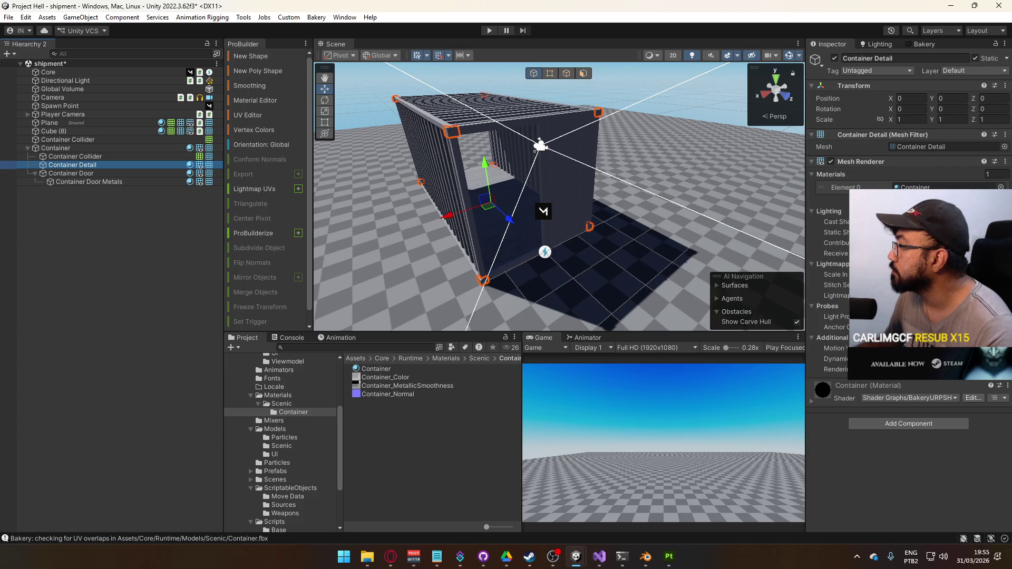
click(835, 231)
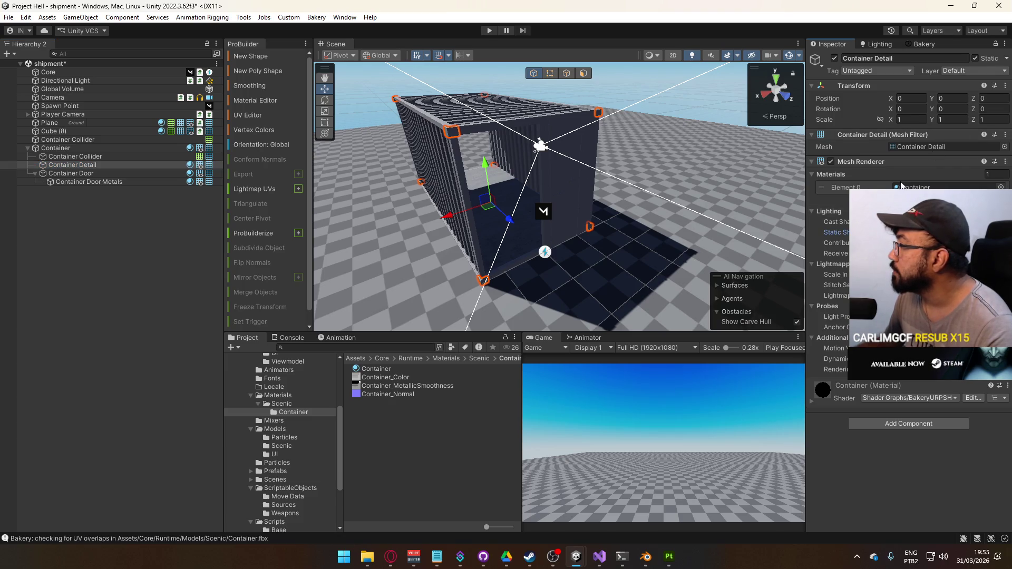
click(1006, 58)
click(963, 83)
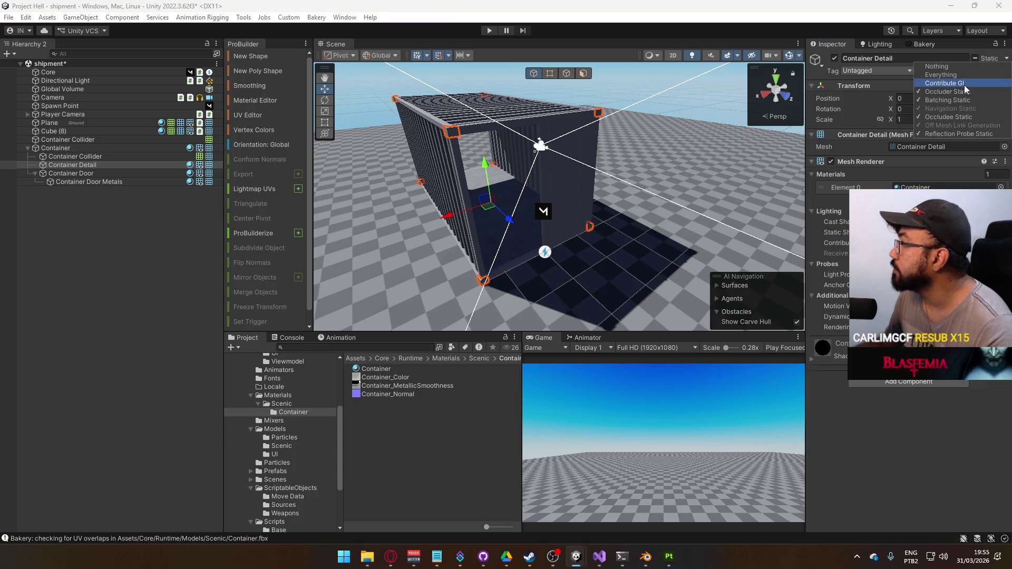
Step: Turn off Contribute GI on the Container Door Metals mesh
click(86, 181)
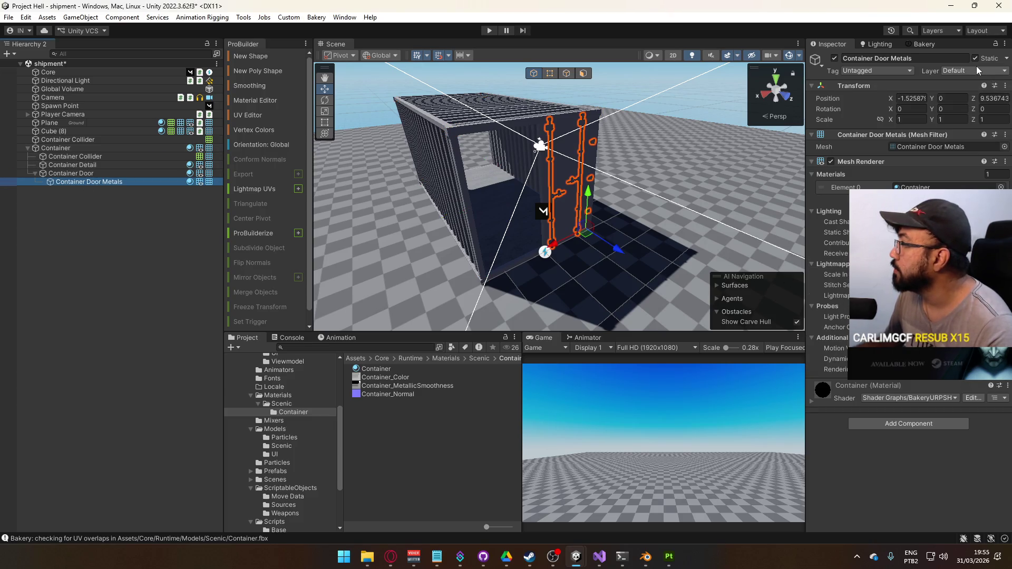
click(976, 68)
click(1007, 60)
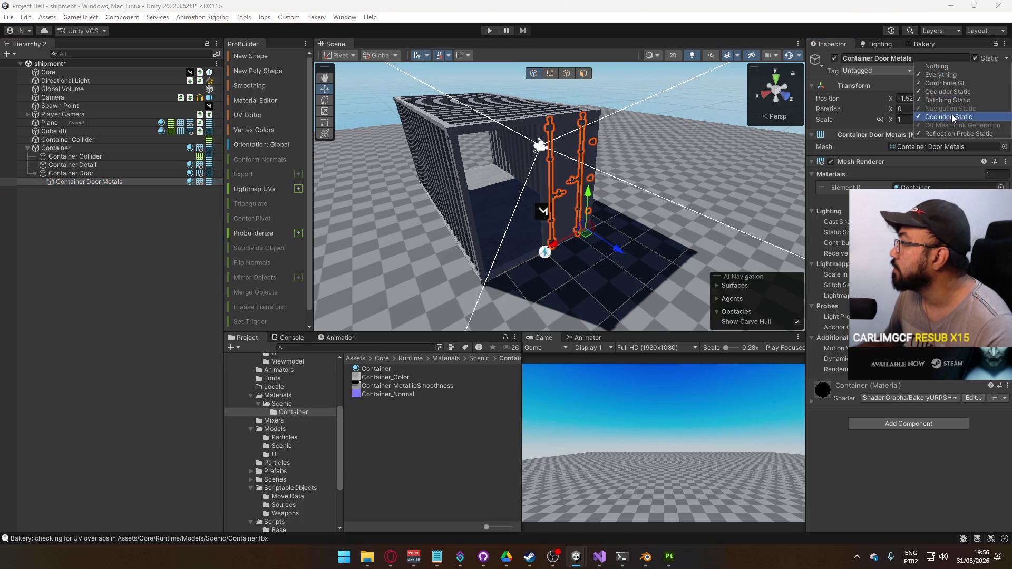
click(952, 83)
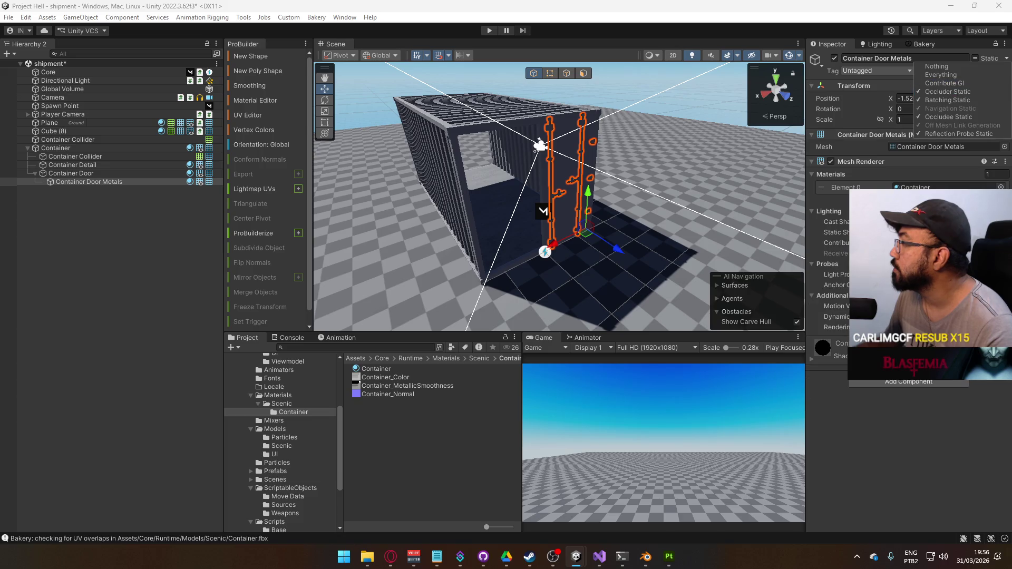
click(80, 174)
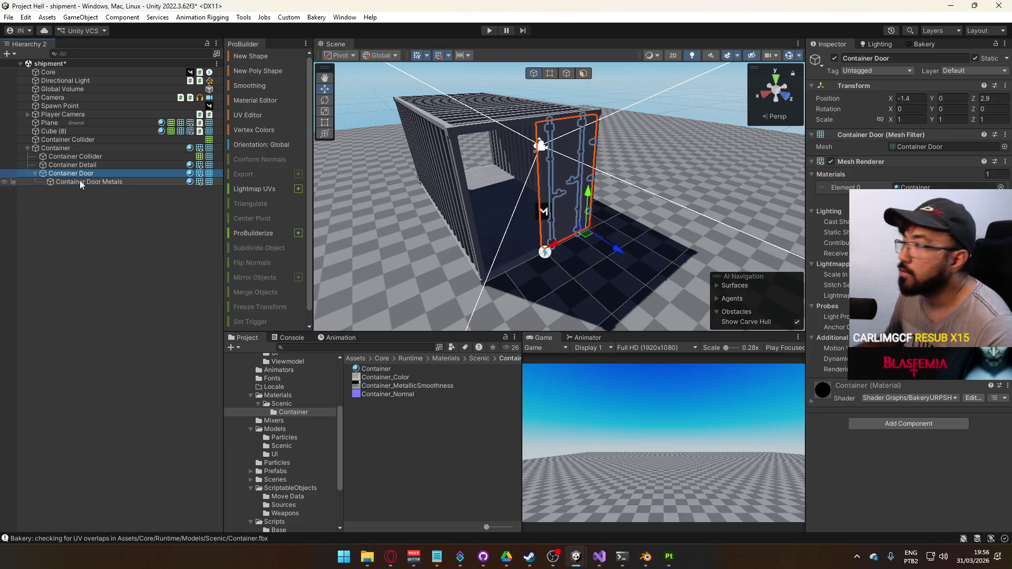
click(80, 180)
Step: Compare Container Door's settings with Container Door Metals, then select the Container Collider
click(78, 176)
click(83, 182)
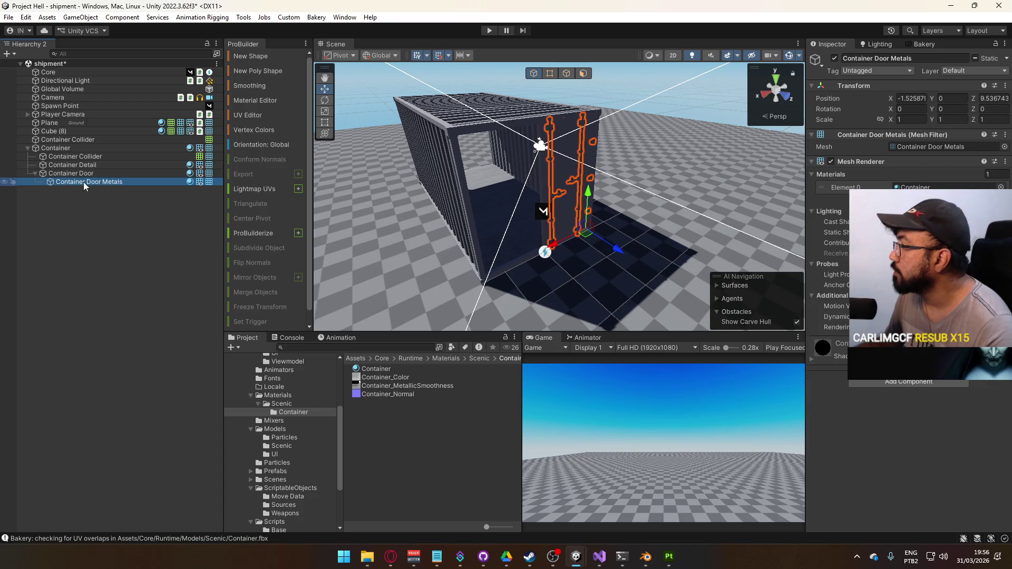
click(95, 172)
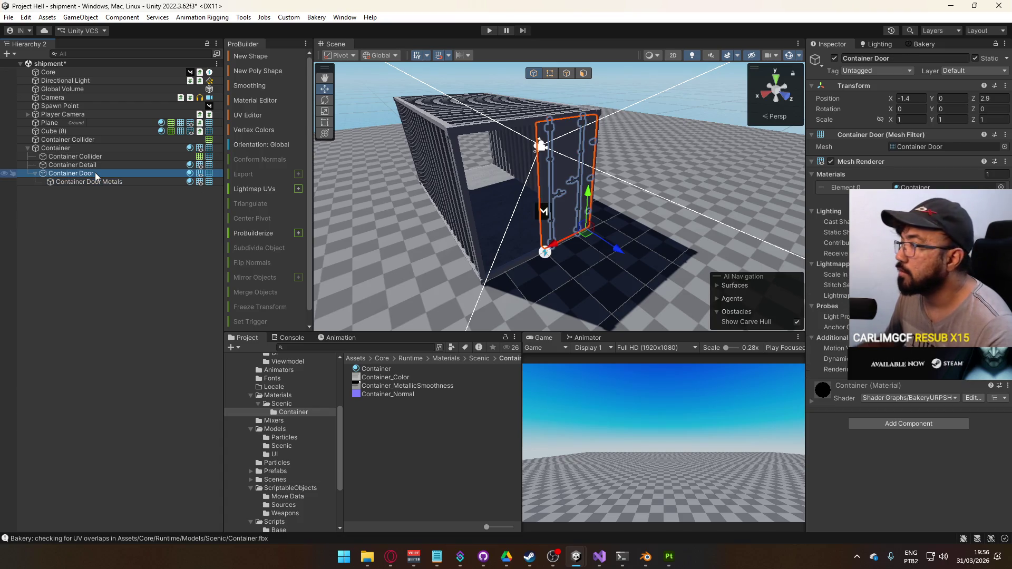
click(98, 182)
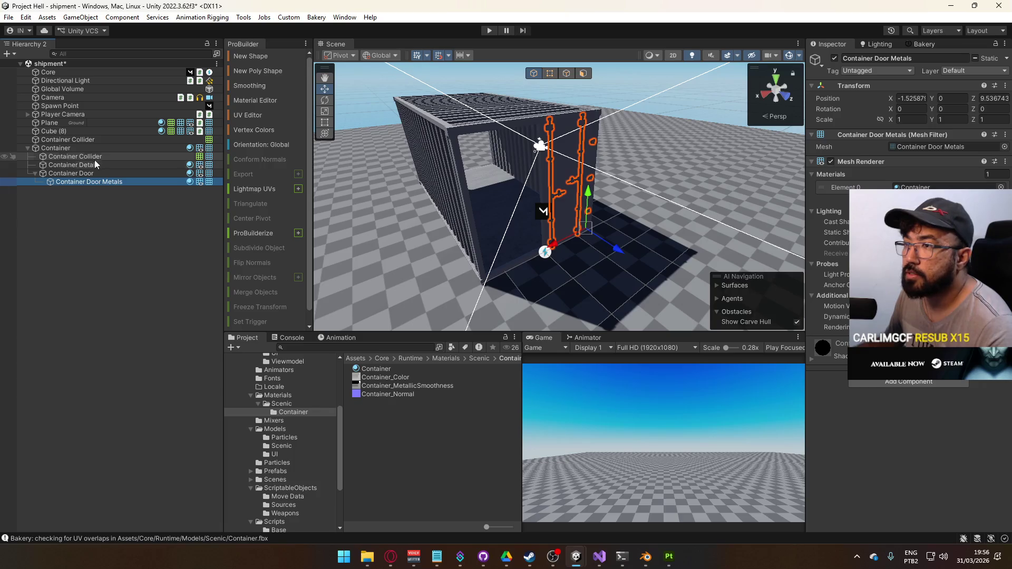
shift+click(95, 163)
click(835, 232)
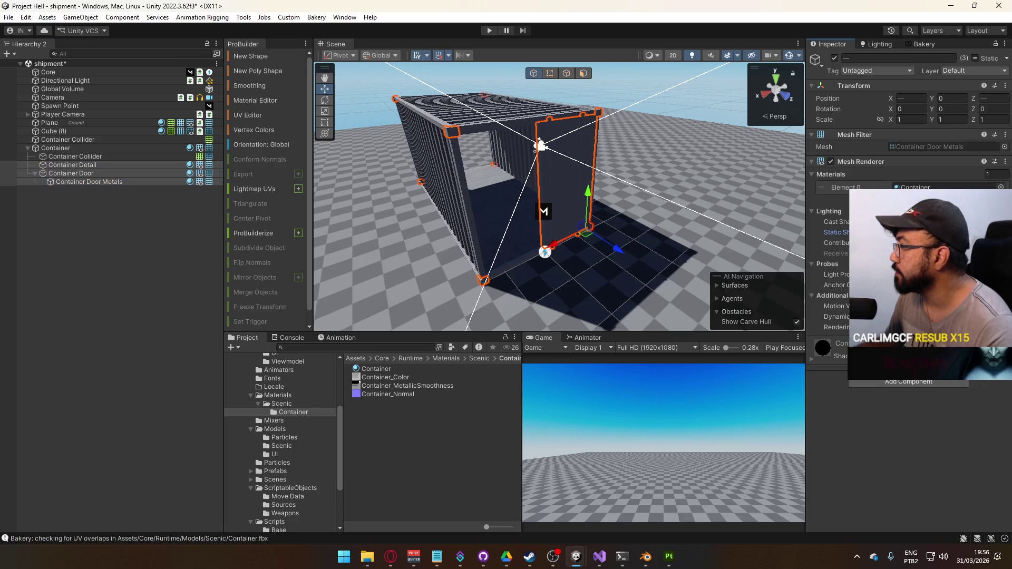
click(123, 181)
click(132, 157)
scroll(548, 211, up, 10)
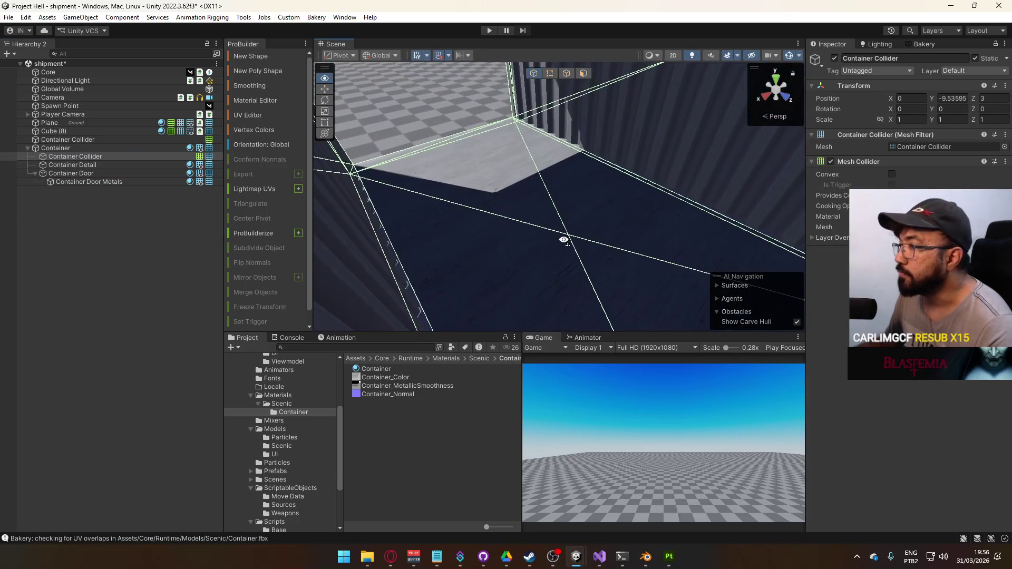
Step: Create a Point Light and lift it inside the container
click(157, 17)
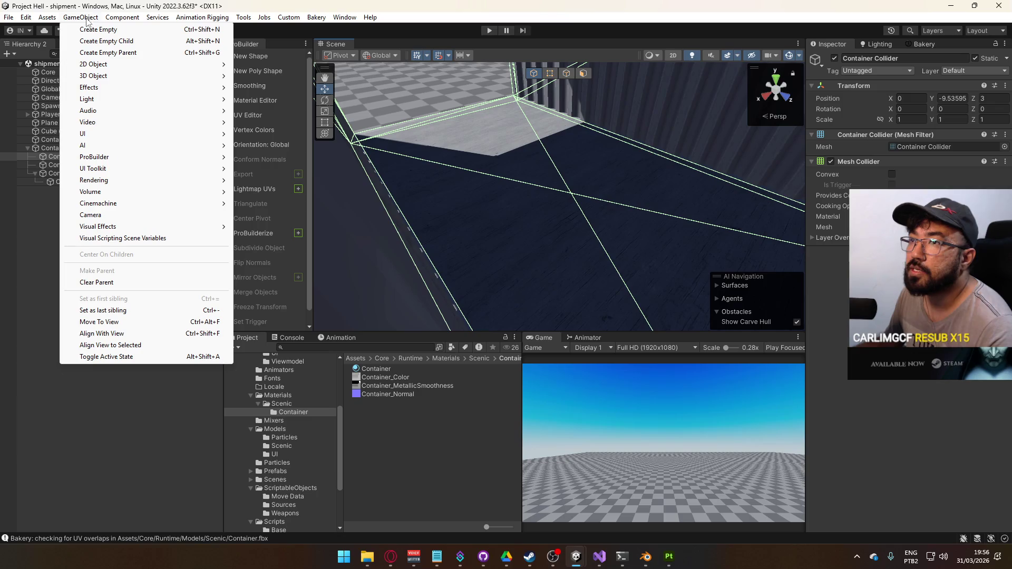
mouse_move(127, 99)
click(261, 110)
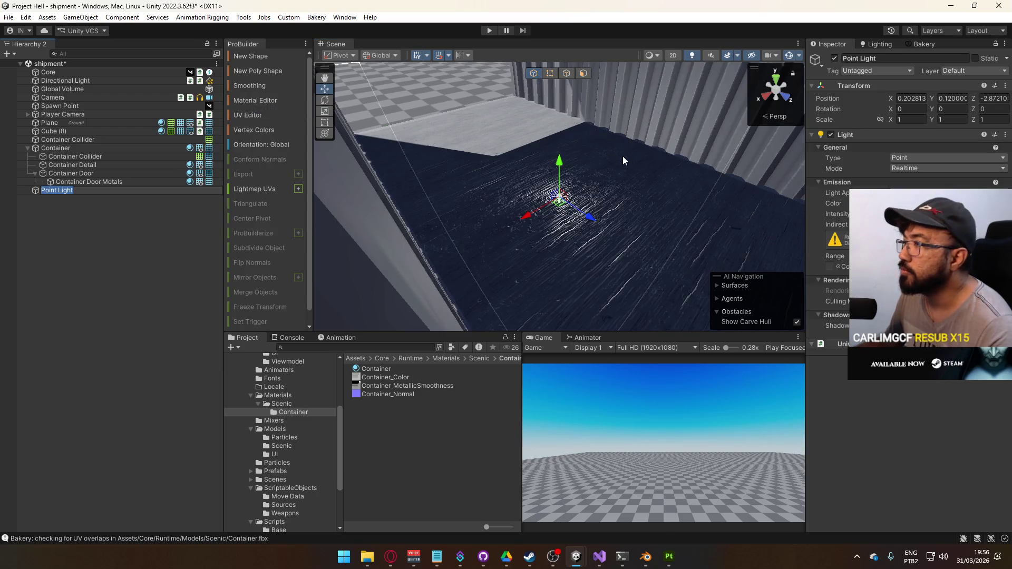
drag(559, 164, 569, 158)
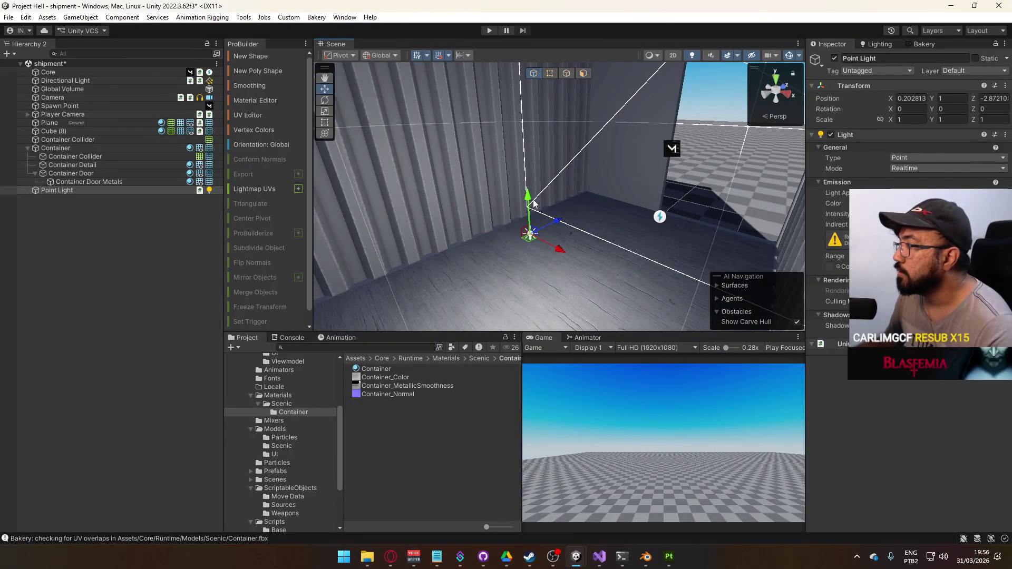
Step: Colour the point light orange (FF5A00) and raise it to height 2
click(949, 203)
drag(938, 367, 907, 367)
drag(622, 200, 638, 183)
scroll(638, 182, up, 10)
mouse_move(579, 200)
mouse_down()
mouse_move(429, 207)
mouse_move(539, 317)
mouse_move(253, 173)
mouse_move(261, 170)
mouse_up()
mouse_move(552, 141)
mouse_down()
mouse_move(548, 72)
mouse_move(612, 271)
mouse_move(544, 210)
mouse_move(662, 293)
mouse_move(652, 211)
mouse_up()
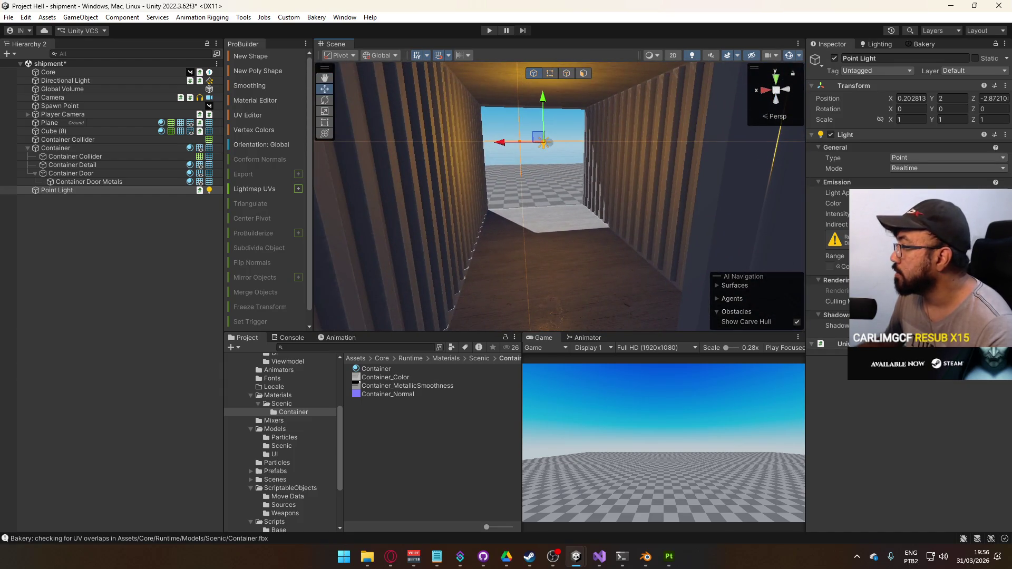
click(907, 369)
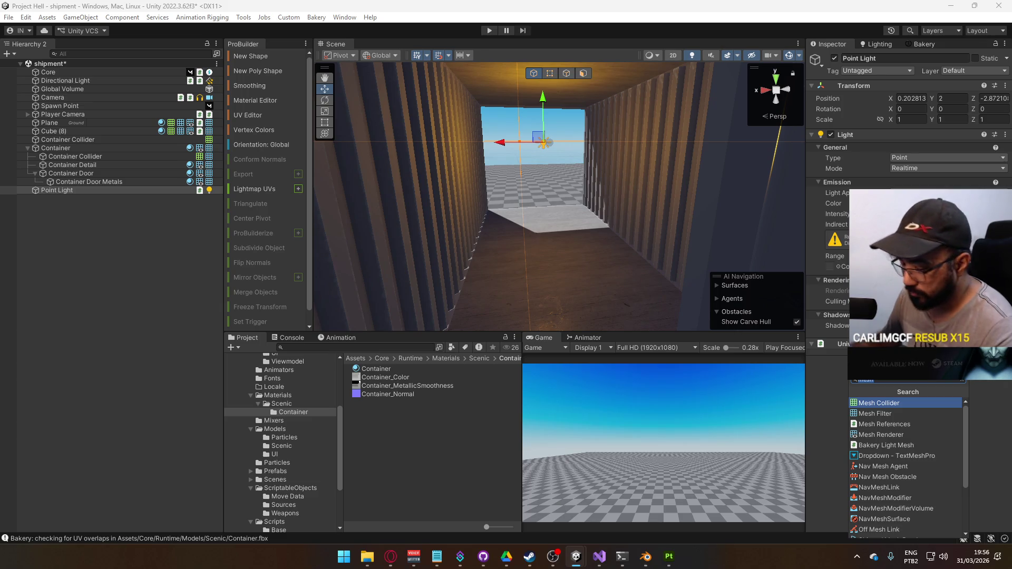
Step: Add a Bakery Point Light component to the Point Light, found by searching 'baker'
text(baker)
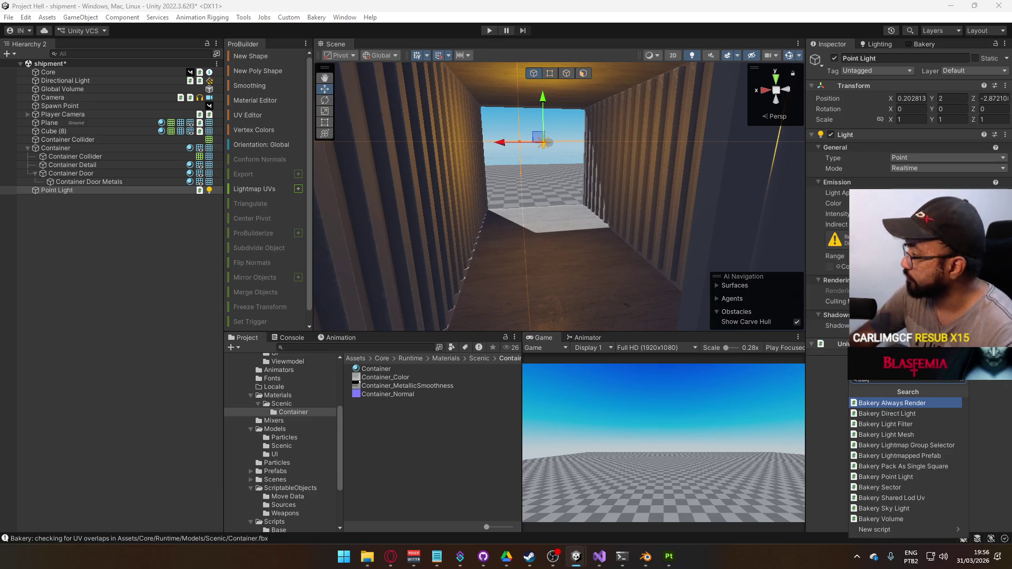
click(906, 478)
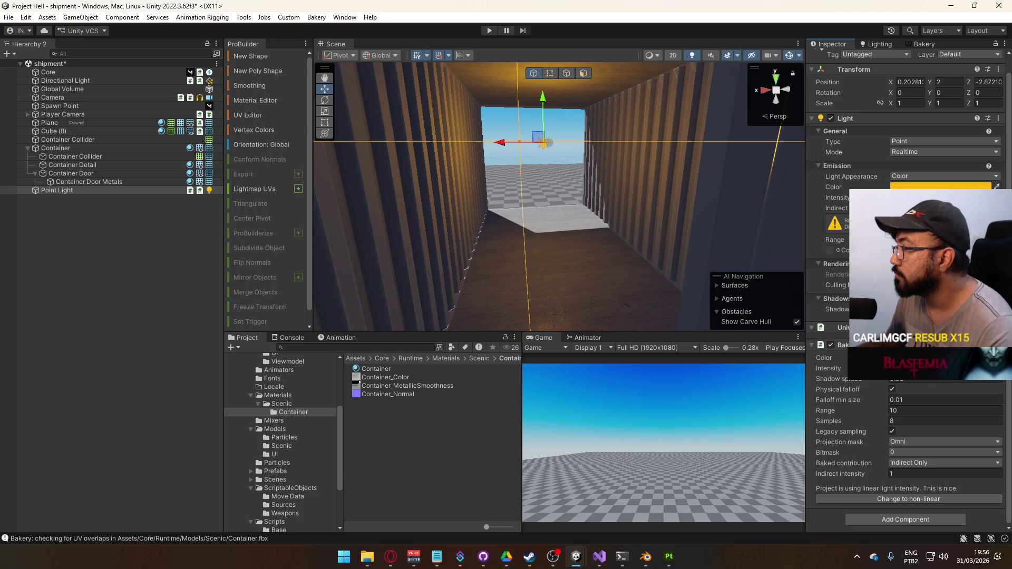
drag(558, 195, 506, 303)
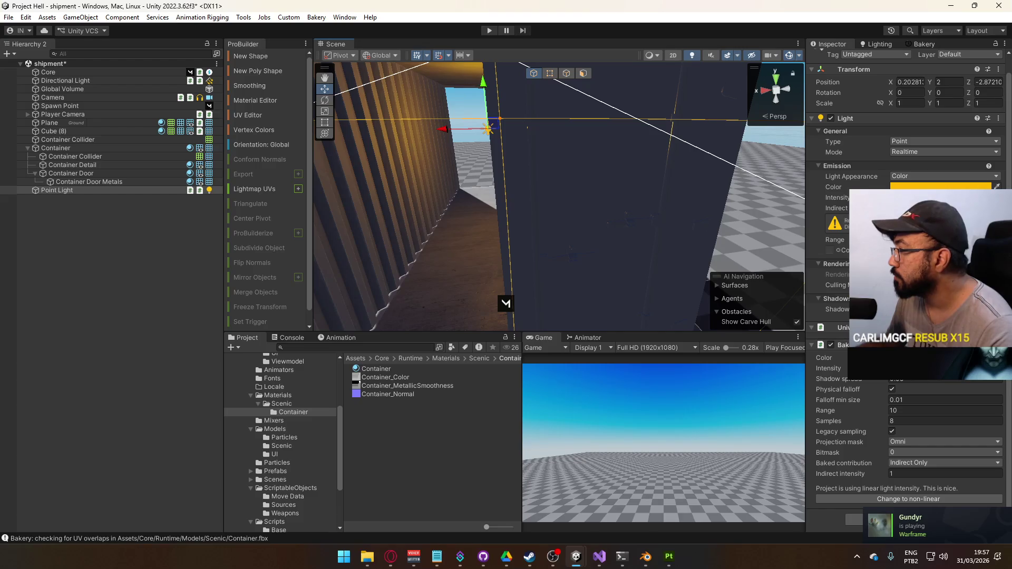
click(943, 308)
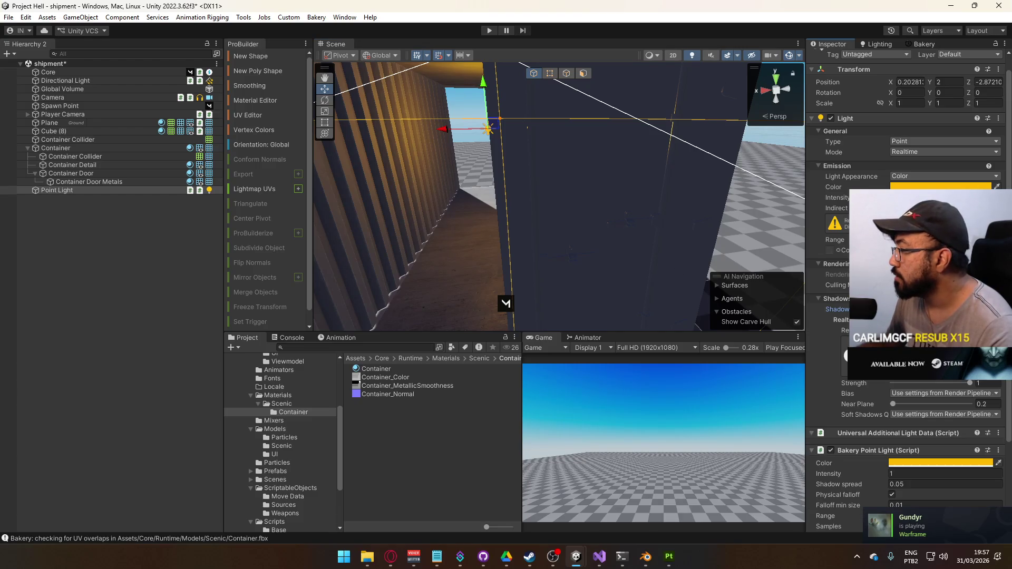
key(f)
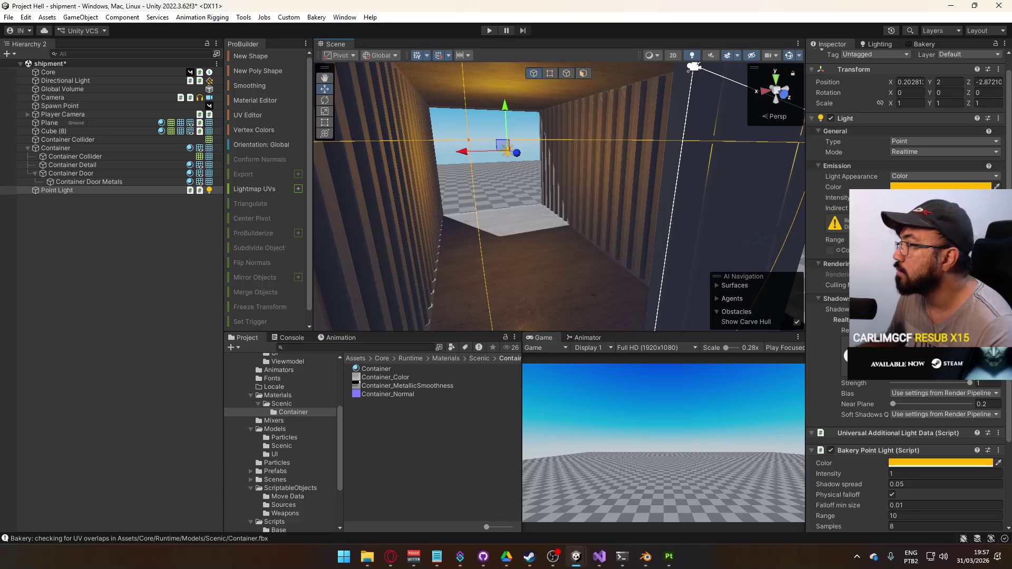
click(916, 142)
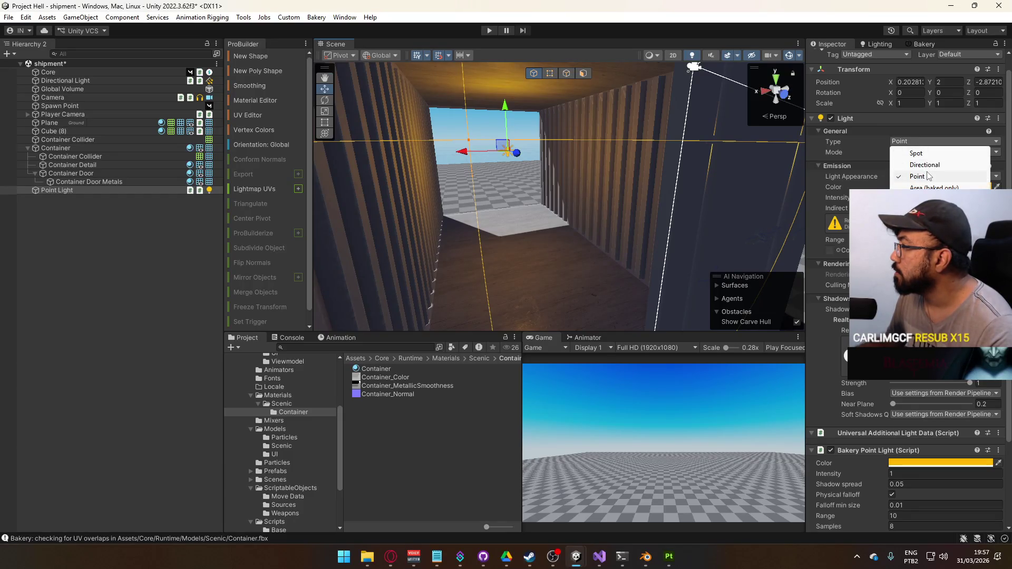
Step: Turn the light into a downward Spot light with X rotation 90 at height 3
click(904, 141)
drag(562, 159, 606, 161)
click(918, 95)
text(90)
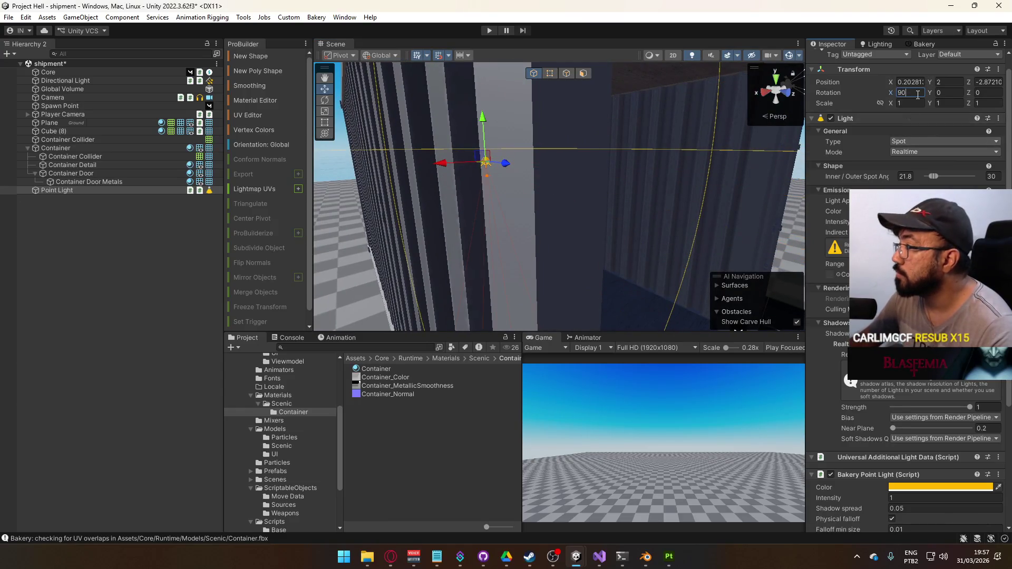
key(Return)
mouse_move(668, 154)
mouse_down()
mouse_move(566, 140)
mouse_move(569, 77)
mouse_up()
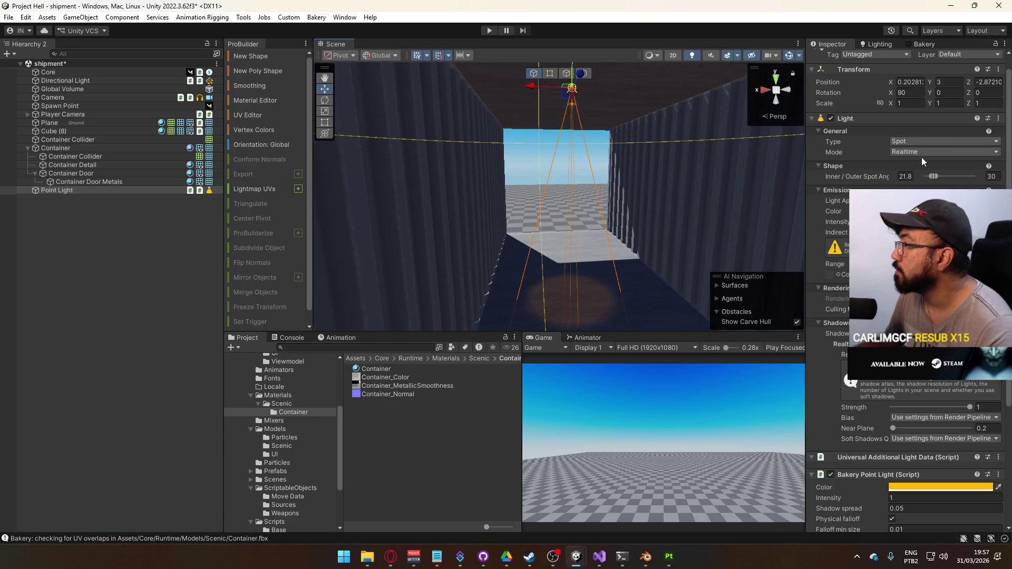
Step: Set the spot angles to 0 inner and 100 outer, and raise the intensity
mouse_move(932, 176)
mouse_down()
mouse_move(923, 176)
mouse_move(963, 177)
mouse_up()
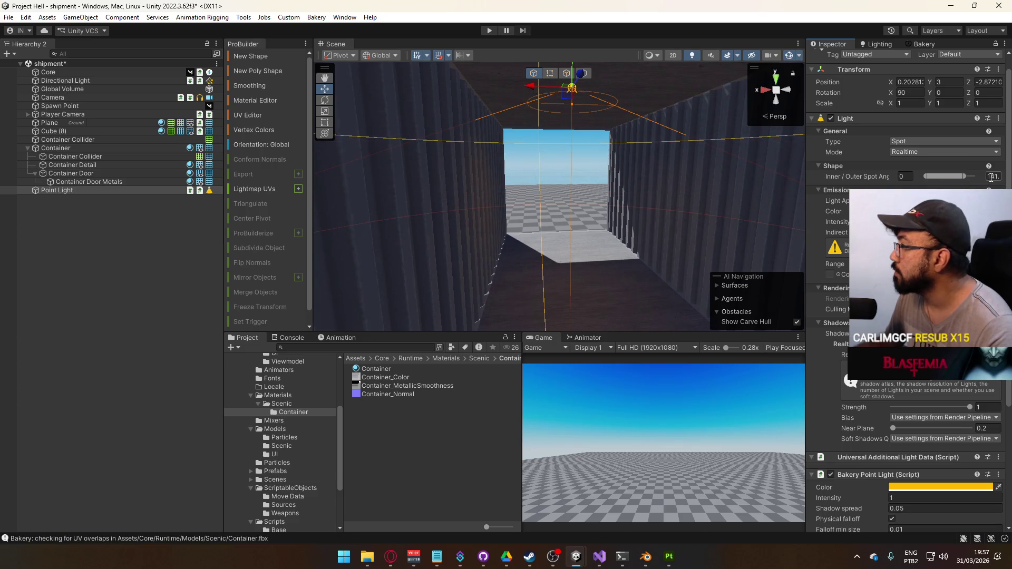
text(100)
key(Return)
drag(837, 222, 864, 222)
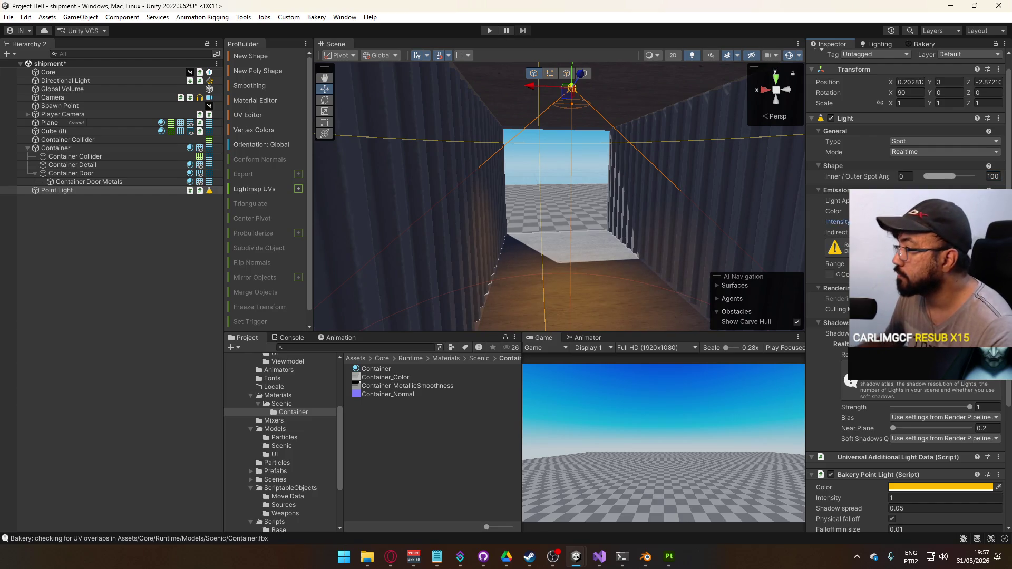
mouse_move(616, 158)
mouse_down()
mouse_move(648, 295)
mouse_move(653, 273)
mouse_up()
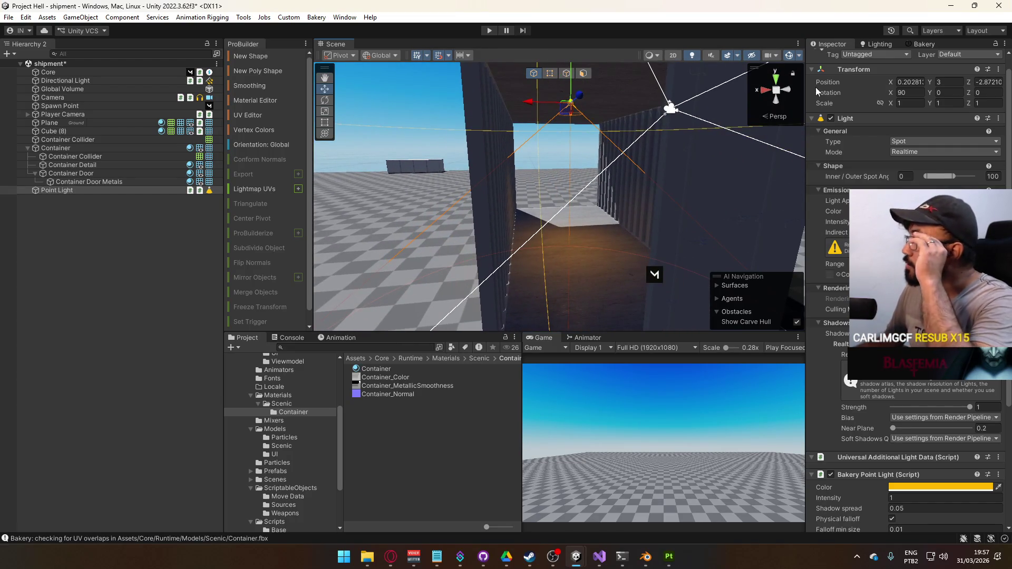
click(923, 43)
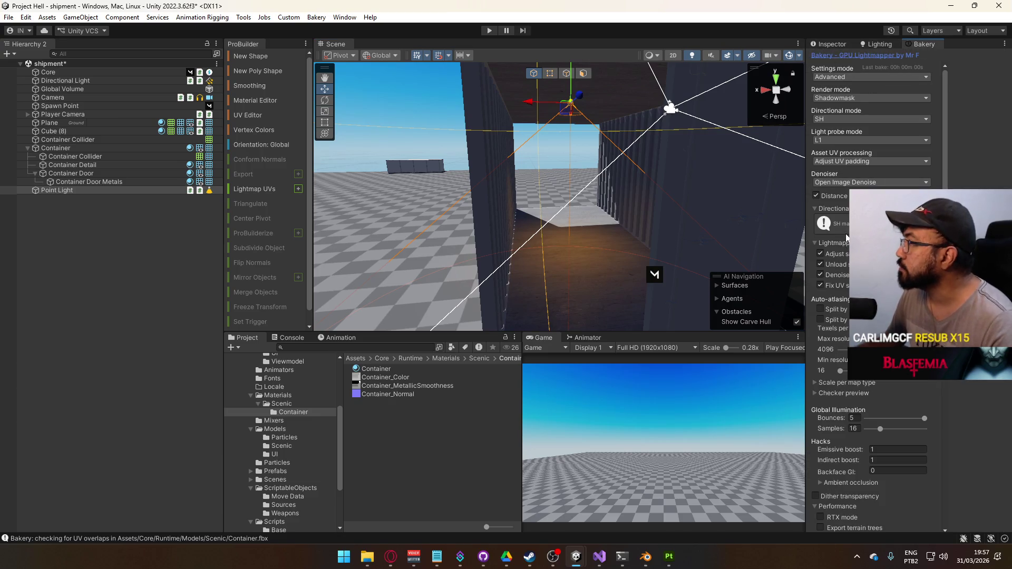
Step: Auto-detect Bakery's optimal hardware settings and save the recommended RTX-mode settings as default
scroll(872, 316, down, 5)
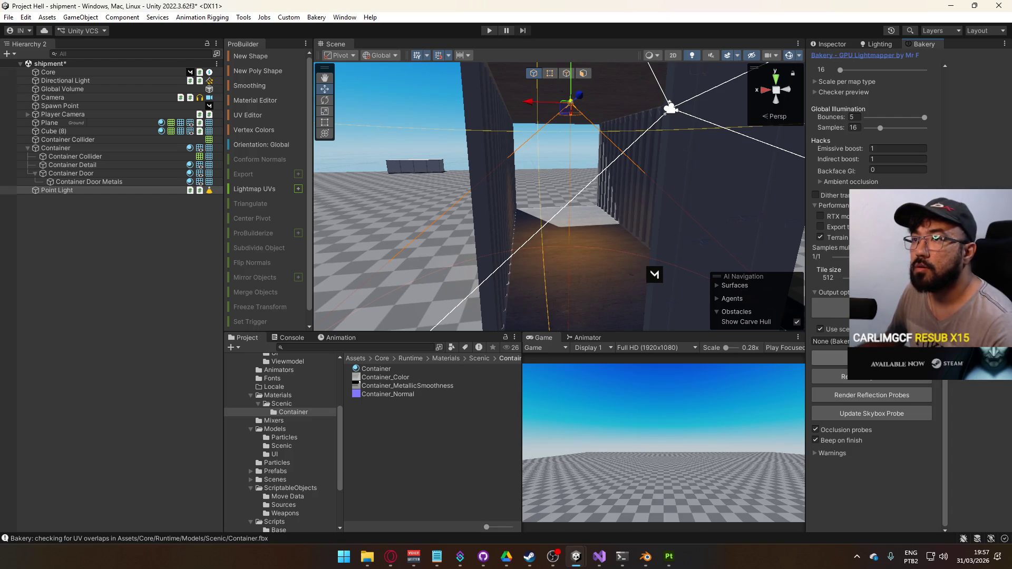
click(871, 357)
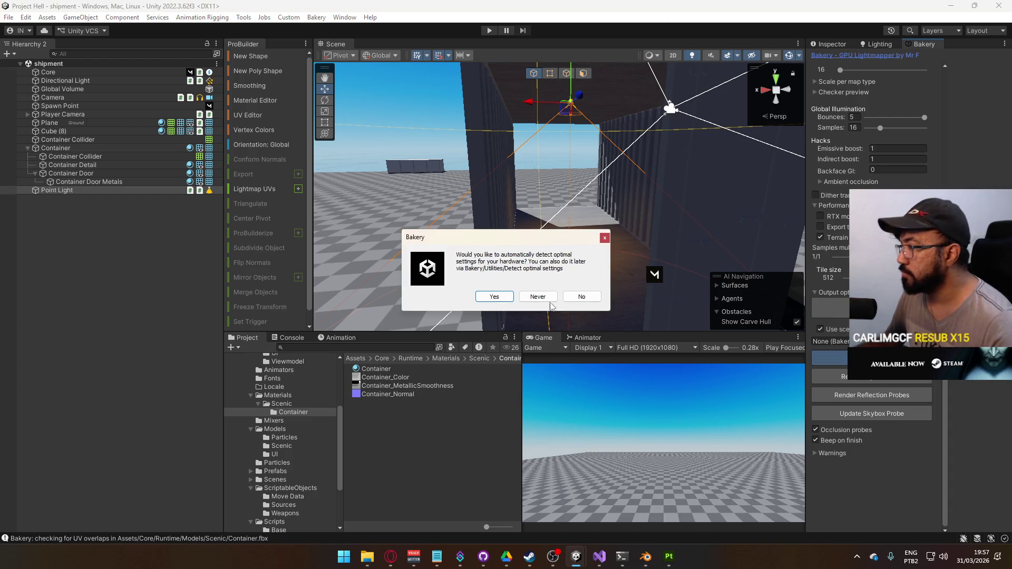
click(493, 296)
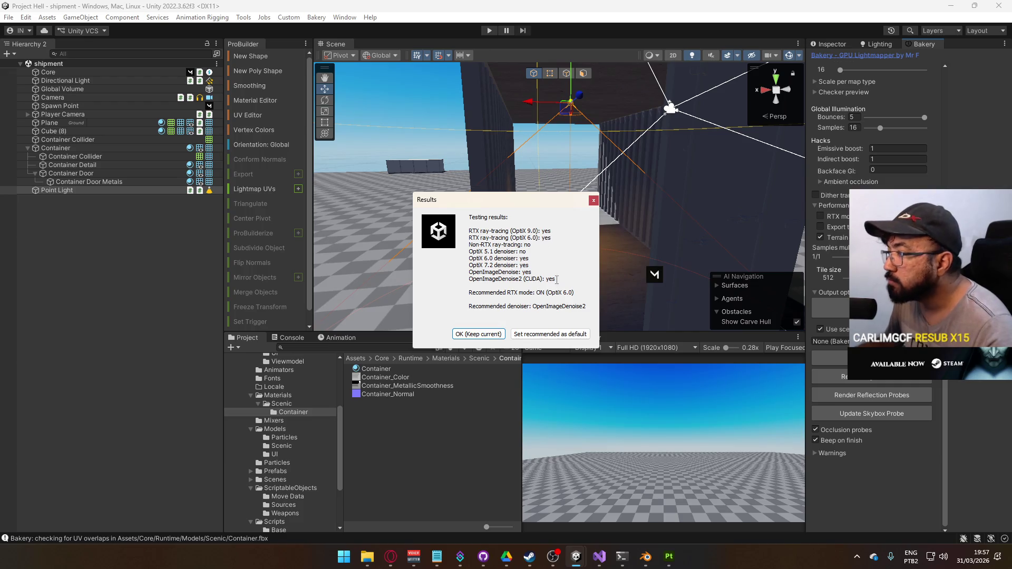
click(559, 334)
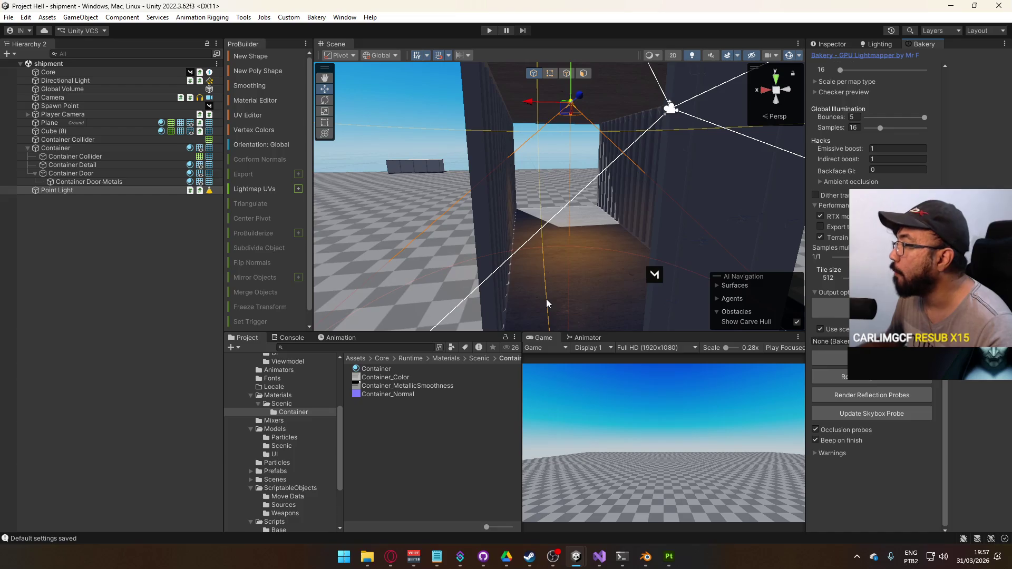
click(843, 356)
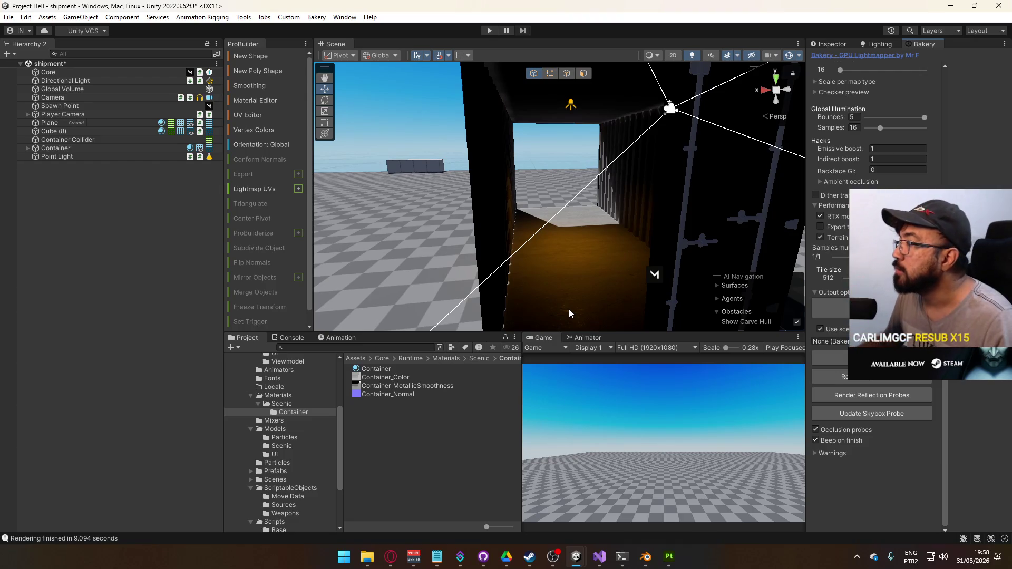
Step: Orbit around the baked container to inspect its dark exterior and warmly lit interior
drag(564, 242, 611, 251)
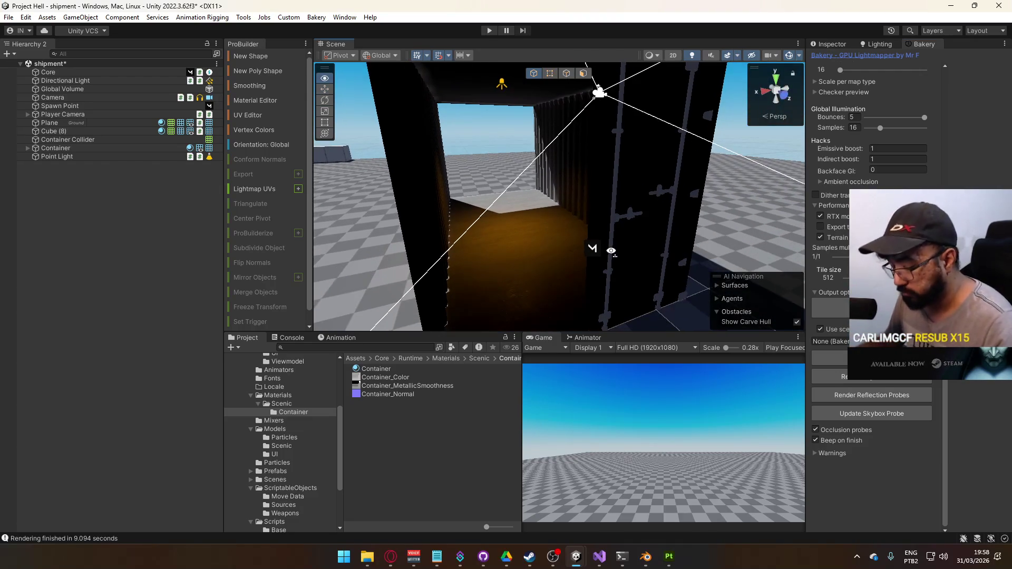
mouse_move(561, 312)
mouse_down()
mouse_move(642, 293)
mouse_move(579, 258)
mouse_up()
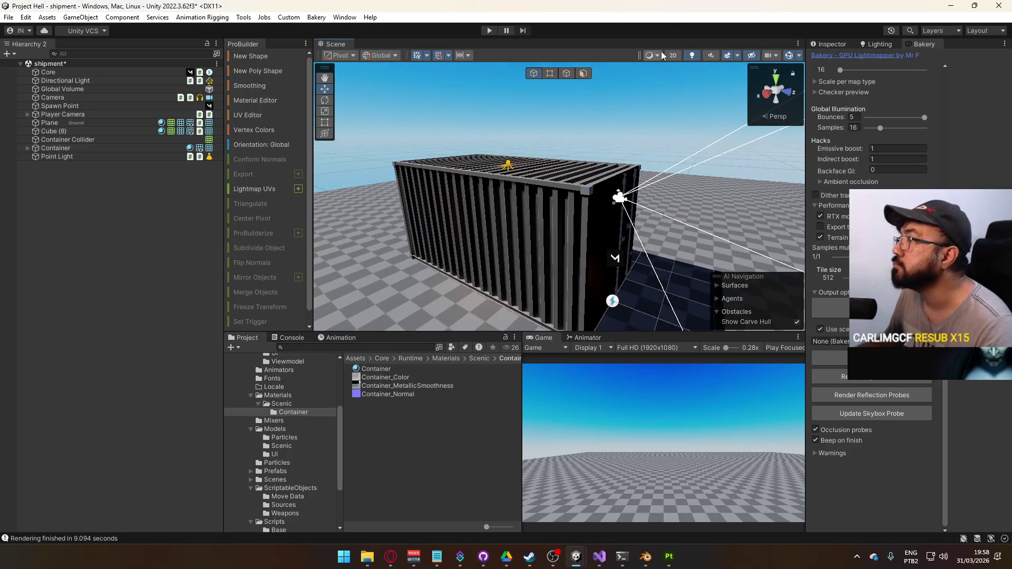
click(661, 53)
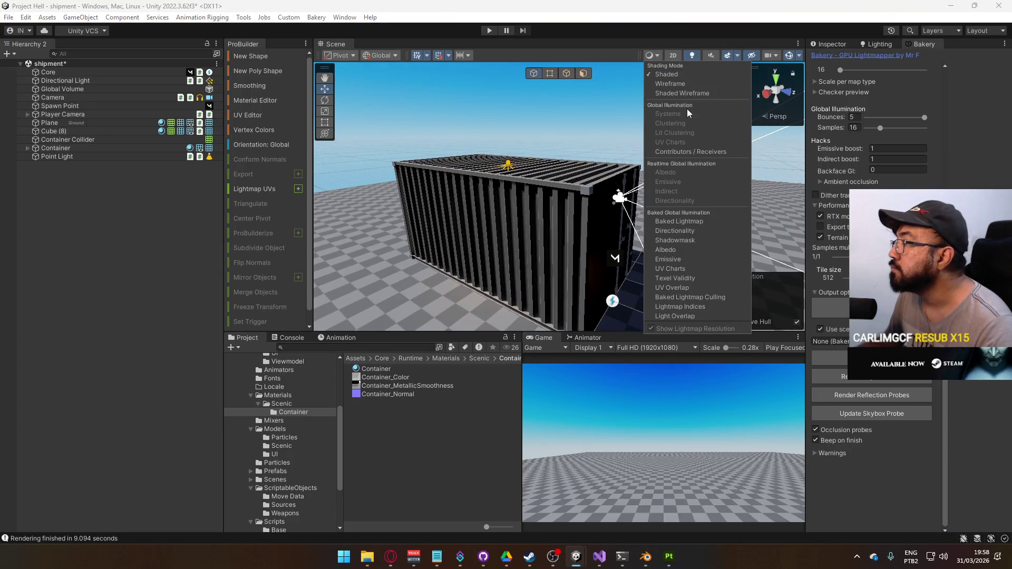
click(700, 220)
mouse_move(501, 205)
mouse_down()
mouse_move(393, 197)
mouse_move(542, 203)
mouse_move(474, 132)
mouse_up()
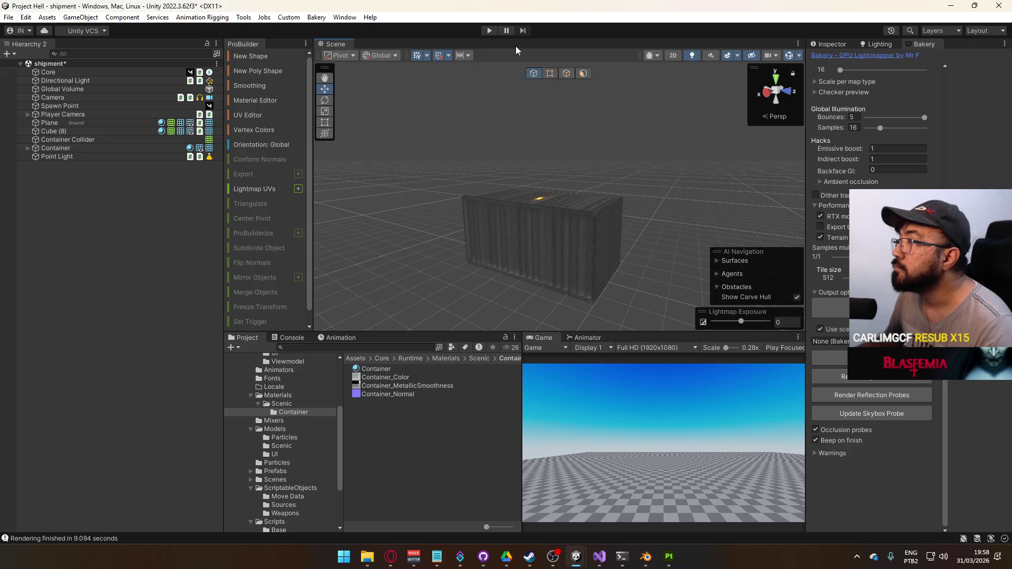
scroll(519, 173, up, 5)
mouse_move(506, 159)
mouse_down()
mouse_move(519, 173)
mouse_move(506, 204)
mouse_move(476, 99)
mouse_move(476, 132)
mouse_move(420, 130)
mouse_up()
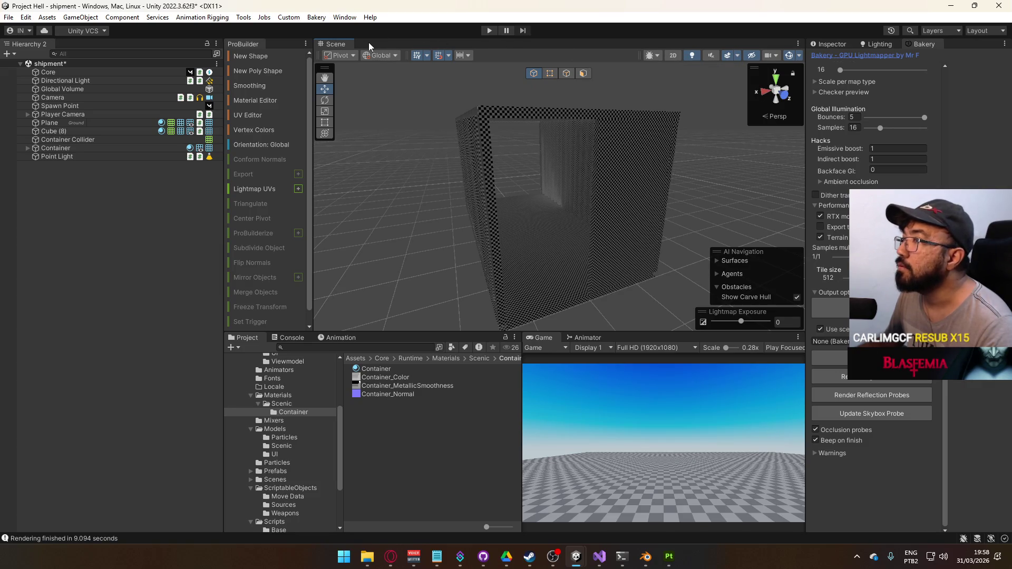
click(652, 58)
click(685, 231)
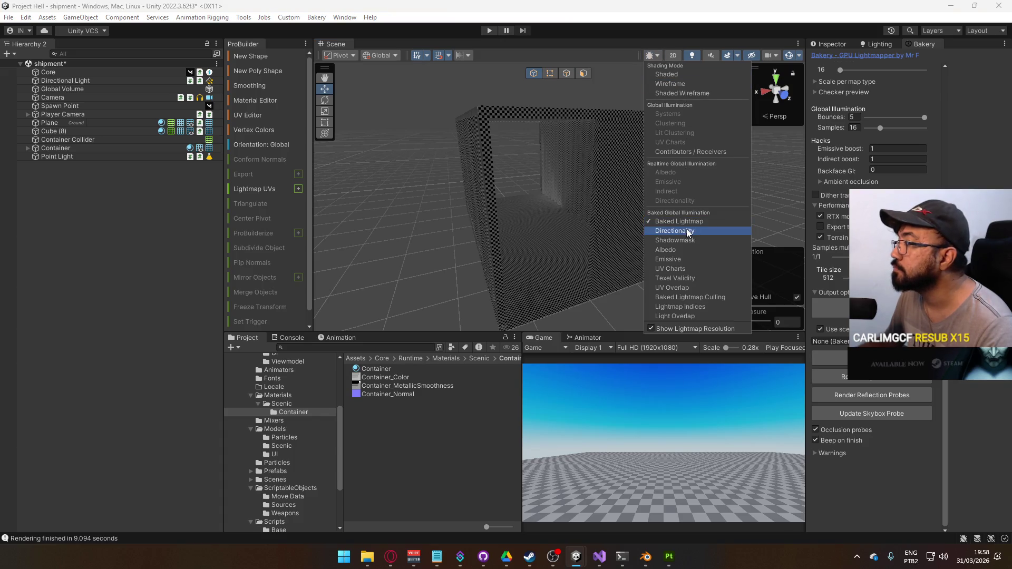
click(692, 223)
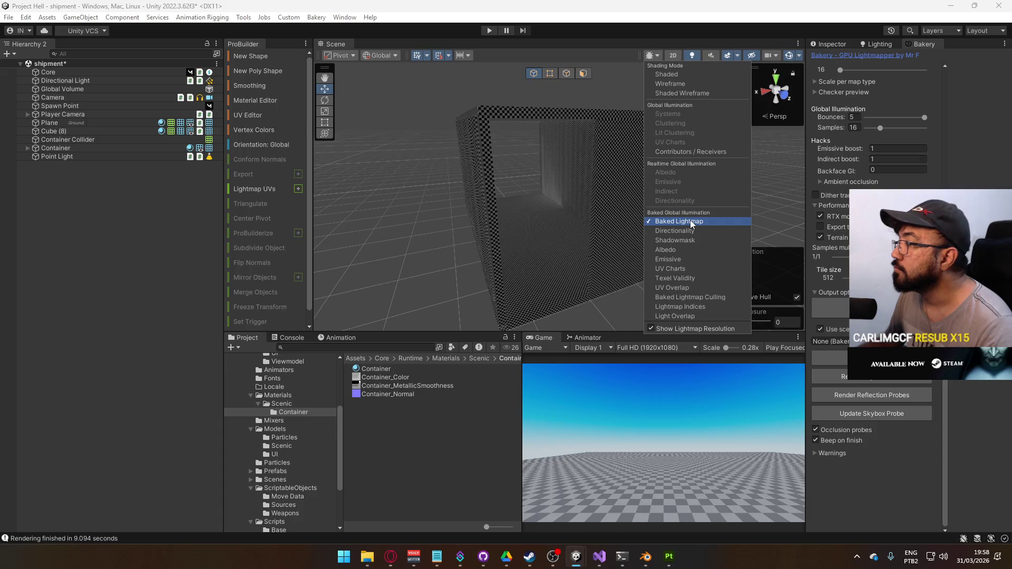
click(712, 287)
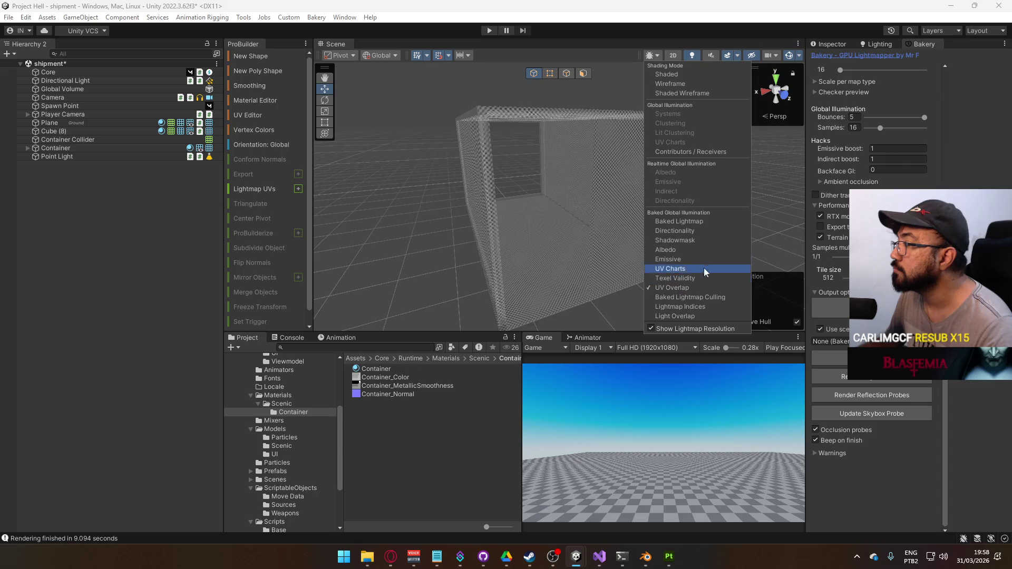
click(662, 74)
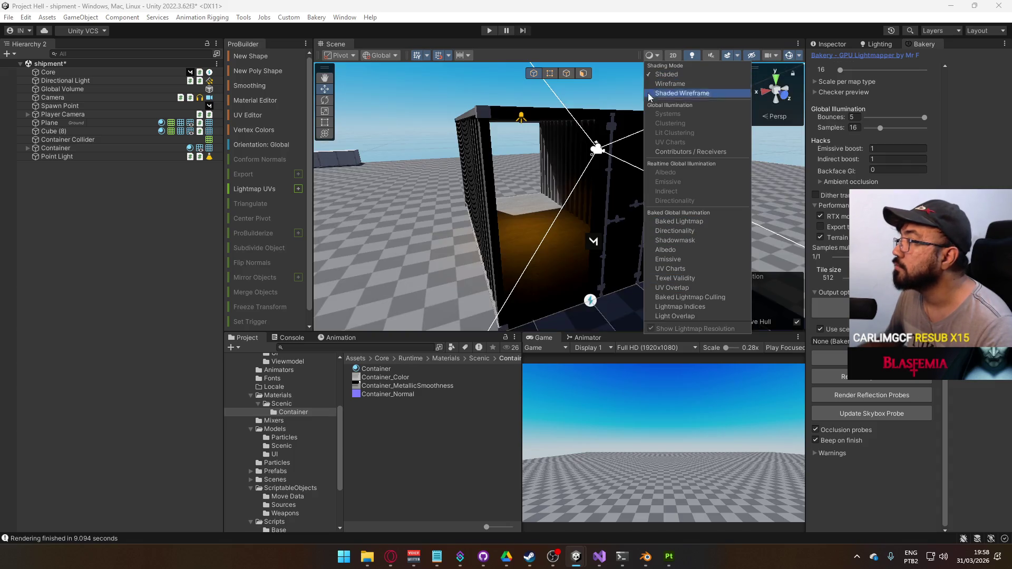
drag(534, 165, 553, 164)
click(488, 226)
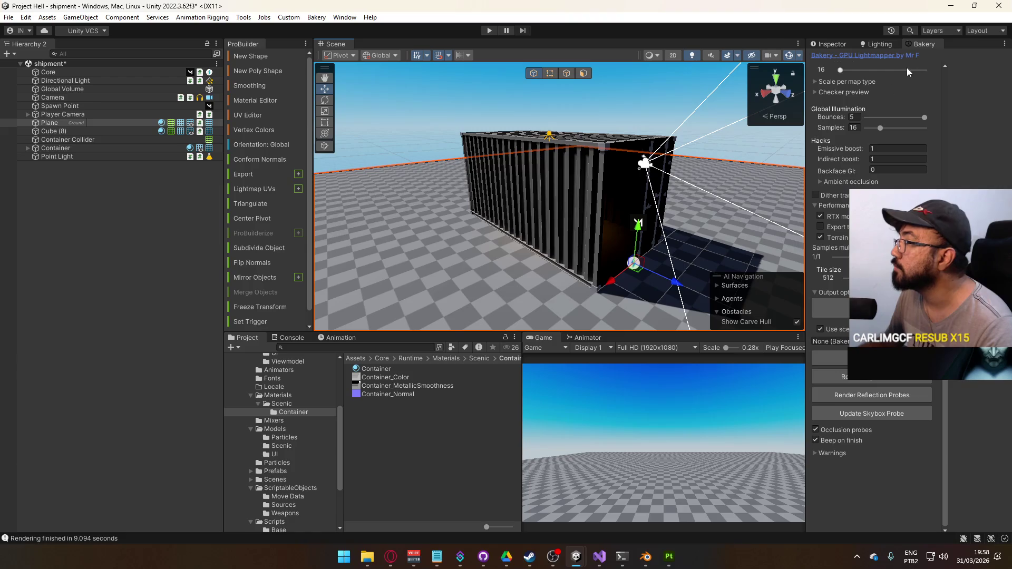
Step: Mark the ground Plane as static
click(839, 42)
scroll(993, 63, up, 1)
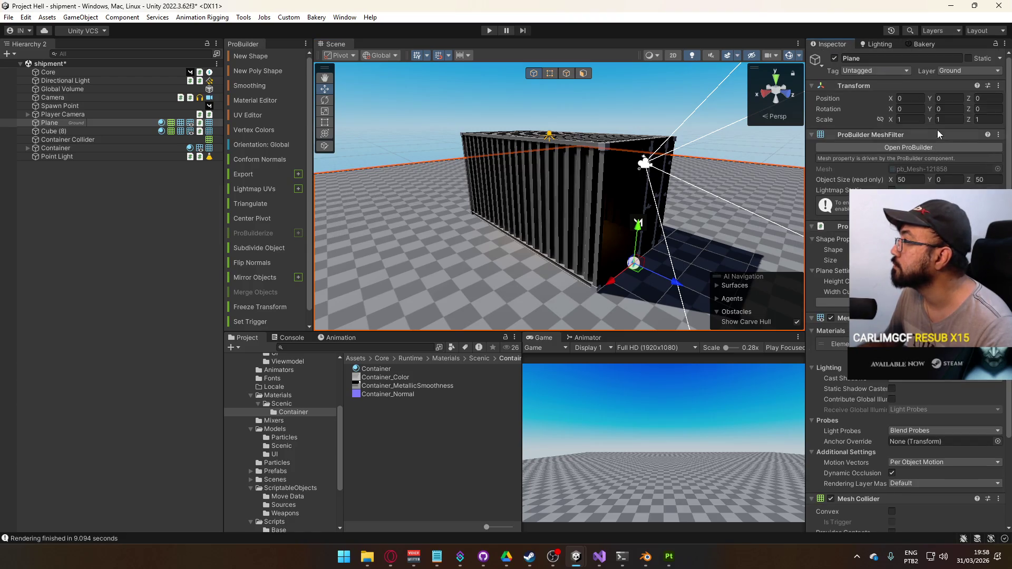
click(968, 59)
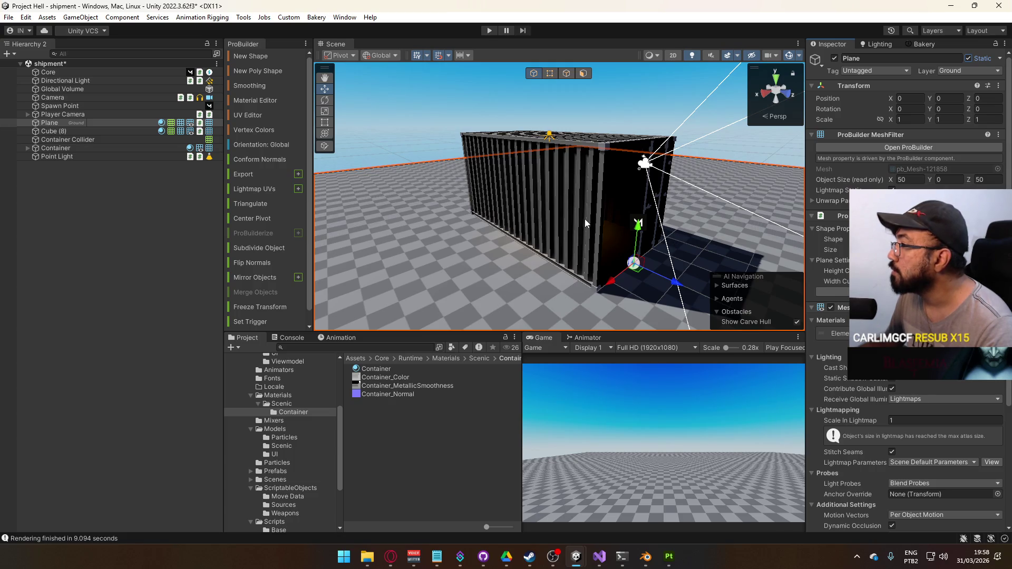
Step: Delete the stray root-level Container Collider
mouse_move(558, 215)
mouse_down()
mouse_move(550, 208)
mouse_move(551, 220)
mouse_up()
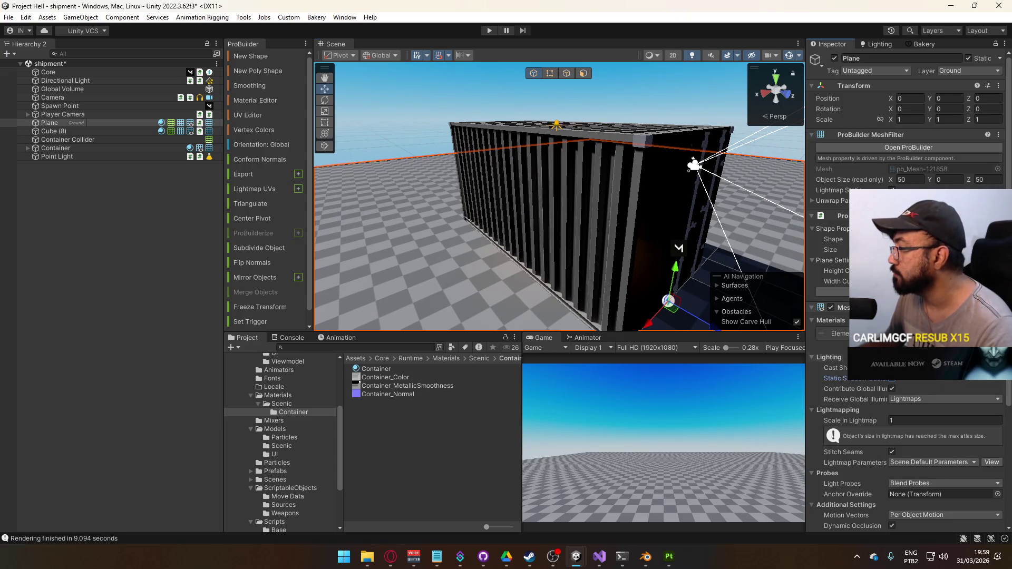
click(581, 217)
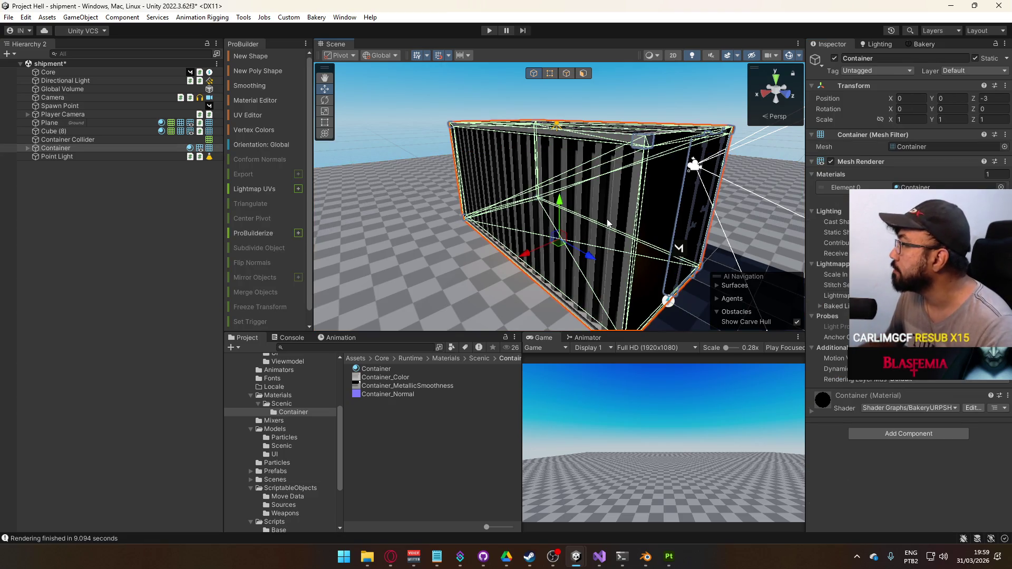
drag(605, 222, 571, 234)
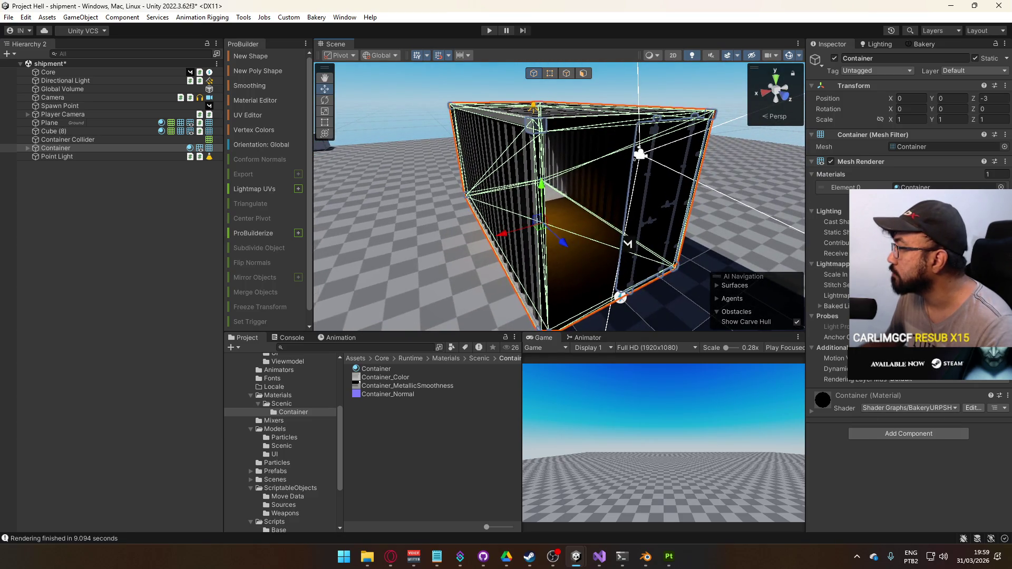
click(516, 186)
click(515, 186)
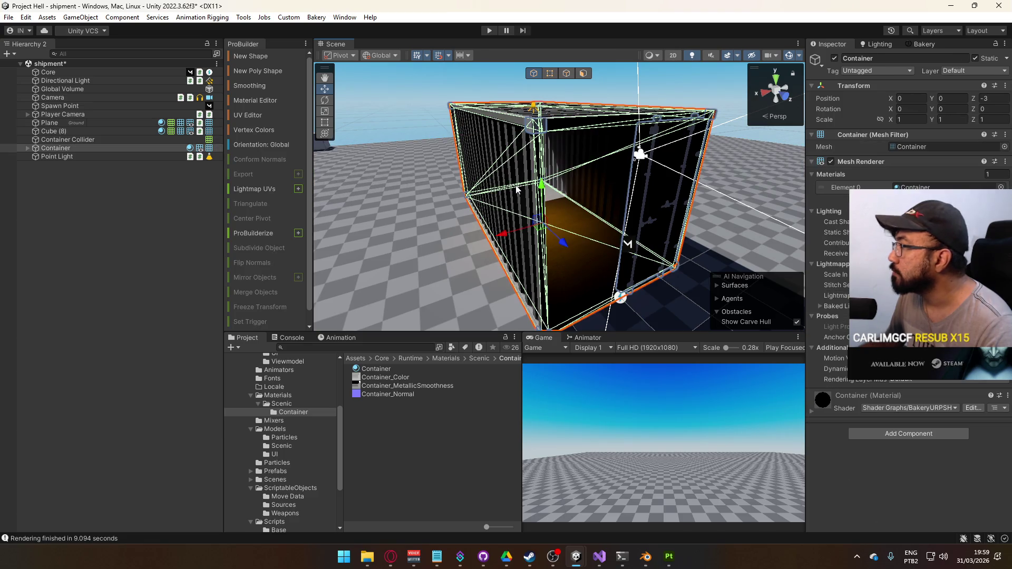
click(27, 148)
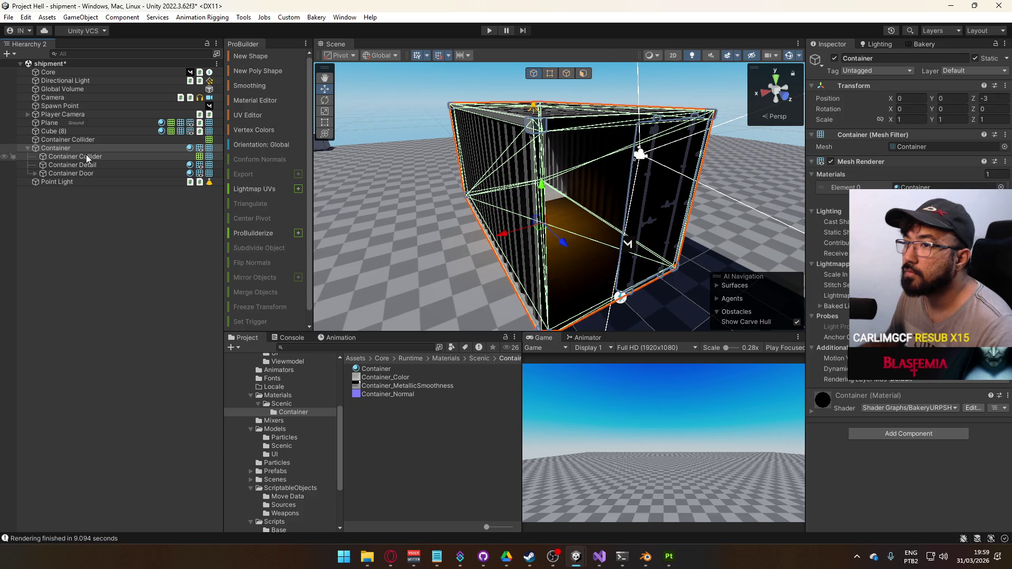
click(94, 140)
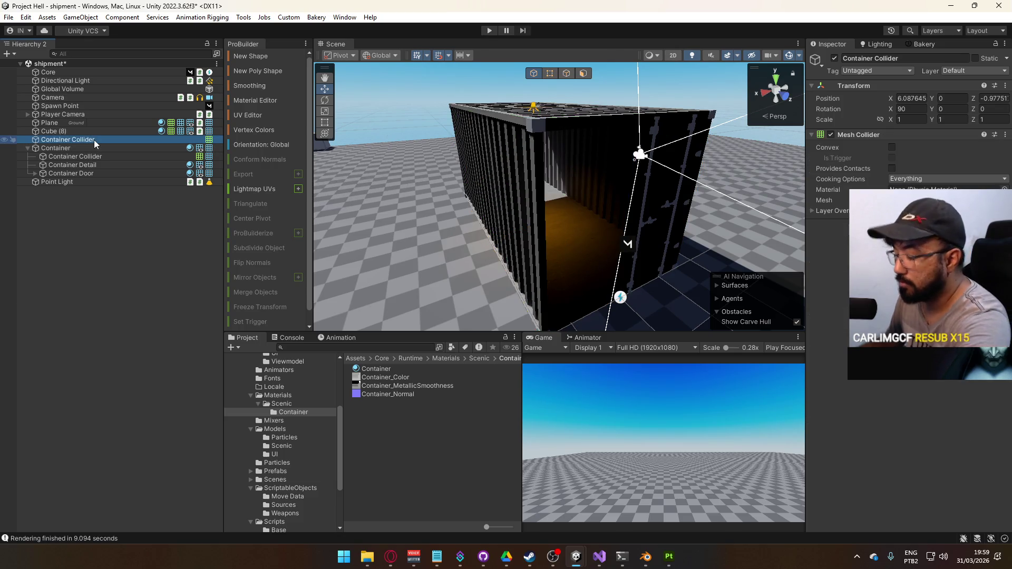
key(Delete)
Step: Leave the child Container Collider with only Batching Static, and save the scene
click(89, 146)
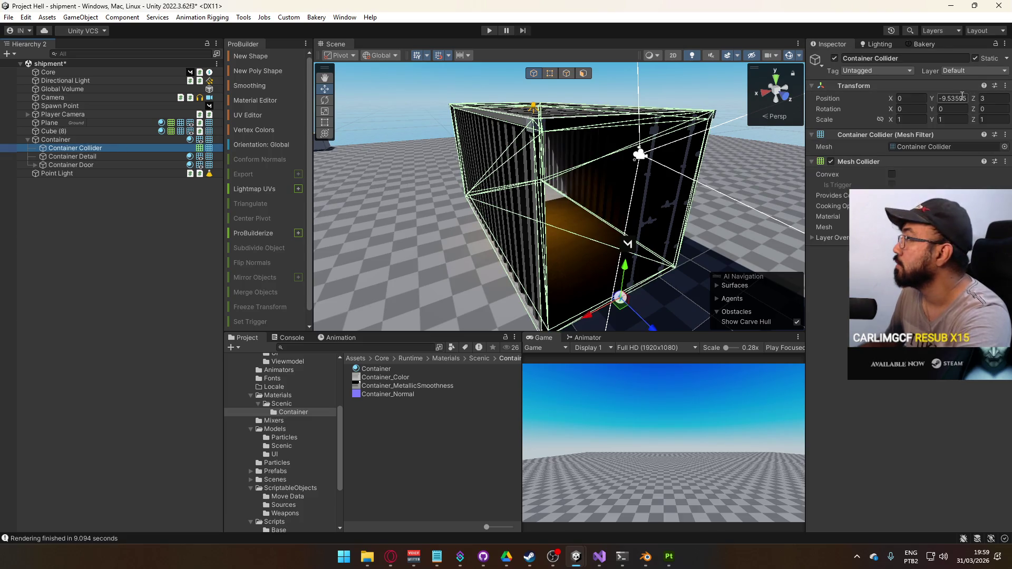
click(989, 58)
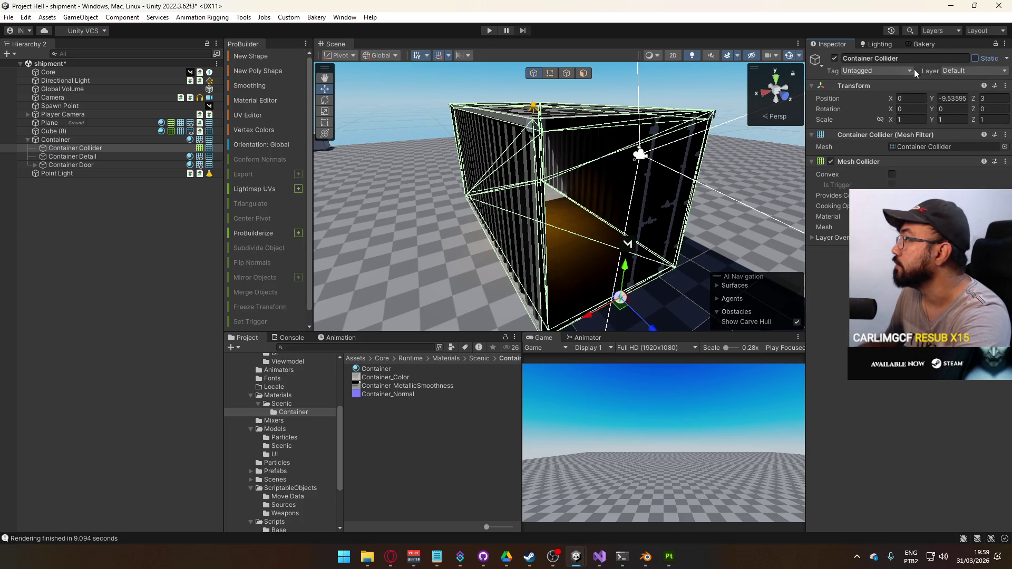
click(998, 59)
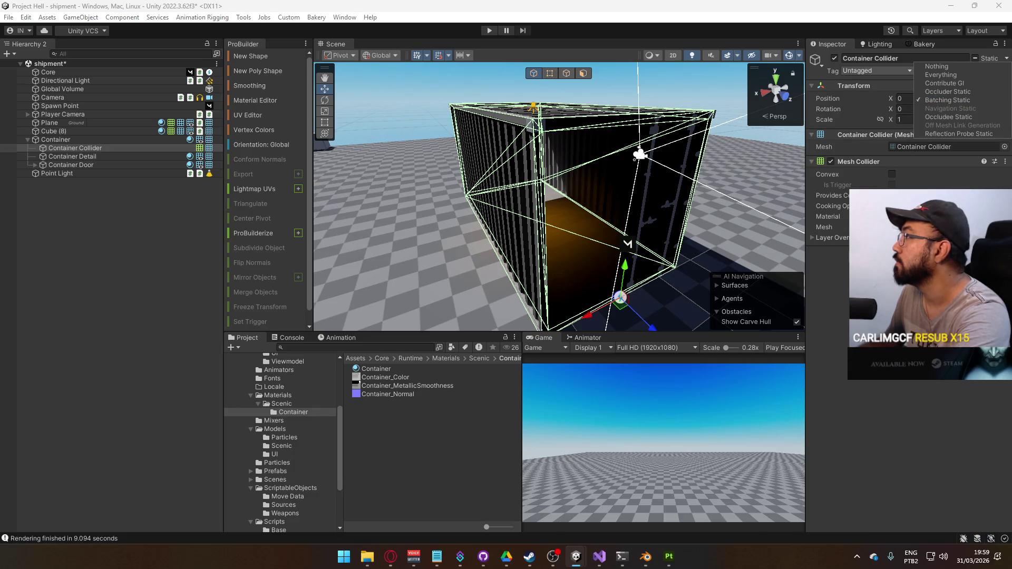
click(972, 101)
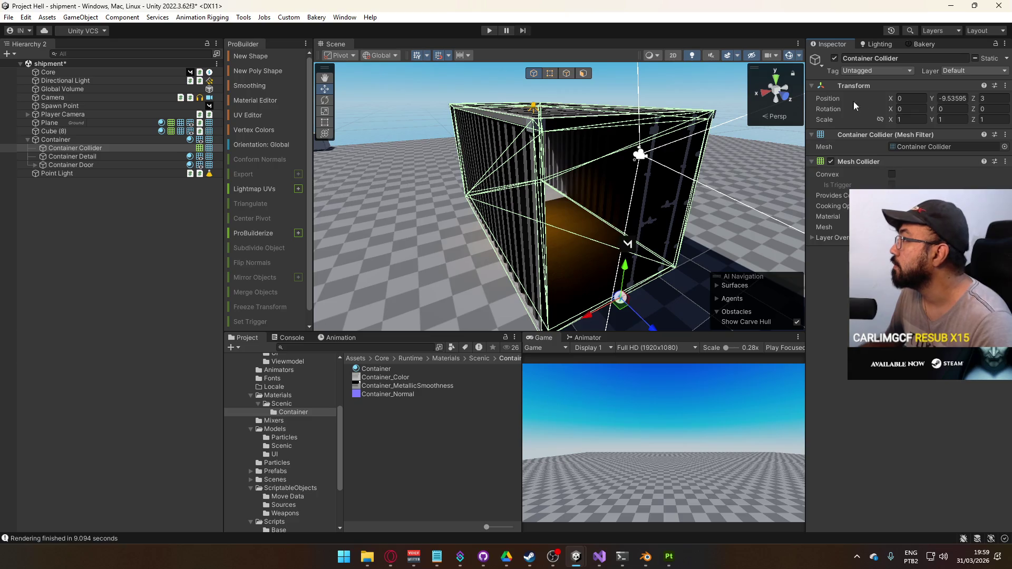
key(ctrl+s)
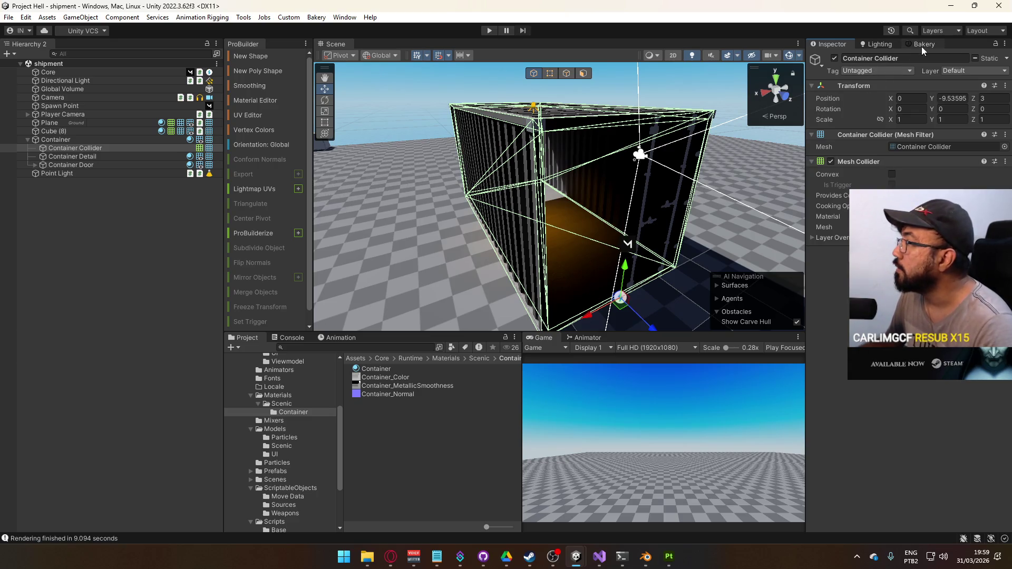
click(921, 44)
click(872, 376)
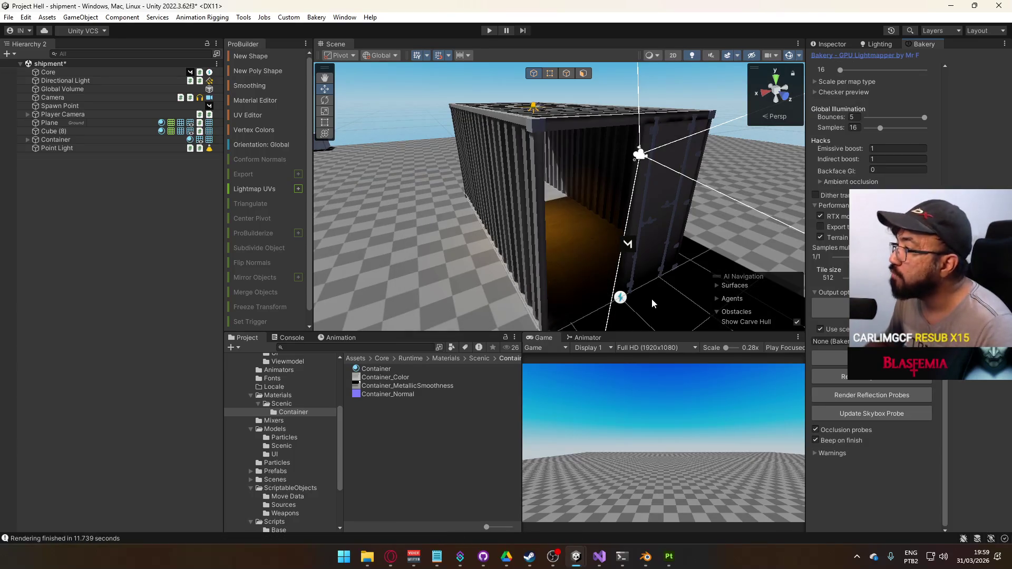
mouse_move(651, 298)
mouse_down()
mouse_move(719, 247)
mouse_move(529, 178)
mouse_up()
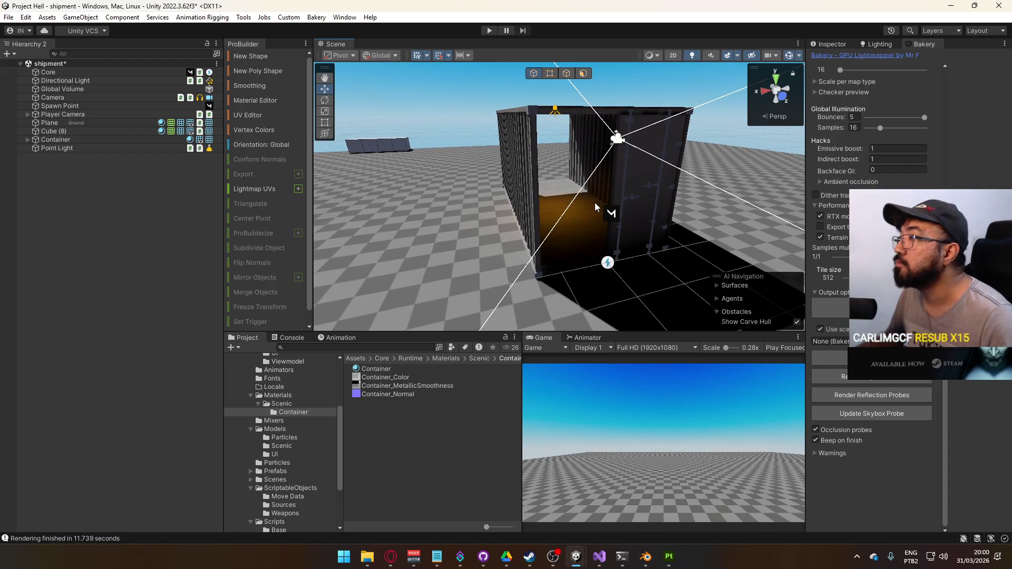
key(w)
mouse_move(594, 210)
mouse_down()
mouse_move(709, 154)
mouse_move(677, 168)
mouse_move(770, 182)
mouse_move(685, 201)
mouse_up()
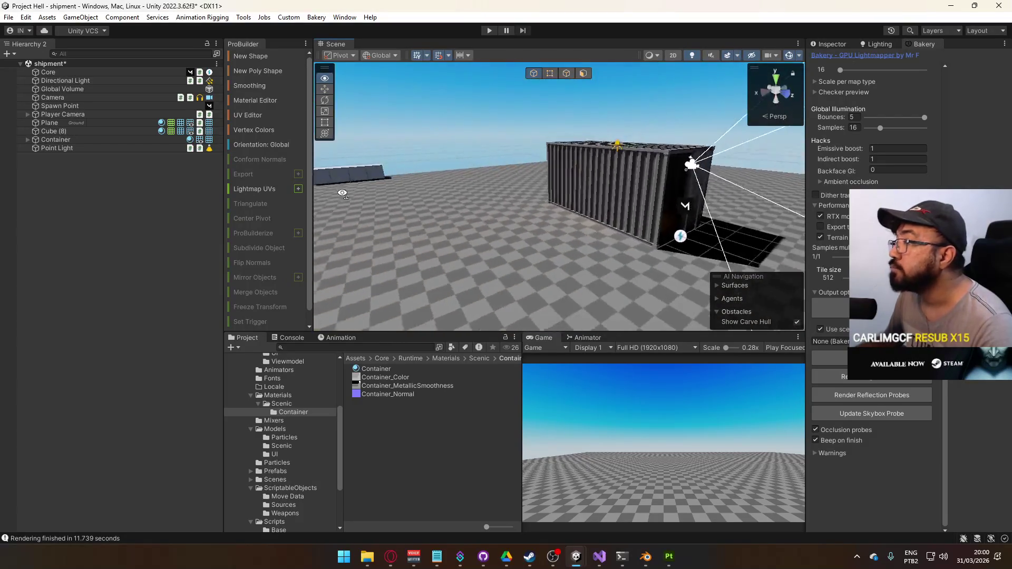
right_click(86, 177)
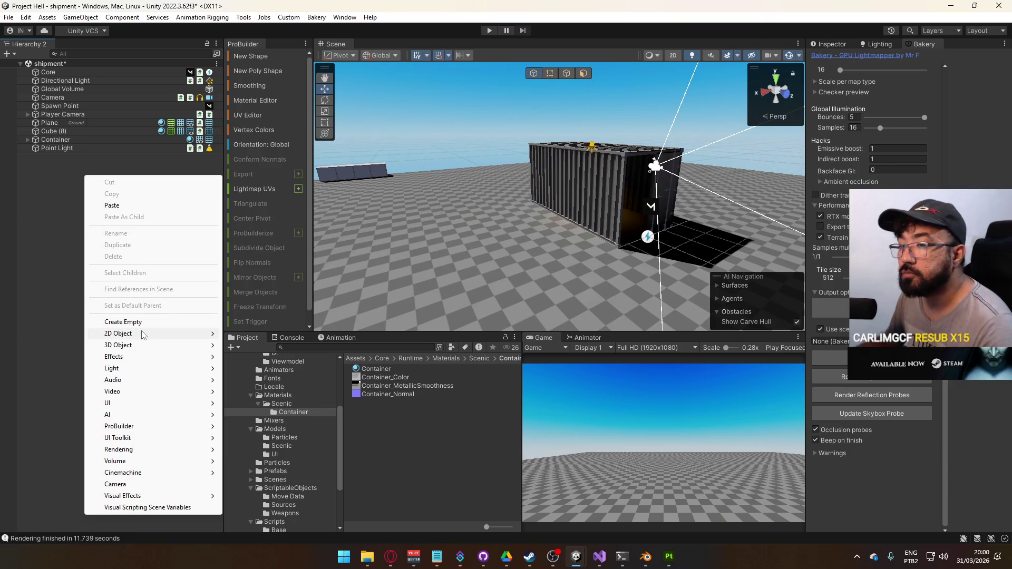
Step: Create an empty object with a Bakery Sky Light component
mouse_move(142, 336)
click(123, 322)
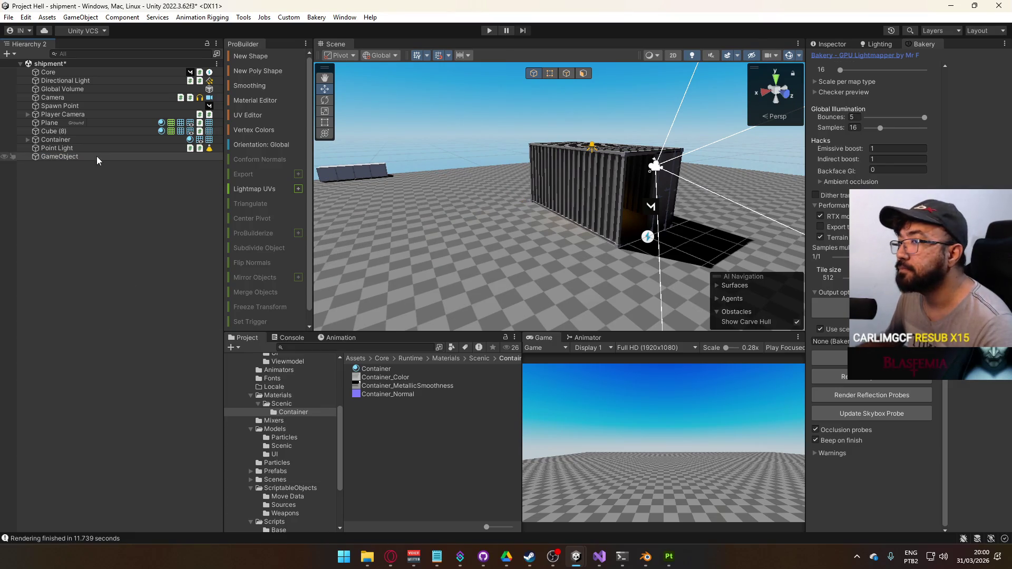
click(836, 47)
click(891, 135)
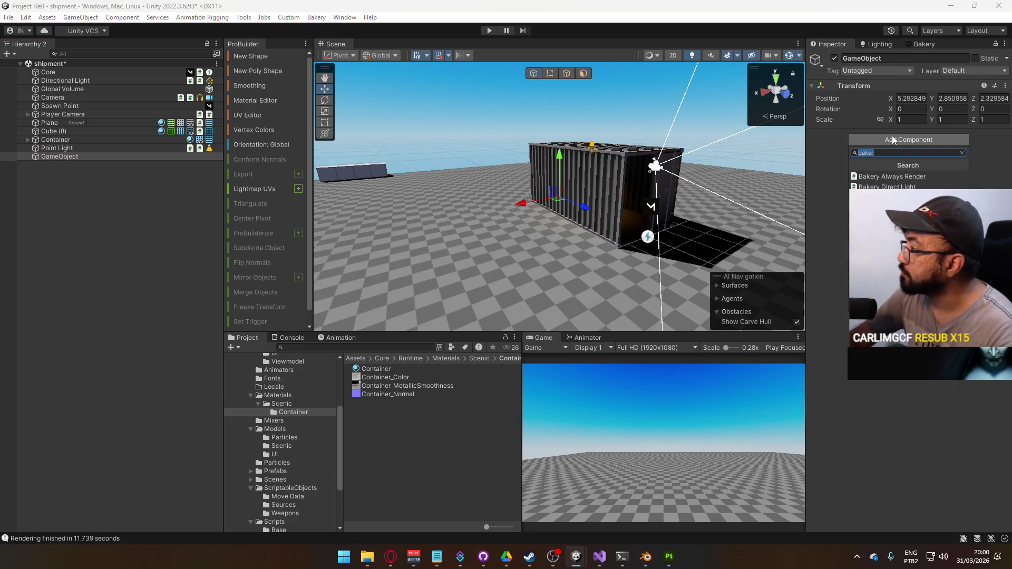
click(896, 229)
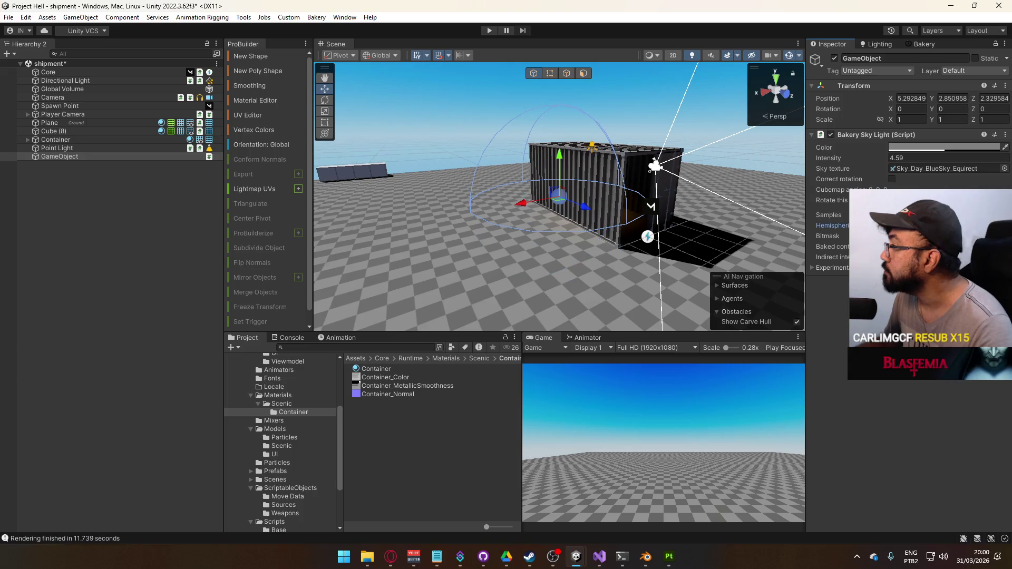
Step: Position it at 0, 10, 0, name it Sky Light, and nest it under Directional Light
drag(533, 211, 520, 213)
key(f)
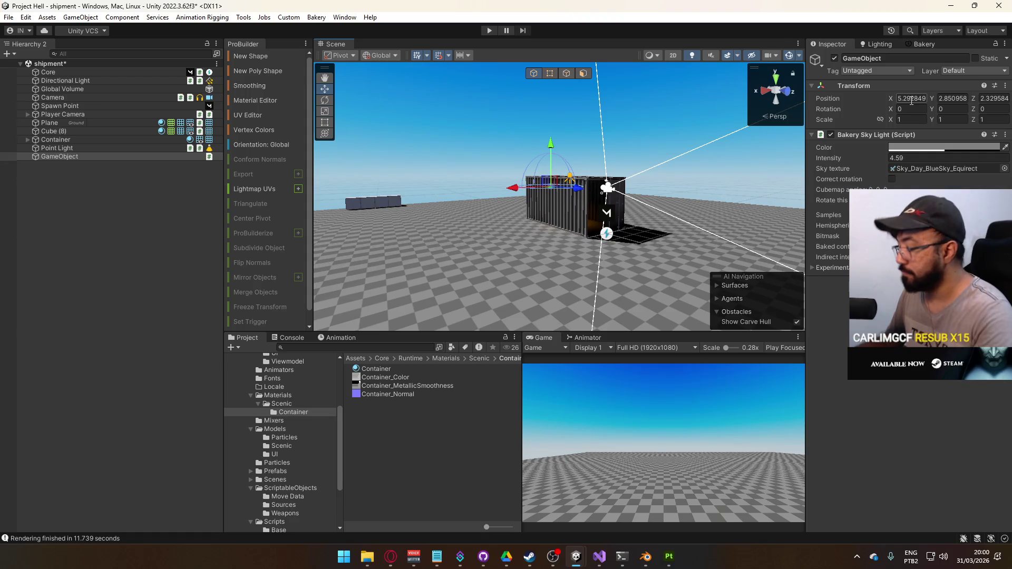
text(0)
key(Tab)
text(10)
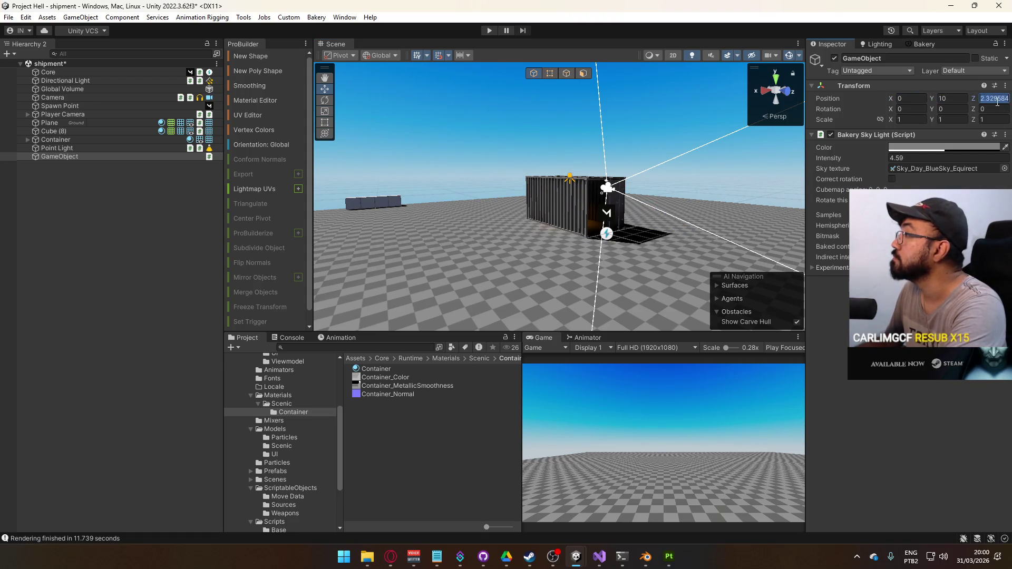
drag(712, 151, 710, 95)
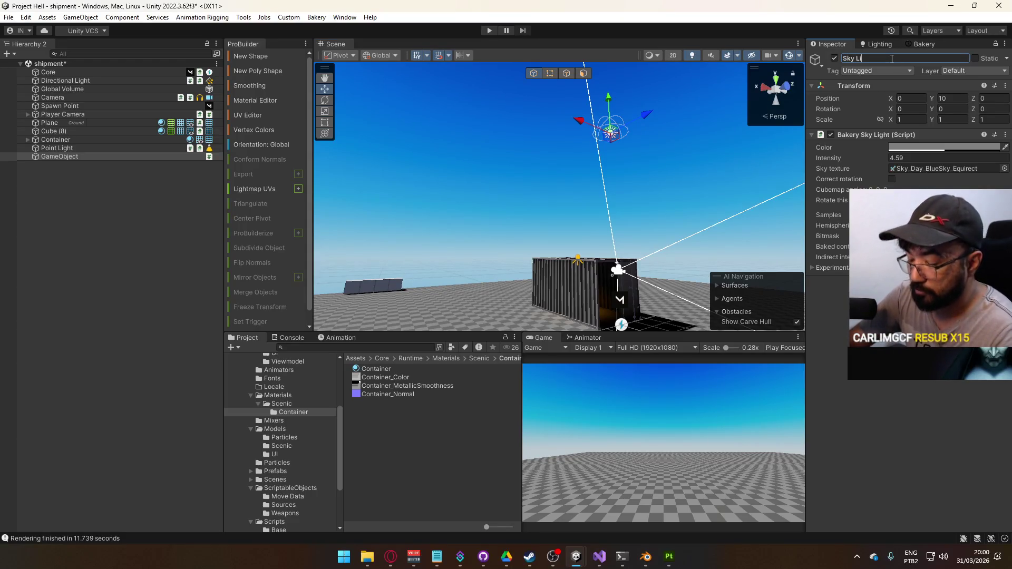
text(ght)
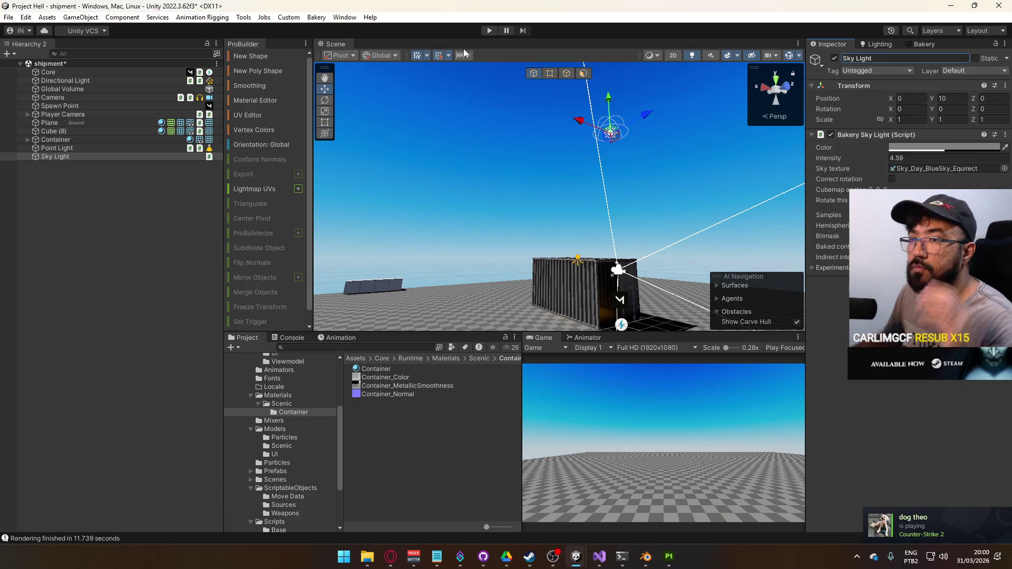
drag(76, 155, 91, 85)
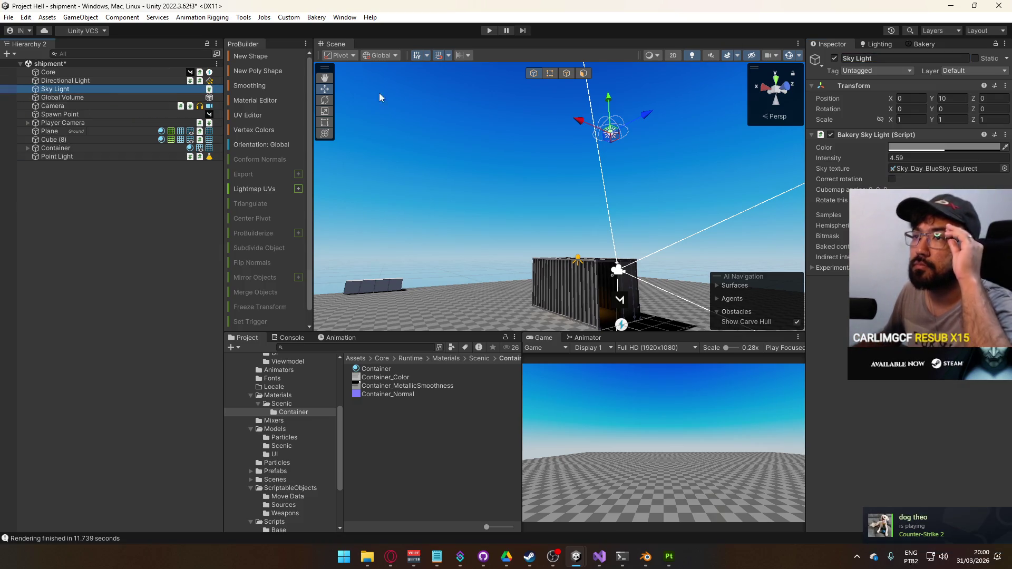
click(923, 44)
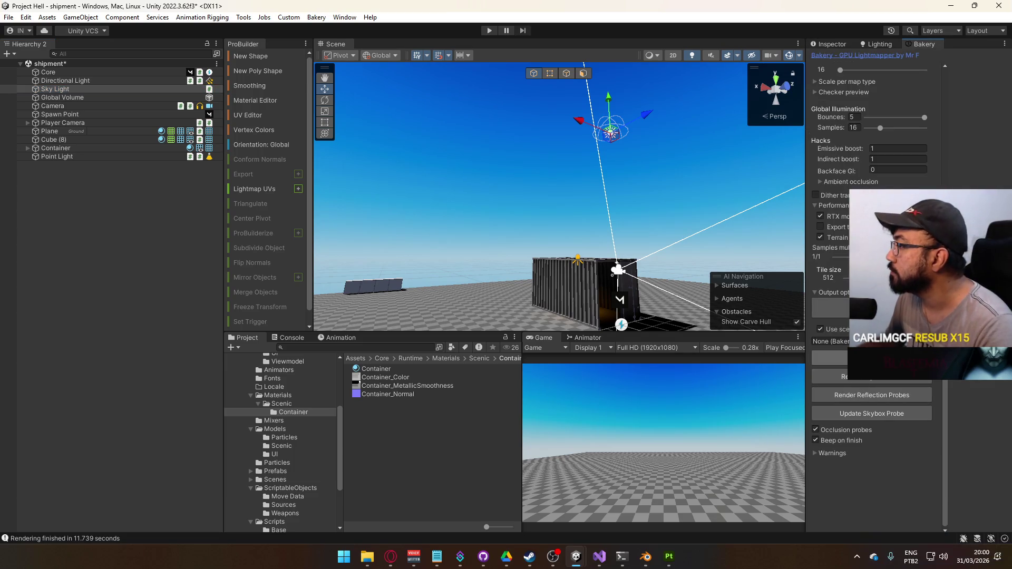
Step: Save and rebake the lightmaps, then fly through the container to inspect its bluish lighting
click(895, 358)
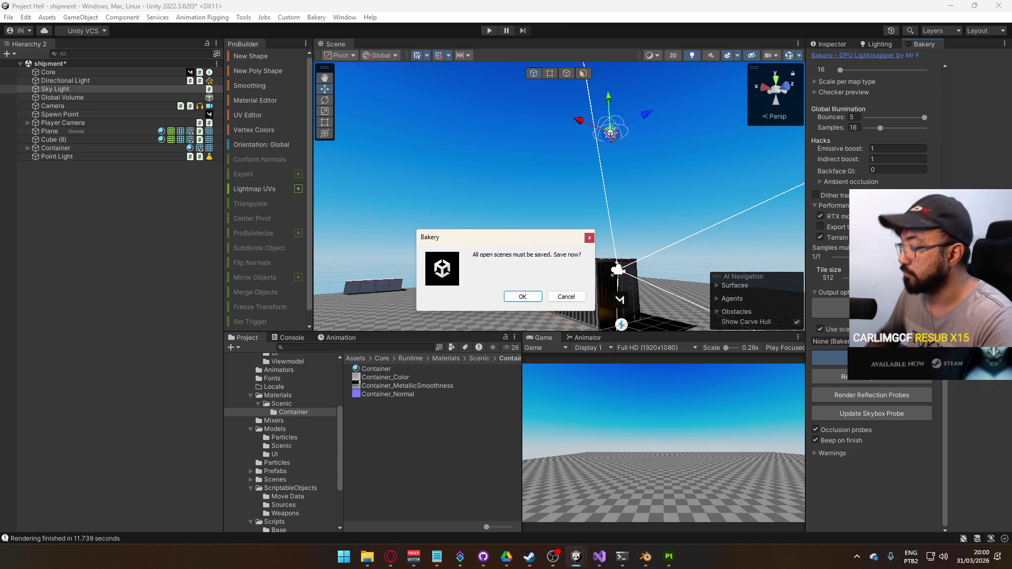
key(Return)
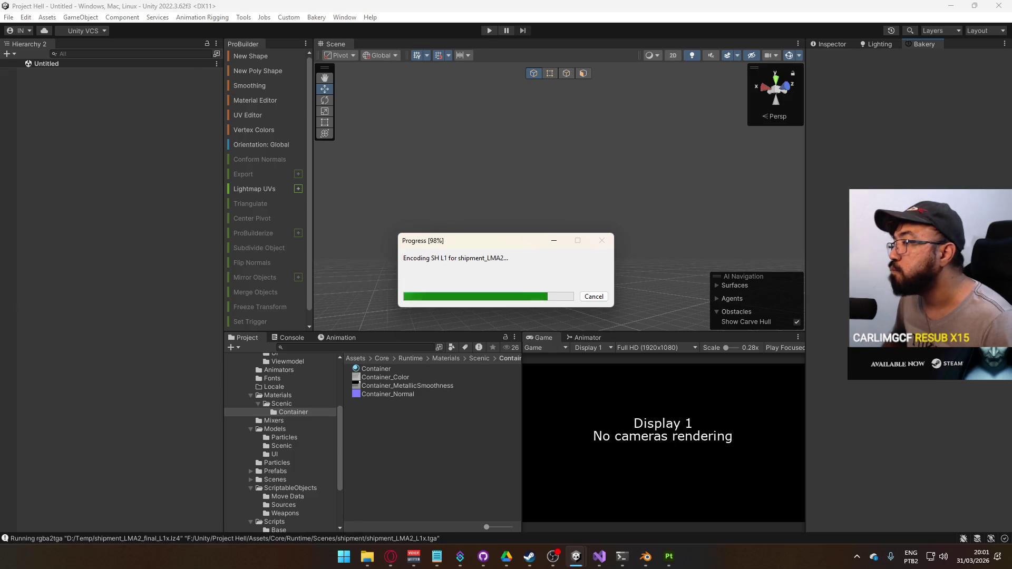
mouse_move(717, 285)
mouse_down()
mouse_move(501, 258)
mouse_move(464, 287)
mouse_move(607, 298)
mouse_move(786, 195)
mouse_move(688, 276)
mouse_move(628, 145)
mouse_up()
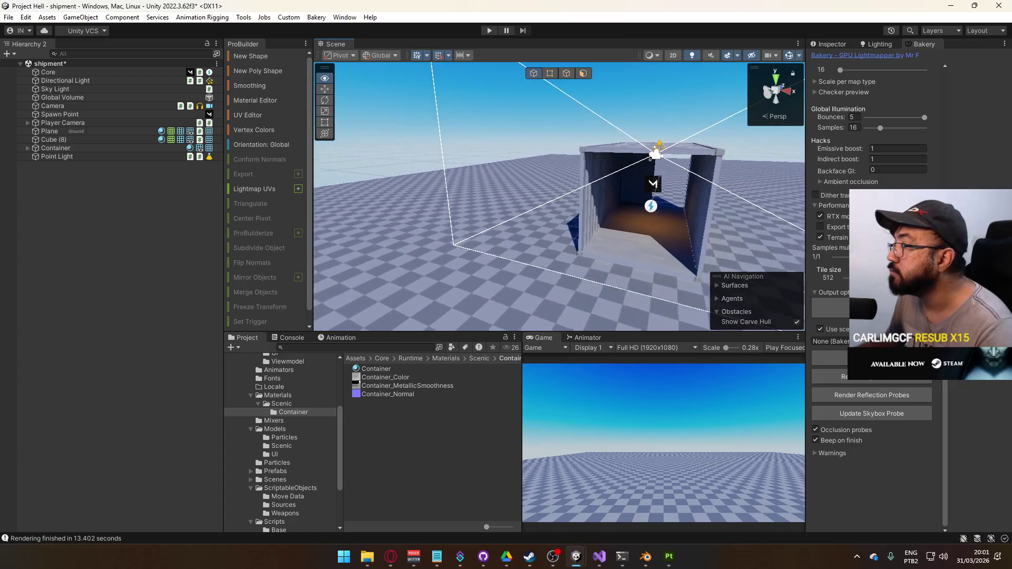
scroll(764, 164, down, 5)
drag(790, 165, 764, 164)
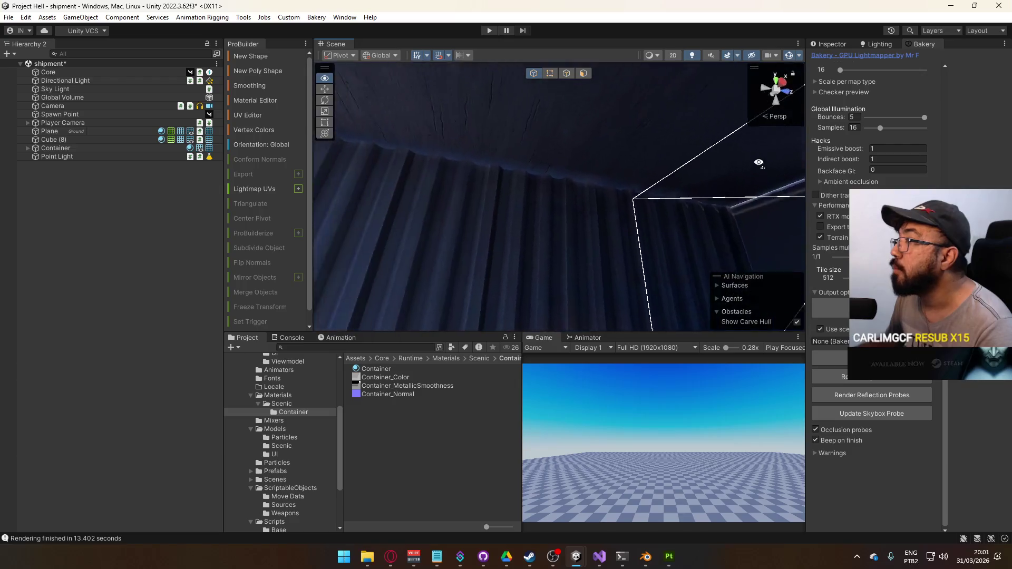
mouse_move(690, 157)
mouse_down()
mouse_move(587, 185)
mouse_move(514, 186)
mouse_move(380, 134)
mouse_move(340, 158)
mouse_move(332, 190)
mouse_move(493, 218)
mouse_move(750, 205)
mouse_up()
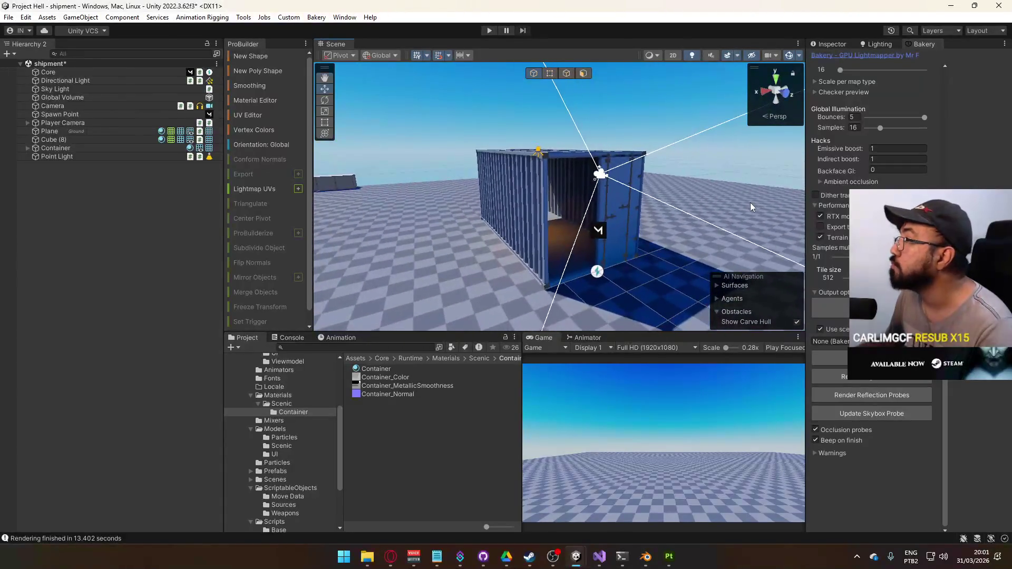
mouse_move(466, 120)
mouse_down()
mouse_move(566, 192)
mouse_move(585, 194)
mouse_up()
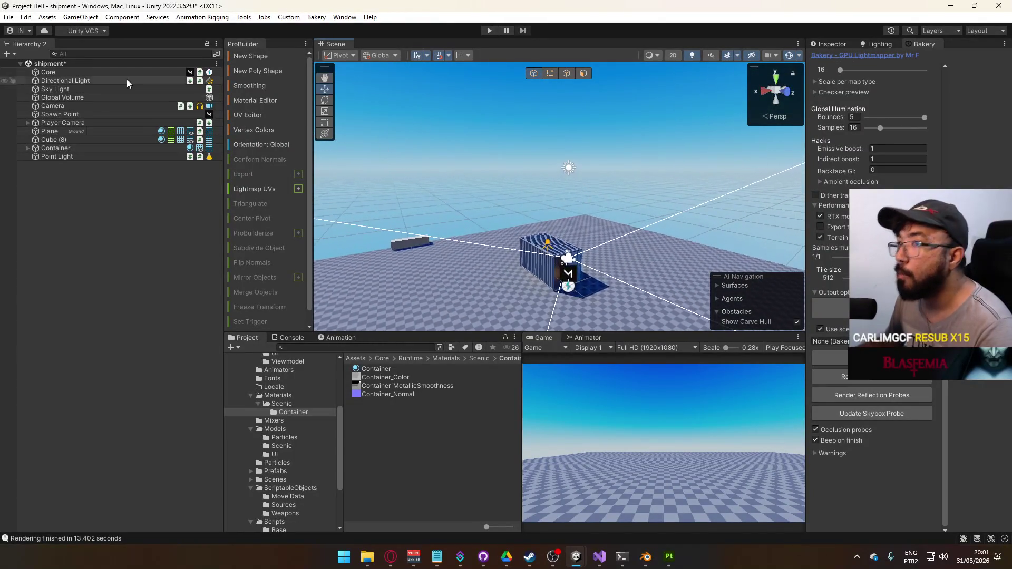
click(77, 90)
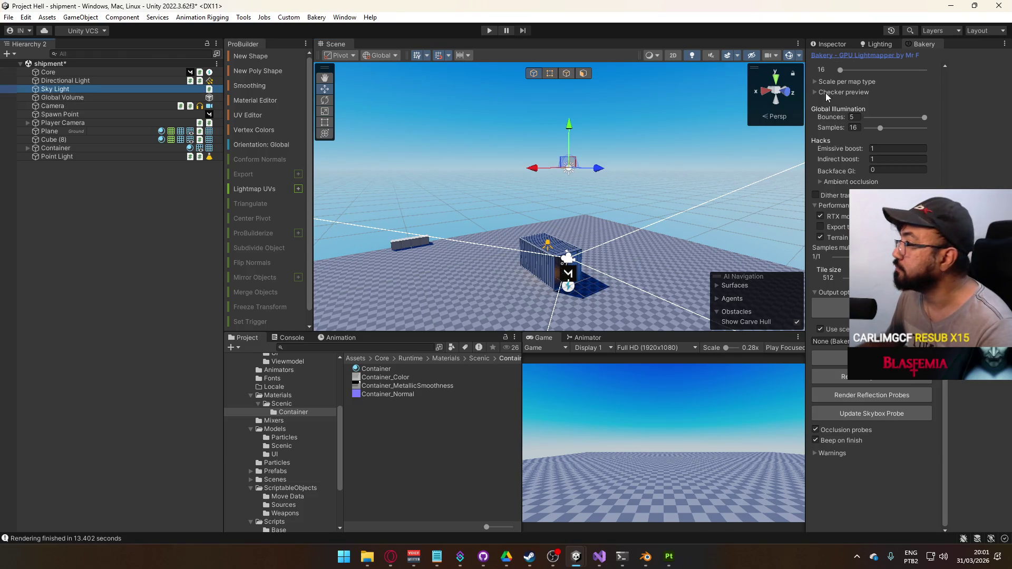
Step: Set the Sky Light intensity to 2 and review the Directional Light's settings
click(838, 46)
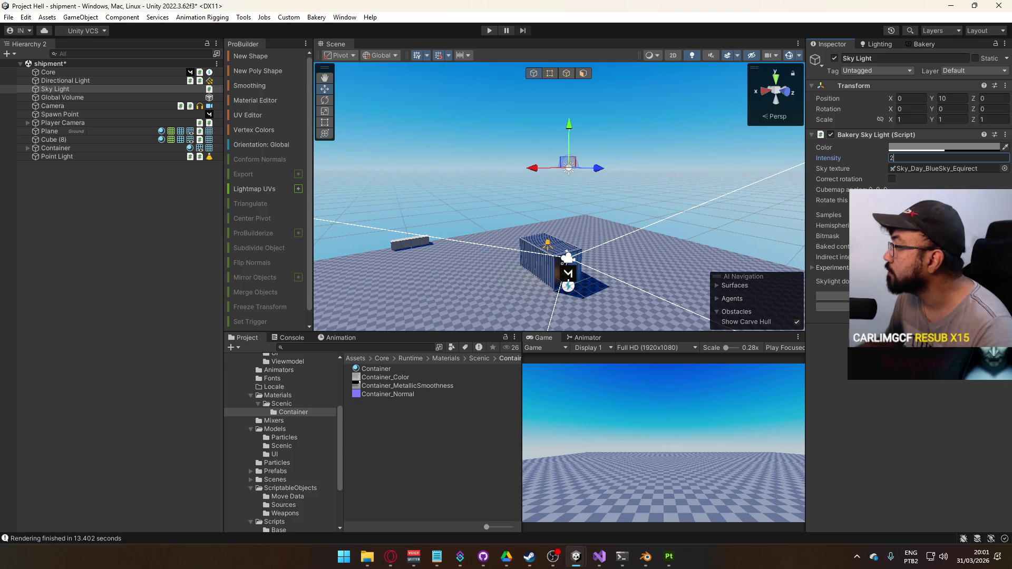
drag(721, 178, 623, 210)
click(74, 81)
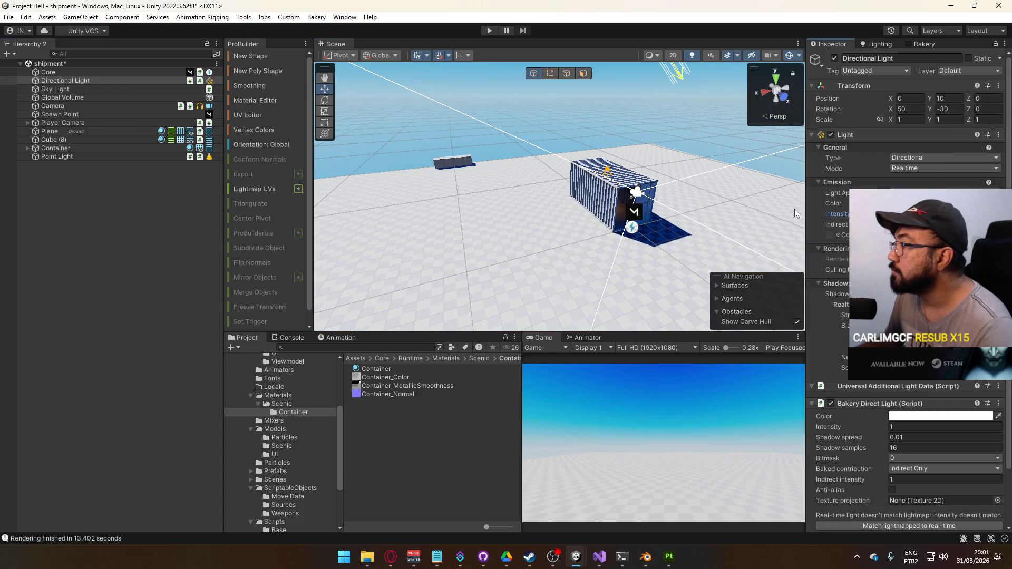
drag(800, 214, 595, 203)
scroll(584, 197, up, 3)
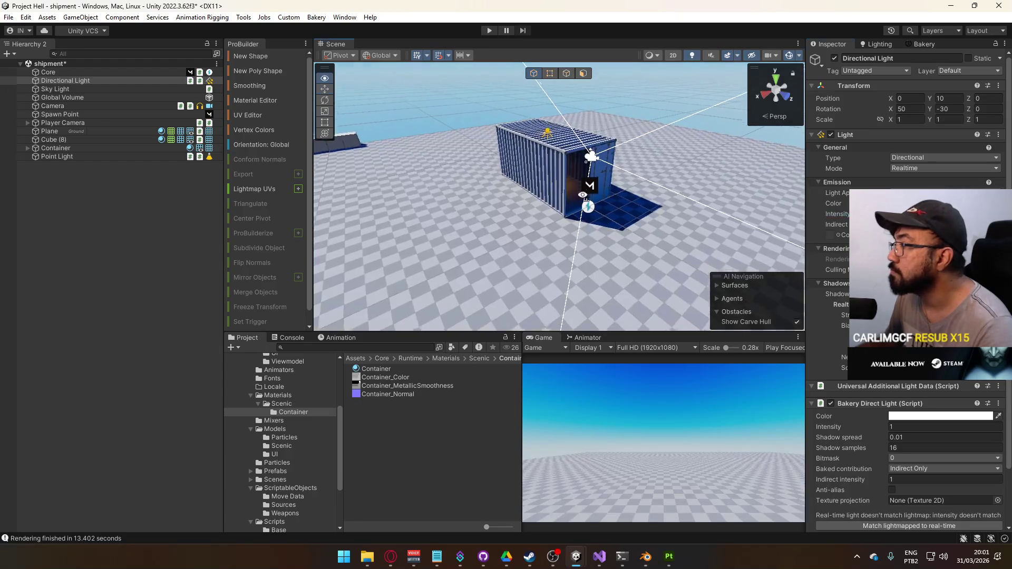
scroll(583, 194, up, 10)
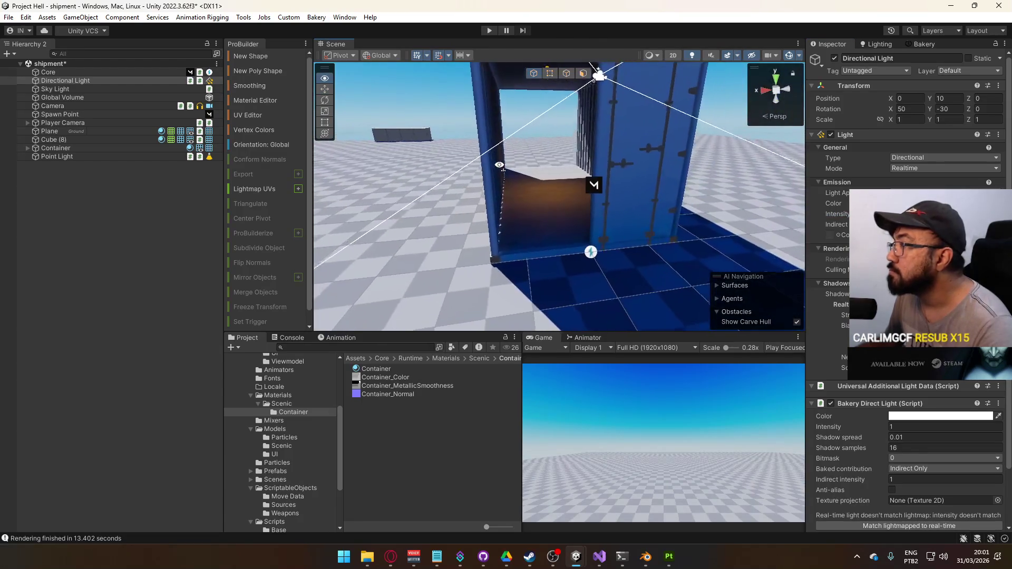
scroll(499, 165, down, 5)
Step: Save the scene and start a new Bakery lightmap bake
click(920, 44)
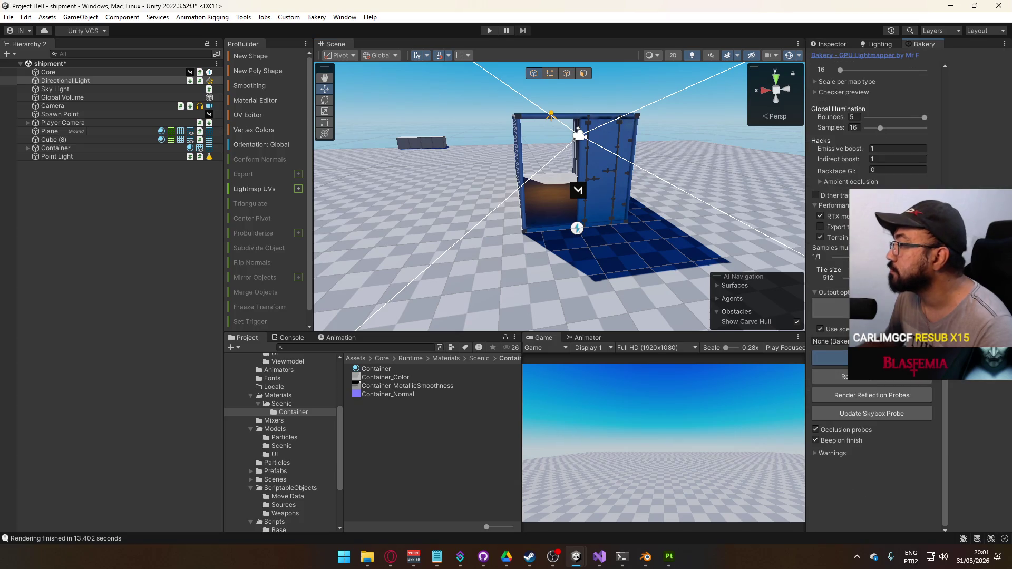
click(872, 358)
click(519, 296)
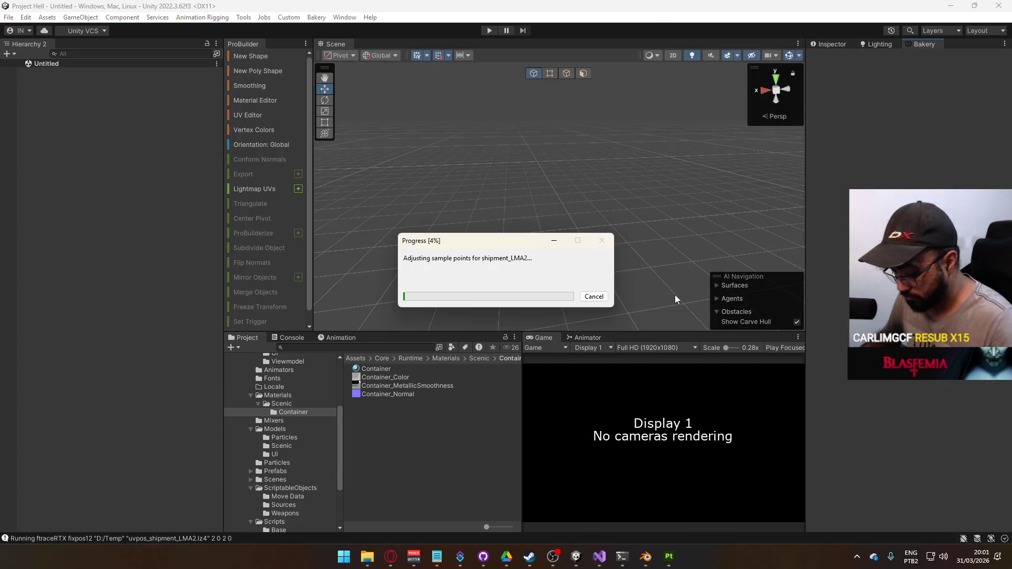
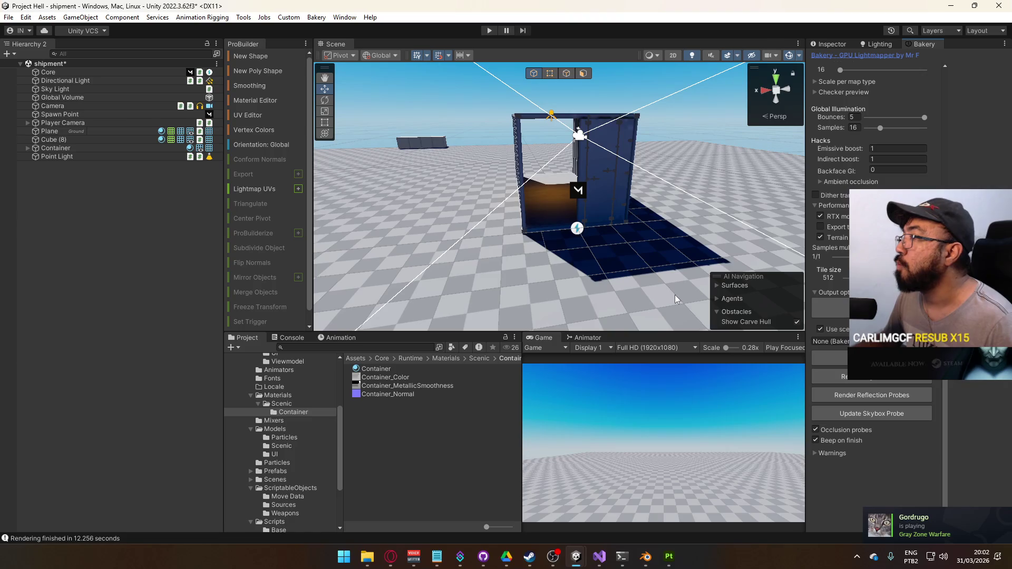
Step: Select the Container and preview its baked lightmap in the Inspector
mouse_move(629, 221)
mouse_down()
mouse_move(616, 123)
mouse_move(583, 104)
mouse_move(656, 168)
mouse_move(708, 163)
mouse_move(763, 232)
mouse_move(632, 227)
mouse_up()
scroll(527, 227, down, 5)
click(452, 225)
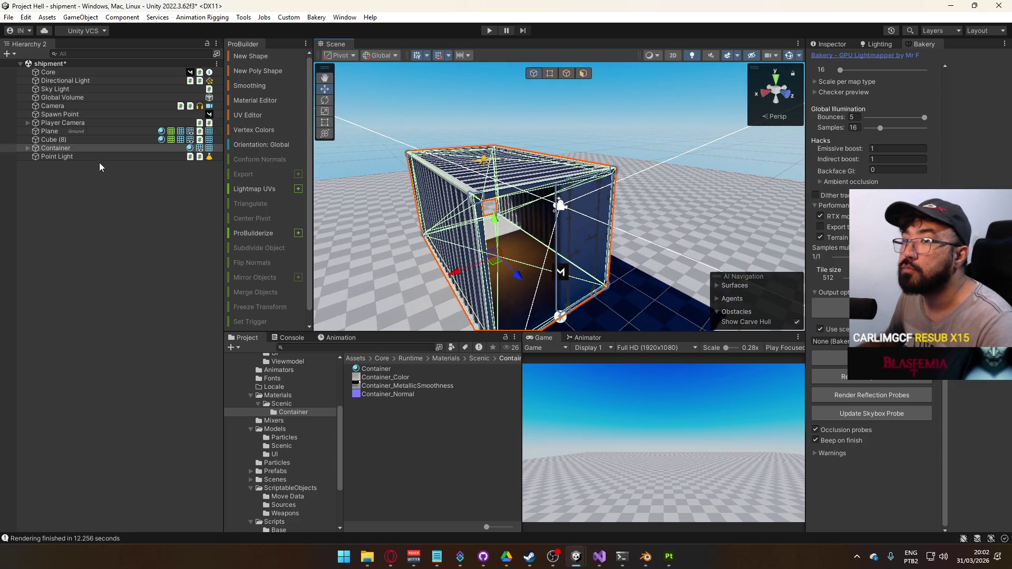
click(832, 44)
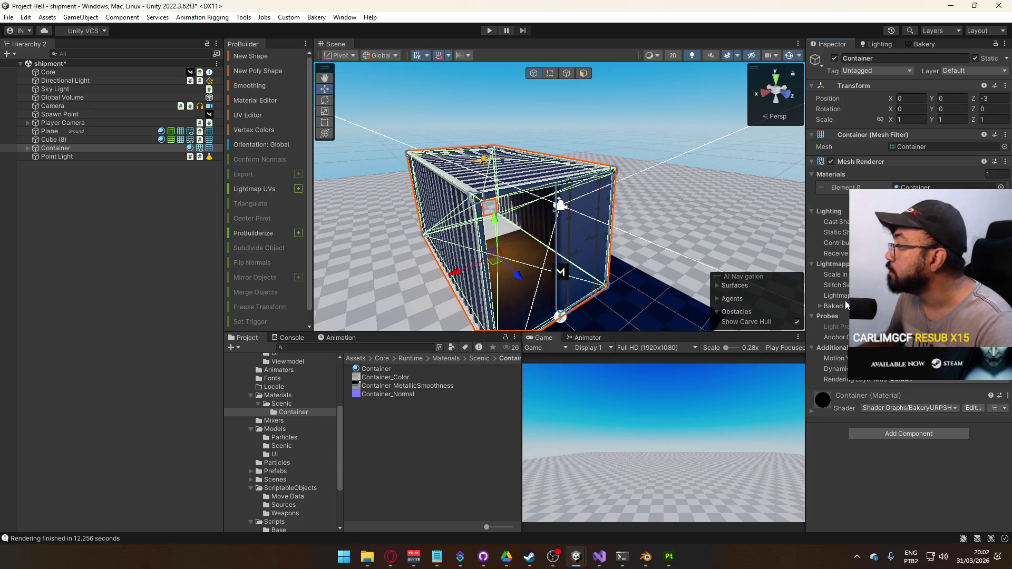
click(829, 306)
double_click(839, 322)
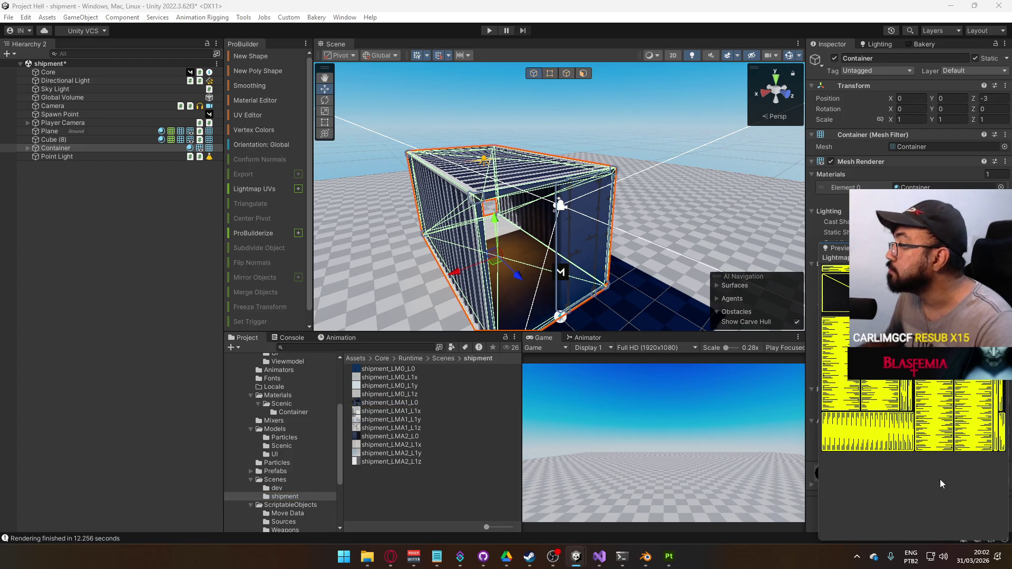
Step: Select the container's light and start a Bakery lightmap render, saving the scene
mouse_move(559, 221)
mouse_down()
mouse_move(610, 233)
mouse_move(598, 264)
mouse_move(627, 188)
mouse_move(704, 235)
mouse_move(809, 163)
mouse_up()
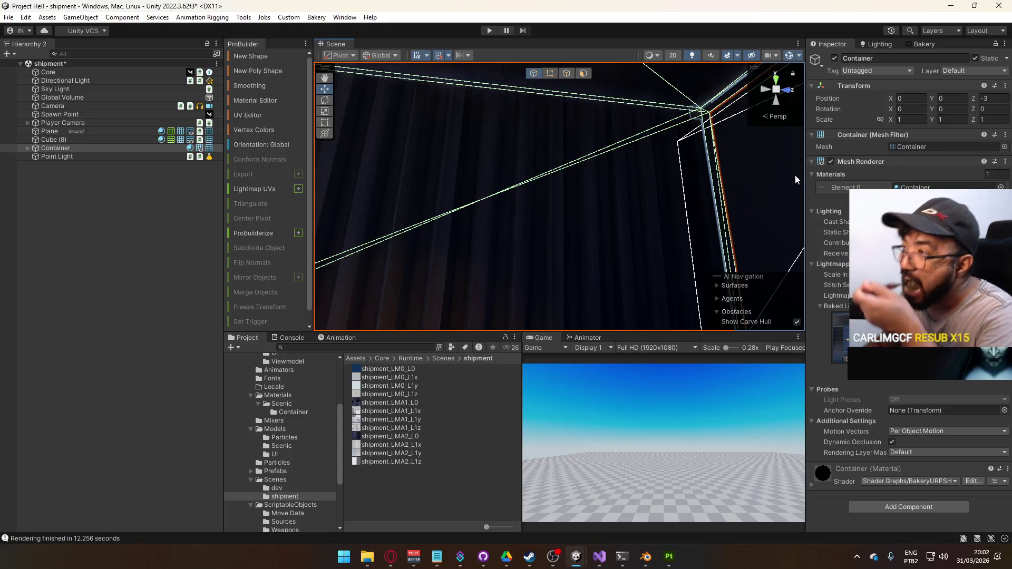
mouse_move(569, 155)
mouse_down()
mouse_move(416, 208)
mouse_move(592, 262)
mouse_move(792, 252)
mouse_move(700, 168)
mouse_move(607, 157)
mouse_move(625, 169)
mouse_up()
click(589, 154)
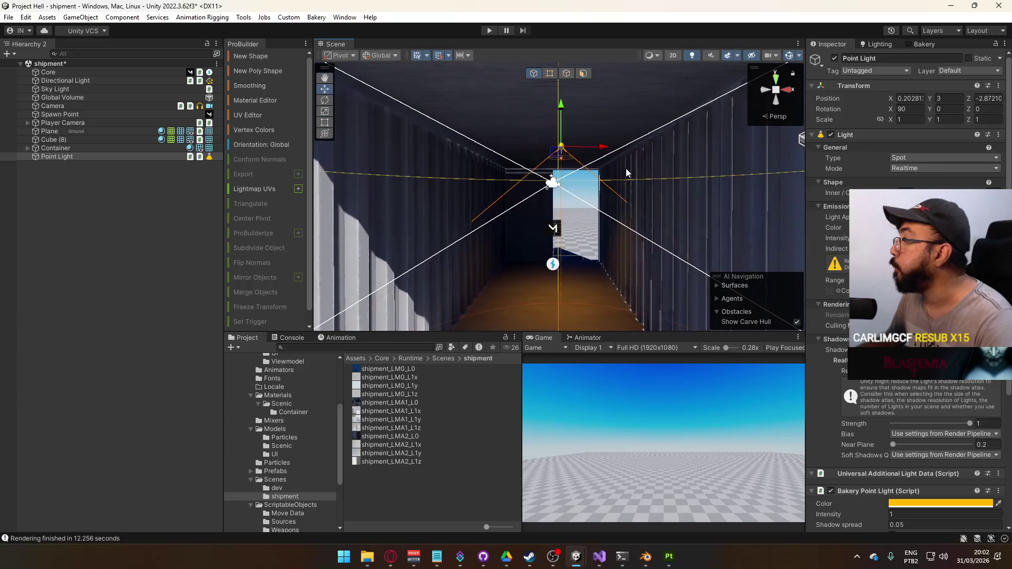
click(66, 158)
click(923, 44)
click(832, 358)
click(534, 298)
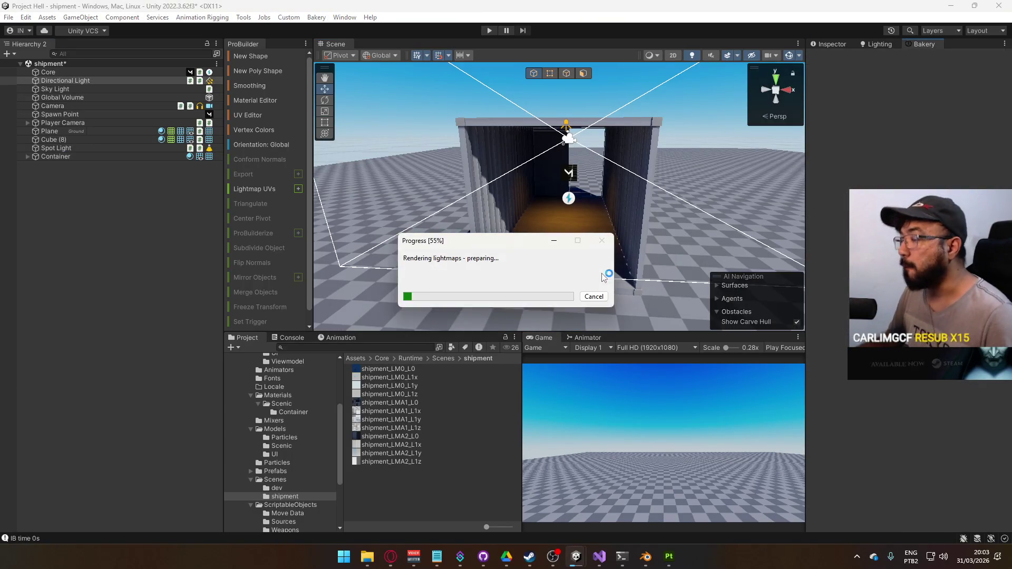
Step: Play 'MW2 Soundtrack 15.Whiskey Hotel (White House)' on YouTube and minimize the browser
click(390, 556)
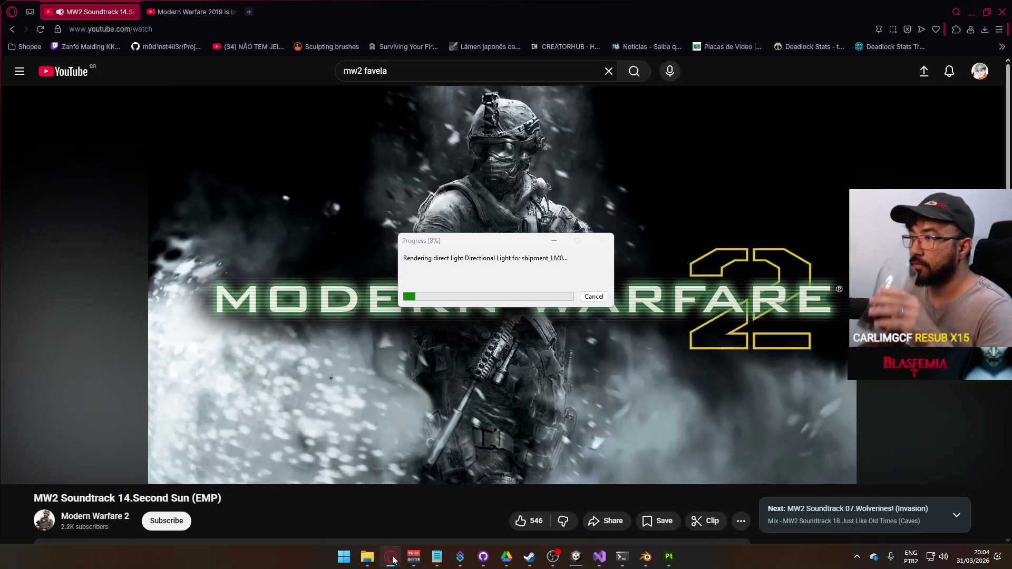
click(391, 556)
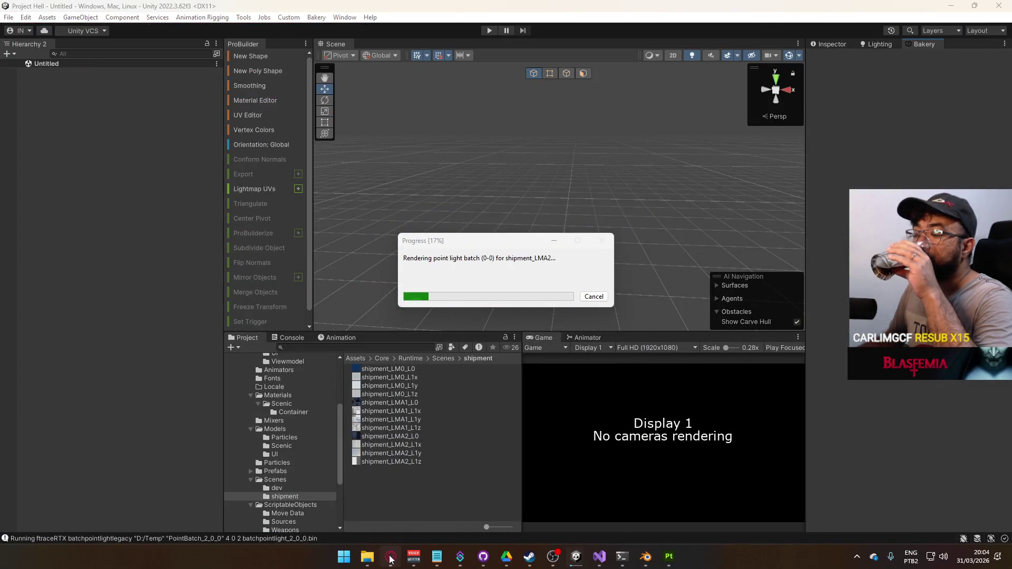
click(390, 556)
scroll(348, 398, down, 3)
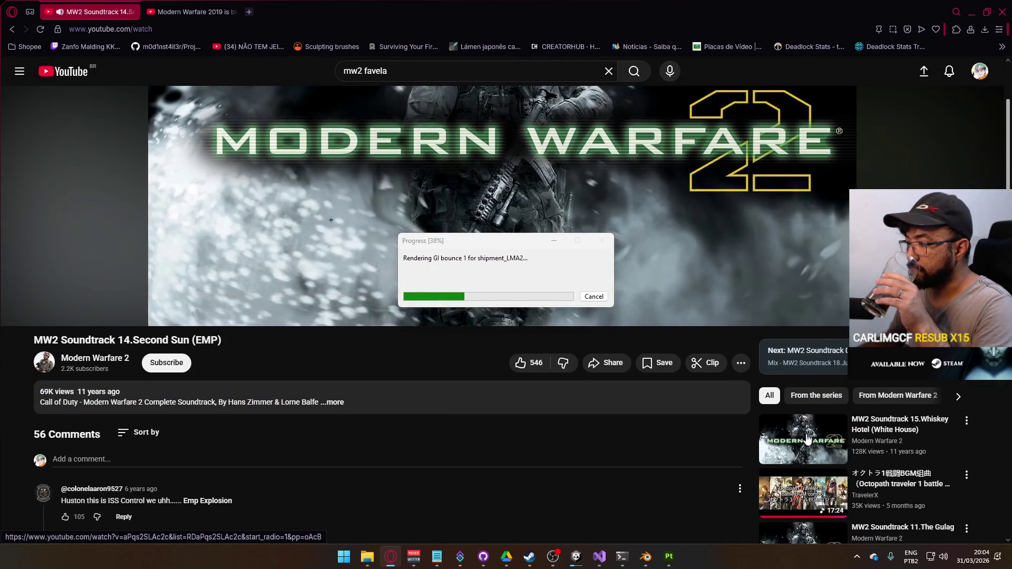
click(791, 433)
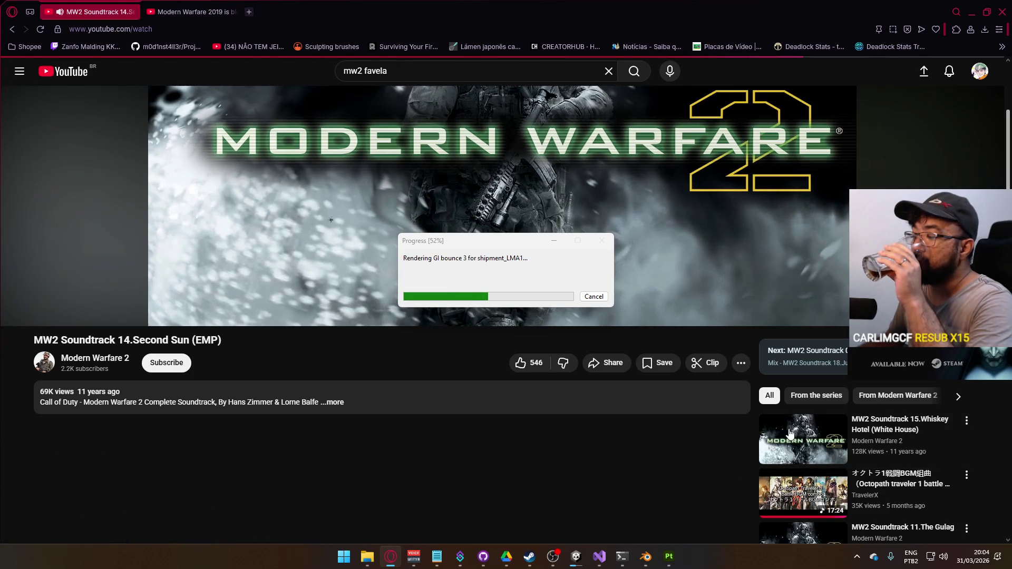
scroll(714, 387, down, 1)
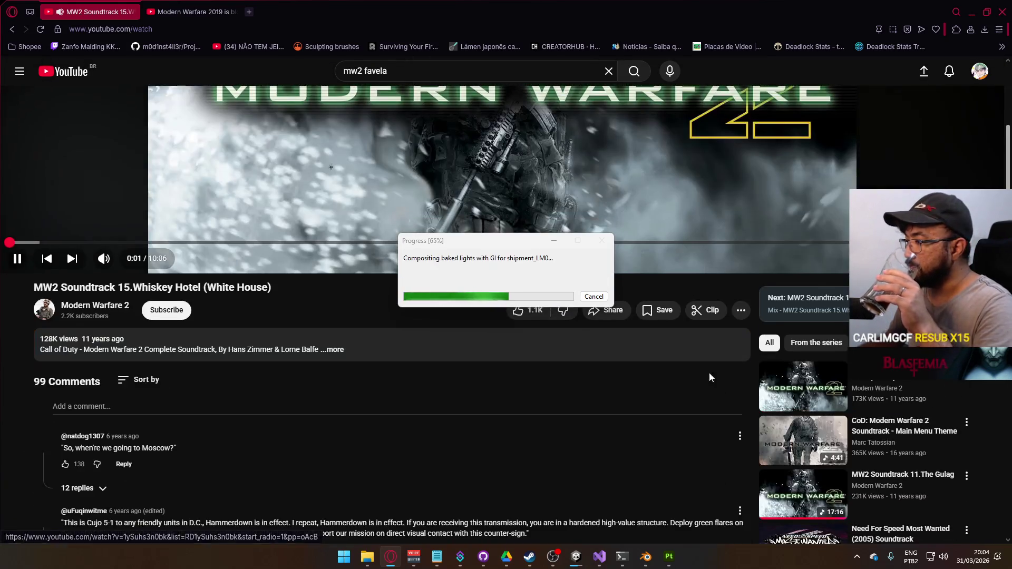
click(972, 12)
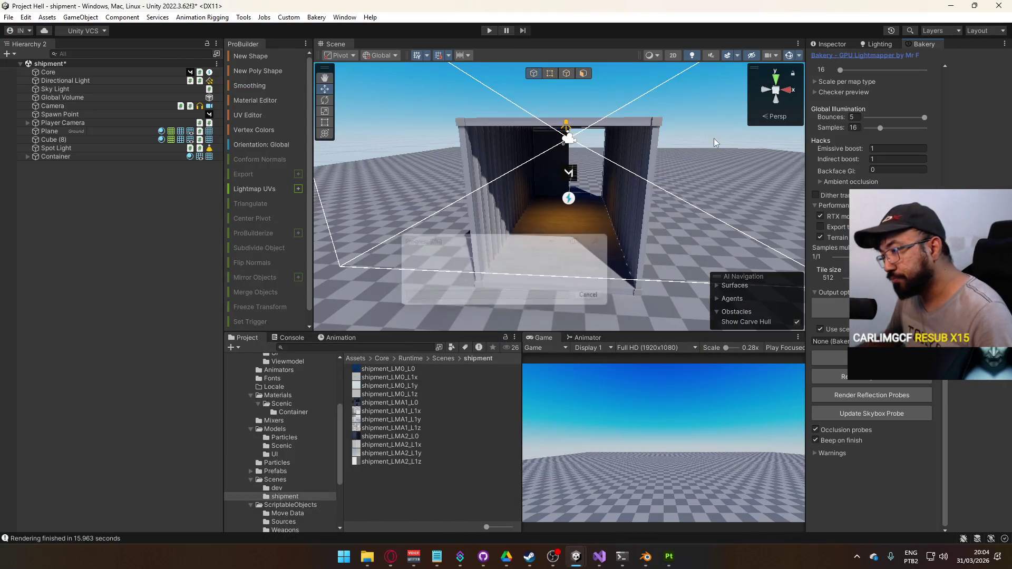
Step: Parent the Spot Light under Container, enter 0 for its position, then return it to the scene root
mouse_move(618, 279)
mouse_down()
mouse_move(415, 161)
mouse_move(719, 255)
mouse_move(562, 140)
mouse_move(658, 88)
mouse_up()
click(660, 80)
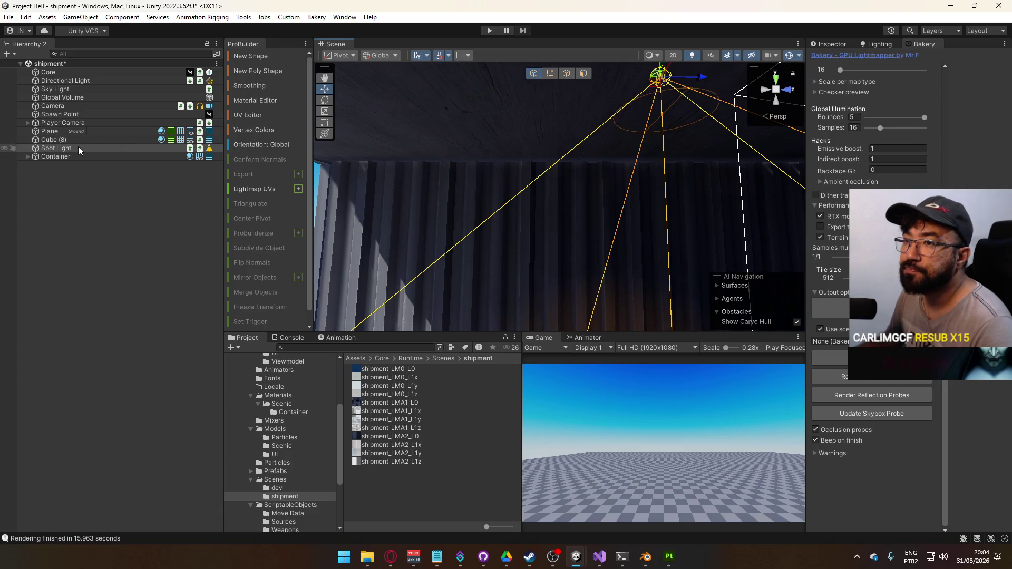
drag(78, 160, 78, 158)
click(836, 43)
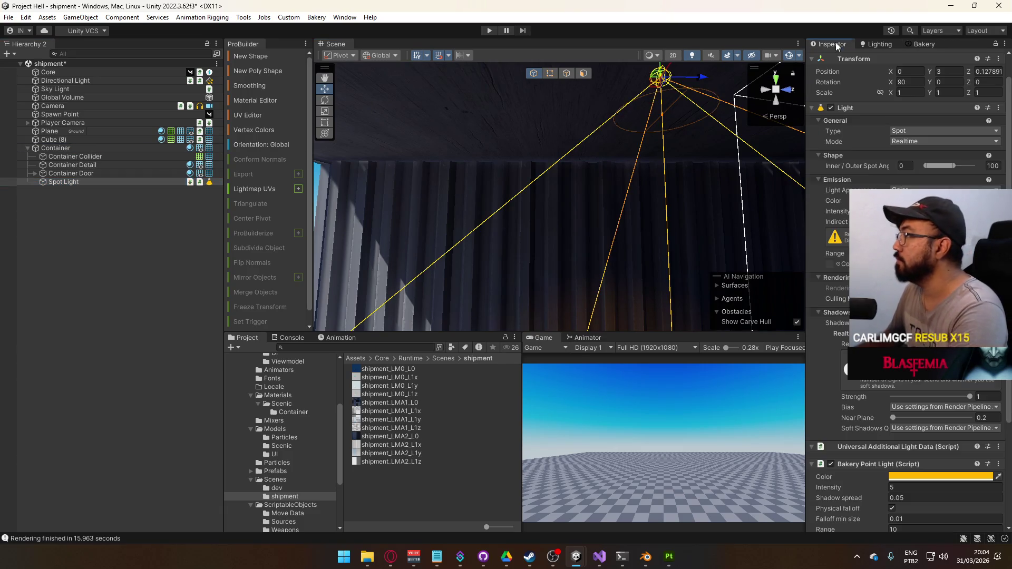
text(0)
mouse_move(98, 178)
mouse_down()
mouse_move(89, 151)
mouse_move(134, 146)
mouse_up()
key(f)
mouse_move(605, 230)
mouse_down()
mouse_move(677, 254)
mouse_move(637, 247)
mouse_up()
scroll(638, 248, up, 5)
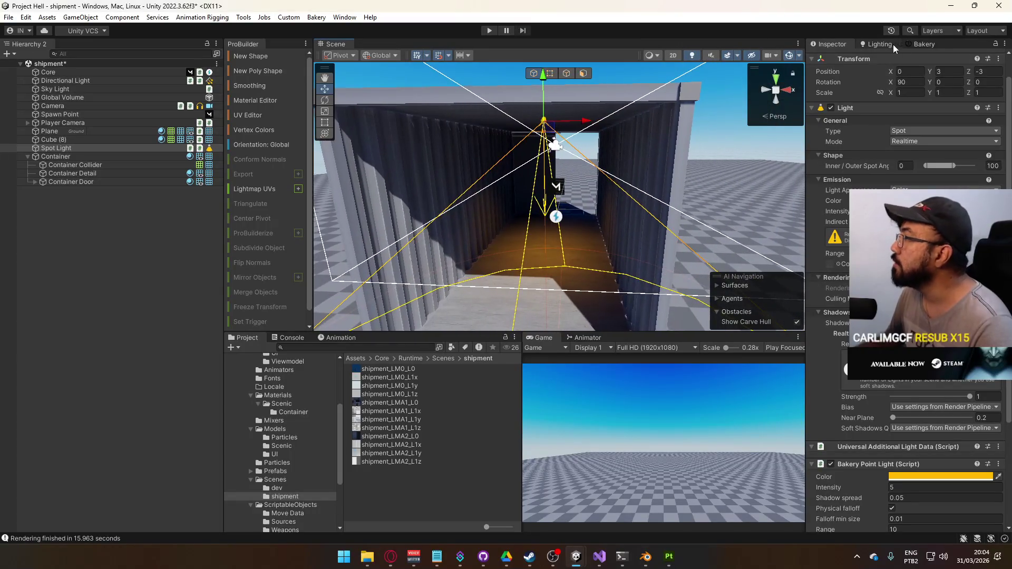
Step: Start a new Bakery lightmap render and confirm saving the scene
click(923, 44)
click(830, 358)
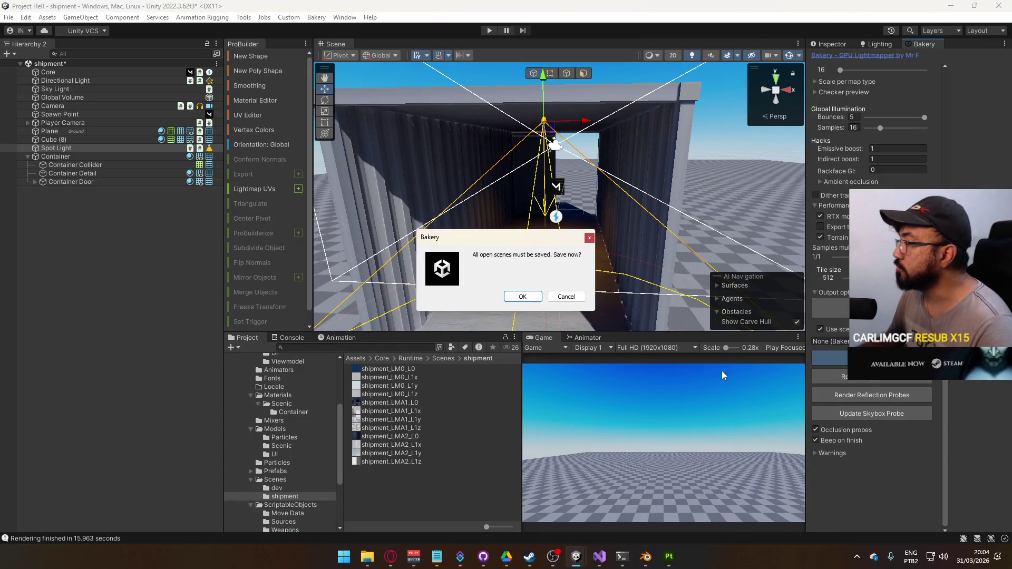
click(534, 298)
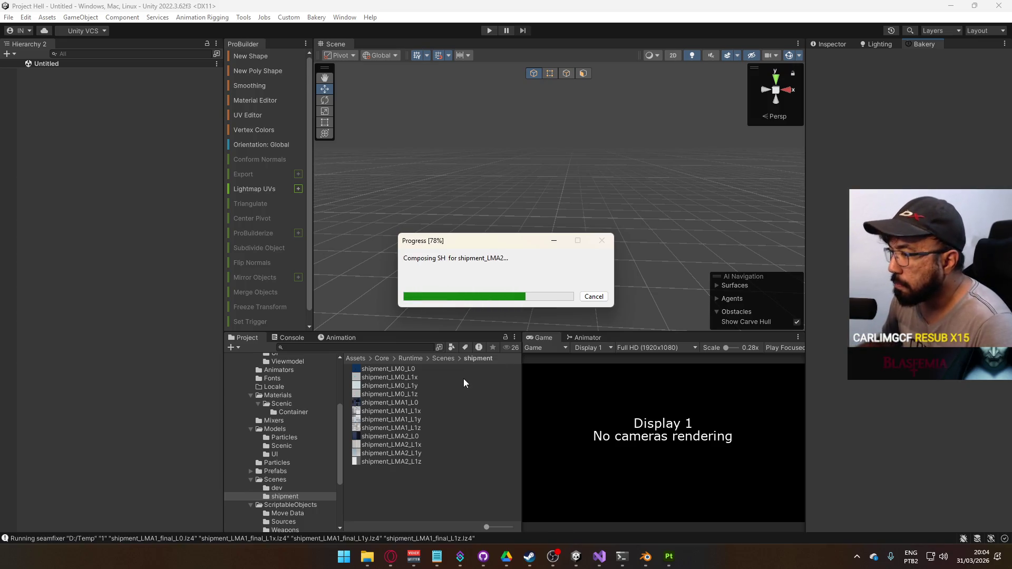
click(297, 430)
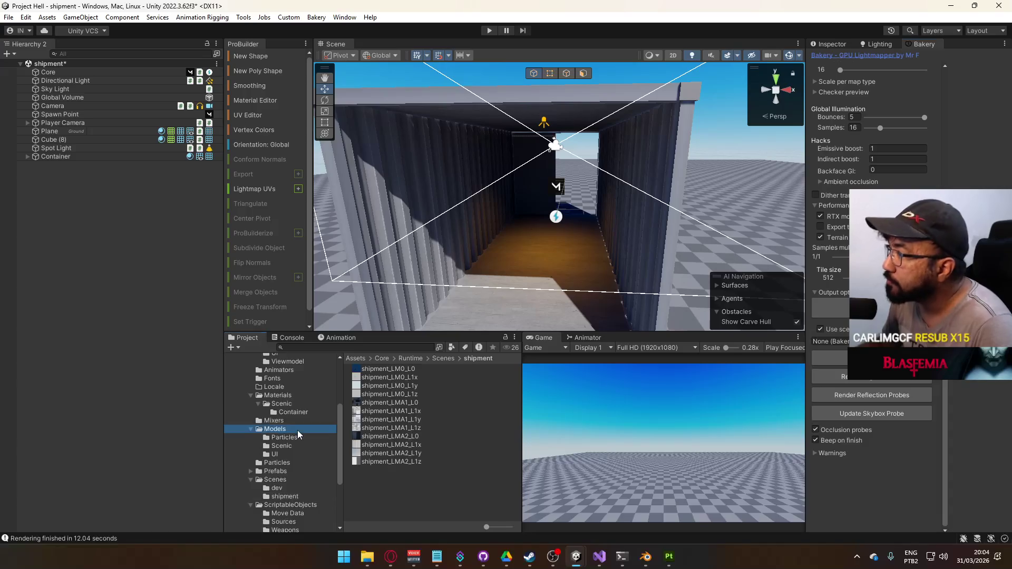
Step: Select the Spot Light and review its Light and Bakery Point Light settings
mouse_move(527, 263)
mouse_down()
mouse_move(787, 237)
mouse_move(718, 147)
mouse_move(580, 138)
mouse_up()
click(578, 141)
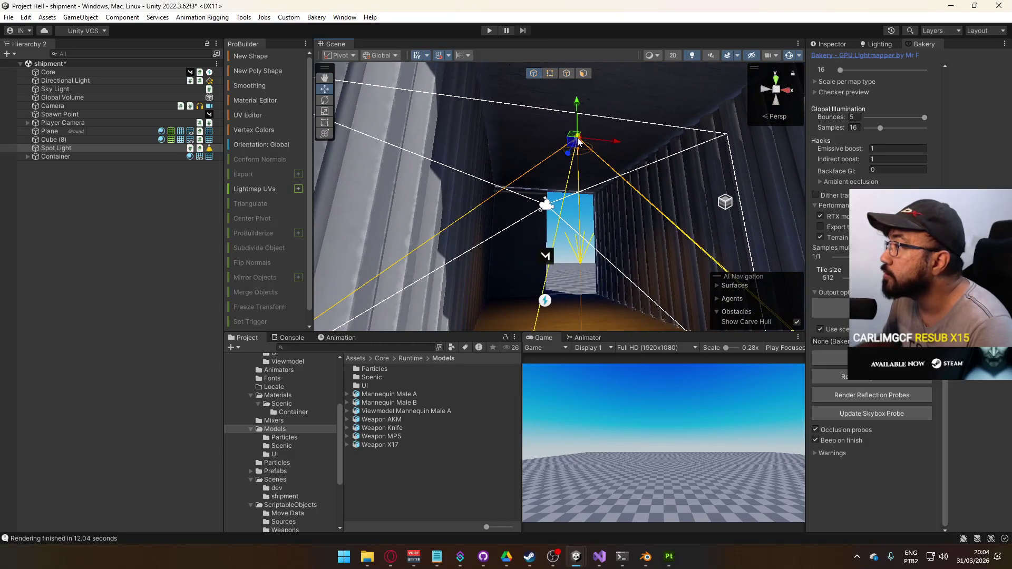
click(833, 46)
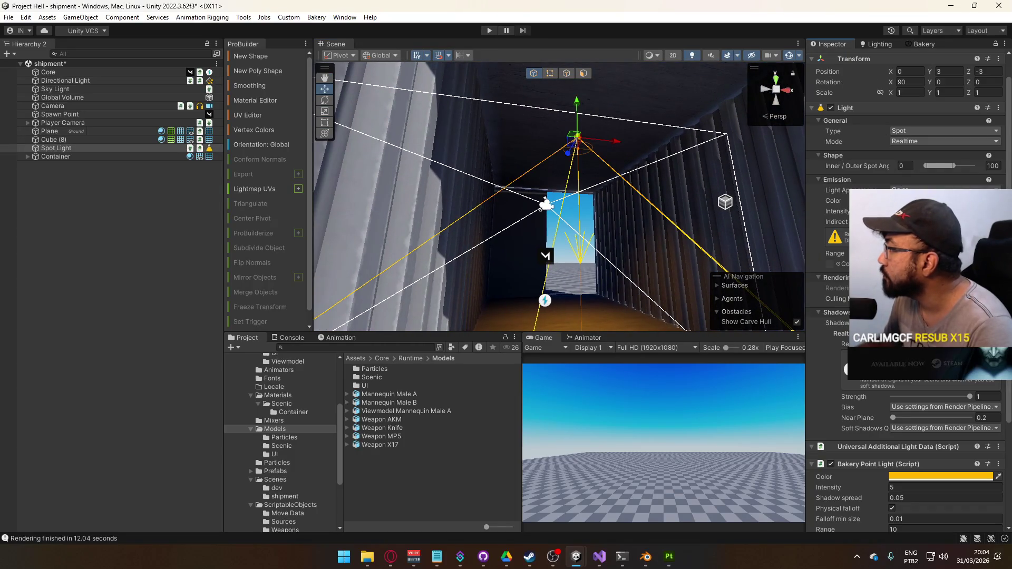
scroll(904, 158, down, 5)
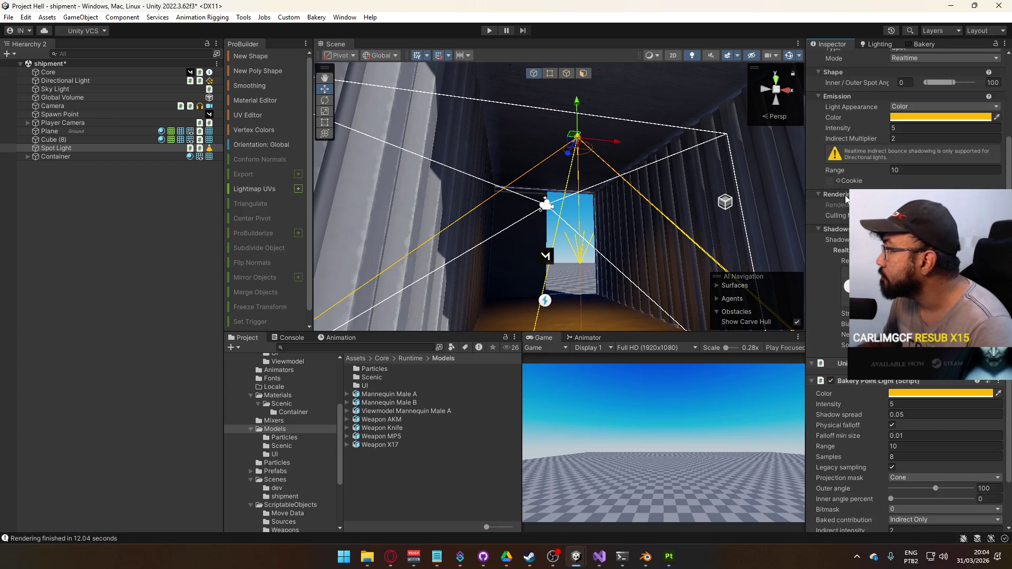
scroll(902, 149, up, 3)
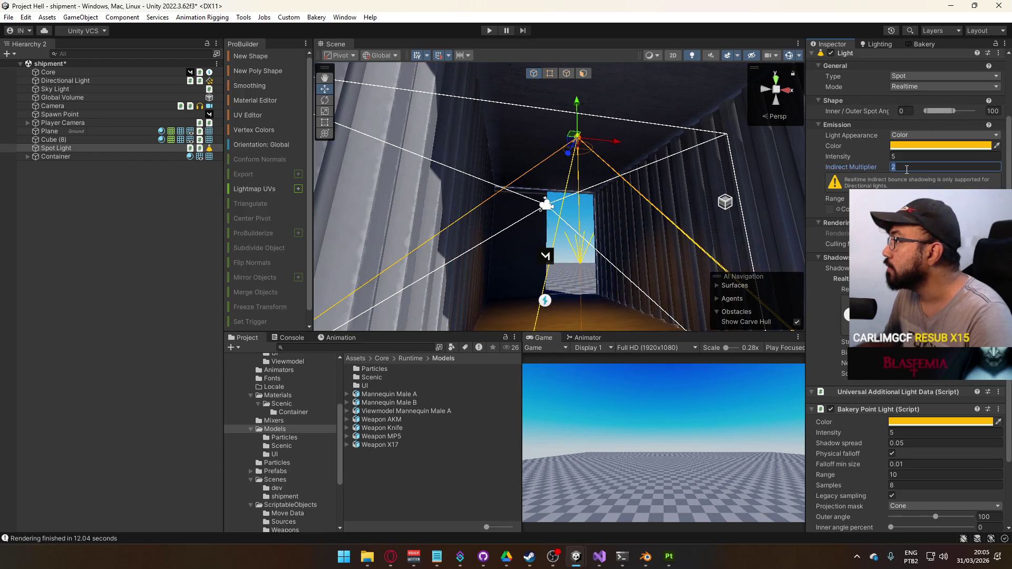
scroll(903, 410, down, 3)
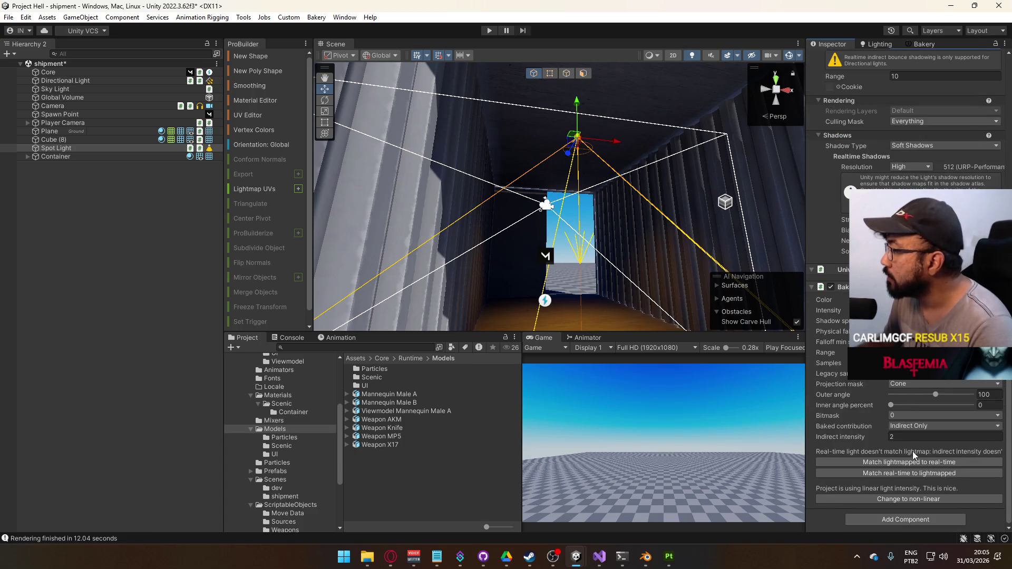
Step: Start a third Bakery lightmap render, confirming the scene save
click(921, 43)
click(831, 353)
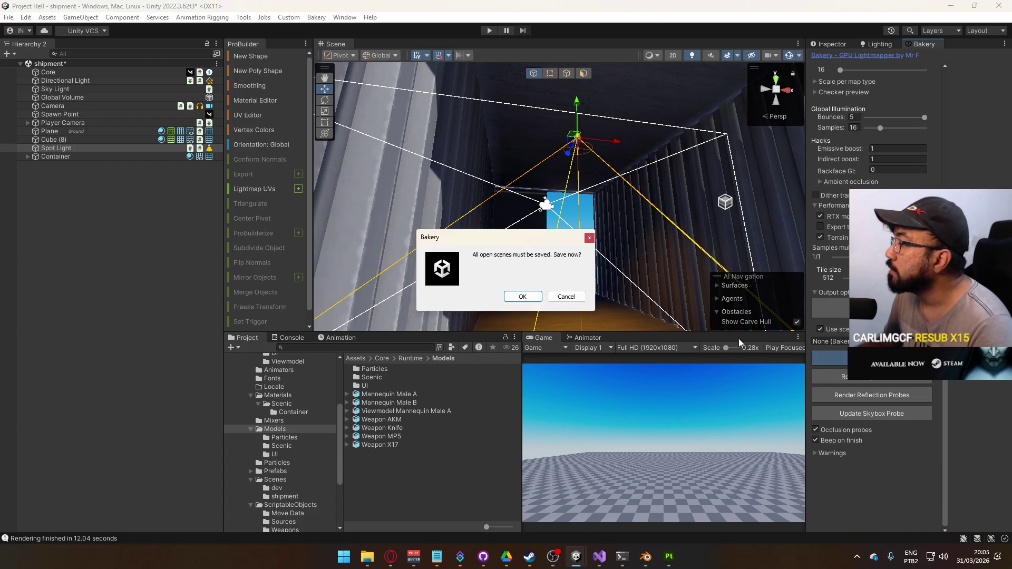
click(538, 297)
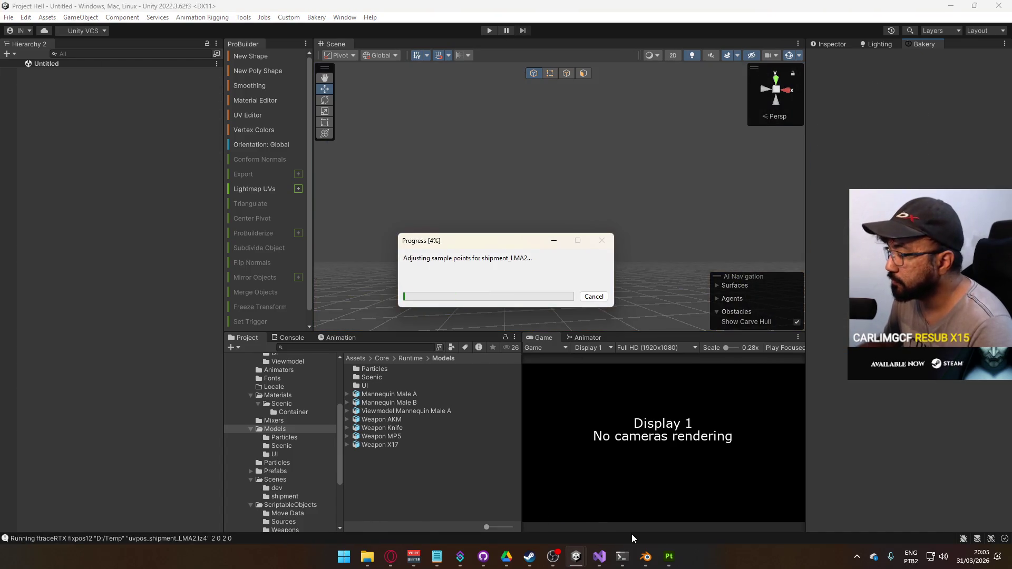
click(668, 556)
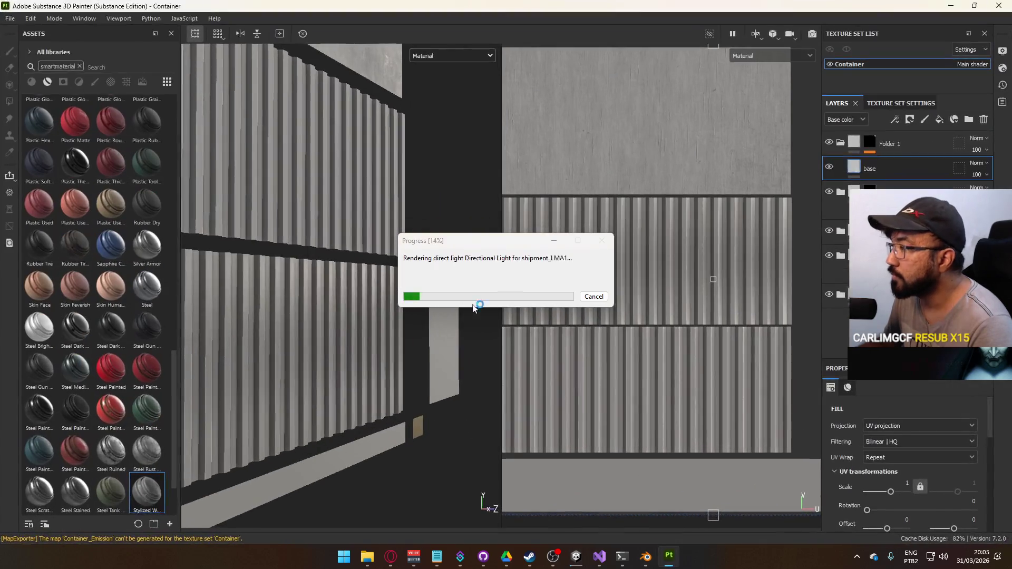
scroll(355, 353, down, 5)
drag(362, 312, 689, 242)
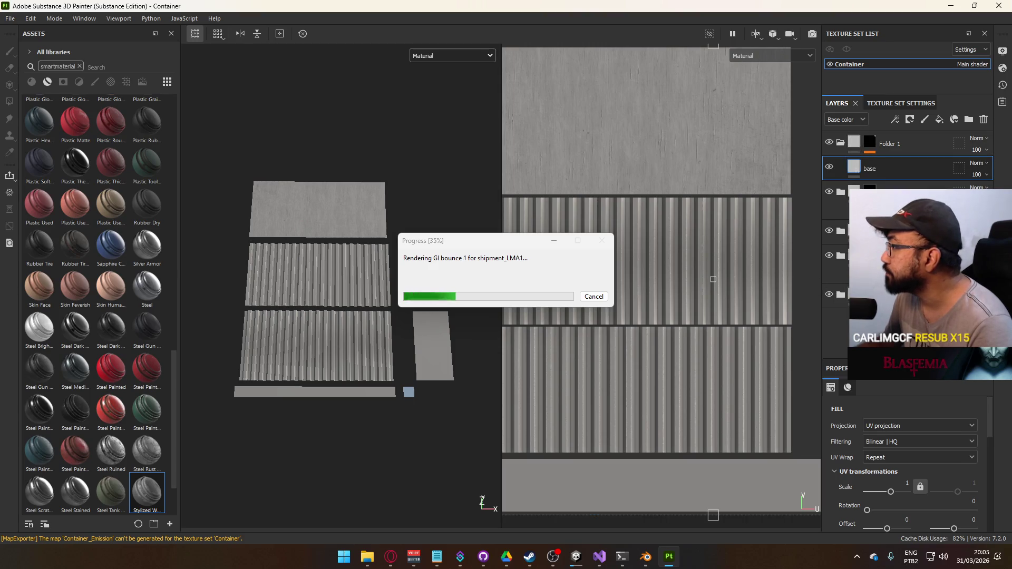
click(838, 145)
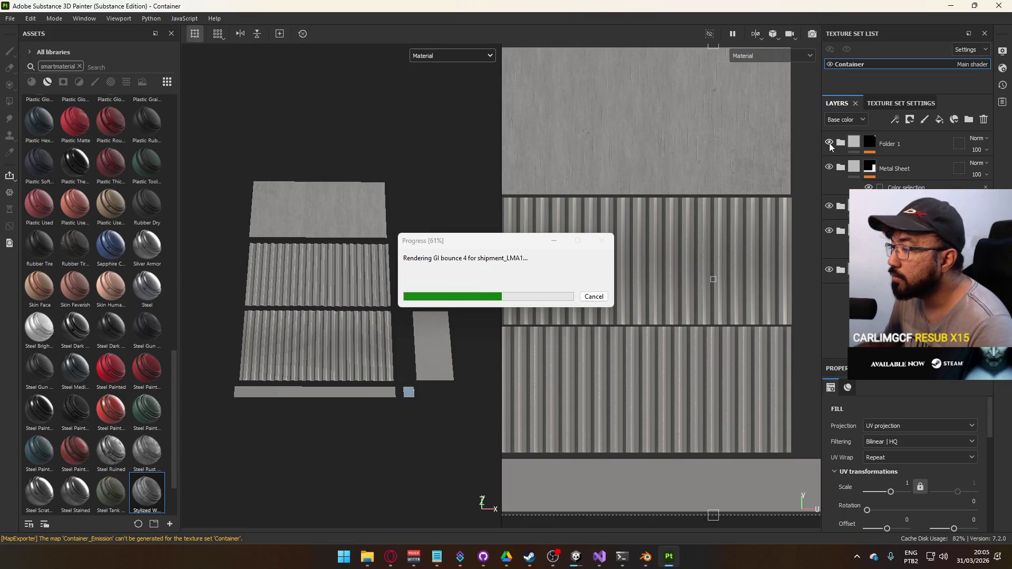
click(840, 167)
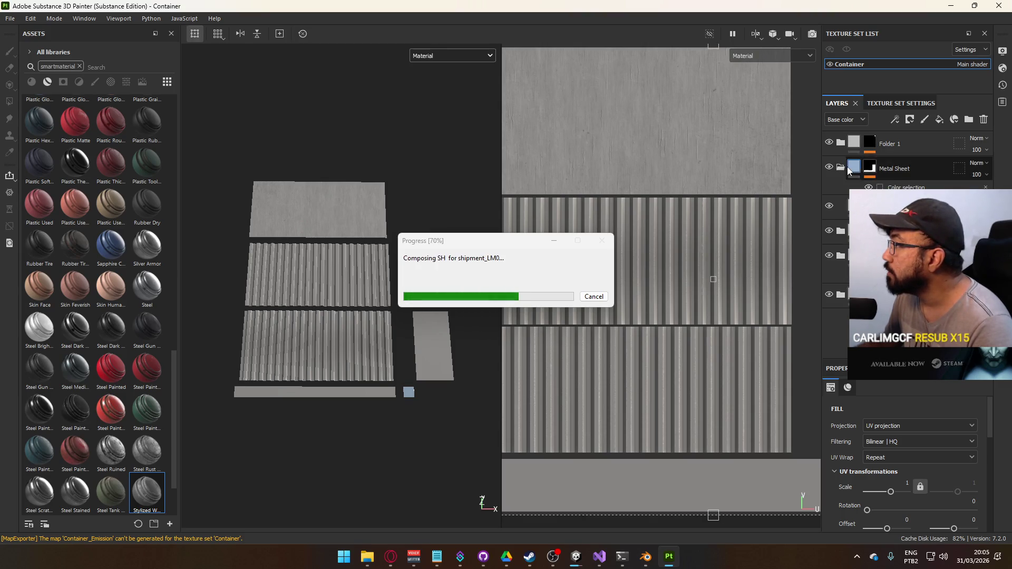
click(890, 206)
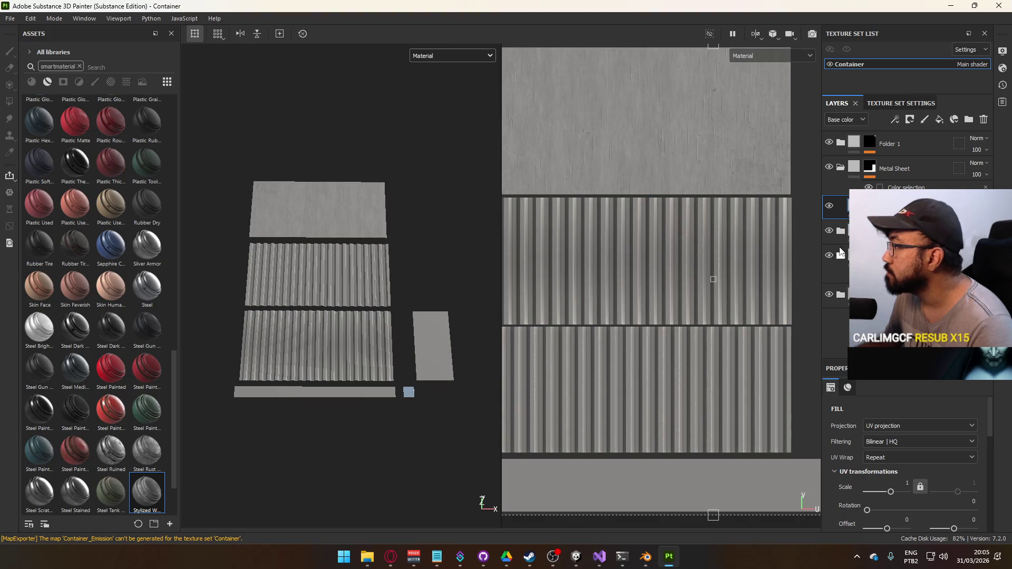
click(839, 250)
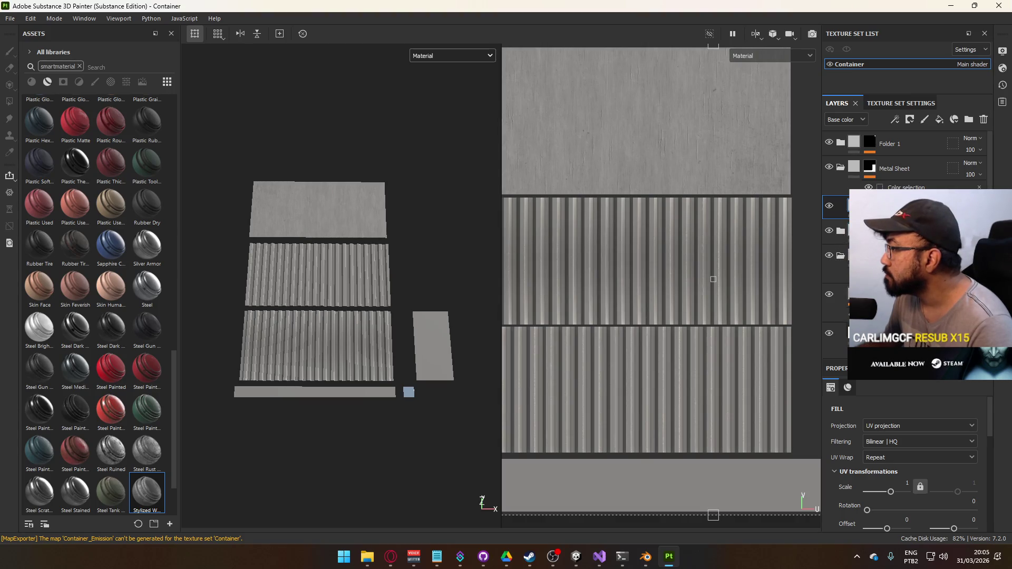
scroll(904, 158, down, 2)
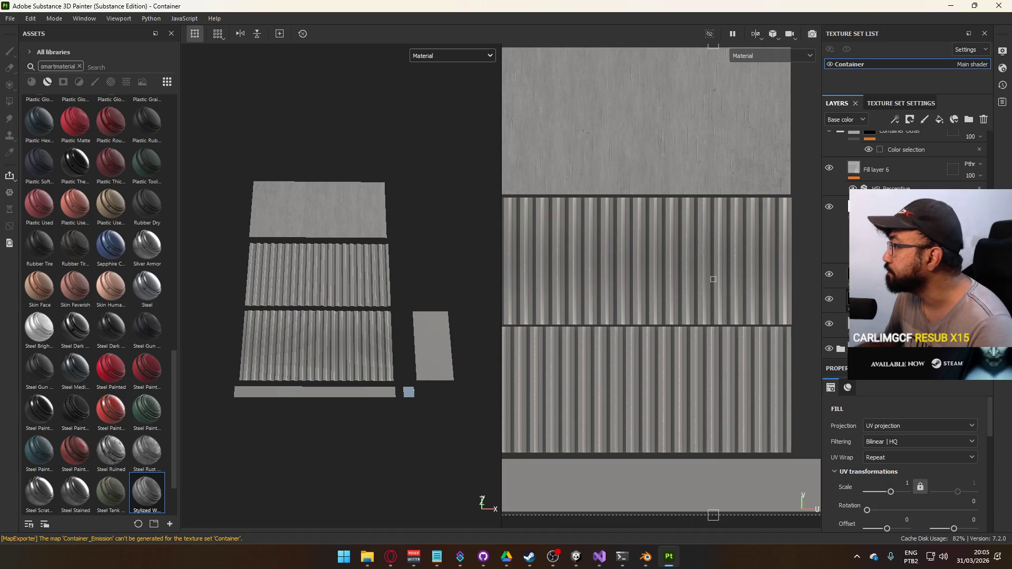
right_click(851, 299)
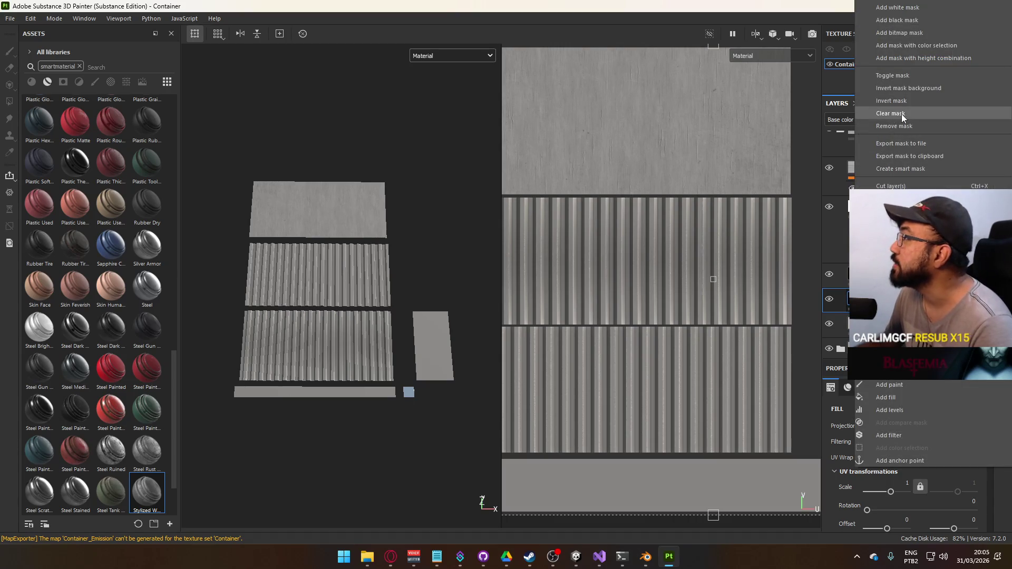
key(Escape)
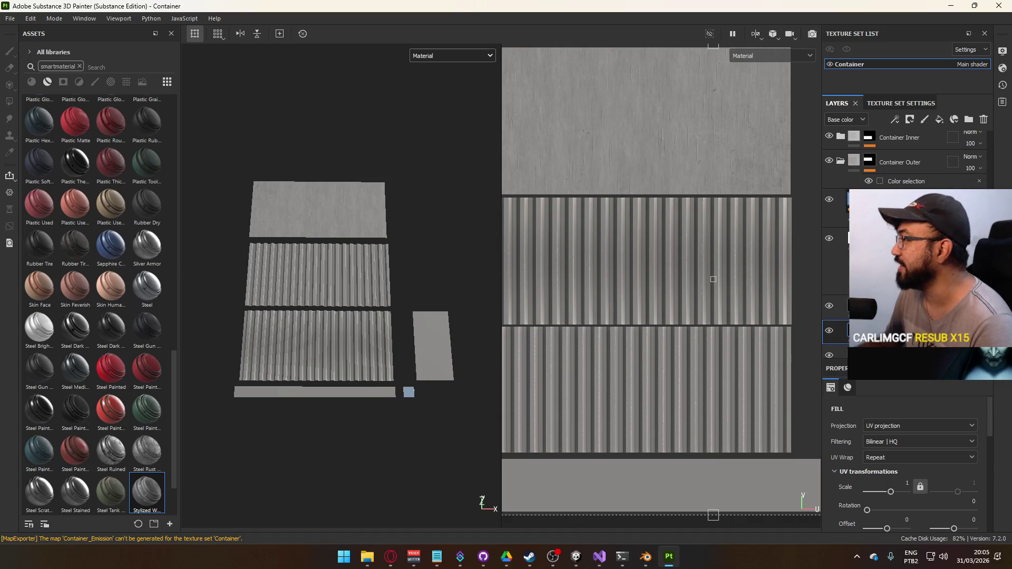
click(896, 208)
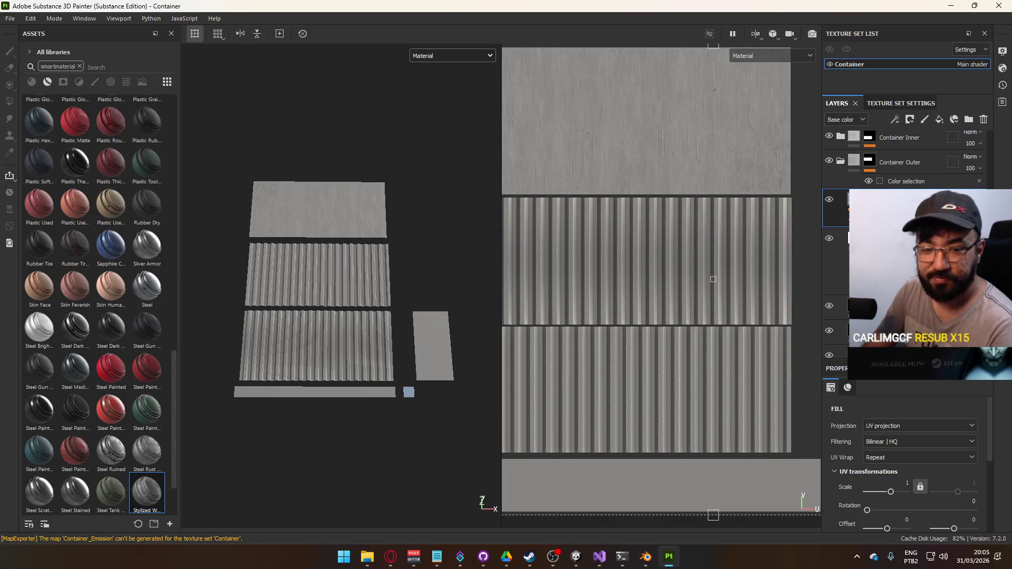
scroll(843, 152, up, 3)
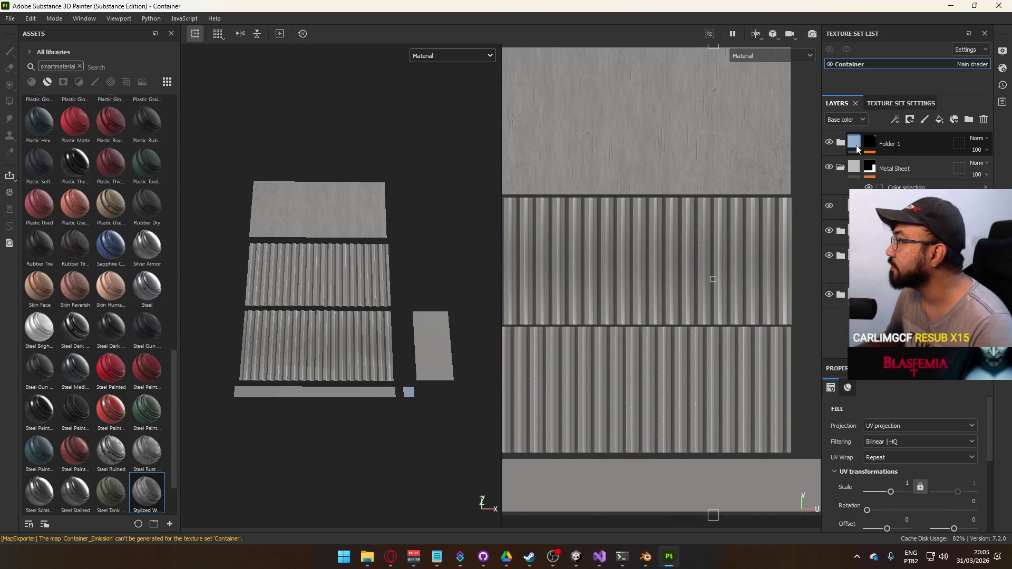
click(841, 206)
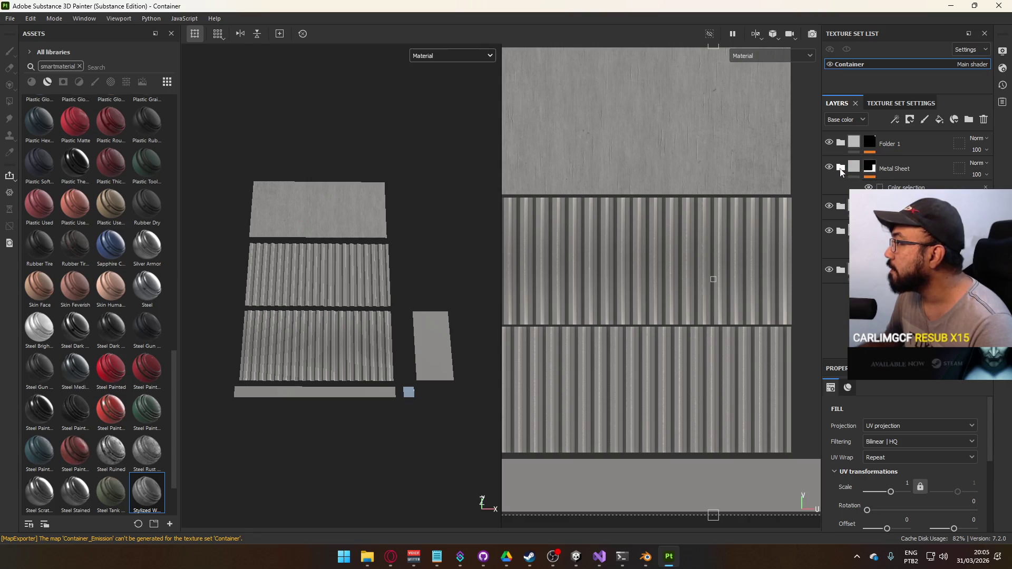
click(841, 206)
click(841, 206)
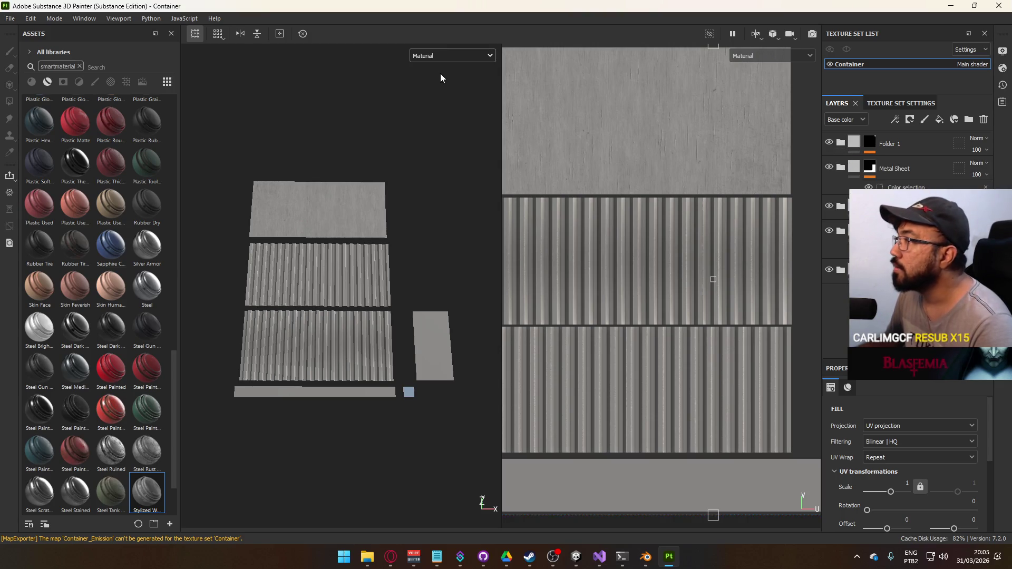
click(447, 56)
Step: Show only the Base color channel and rename Folder 1 to 'Metals'
click(443, 100)
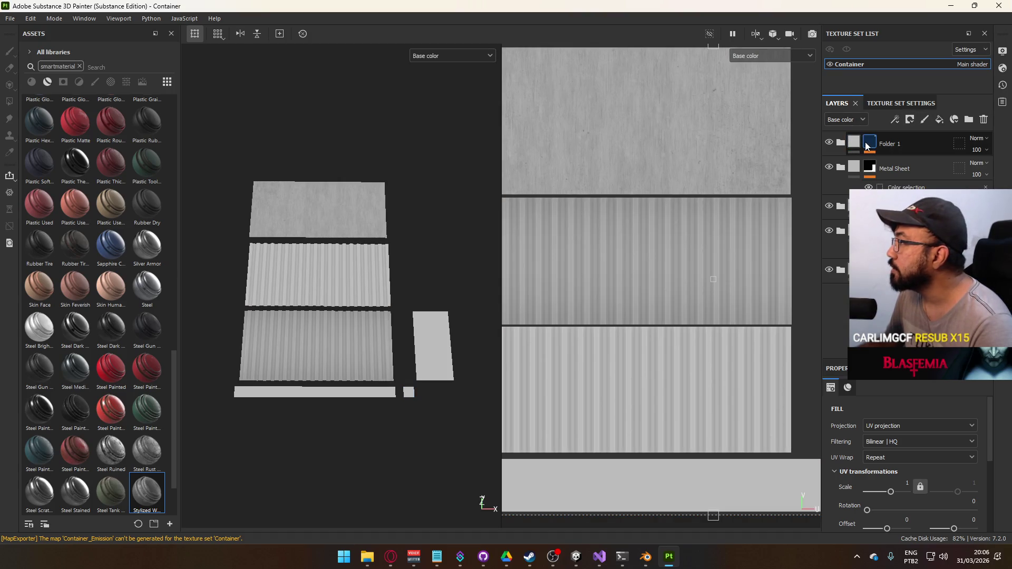
click(906, 162)
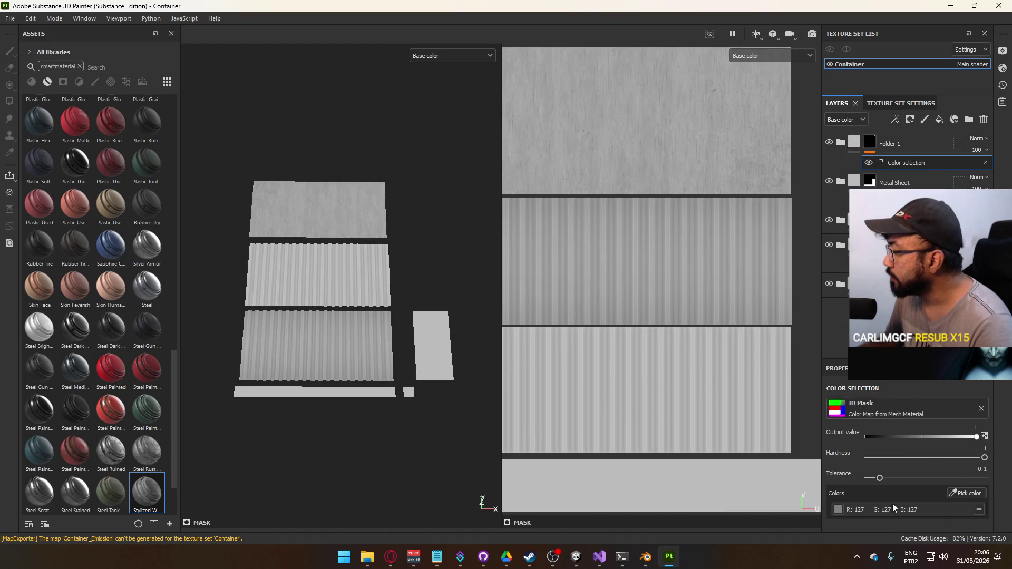
double_click(896, 144)
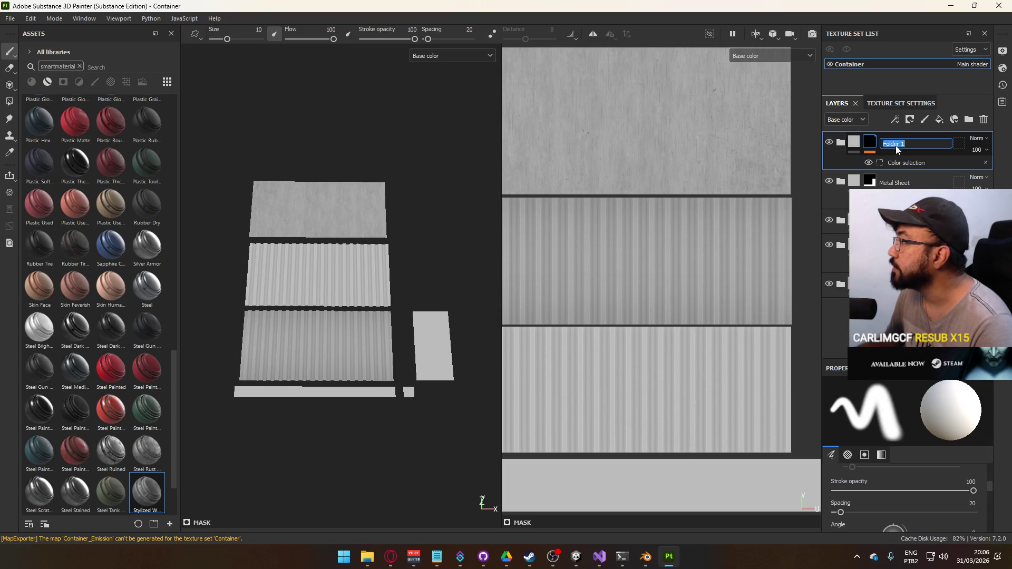
text(D)
key(BackSpace)
text(Met)
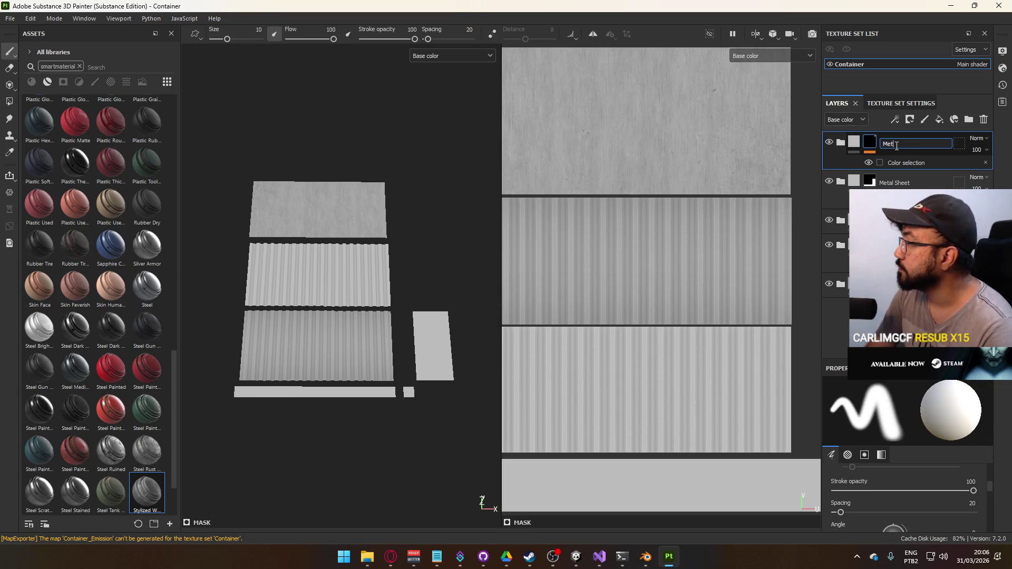
text(als)
key(Return)
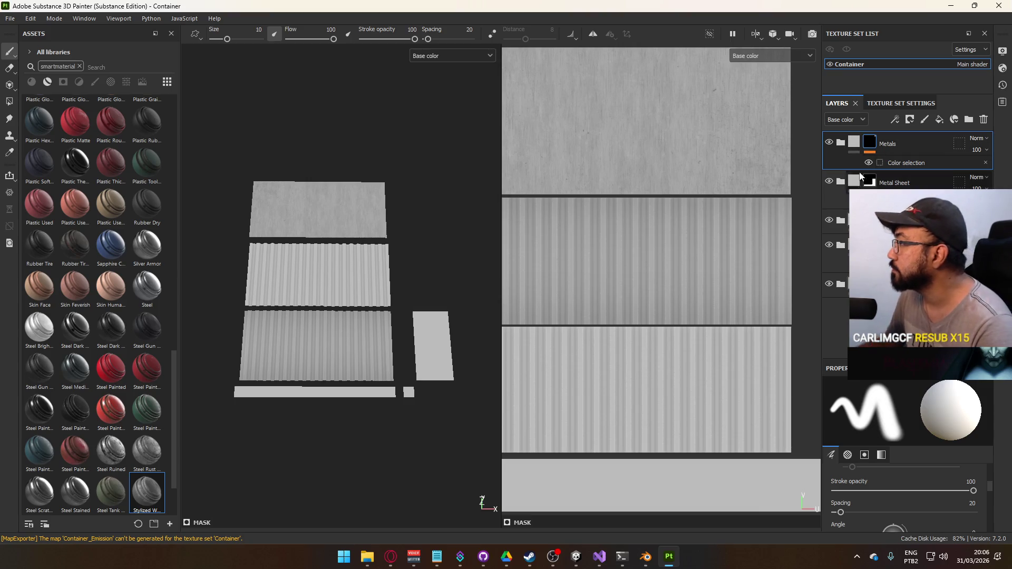
right_click(885, 220)
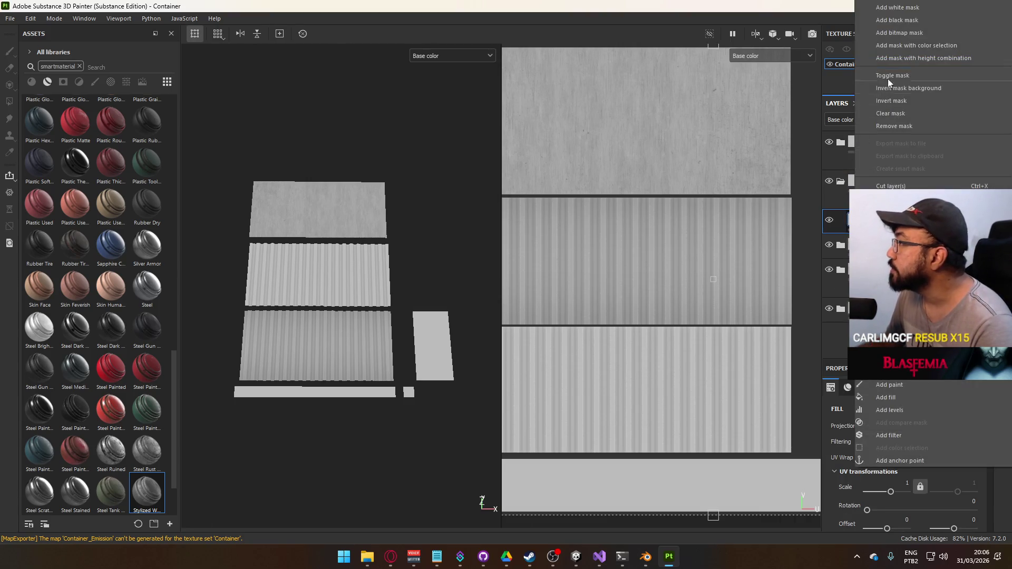
key(Escape)
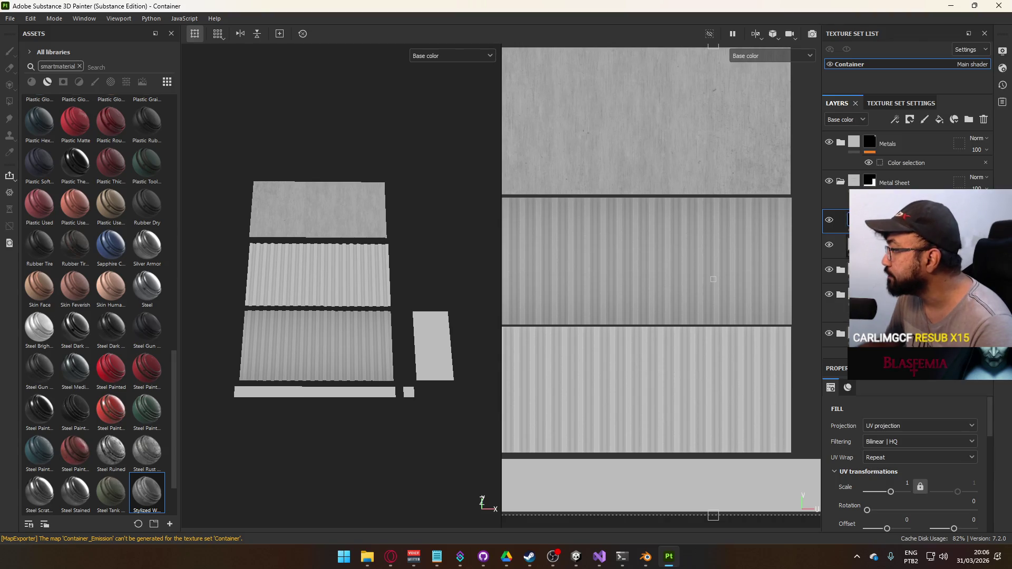
Step: Move and resize the mask fill's UV projection to cover only the bottom strip
click(870, 220)
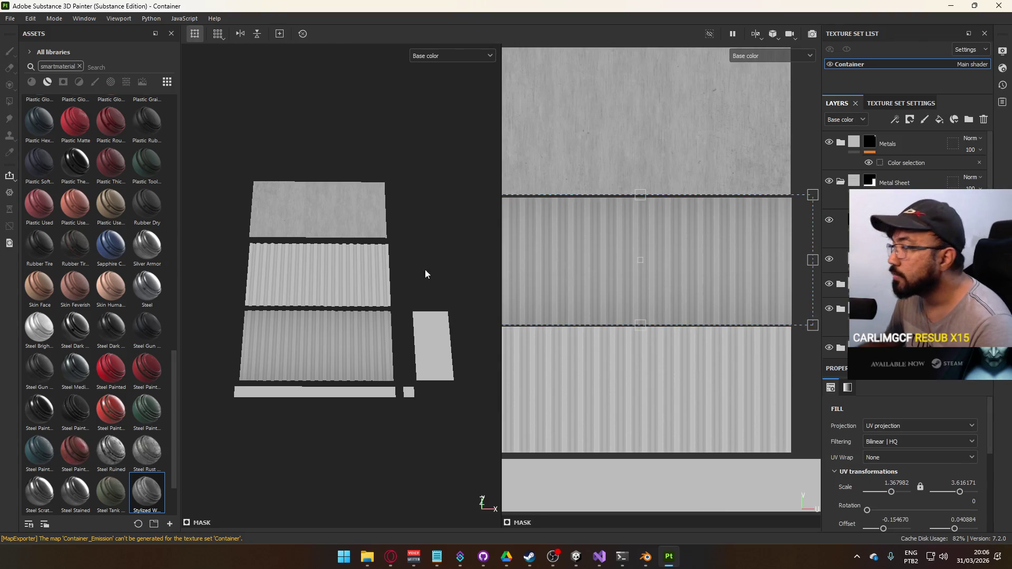
drag(685, 270, 691, 478)
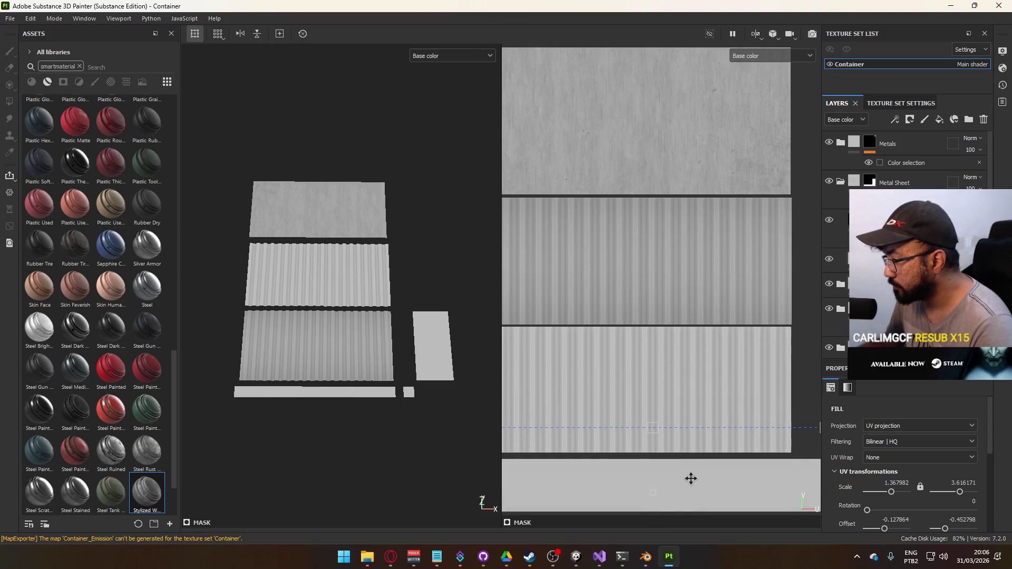
scroll(690, 470, down, 2)
drag(666, 409, 673, 433)
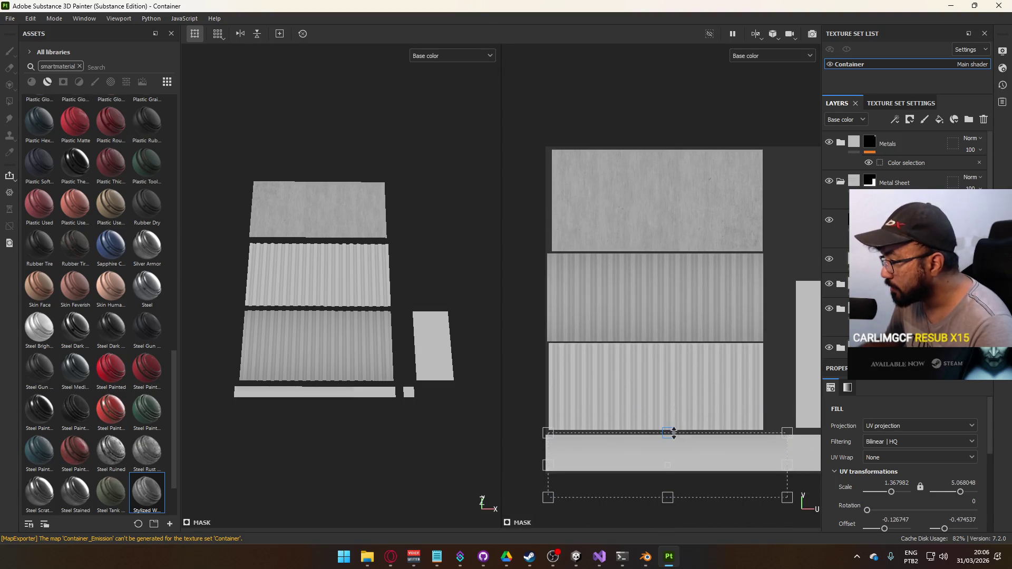
drag(667, 497, 666, 470)
scroll(658, 453, down, 1)
drag(577, 454, 572, 455)
scroll(698, 486, down, 1)
drag(687, 445, 762, 445)
scroll(704, 451, up, 6)
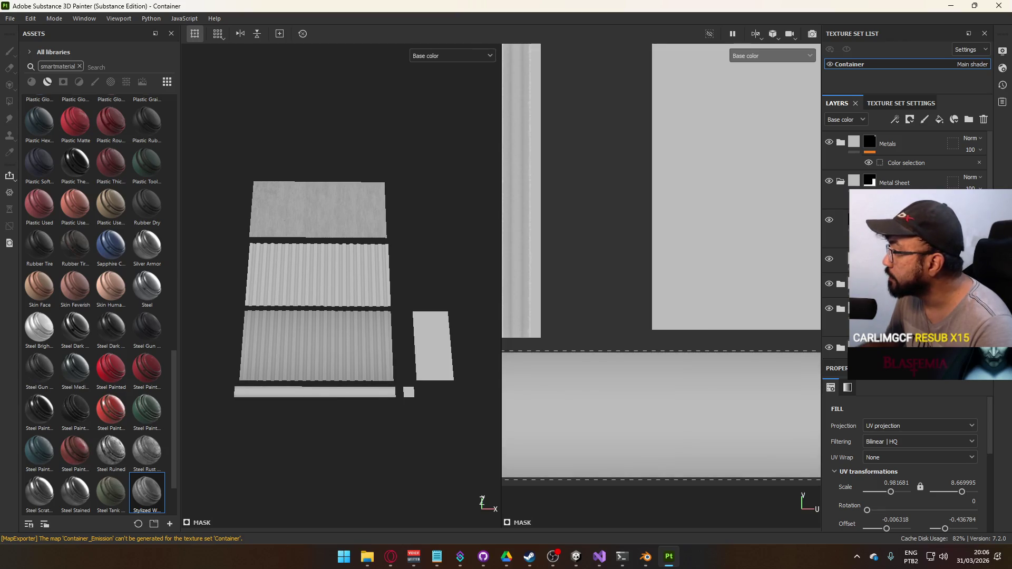
scroll(653, 369, down, 3)
scroll(657, 388, up, 4)
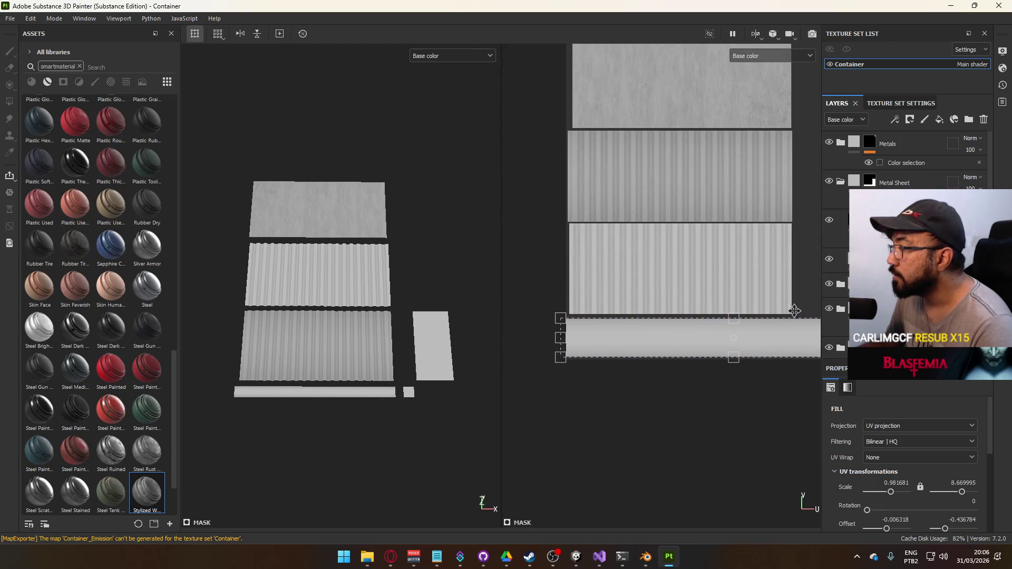
Step: Export the Container textures and bring the Project Hell Unity window forward
click(10, 18)
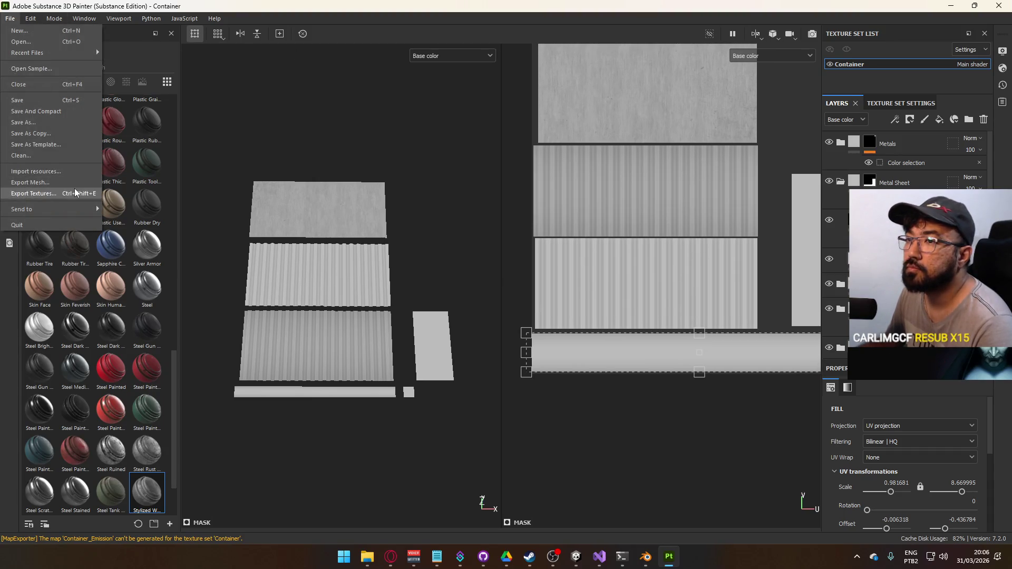
click(42, 188)
click(750, 460)
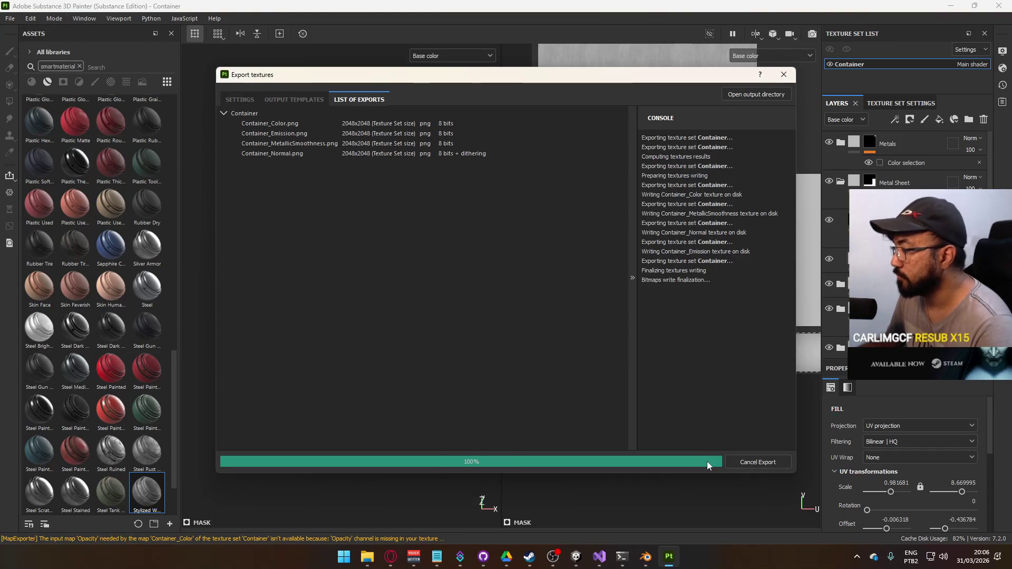
click(706, 462)
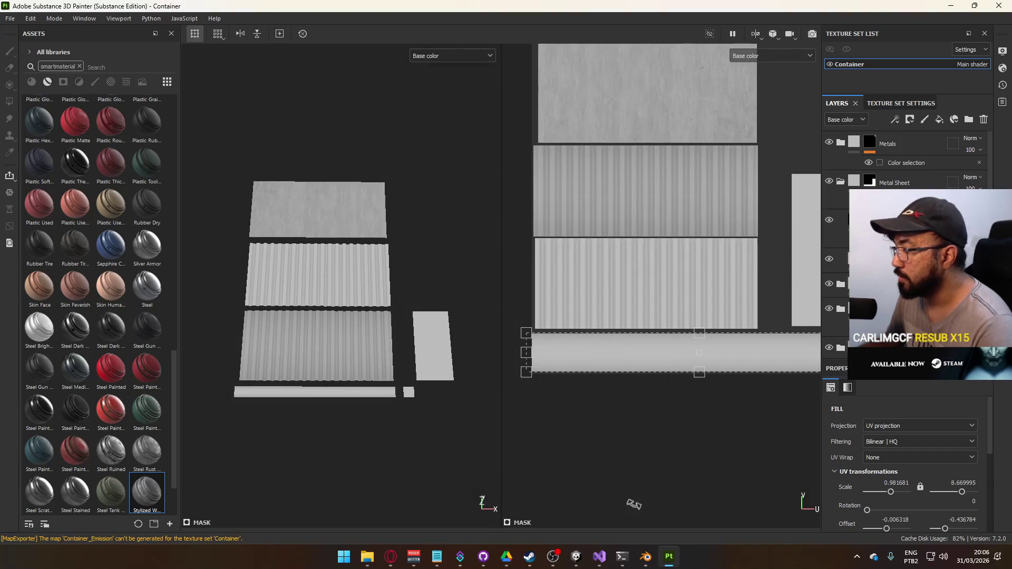
mouse_move(576, 558)
click(512, 509)
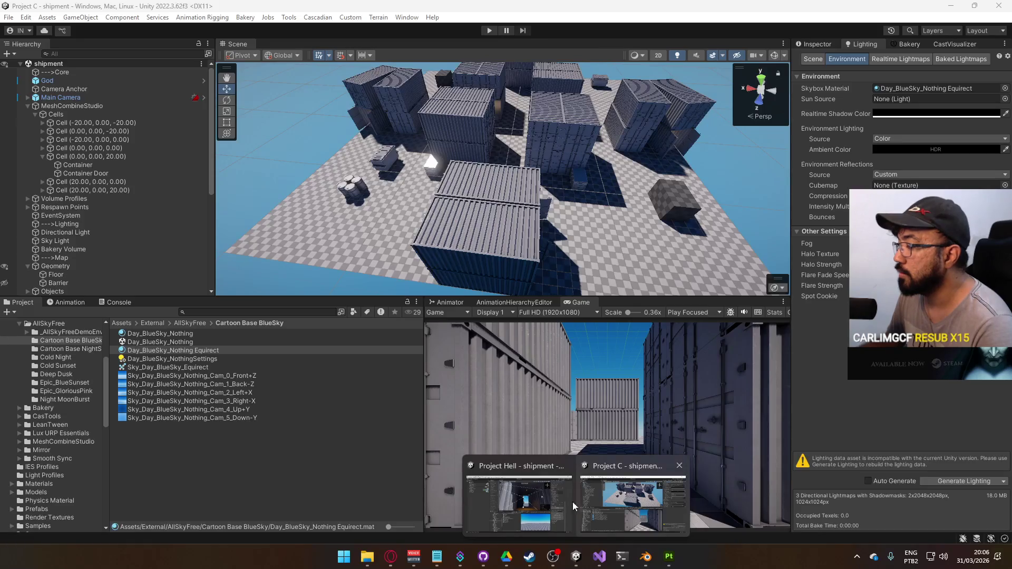
Step: View the container roof up close with scene lighting off, then return to Substance Painter
mouse_move(605, 317)
mouse_down()
mouse_move(653, 419)
mouse_move(701, 469)
mouse_move(722, 469)
mouse_move(549, 397)
mouse_move(602, 412)
mouse_move(575, 438)
mouse_move(338, 275)
mouse_up()
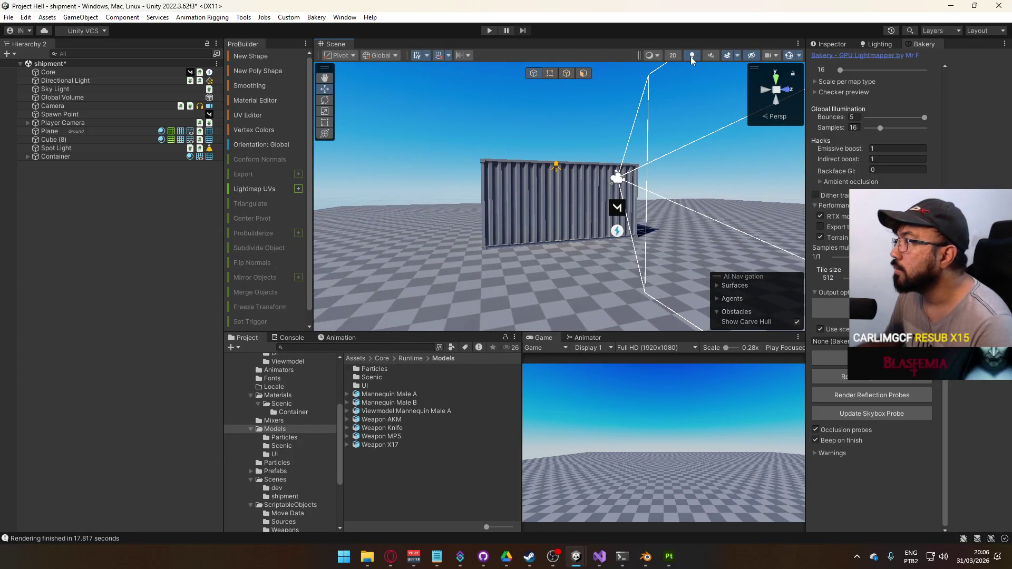
click(690, 56)
drag(653, 132, 585, 190)
scroll(585, 184, up, 5)
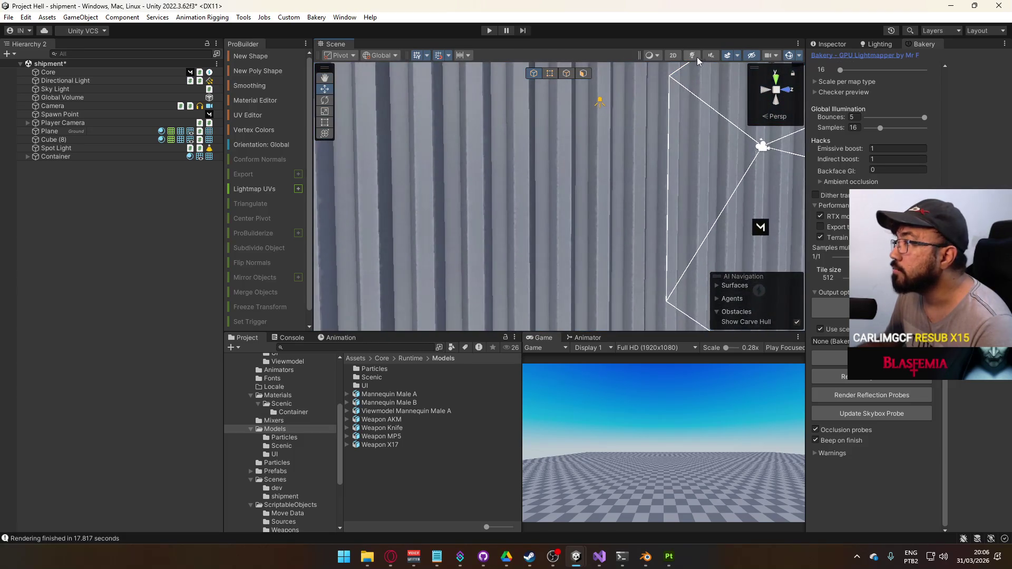
key(alt+Tab)
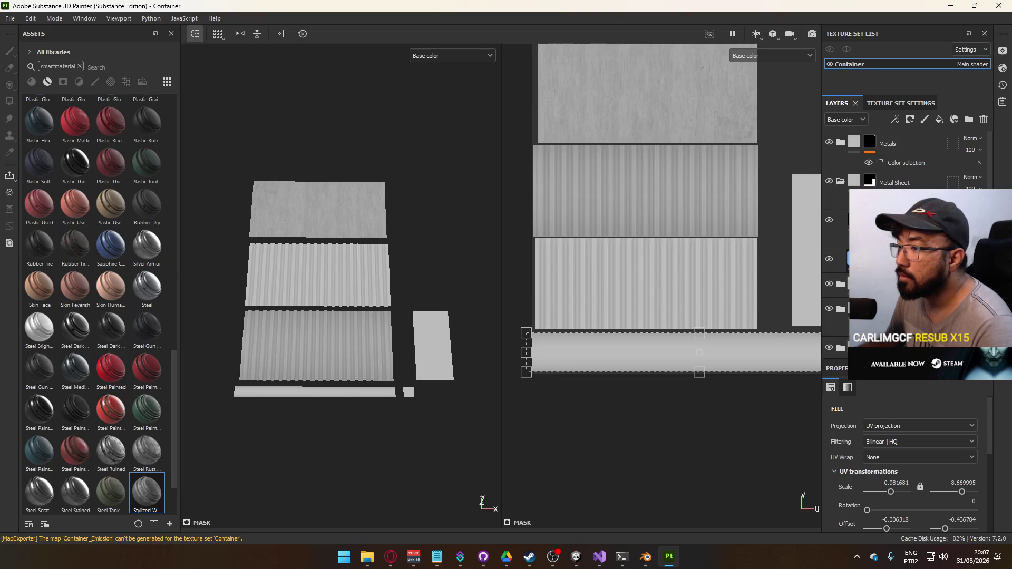
Step: Set another layer's base colour to a grey sampled from the texture
click(838, 260)
scroll(929, 479, down, 3)
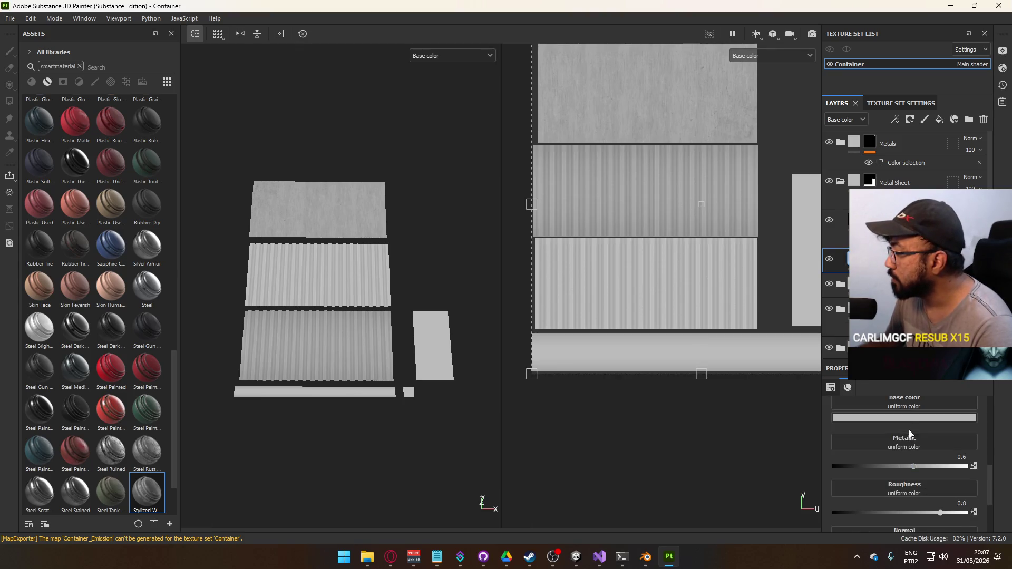
click(950, 418)
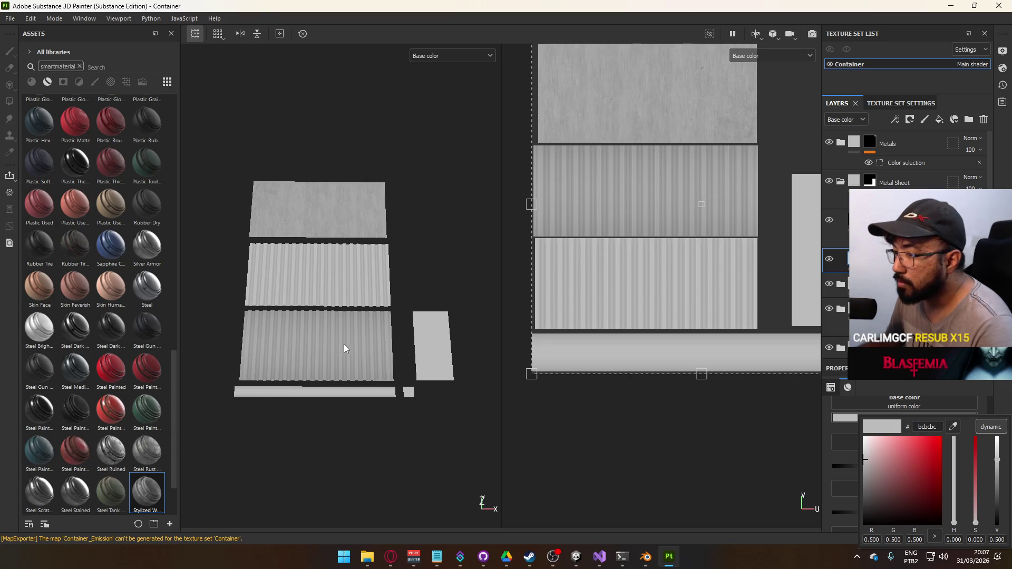
click(953, 428)
click(324, 337)
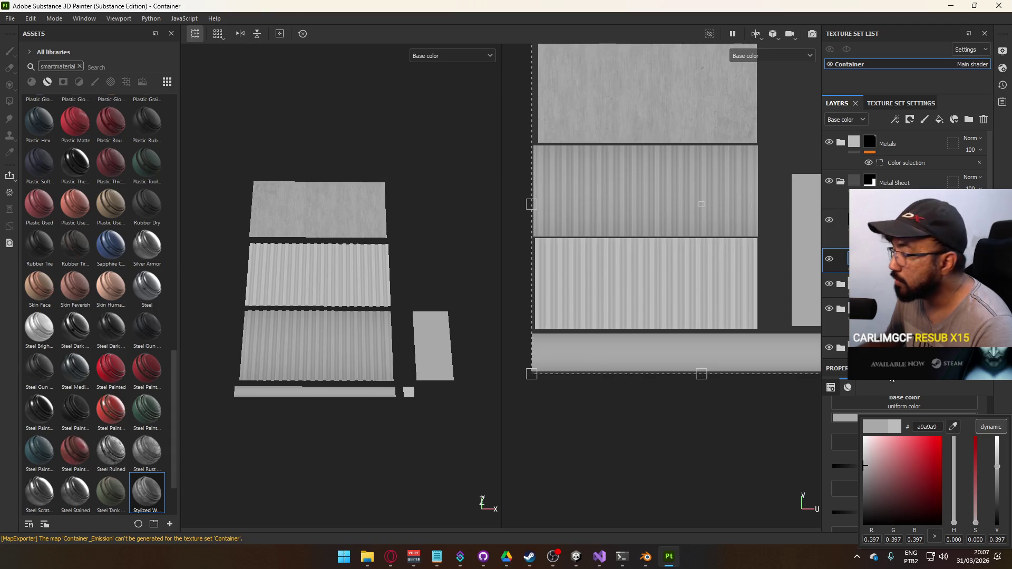
scroll(906, 158, down, 1)
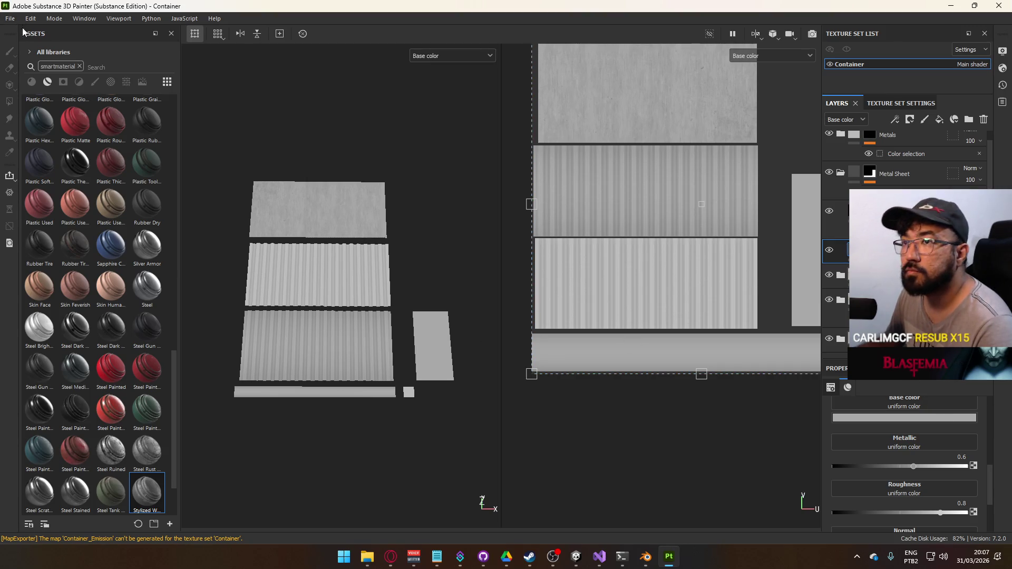
Step: Export the textures to Materials/Scenic/Container with the Custom Unity template and bring Unity forward
click(10, 18)
click(37, 189)
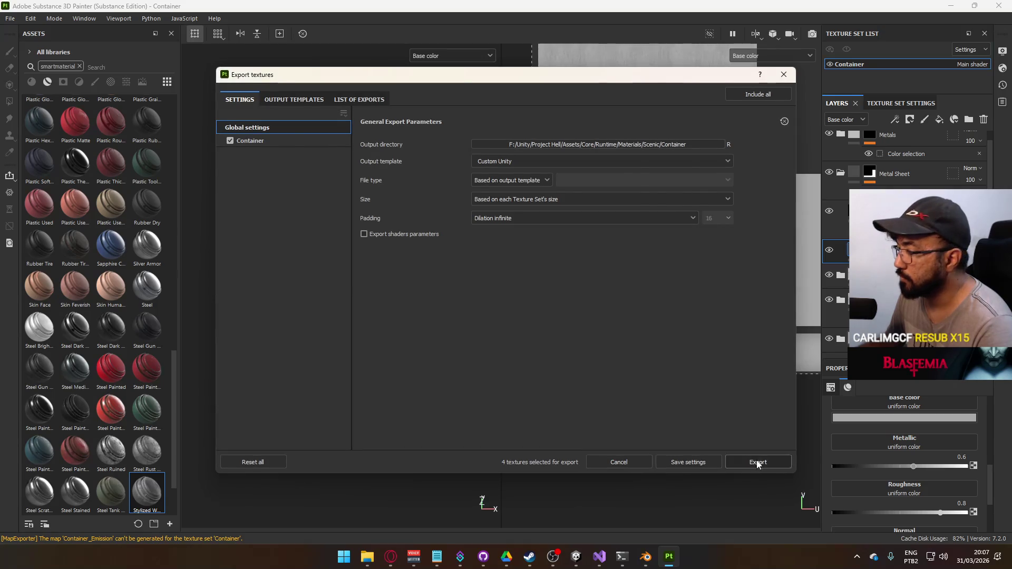
click(757, 462)
click(621, 463)
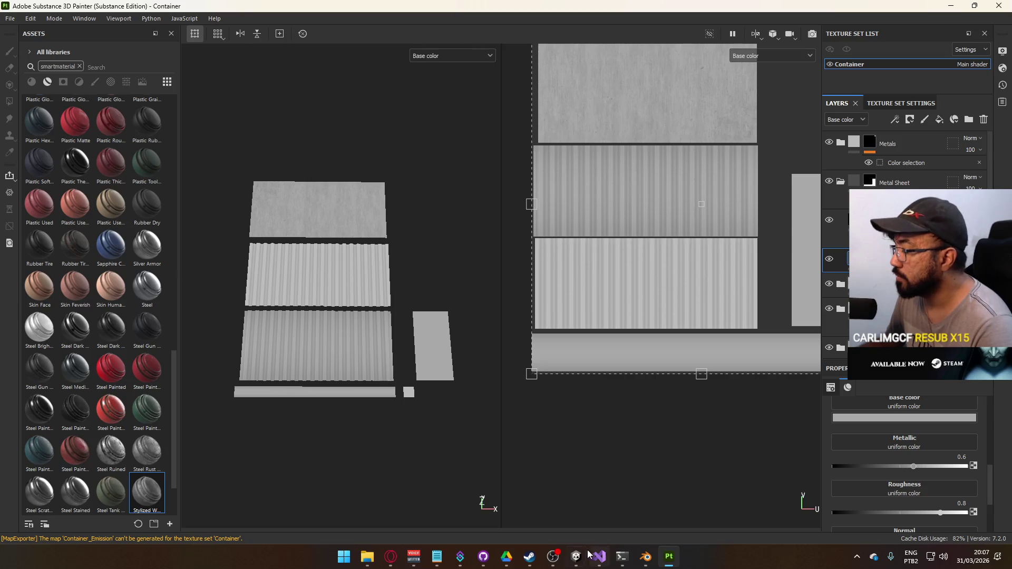
mouse_move(575, 556)
click(605, 515)
click(519, 501)
mouse_move(759, 211)
mouse_down()
mouse_move(764, 242)
mouse_move(794, 208)
mouse_move(548, 219)
mouse_up()
drag(653, 158, 710, 152)
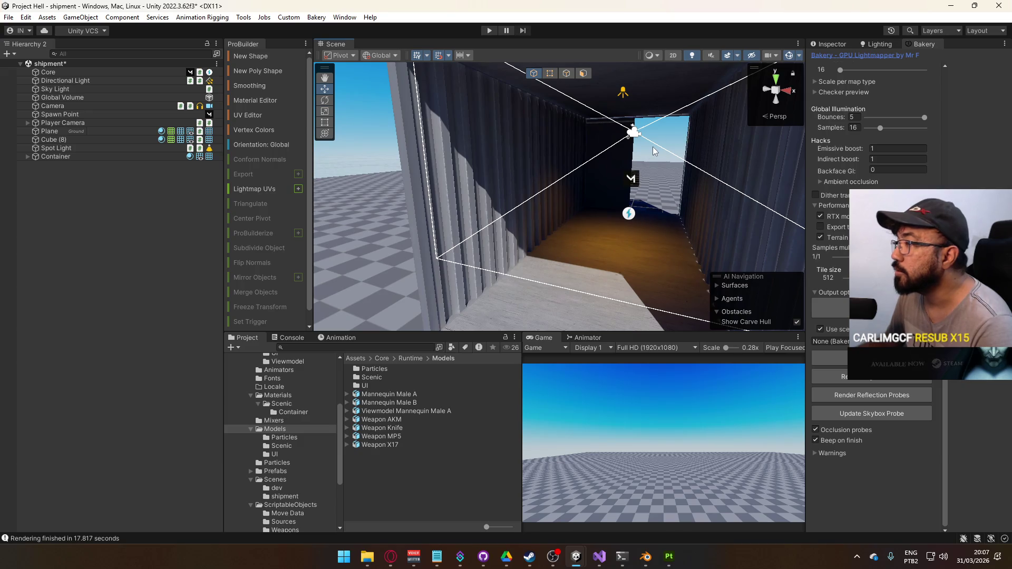
key(alt+Tab)
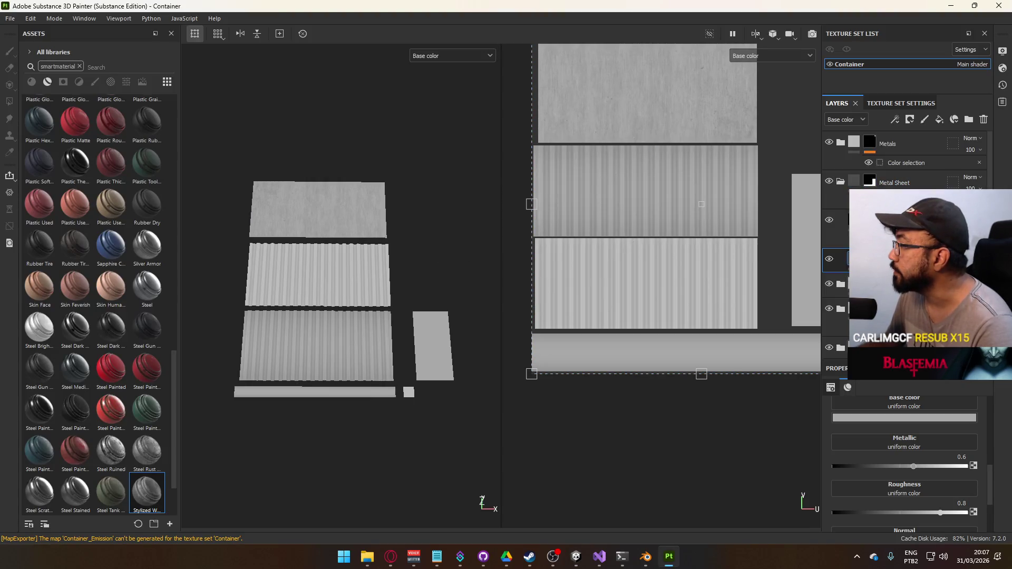
Step: Set the lower folder's colour layer base colour to pure red (ff0000)
click(841, 182)
click(851, 245)
click(840, 220)
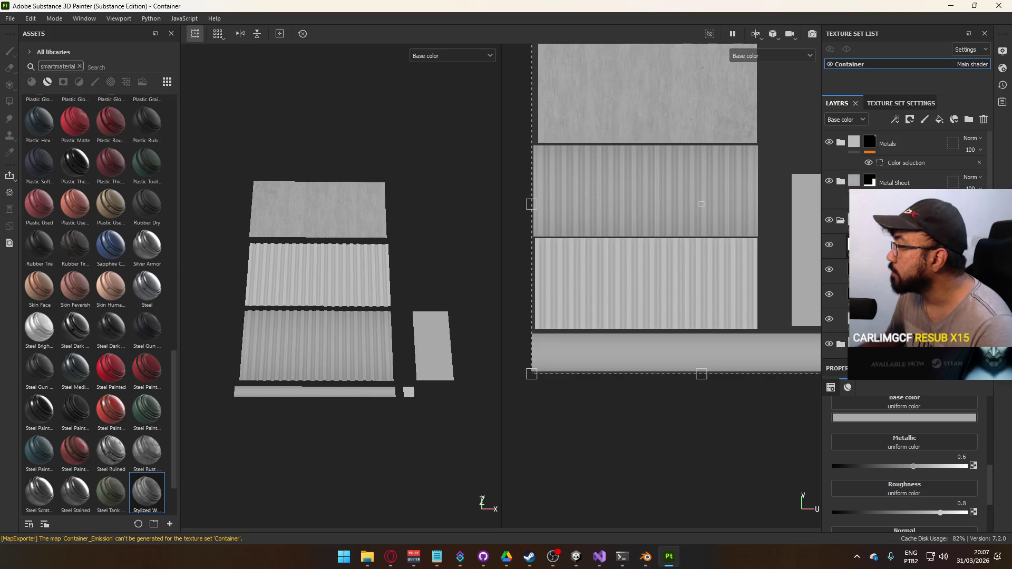
click(835, 318)
click(917, 419)
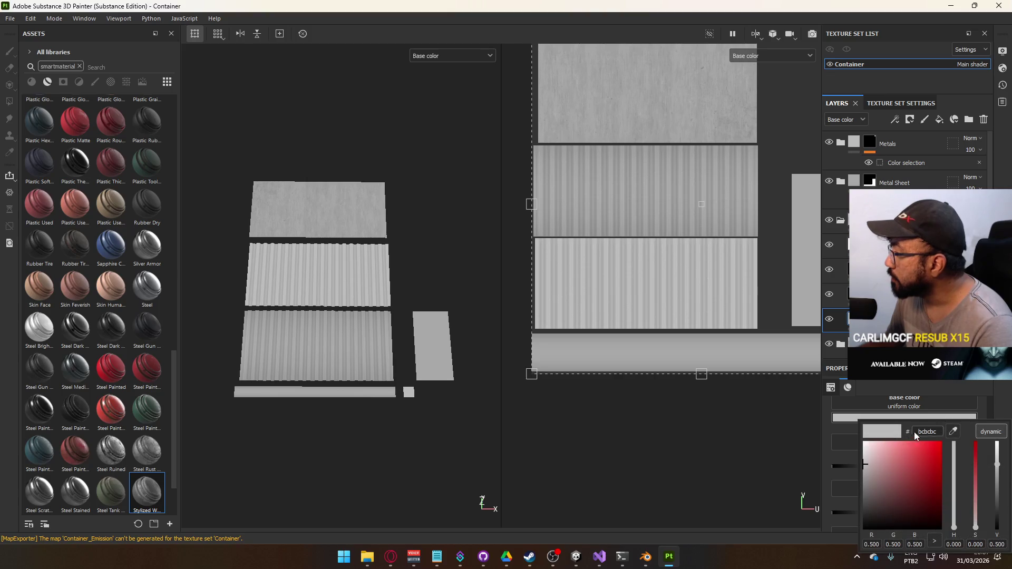
drag(922, 445, 981, 401)
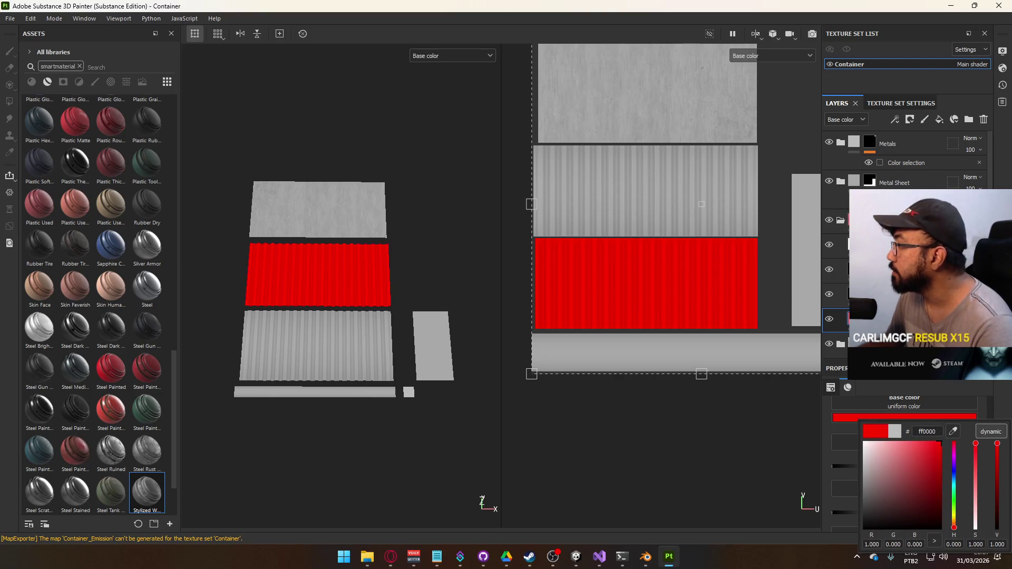
click(835, 227)
Step: Export the textures and check the red wall on Unity's container
click(11, 18)
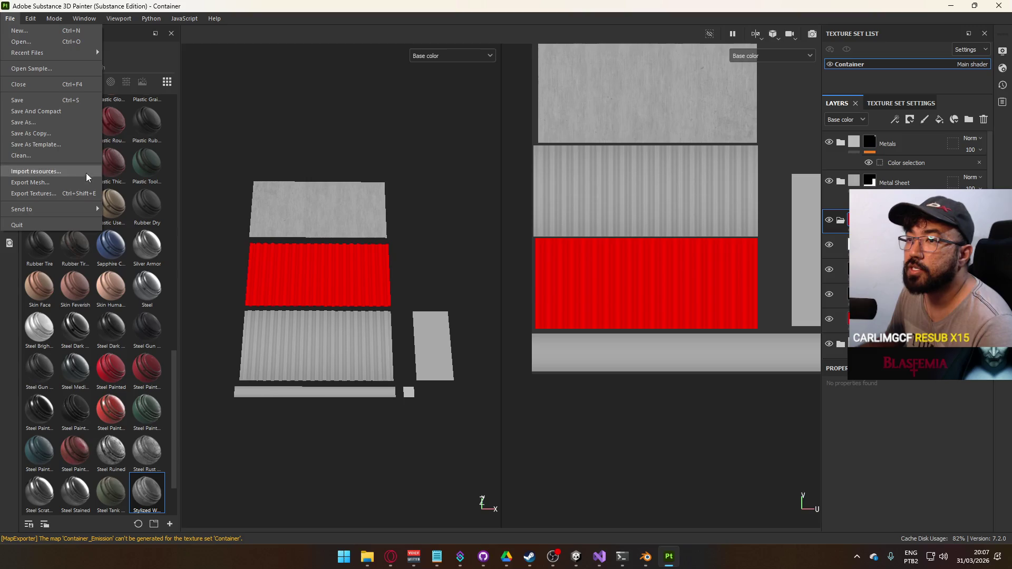
click(42, 191)
click(753, 462)
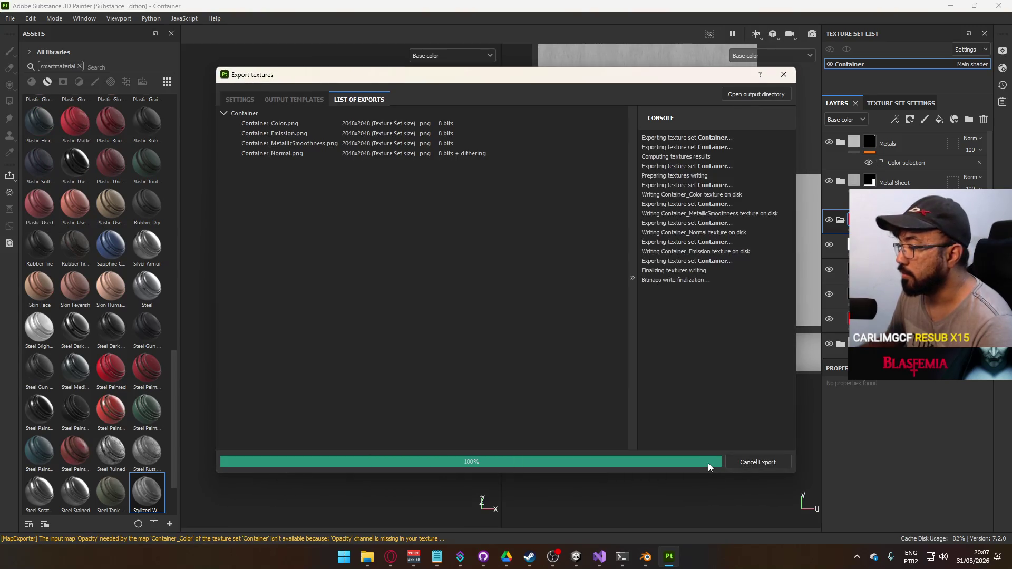
key(Escape)
key(alt+Tab)
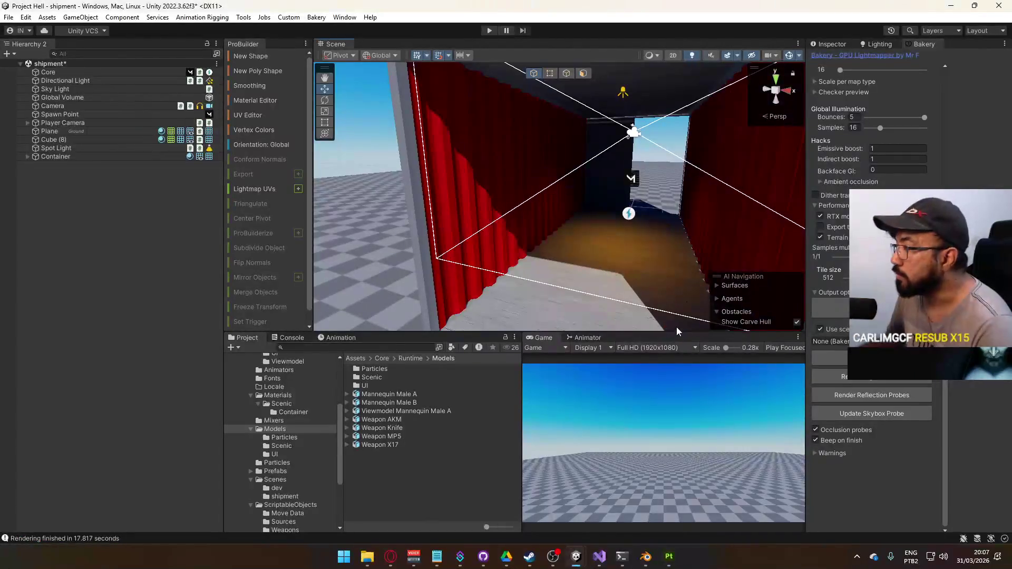
key(alt+Tab)
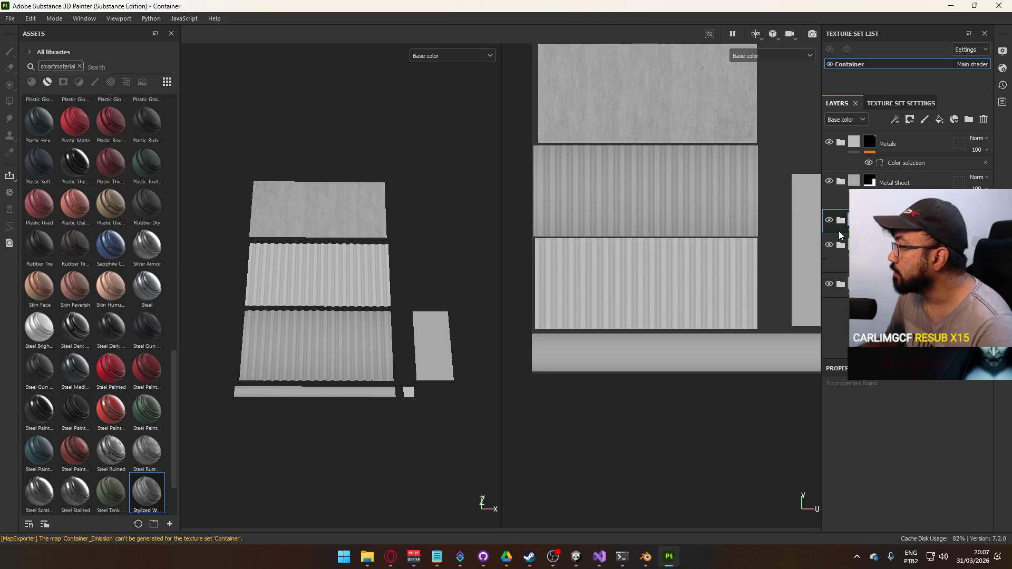
Step: Lower the wall fill layer's HSL Perceptive Lightness to 0.4
scroll(843, 222, down, 1)
click(838, 261)
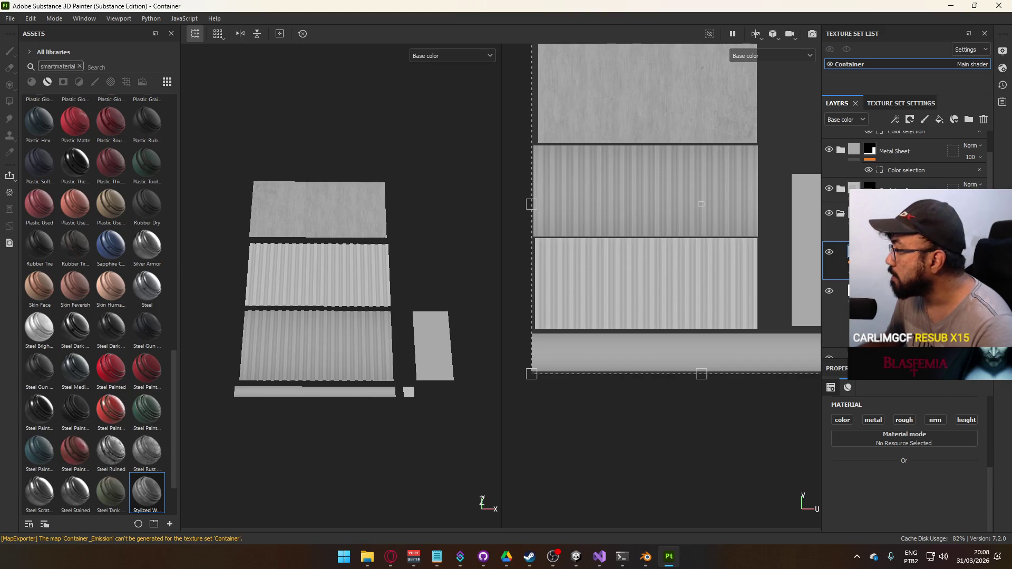
click(841, 271)
drag(901, 520, 892, 521)
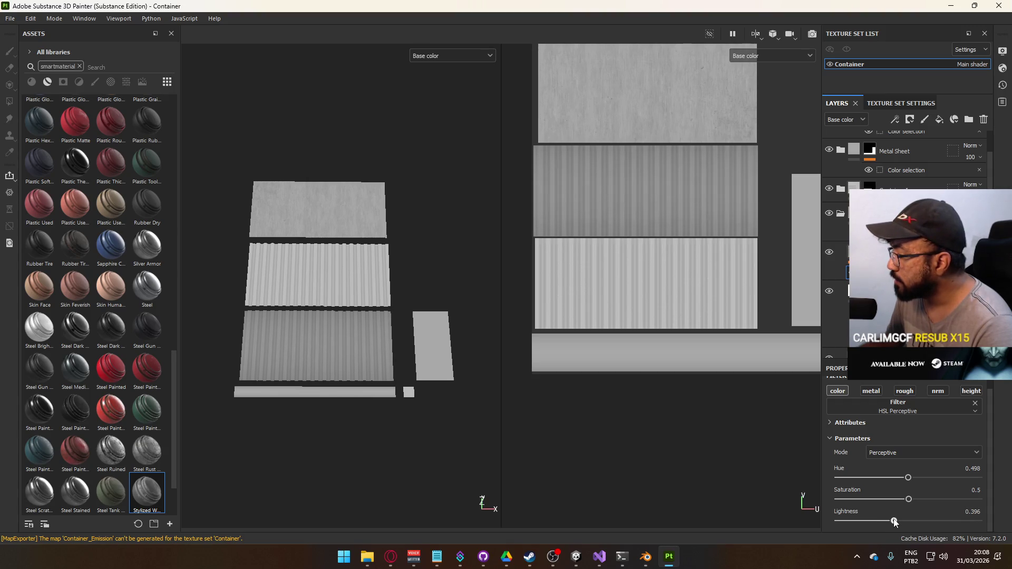
text(0.4)
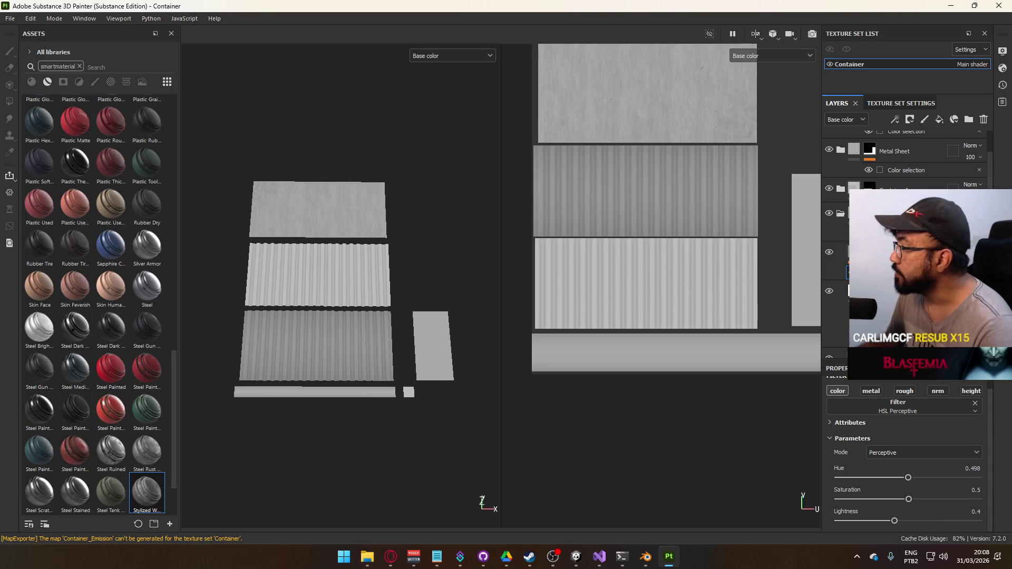
click(838, 259)
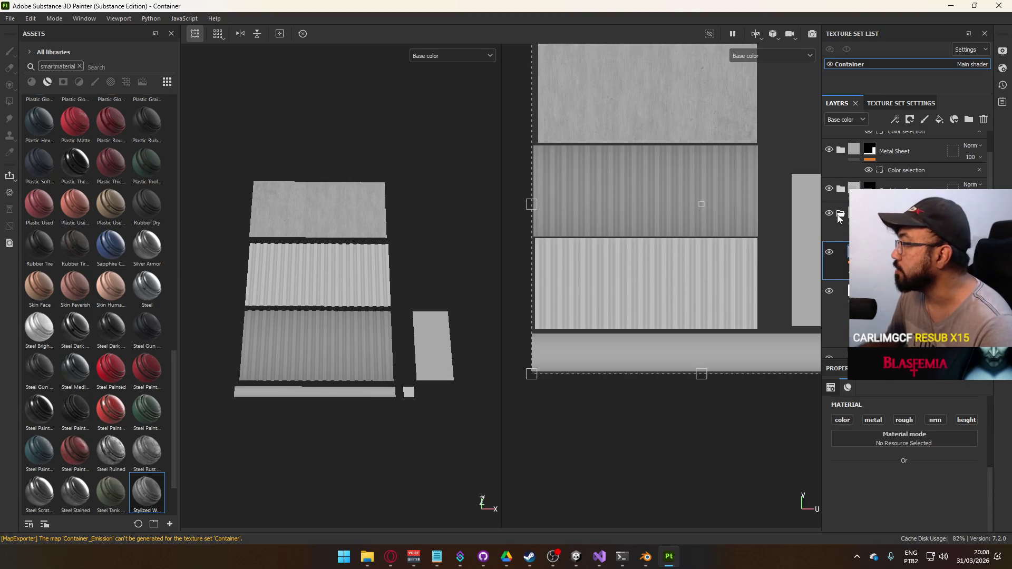
scroll(840, 218, up, 1)
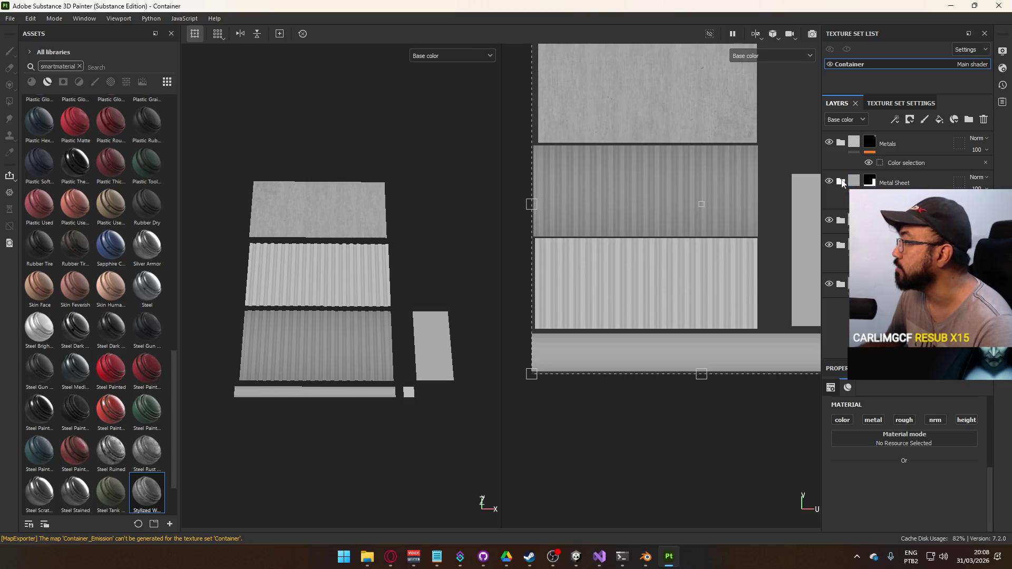
right_click(869, 226)
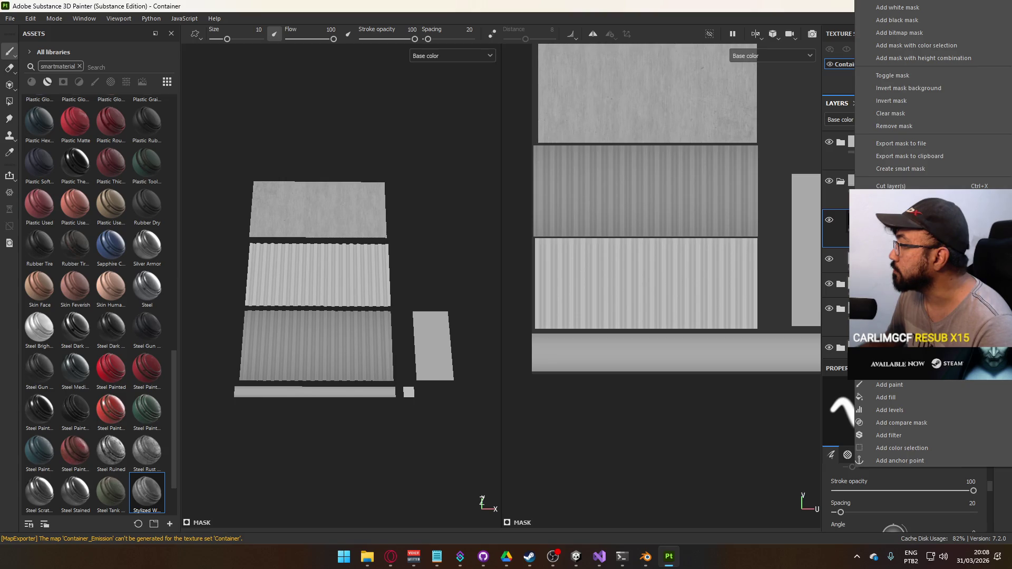
click(967, 111)
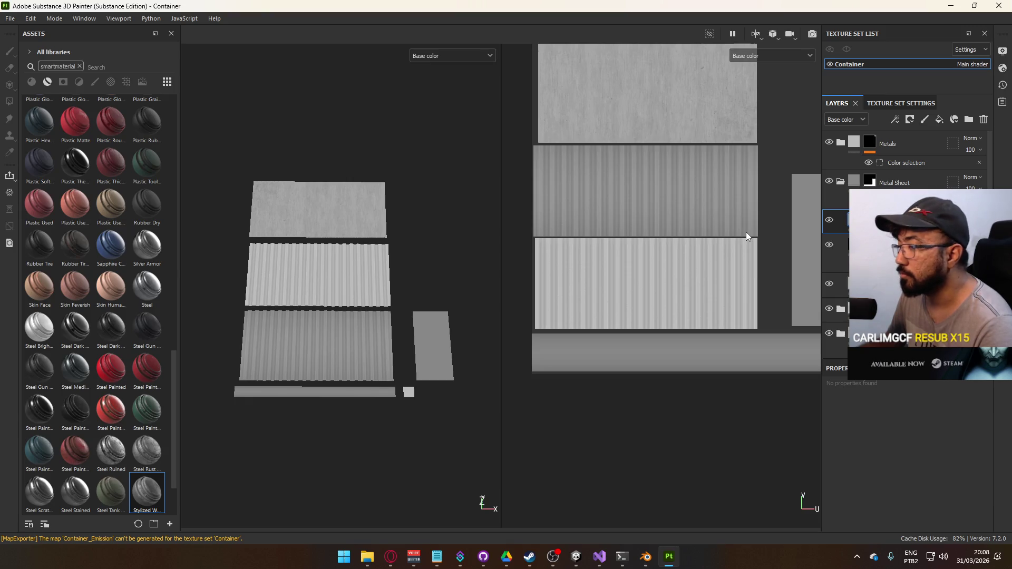
Step: Re-export the darker Container textures
click(10, 18)
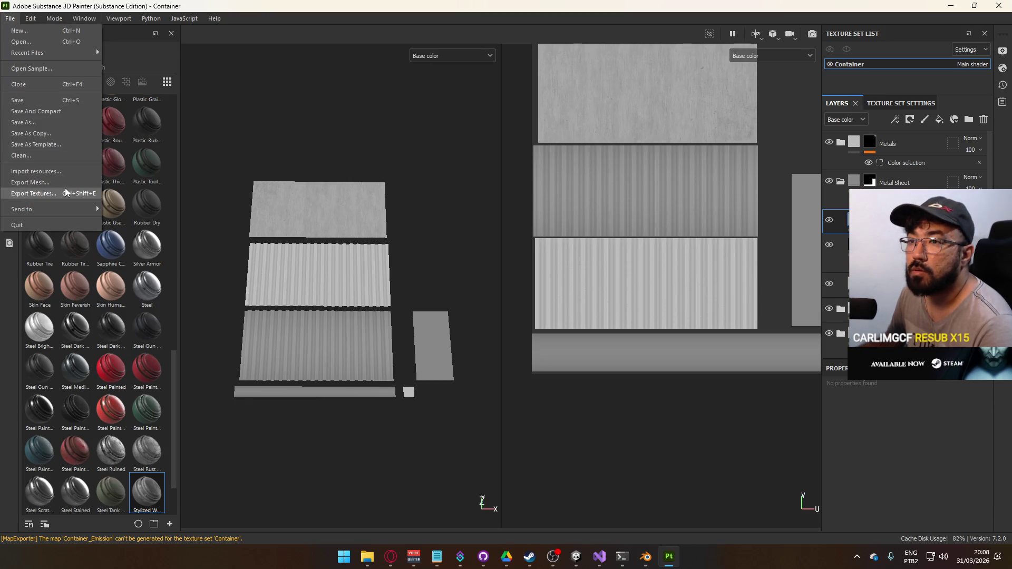
click(67, 193)
click(748, 459)
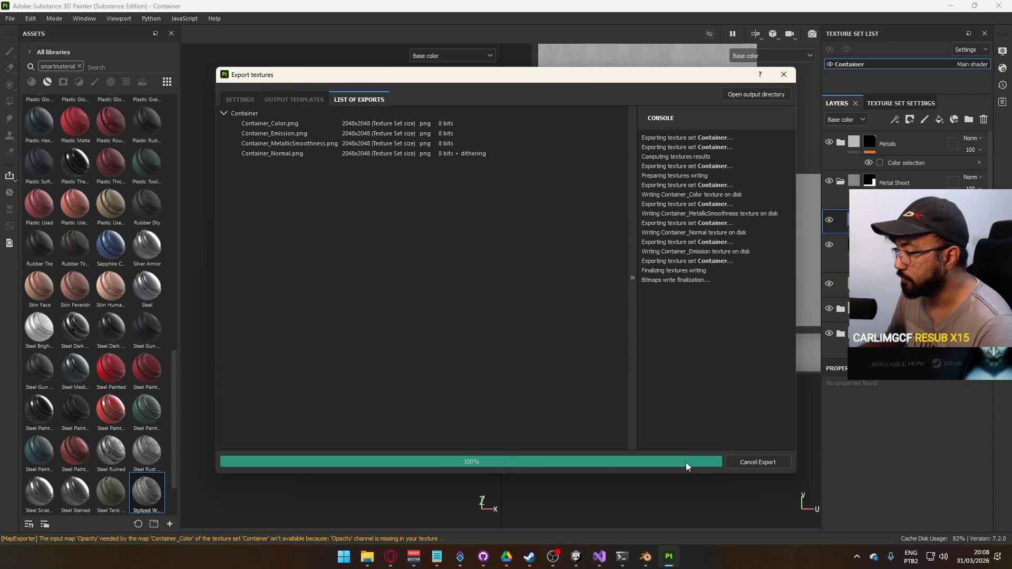
Step: Bring the Unity editor forward and orbit out to view the container from outside
mouse_move(576, 556)
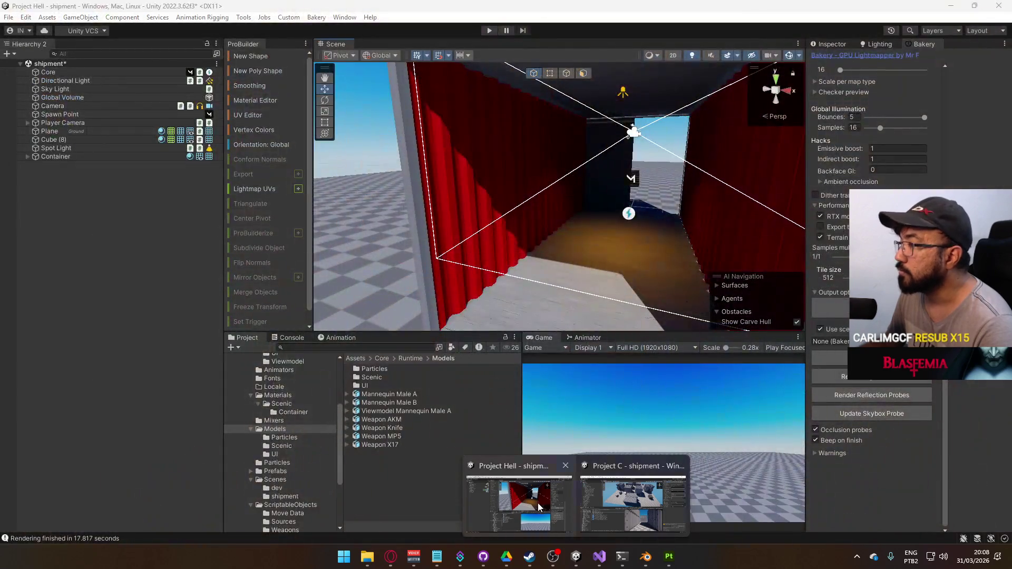
click(538, 507)
drag(411, 247, 502, 290)
scroll(459, 263, down, 5)
scroll(502, 290, up, 5)
drag(605, 226, 633, 113)
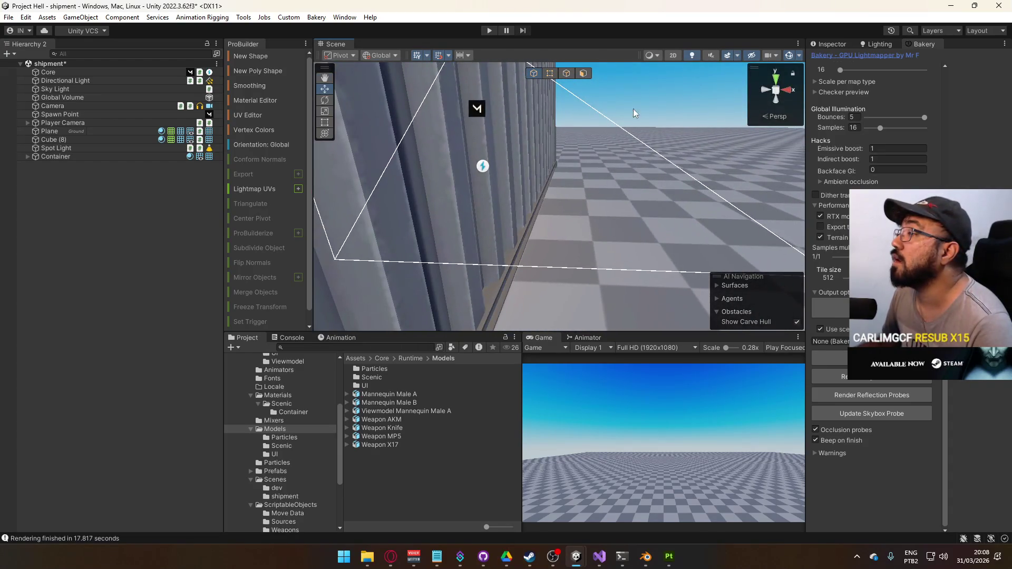
Step: Switch the Scene draw mode to Baked Lightmap, leaving scene lighting on
click(693, 56)
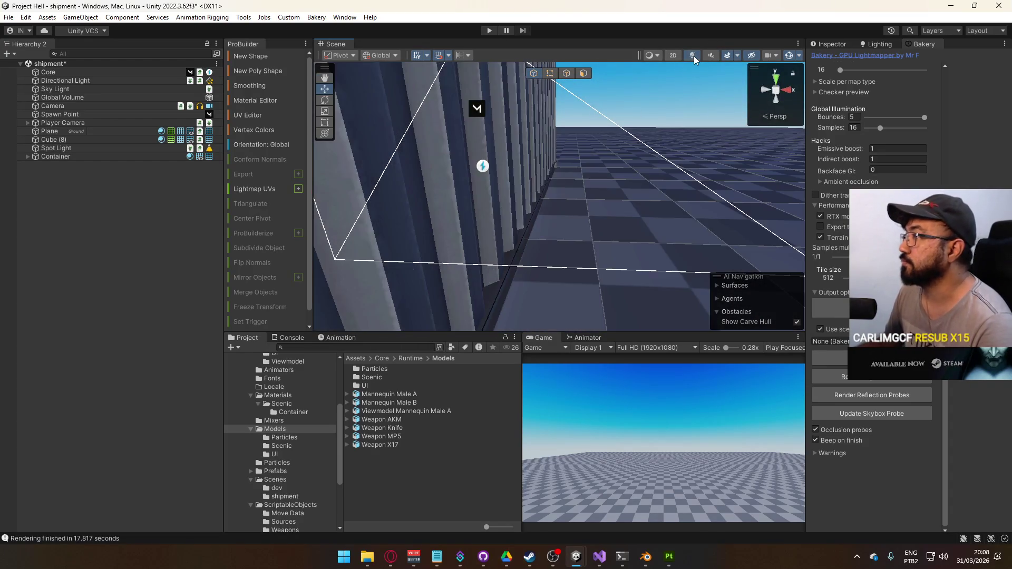
click(693, 56)
click(656, 54)
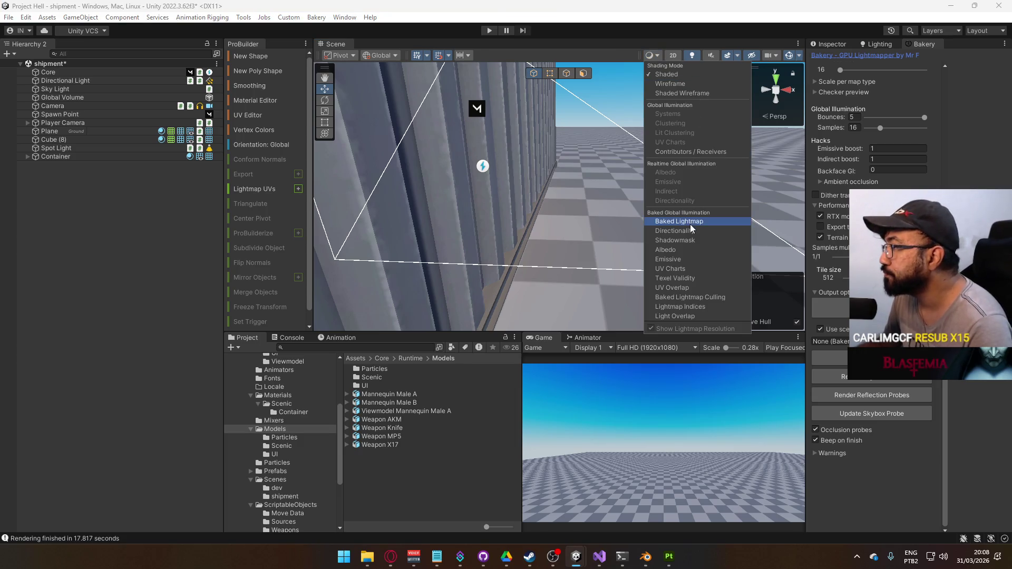
click(690, 224)
mouse_move(690, 224)
mouse_down()
mouse_move(546, 228)
mouse_move(580, 235)
mouse_move(556, 156)
mouse_up()
scroll(569, 180, down, 5)
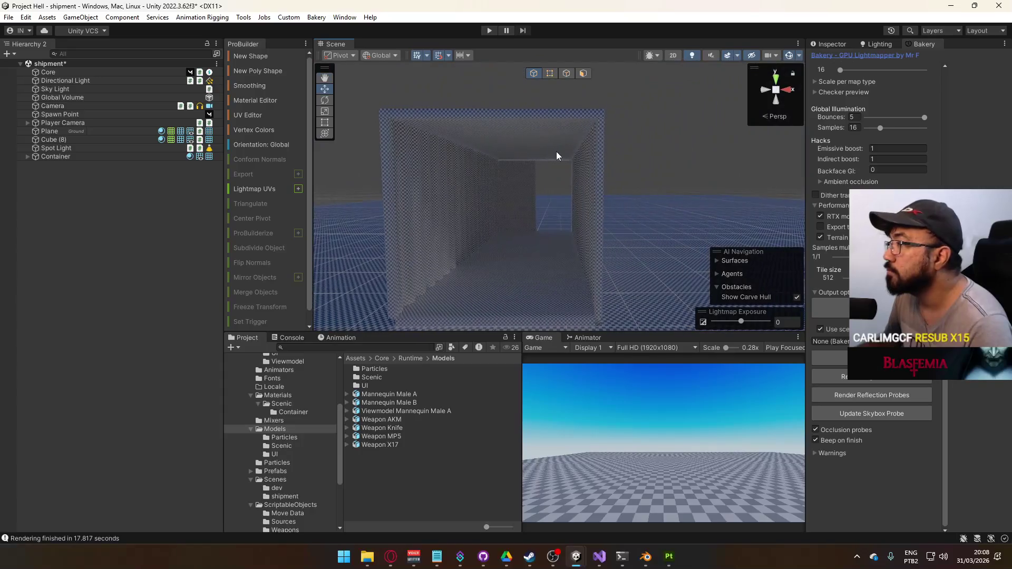
Step: Select the Spot Light and show its properties in the Inspector
click(91, 150)
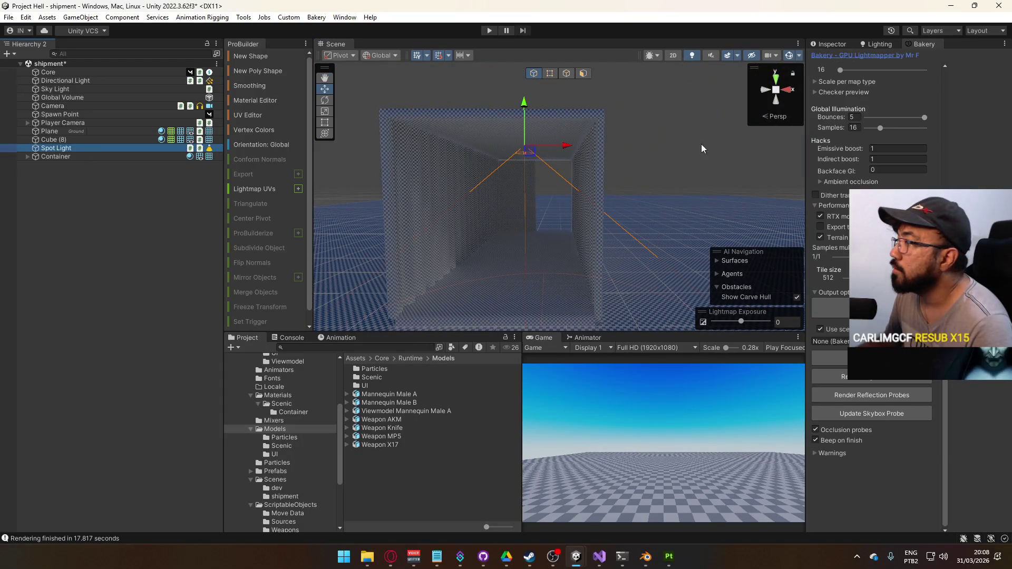
click(826, 43)
mouse_move(681, 201)
mouse_down()
mouse_move(474, 235)
mouse_move(506, 227)
mouse_up()
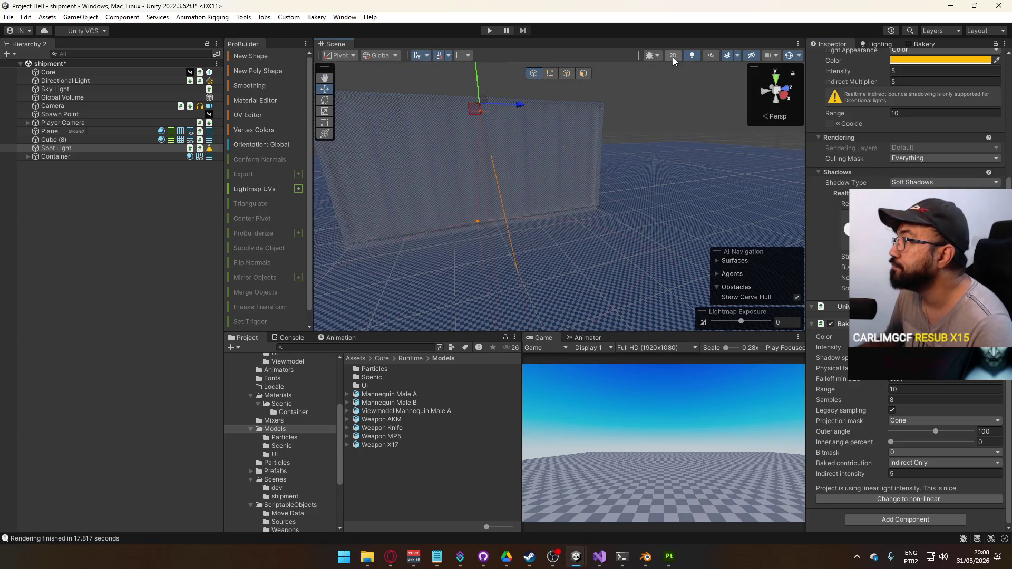
Step: Briefly preview the scene in Albedo, then return to Baked Lightmap view
click(652, 55)
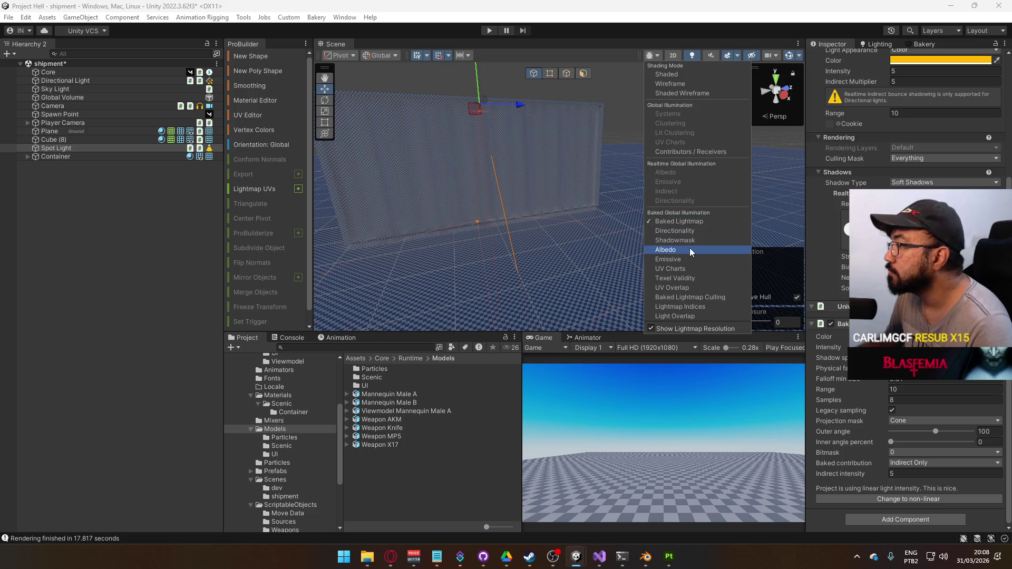
click(689, 250)
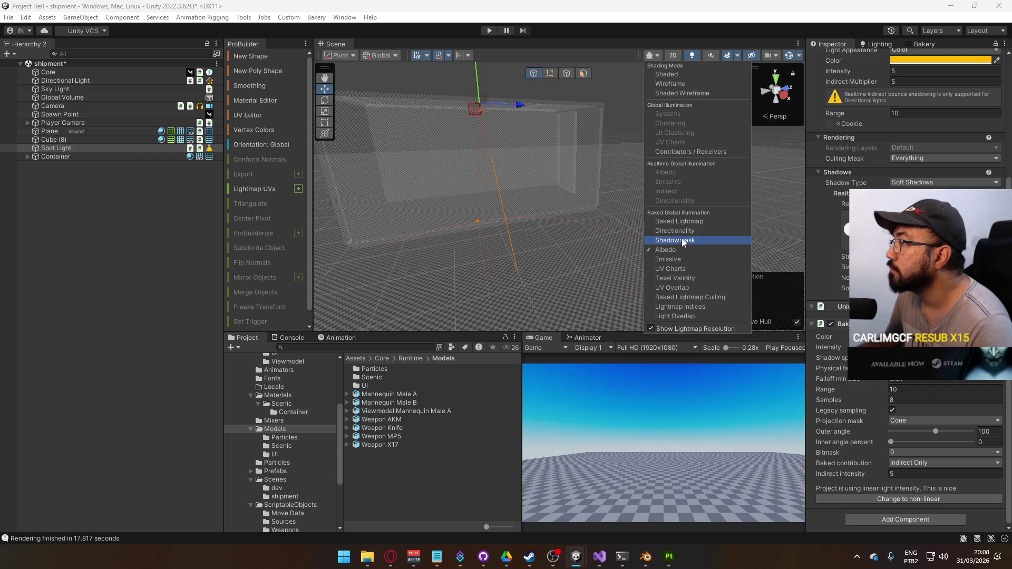
click(687, 223)
mouse_move(687, 224)
mouse_down()
mouse_move(686, 198)
mouse_move(780, 108)
mouse_up()
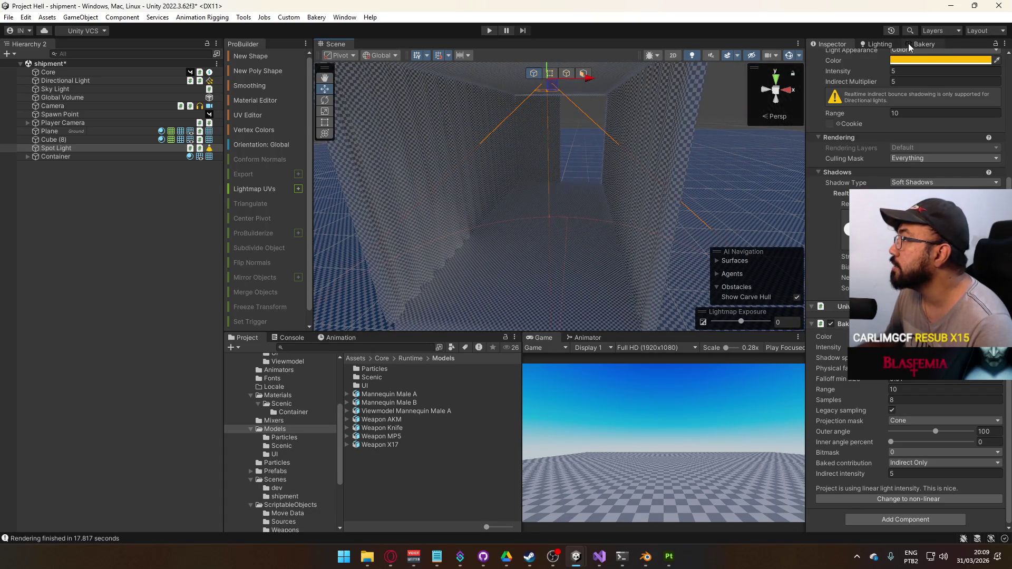
Step: Render the Bakery lightmaps, saving the scene when prompted
scroll(921, 122, up, 5)
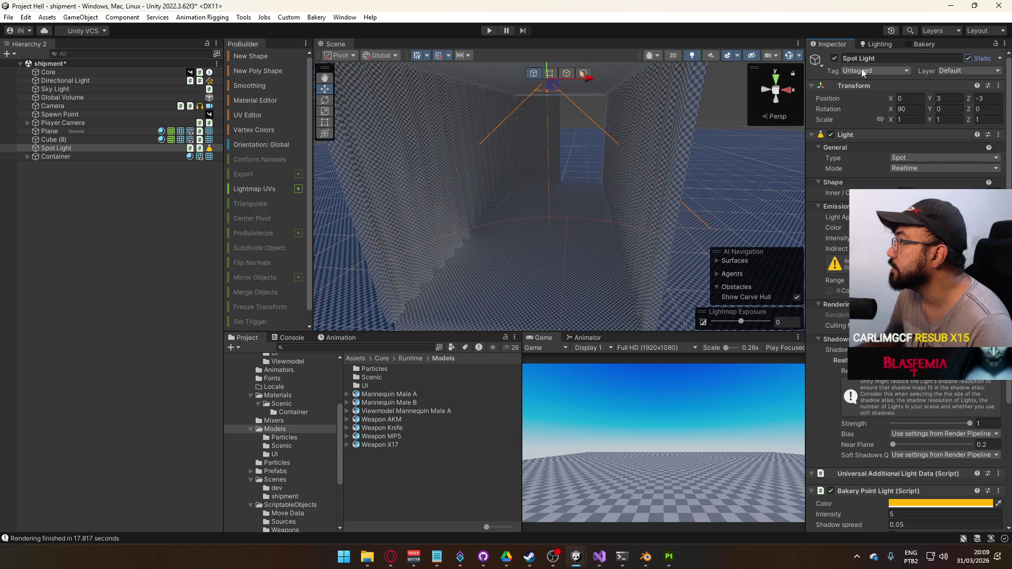
click(927, 45)
click(831, 309)
click(532, 292)
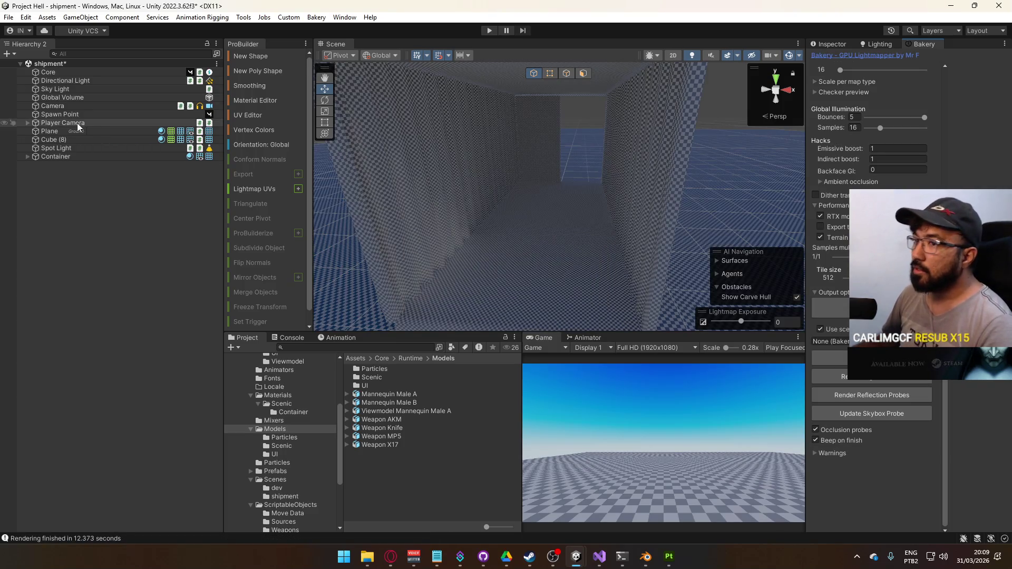
Step: Remove the old Bakery Light component from the Spot Light
click(55, 150)
click(829, 45)
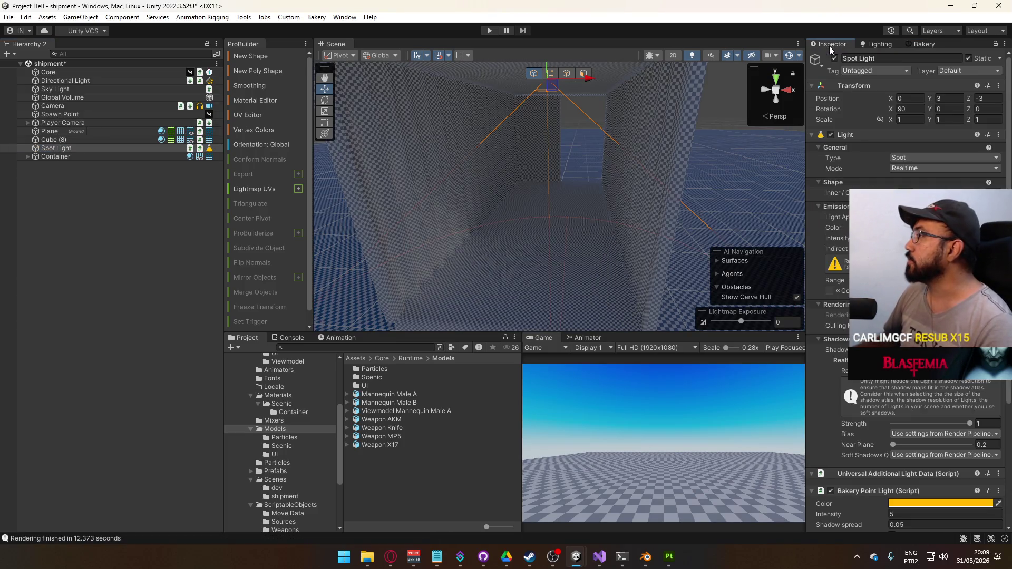
scroll(906, 263, down, 10)
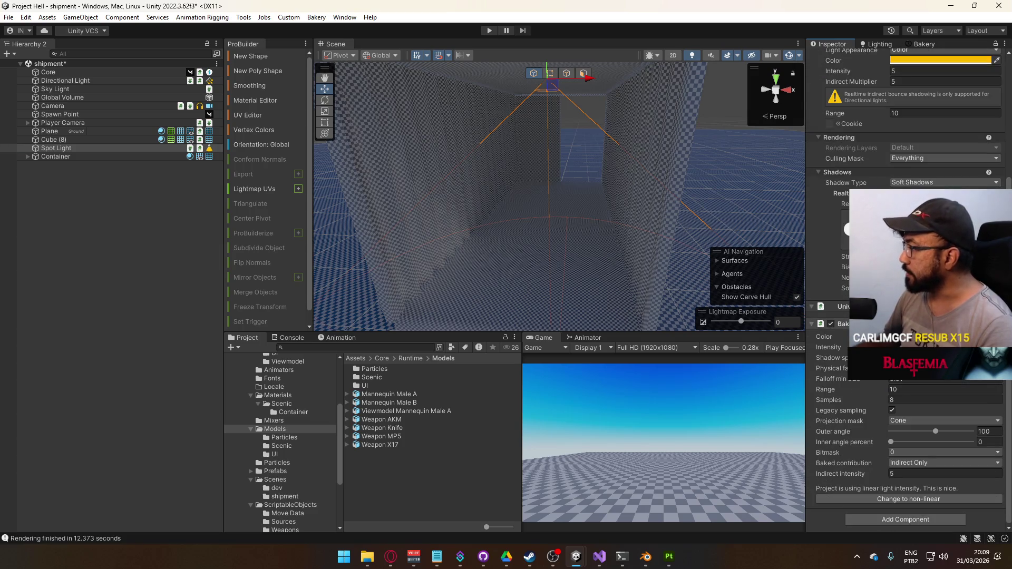
right_click(901, 324)
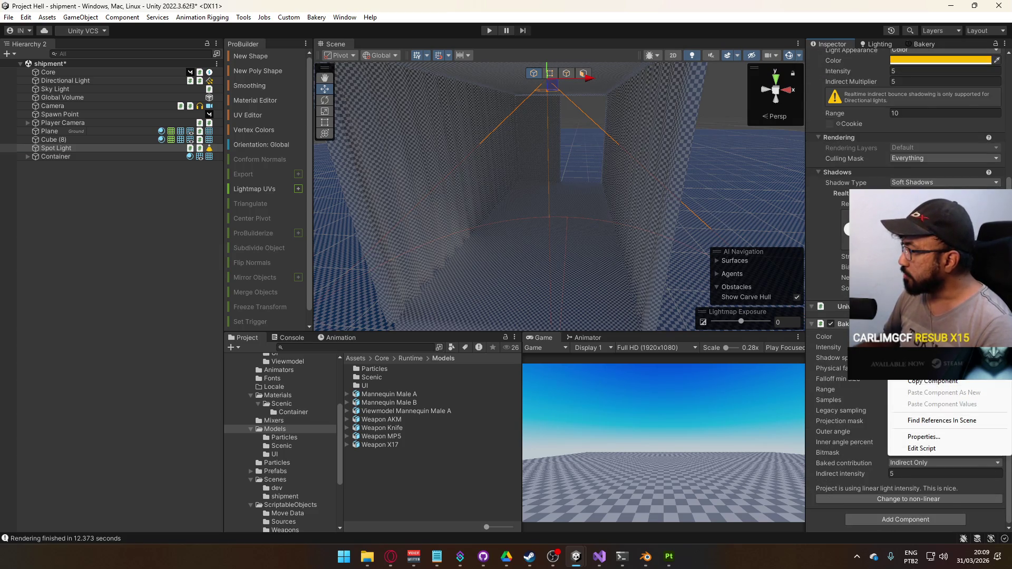
click(927, 348)
Step: Add a Bakery Point Light to the Spot Light and match it to the realtime light
click(891, 489)
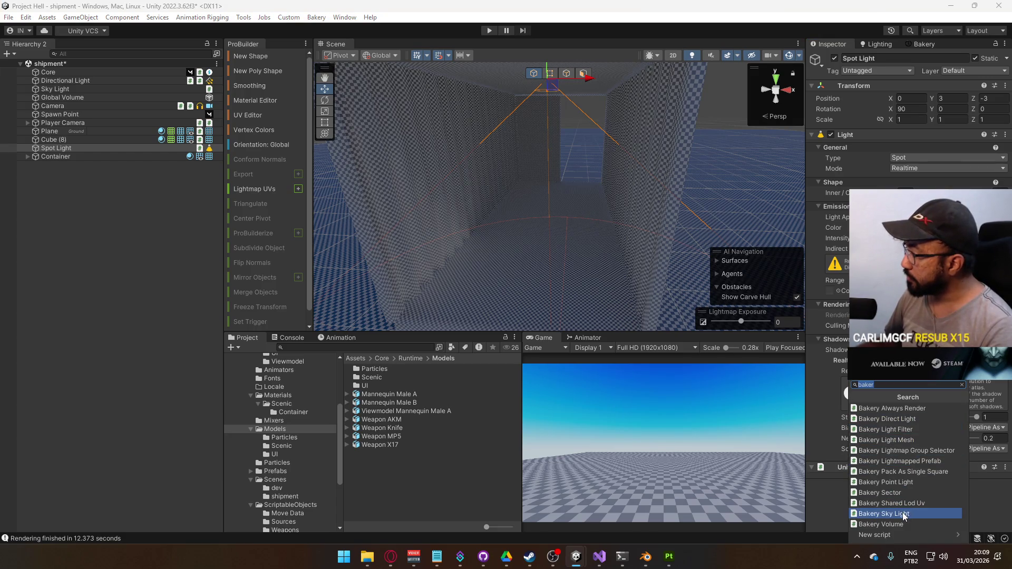
click(899, 482)
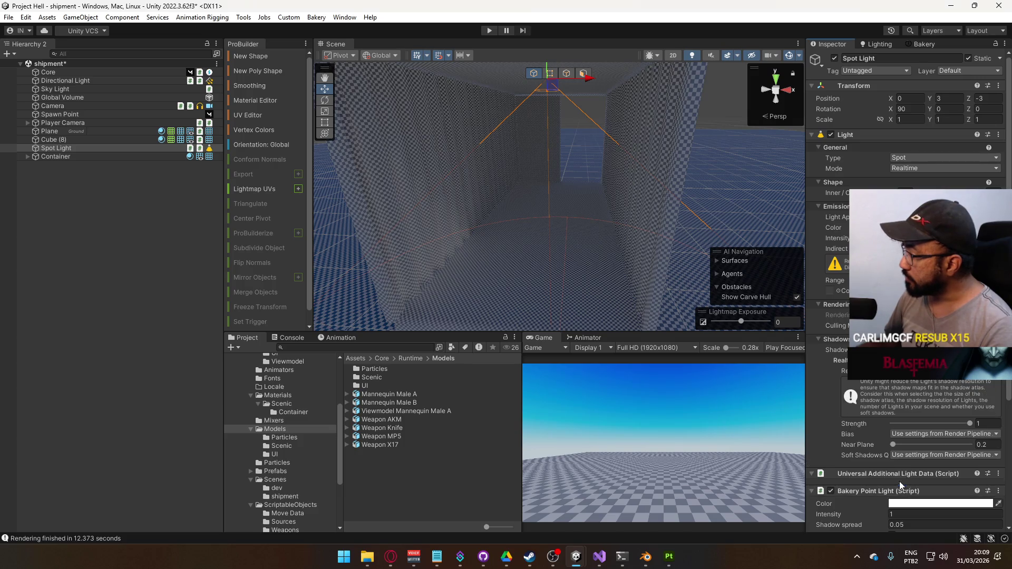
scroll(887, 434, down, 5)
click(902, 463)
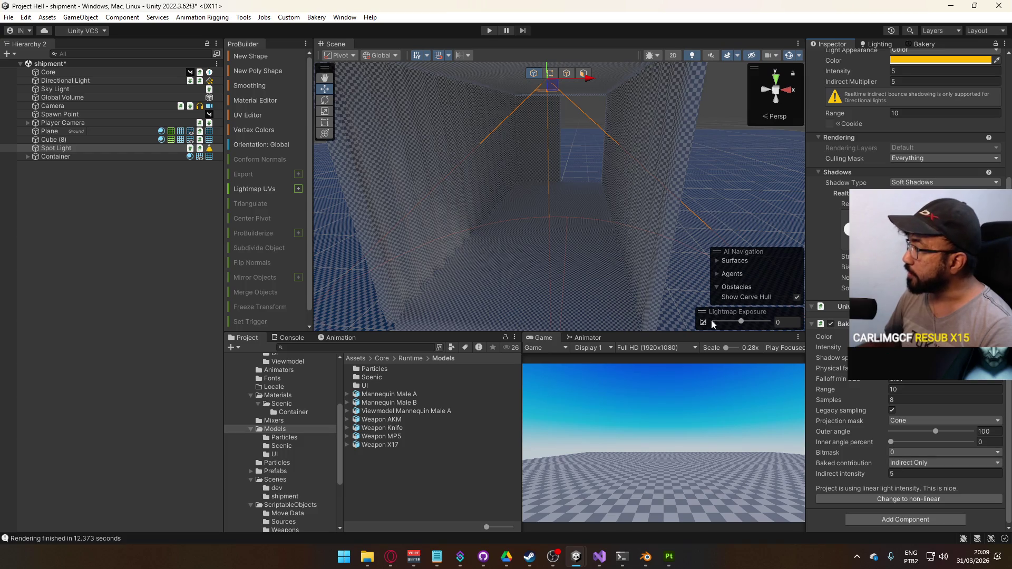
mouse_move(567, 262)
mouse_down()
mouse_move(529, 158)
mouse_move(571, 221)
mouse_move(562, 154)
mouse_up()
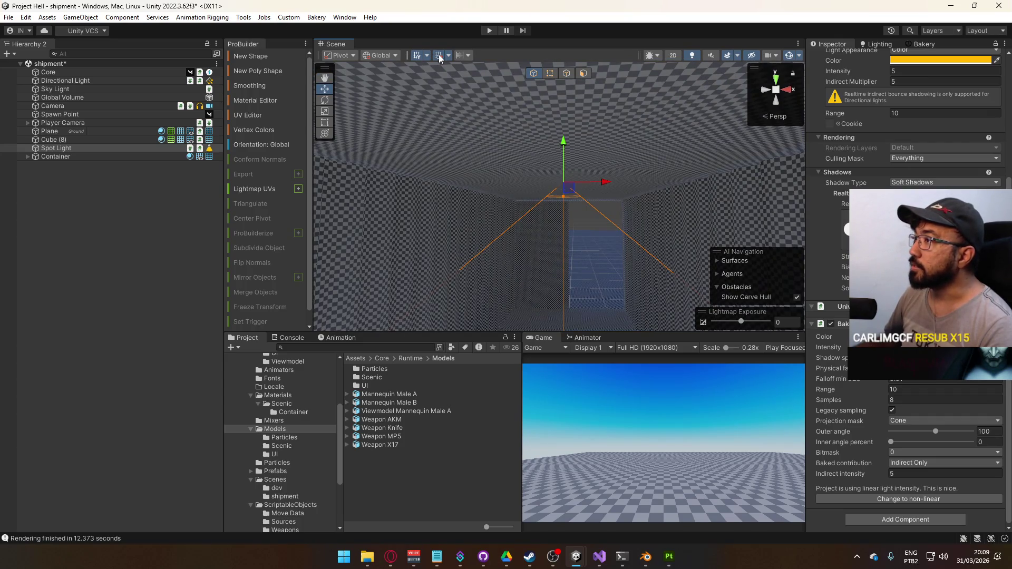
Step: Lower the Spot Light to Y 2.75 and start a fresh Bakery render
mouse_move(567, 152)
mouse_down()
mouse_move(580, 158)
mouse_move(583, 182)
mouse_up()
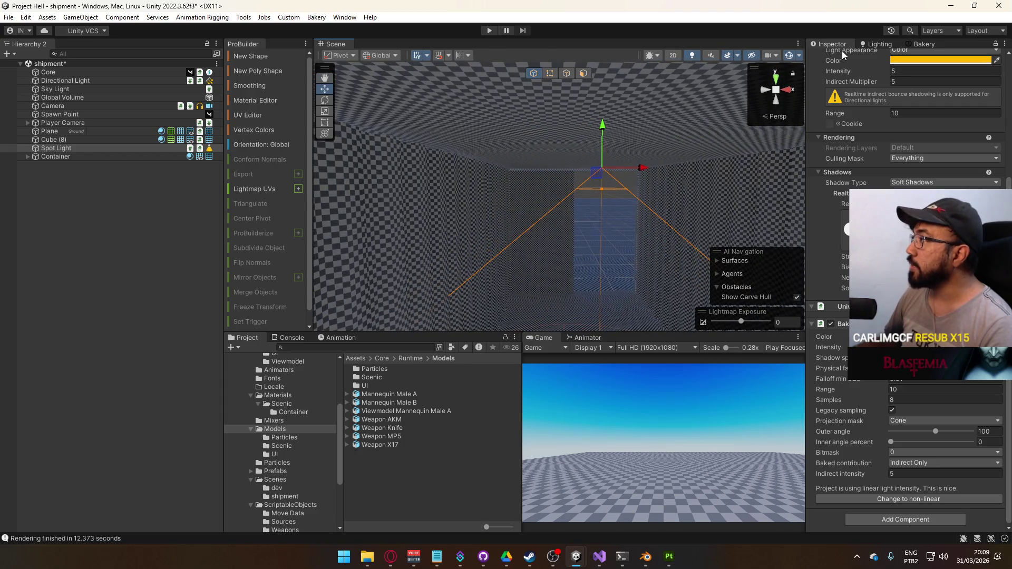
scroll(935, 137, up, 3)
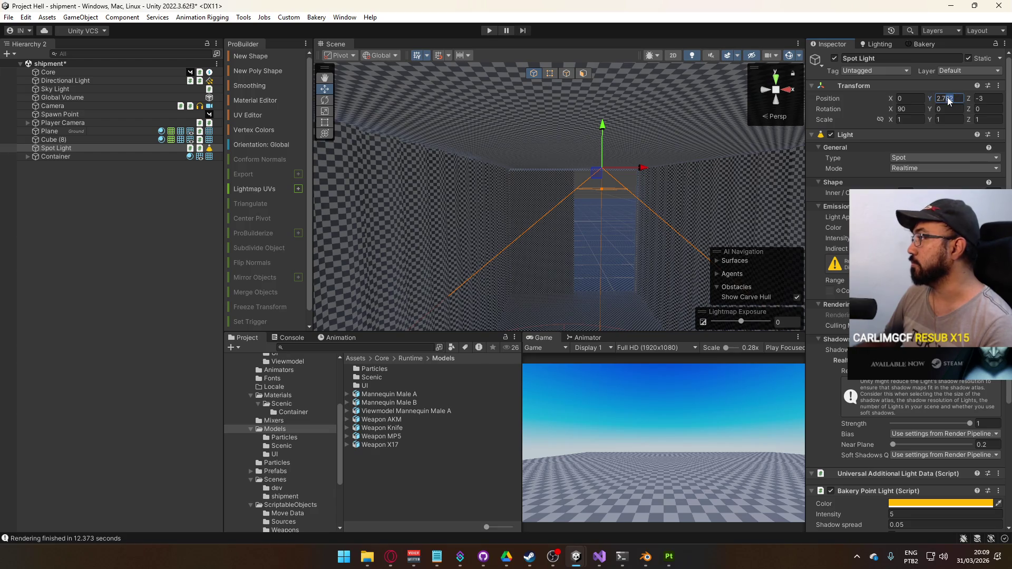
key(BackSpace)
key(BackSpace)
text(5)
key(Return)
drag(726, 160, 539, 217)
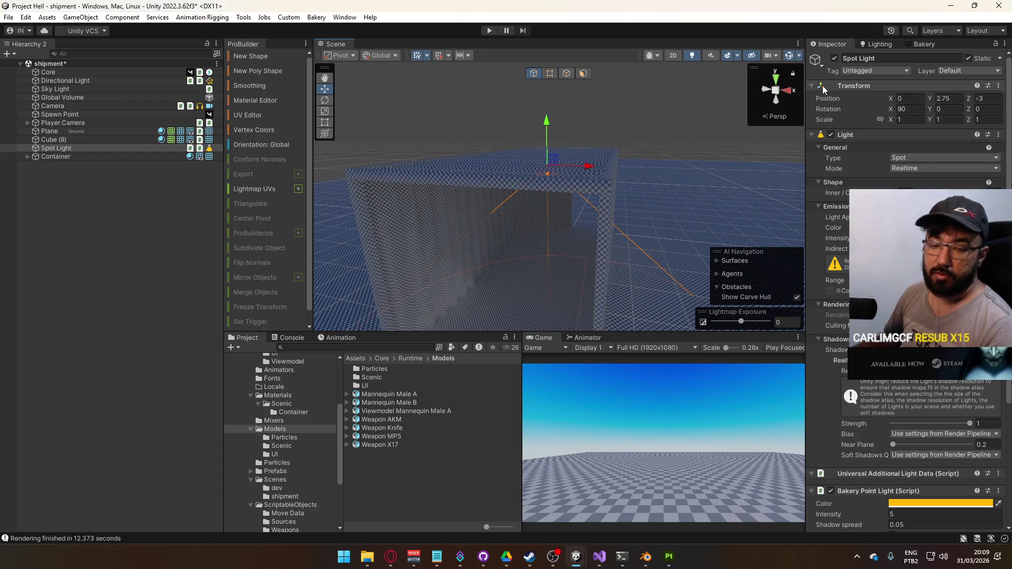
click(923, 43)
click(830, 357)
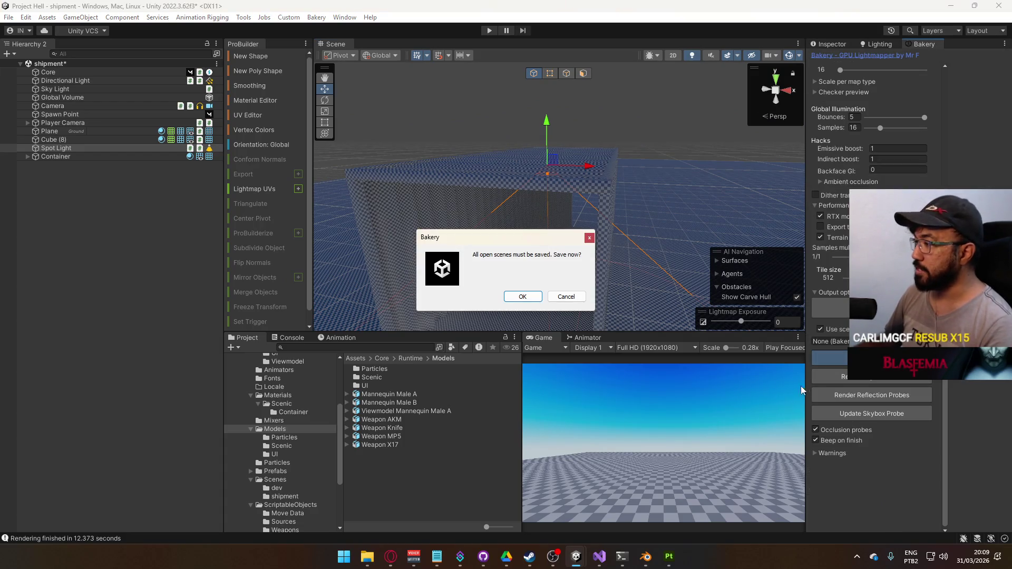
Step: Save the scene at the Bakery prompt so the bake completes, then fly inside the container
click(519, 299)
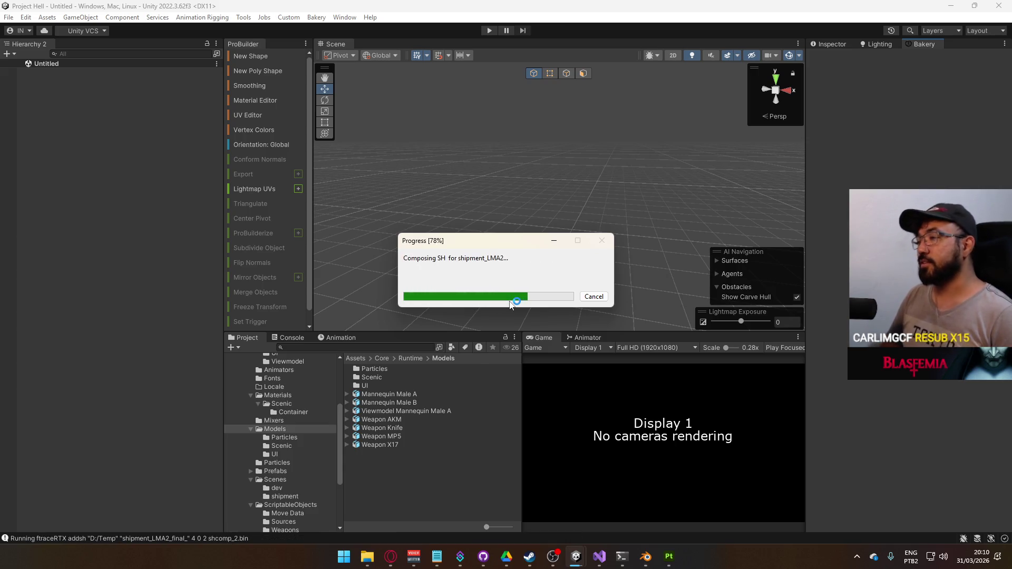
mouse_move(509, 302)
mouse_down()
mouse_move(590, 281)
mouse_move(573, 300)
mouse_move(634, 271)
mouse_move(630, 183)
mouse_move(610, 103)
mouse_up()
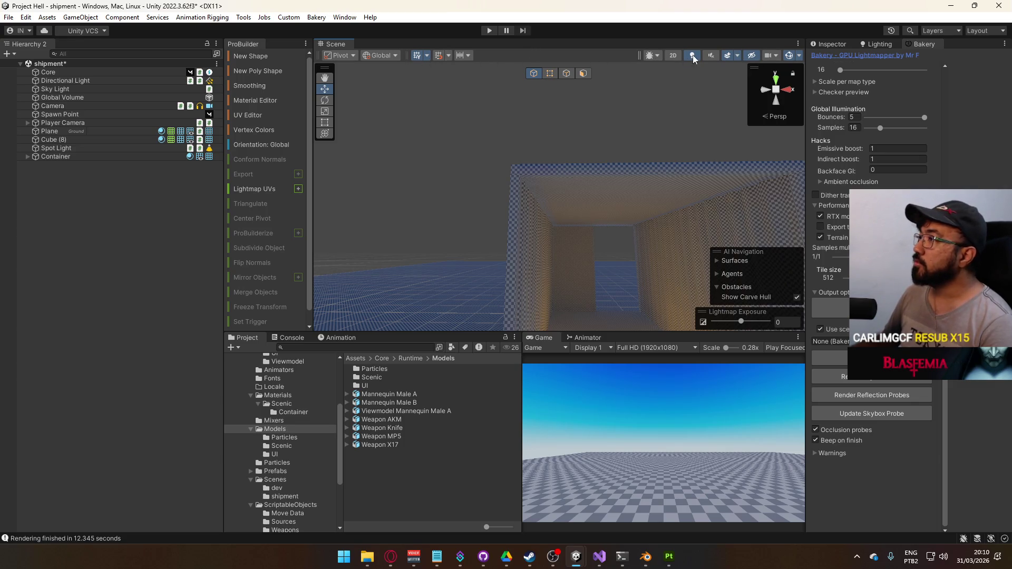
Step: Switch the scene to Shaded view and set the Spot Light's Indirect Multiplier to 2
click(653, 55)
click(665, 77)
mouse_move(665, 77)
mouse_down()
mouse_move(597, 249)
mouse_move(656, 272)
mouse_move(589, 209)
mouse_move(460, 130)
mouse_up()
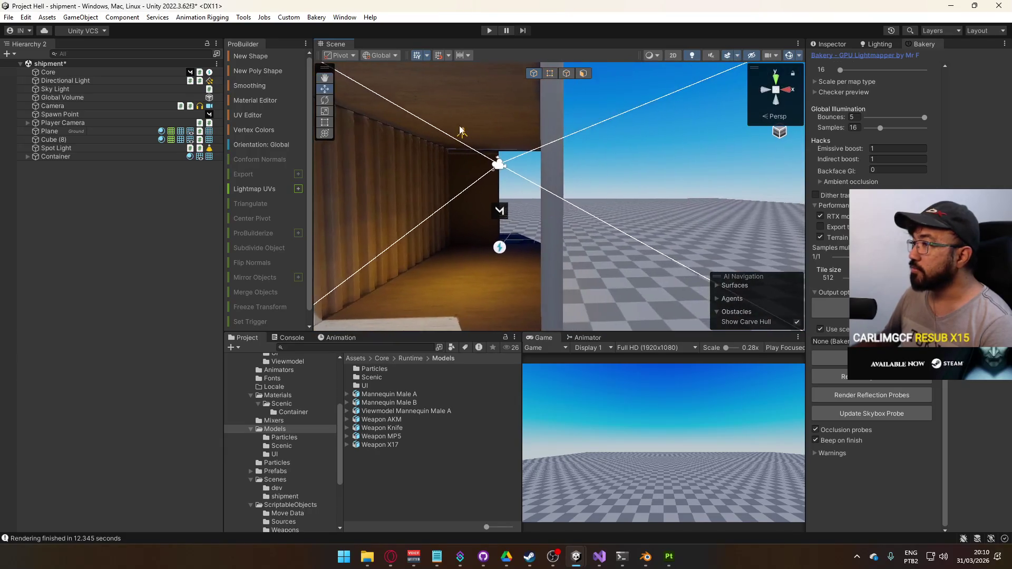
click(461, 131)
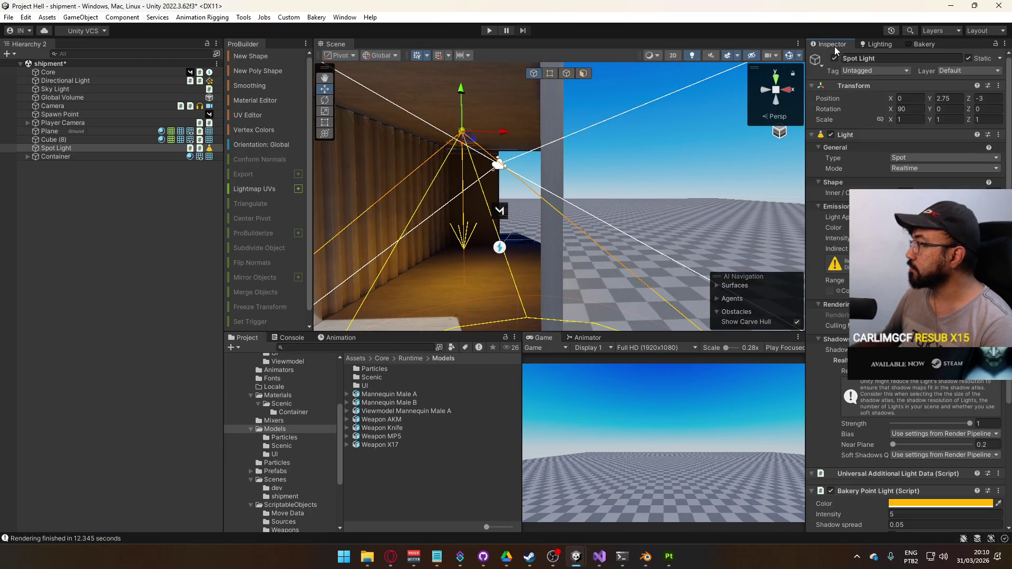
scroll(895, 401, down, 3)
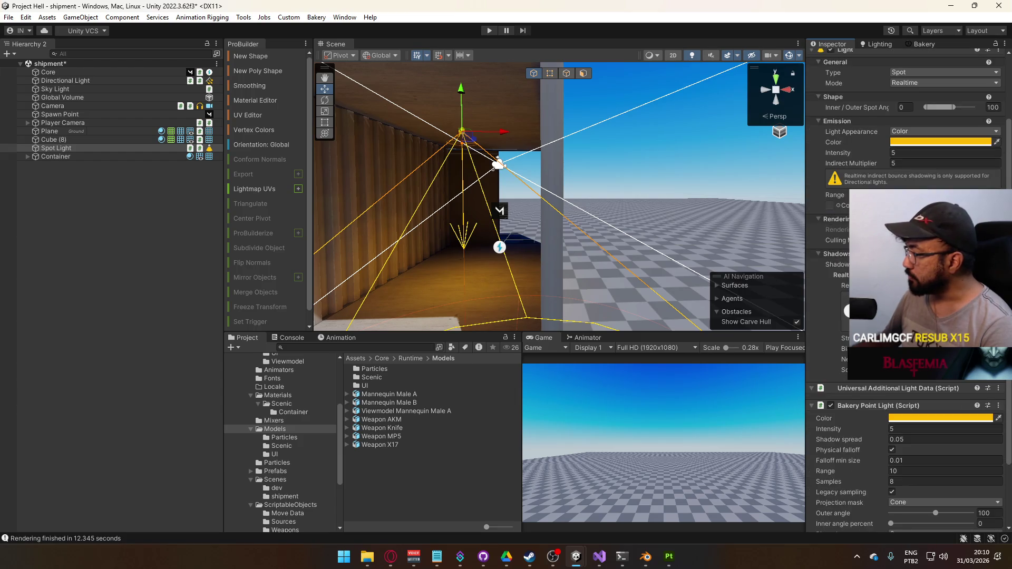
click(928, 163)
text(2)
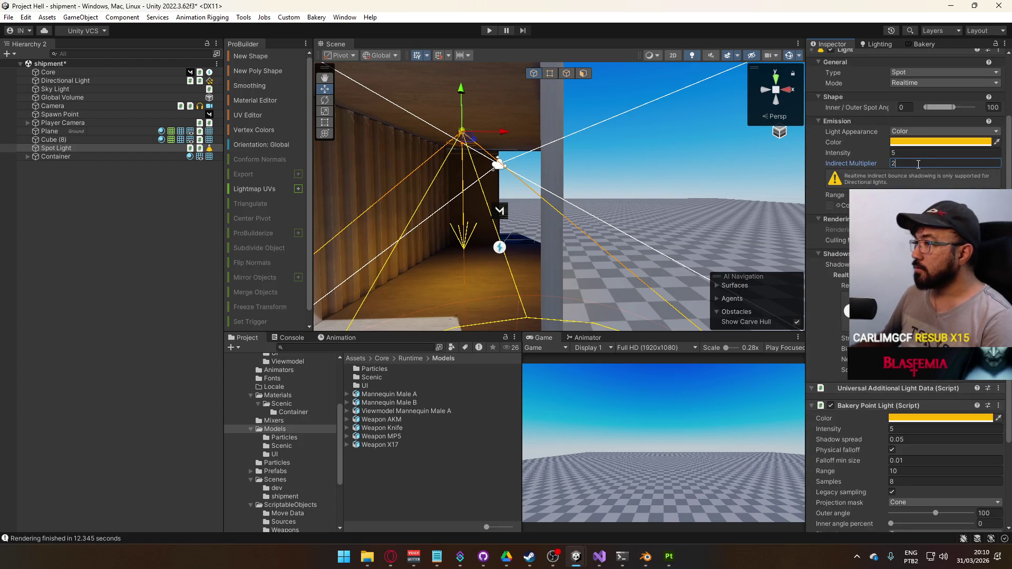
scroll(906, 263, up, 2)
drag(579, 210, 548, 202)
Step: Change the Spot Light colour to a pale yellow, FFD899
click(928, 199)
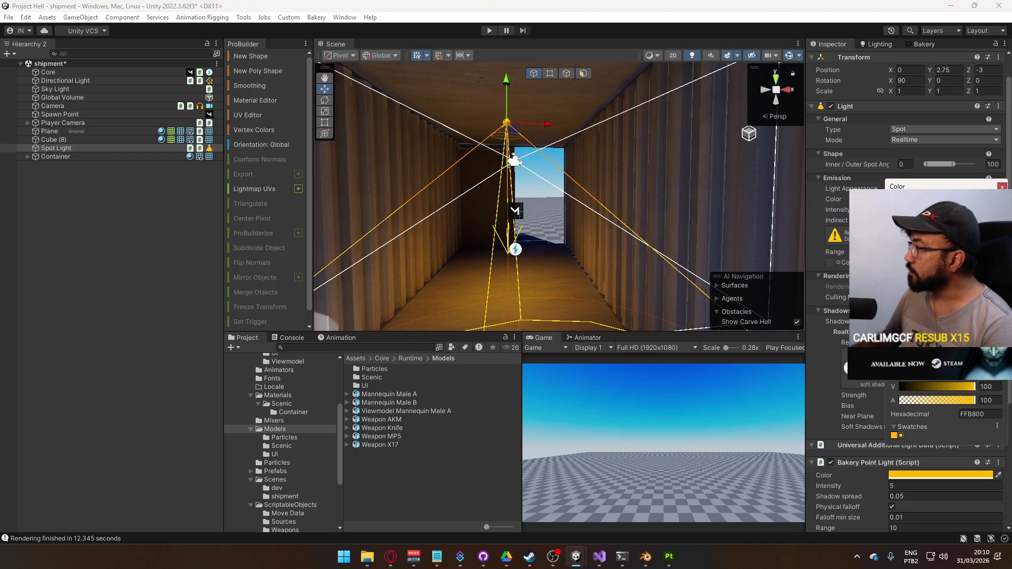
drag(991, 221, 903, 244)
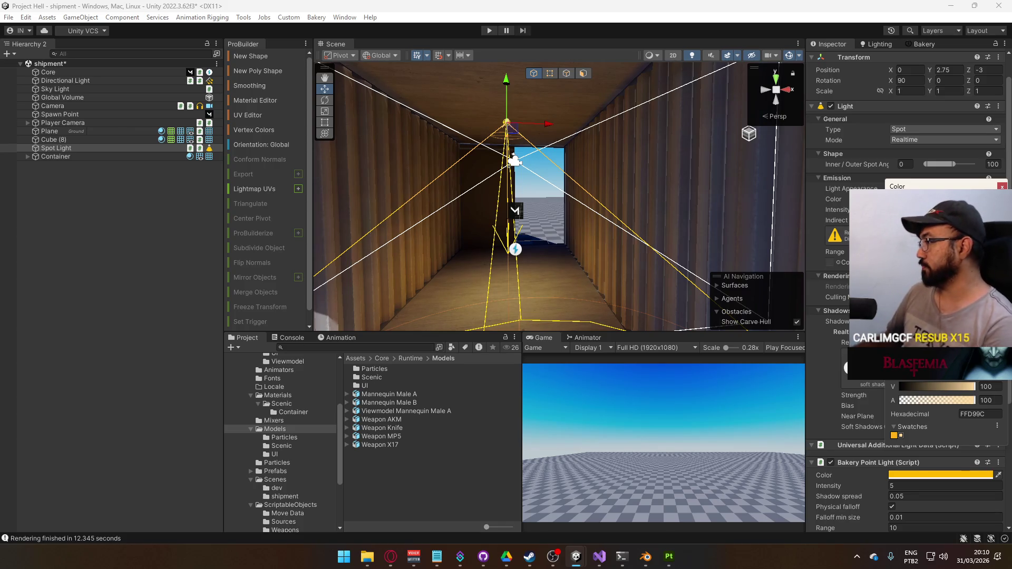
drag(903, 245, 902, 247)
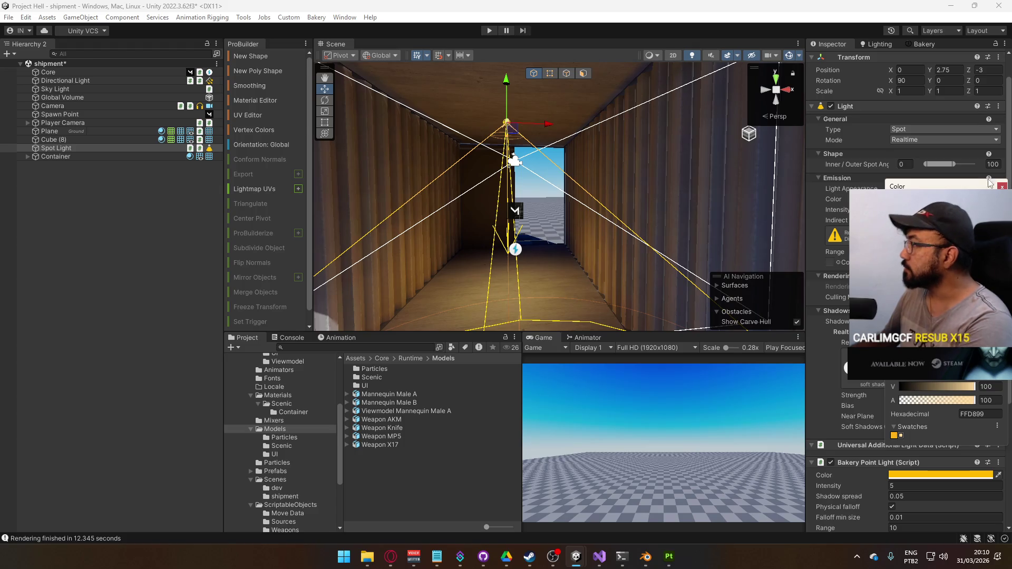
click(939, 463)
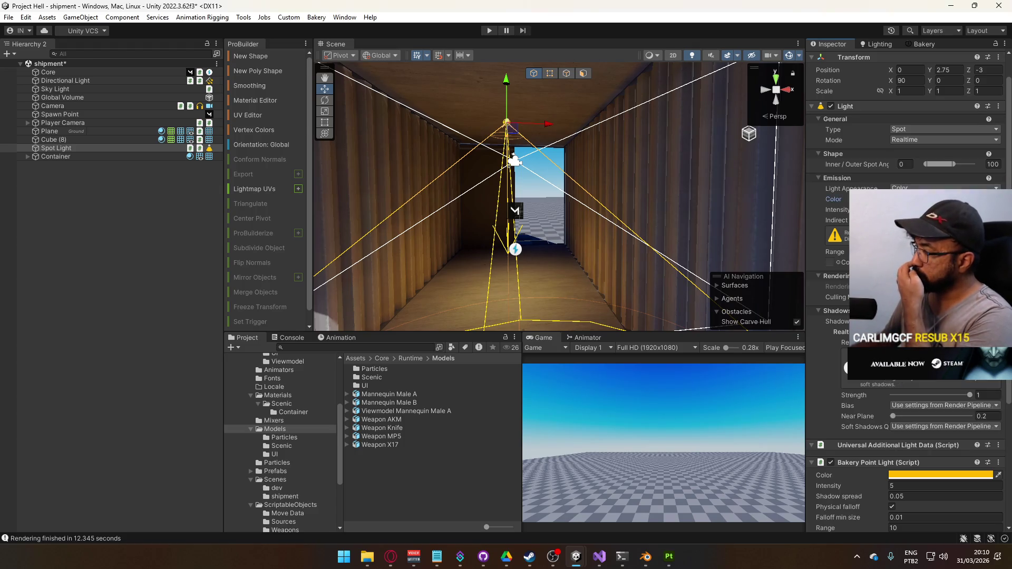
scroll(939, 463, down, 5)
click(923, 44)
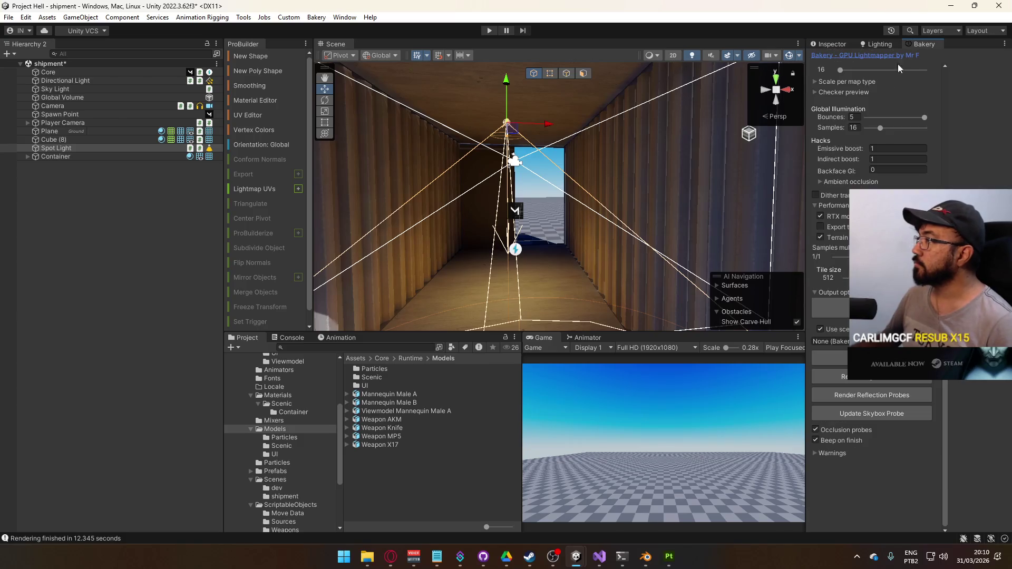
Step: Rebake with Bakery Render, confirming the scene save, then orbit around the container
click(830, 358)
click(522, 297)
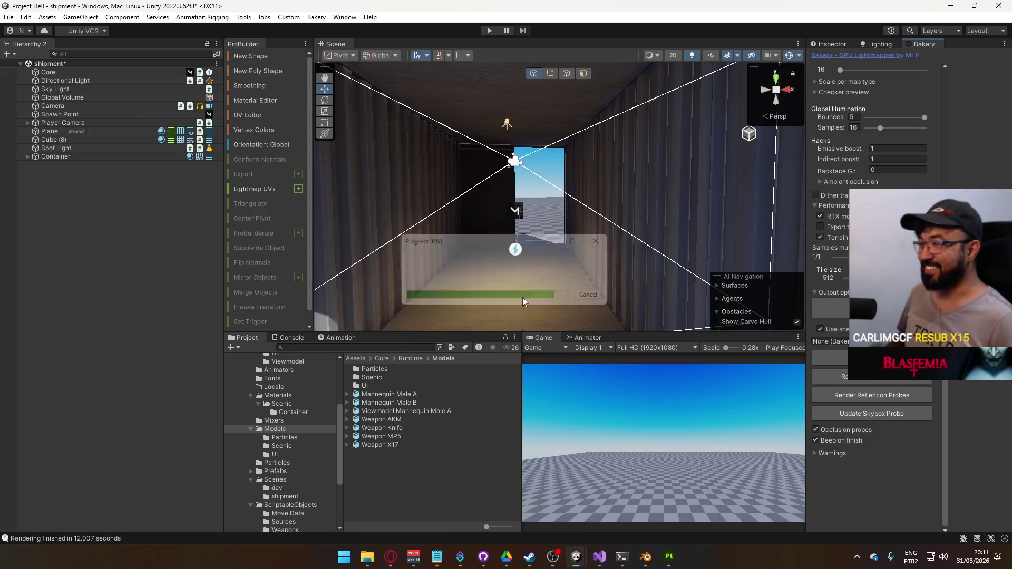
mouse_move(589, 226)
mouse_down()
mouse_move(498, 262)
mouse_move(553, 211)
mouse_move(622, 108)
mouse_move(474, 184)
mouse_move(24, 238)
mouse_move(636, 290)
mouse_move(781, 255)
mouse_move(969, 268)
mouse_move(43, 273)
mouse_move(158, 272)
mouse_up()
mouse_move(555, 205)
mouse_down()
mouse_move(699, 204)
mouse_move(707, 163)
mouse_up()
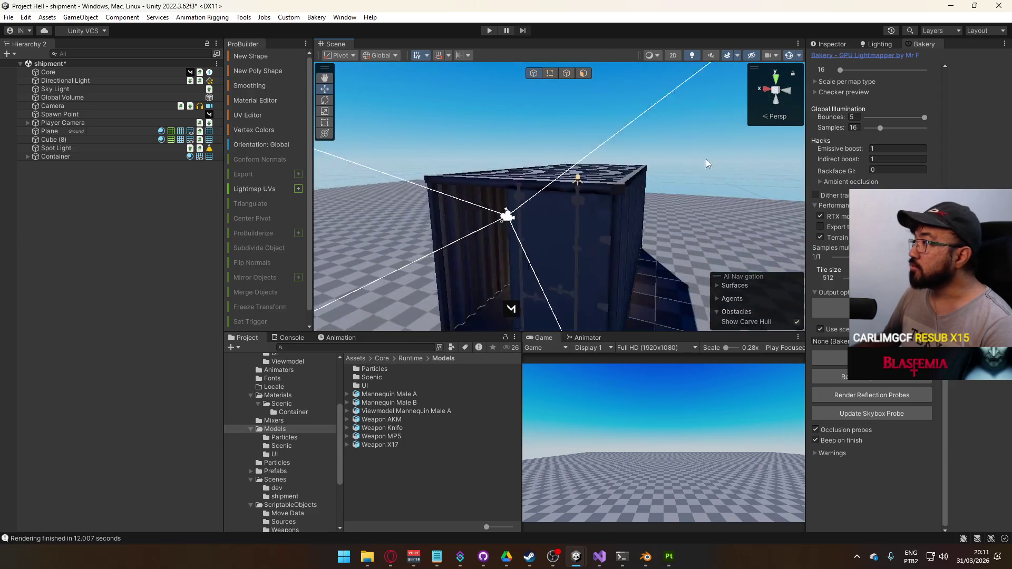
Step: Run a Bakery bake at 20 texels per unit, saving the scene first
scroll(869, 152, up, 3)
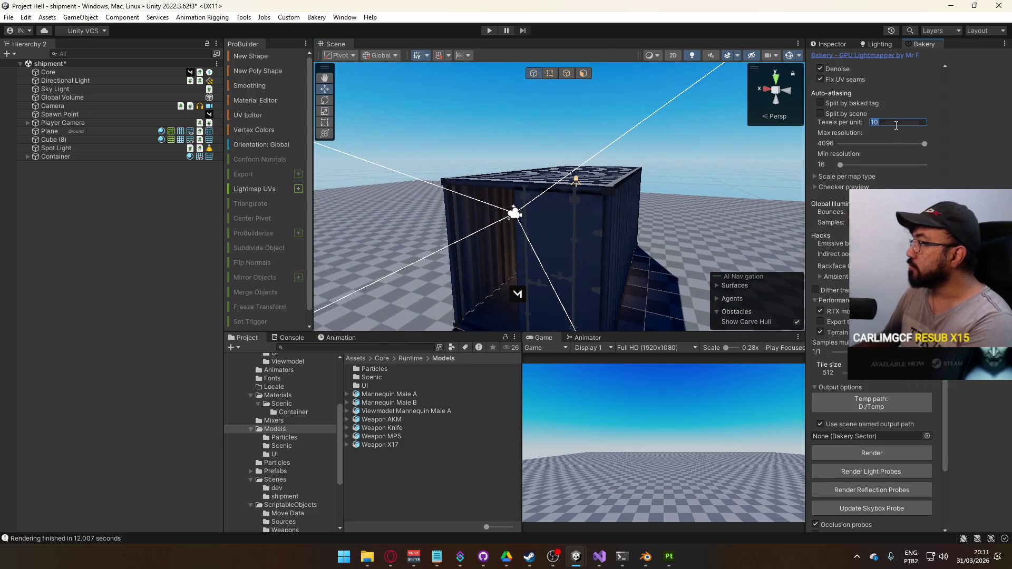
click(871, 452)
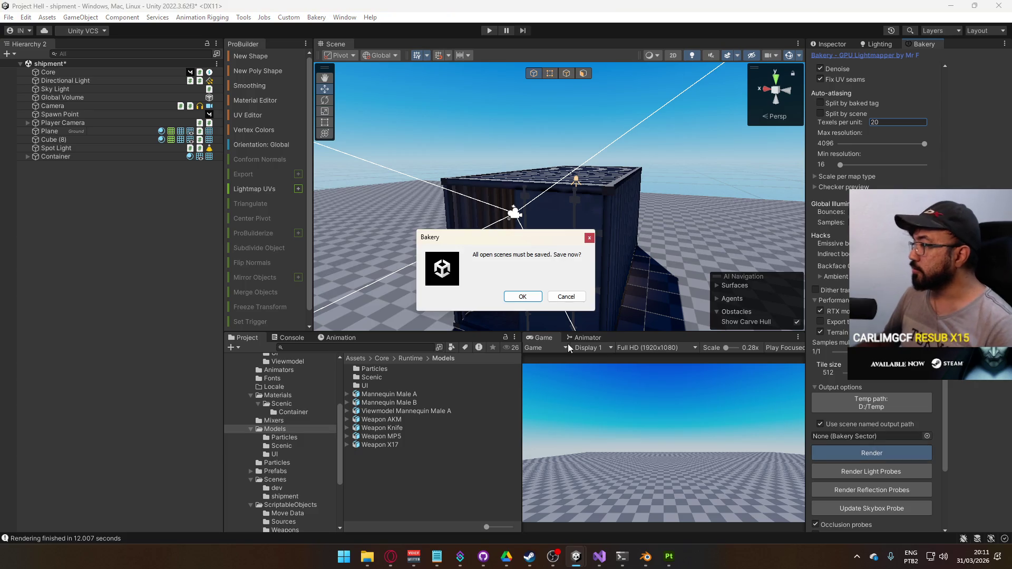
click(523, 296)
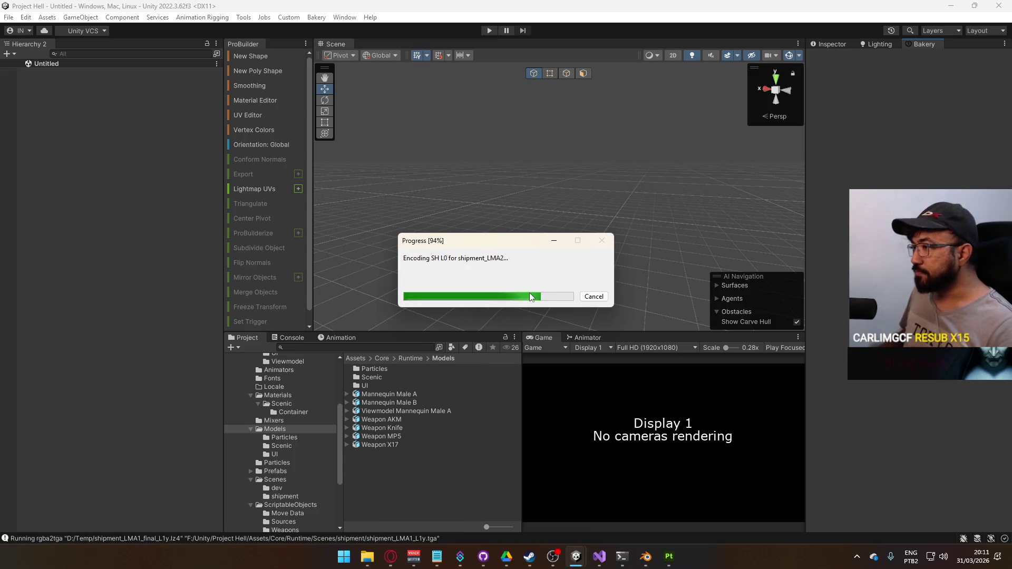
mouse_move(561, 281)
mouse_down()
mouse_move(519, 273)
mouse_move(588, 254)
mouse_move(536, 296)
mouse_move(592, 220)
mouse_move(599, 287)
mouse_move(601, 269)
mouse_move(602, 283)
mouse_move(514, 235)
mouse_move(655, 269)
mouse_move(653, 278)
mouse_move(622, 262)
mouse_move(631, 248)
mouse_move(600, 166)
mouse_up()
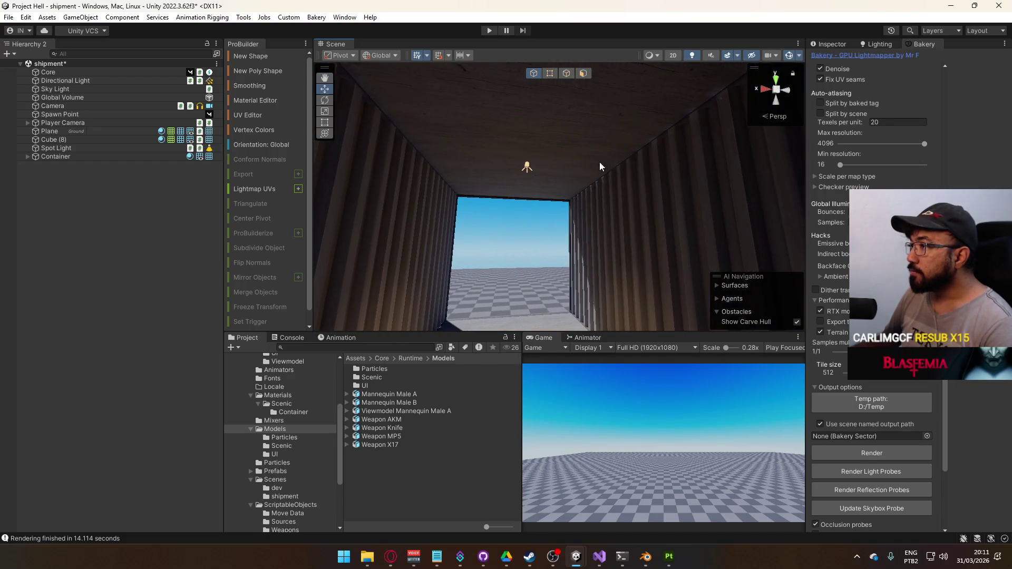
Step: Select Container, show its Inspector, and expand it in the Hierarchy
click(633, 212)
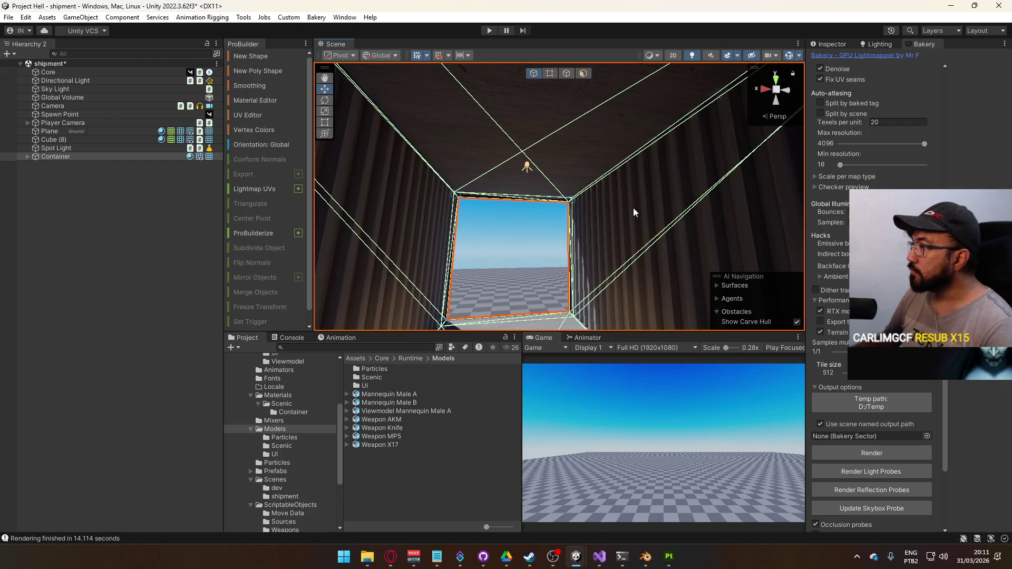
click(838, 45)
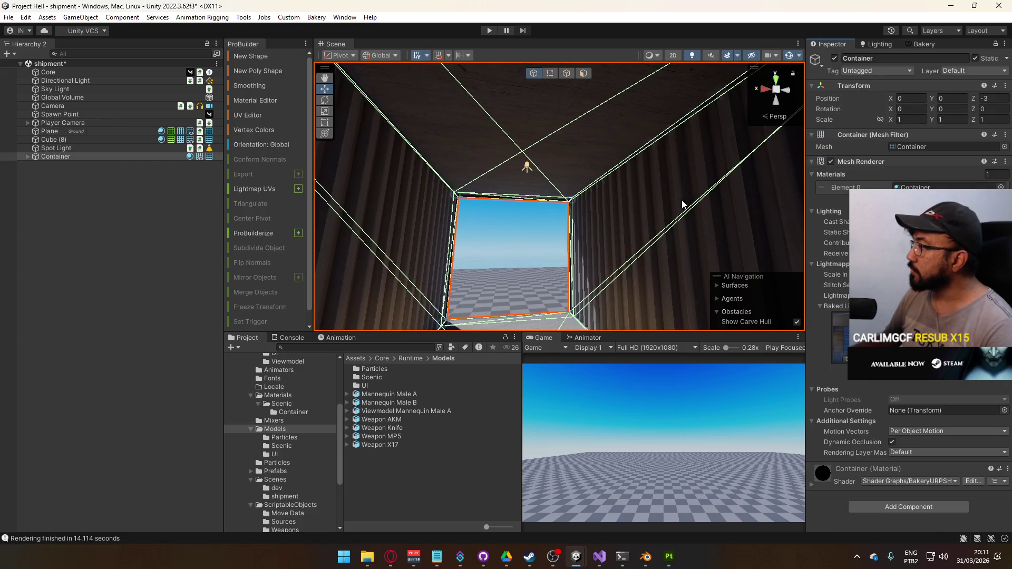
drag(683, 204, 545, 212)
click(40, 155)
key(Right)
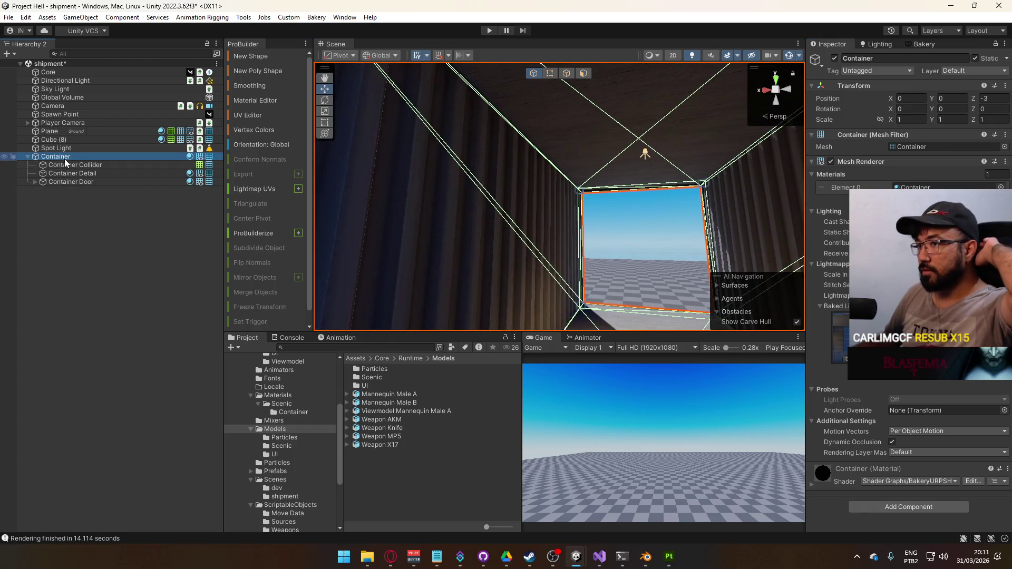
click(65, 157)
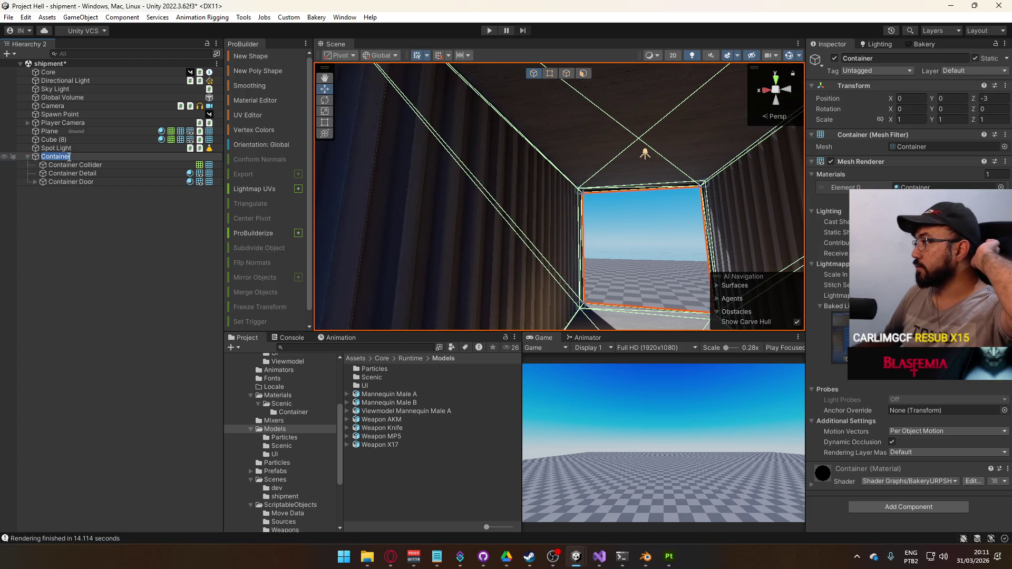
Step: Inspect Container Collider, Container Detail, Container Door and Container Door Metals in turn
click(69, 165)
click(85, 173)
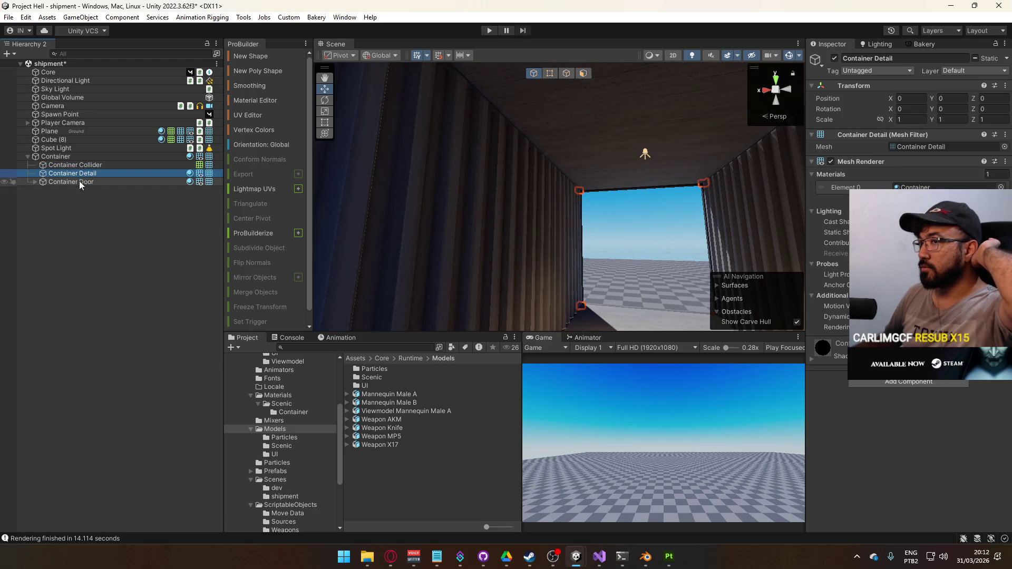
click(79, 182)
click(35, 182)
click(67, 190)
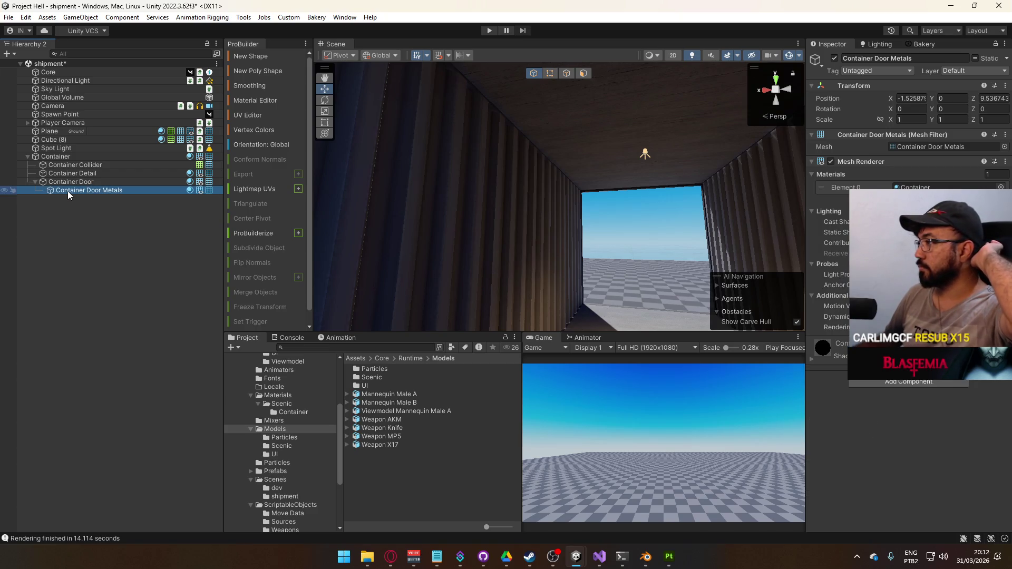
mouse_move(559, 174)
mouse_down()
mouse_move(594, 219)
mouse_move(561, 242)
mouse_move(699, 184)
mouse_move(553, 190)
mouse_move(689, 198)
mouse_move(655, 228)
mouse_move(538, 245)
mouse_move(527, 272)
mouse_up()
mouse_move(527, 273)
mouse_down()
mouse_move(566, 174)
mouse_move(553, 147)
mouse_move(563, 238)
mouse_up()
click(548, 146)
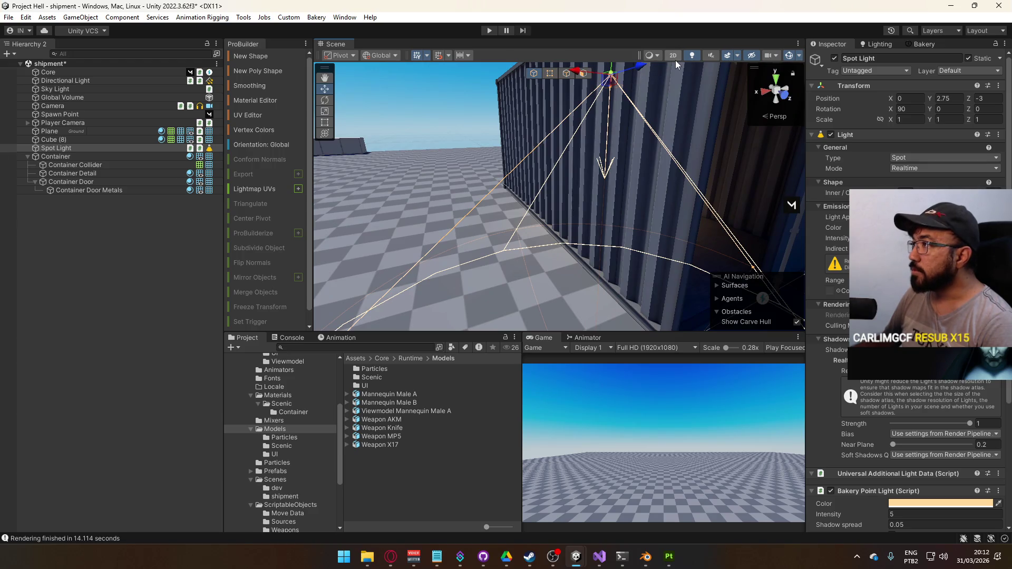
Step: Try Hard shadows on the Spot Light, then set it back to Soft Shadows
mouse_move(598, 168)
mouse_down()
mouse_move(584, 200)
mouse_move(762, 241)
mouse_move(723, 244)
mouse_up()
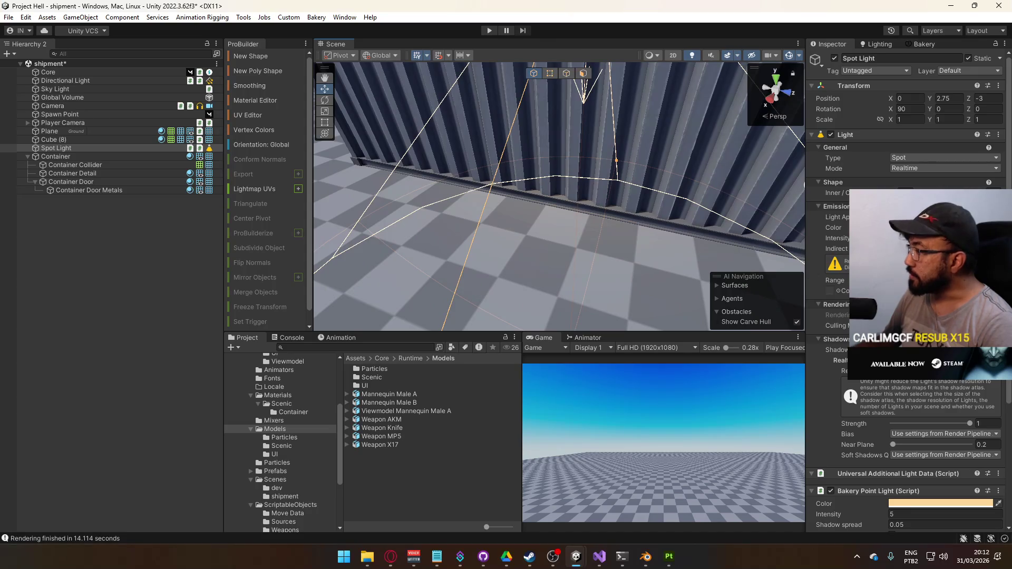
click(943, 350)
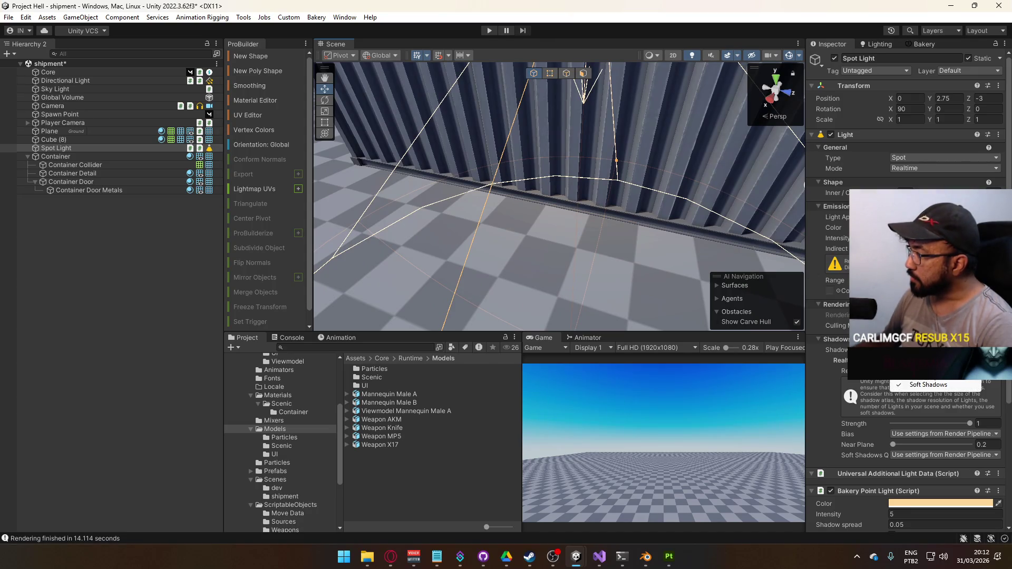
click(927, 375)
click(943, 350)
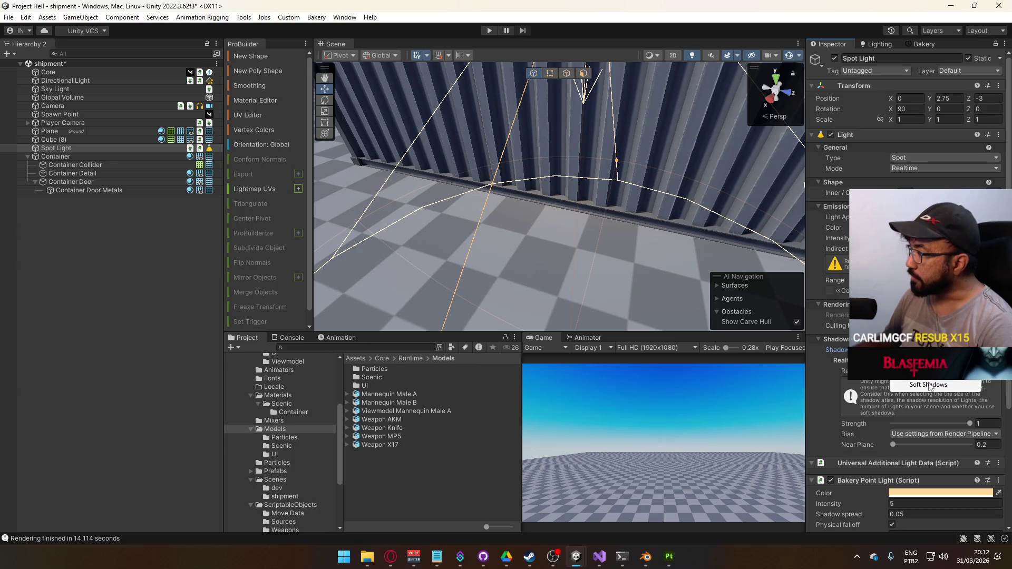
click(927, 386)
scroll(907, 401, down, 2)
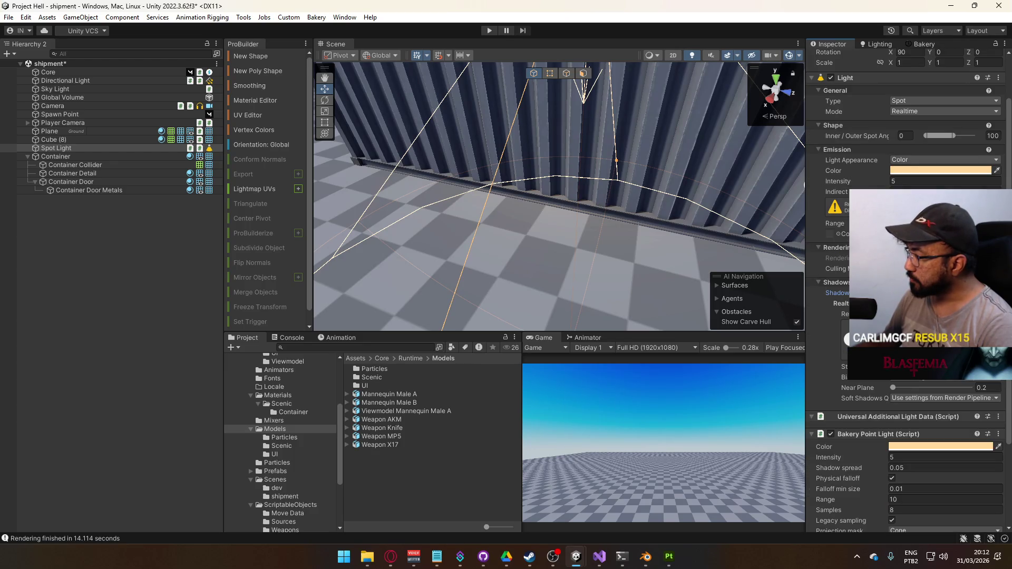
scroll(907, 401, down, 3)
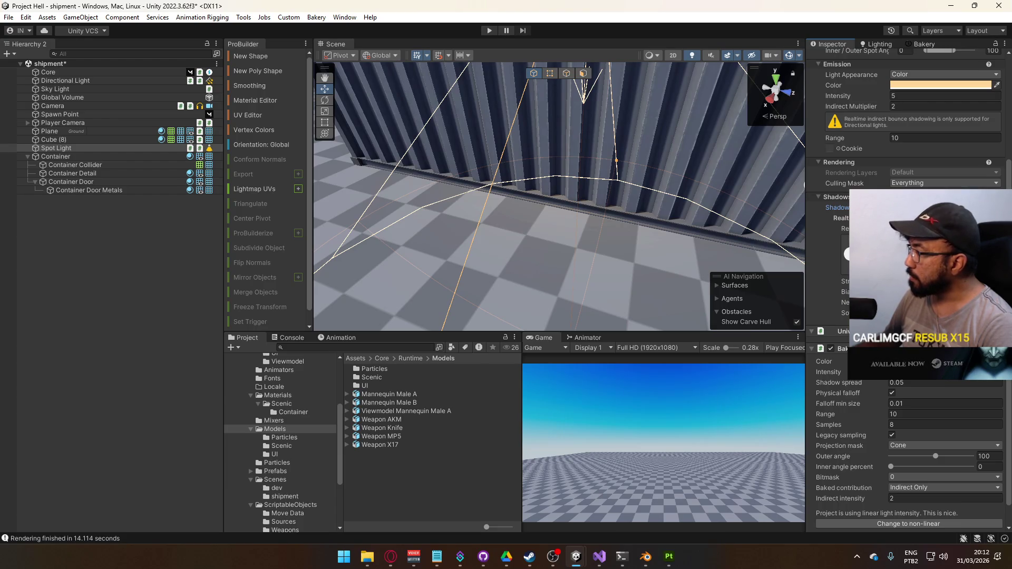
scroll(906, 400, down, 1)
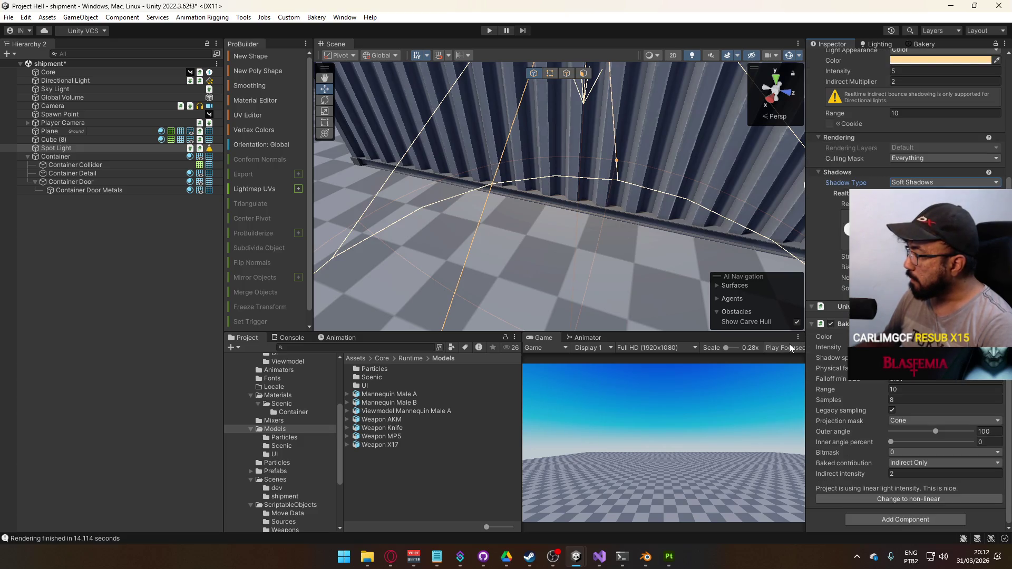
Step: Frame the Spot Light, then select the Container Door and collapse its children
mouse_move(641, 283)
mouse_down()
mouse_move(569, 246)
mouse_move(501, 181)
mouse_move(463, 273)
mouse_move(453, 196)
mouse_up()
key(f)
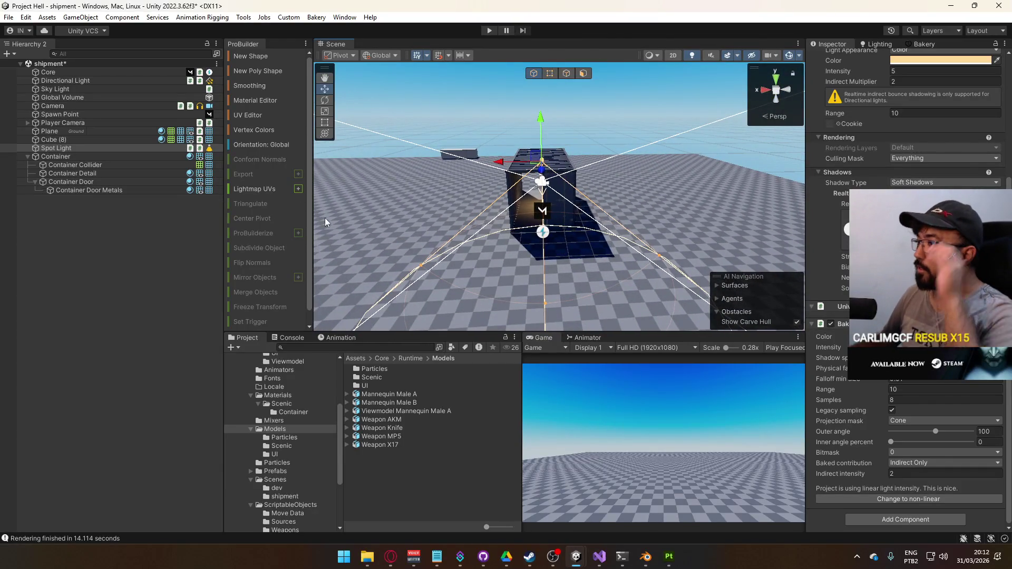
click(564, 119)
mouse_move(563, 119)
mouse_down()
mouse_move(650, 145)
mouse_move(596, 181)
mouse_up()
click(621, 197)
click(35, 181)
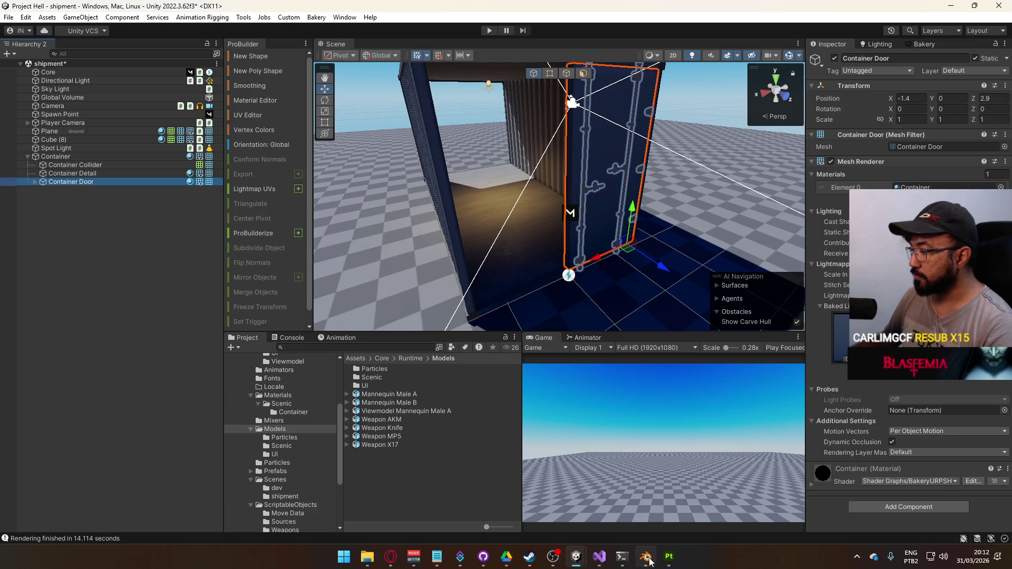
Step: In Blender, select the Container object and frame it in the viewport
click(646, 557)
click(624, 336)
click(956, 68)
key(KP_Decimal)
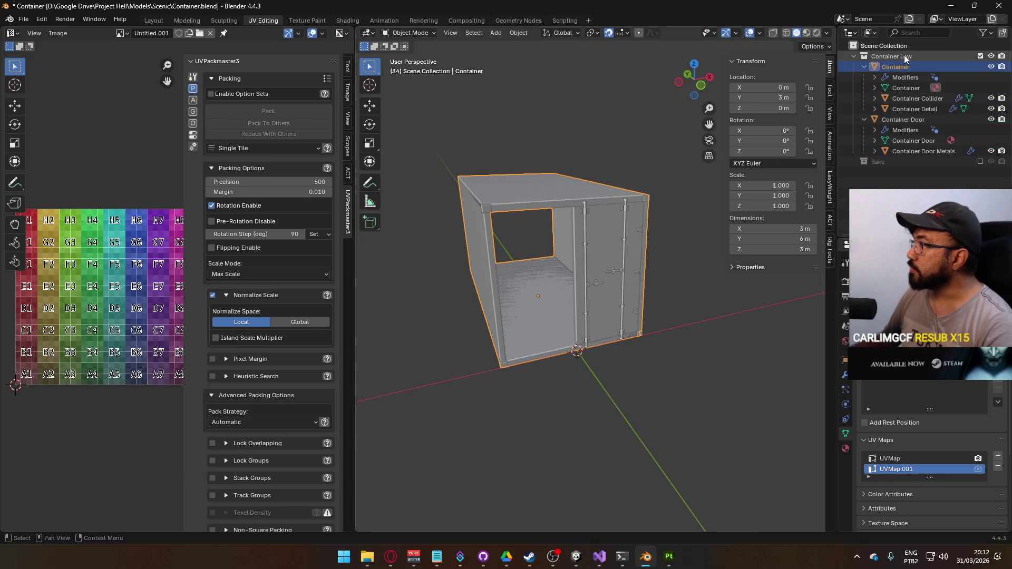
Step: Collapse the outliner hierarchies and rename the Container Low collection to Container
click(864, 67)
click(862, 73)
double_click(891, 56)
key(End)
key(ctrl+BackSpace)
key(Return)
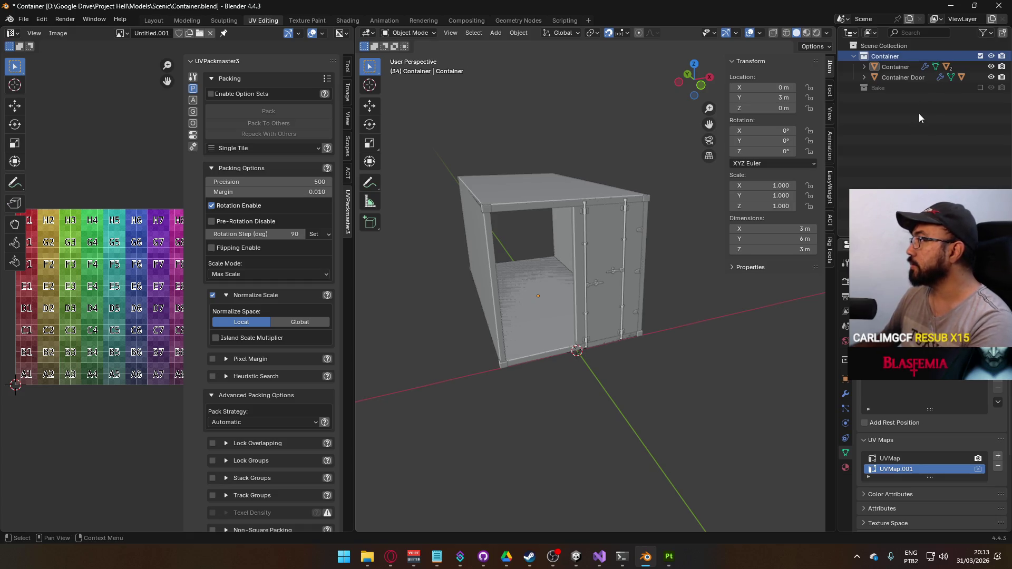
key(Tab)
Step: Duplicate the Container collection and delete Container Door.001 and Container Detail.001 from the copy
right_click(897, 56)
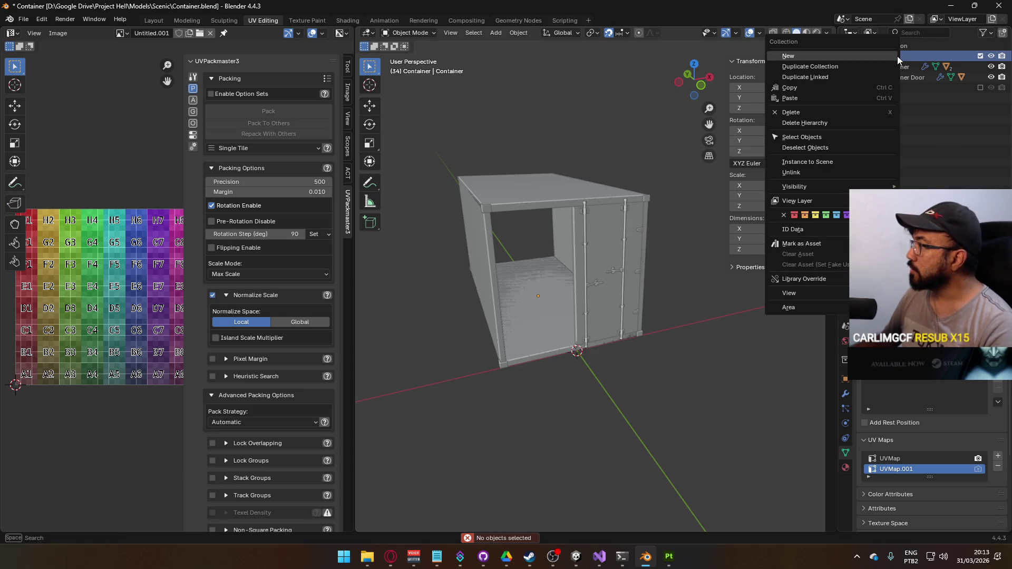
click(874, 67)
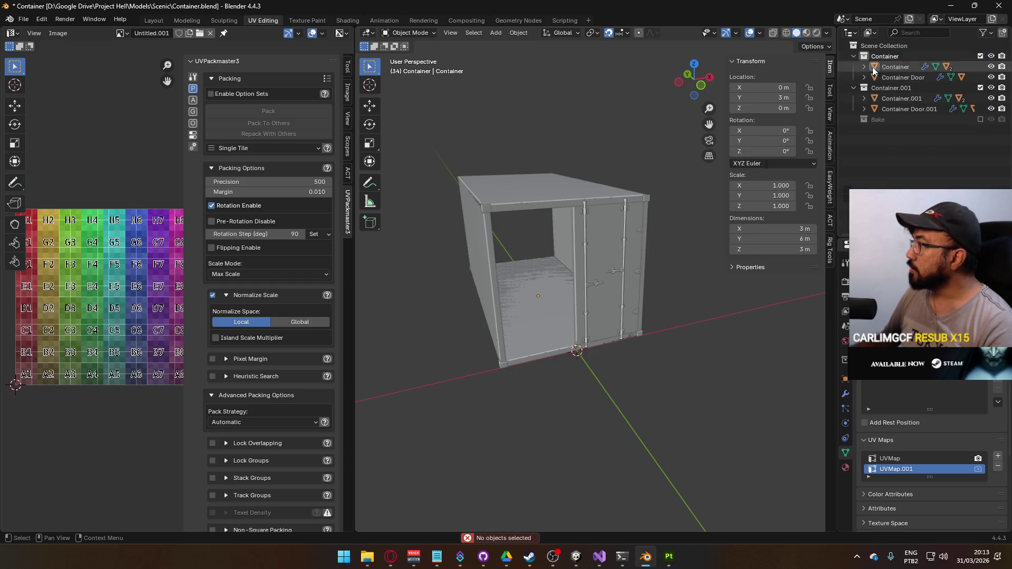
click(863, 109)
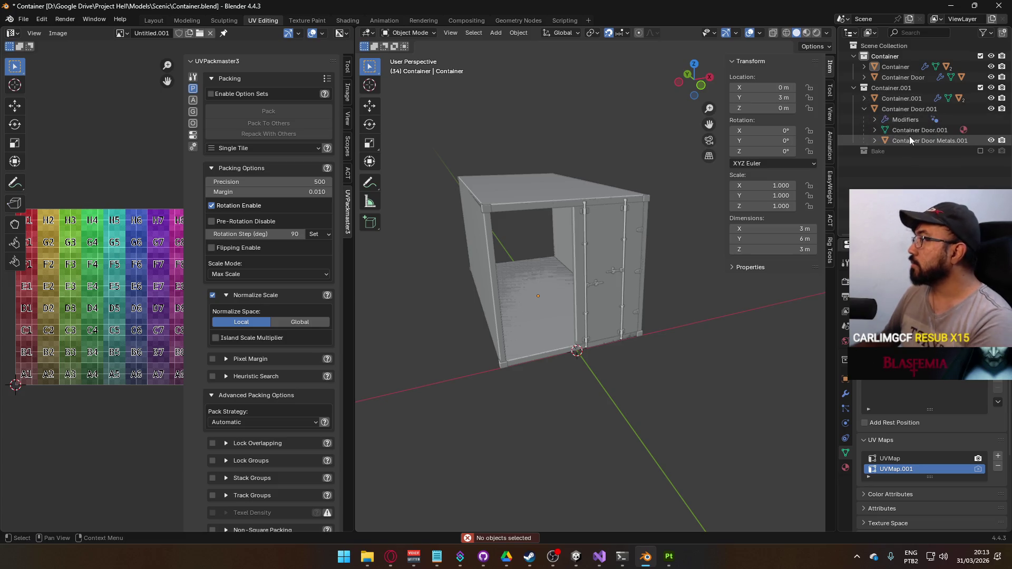
click(902, 118)
key(Delete)
click(905, 100)
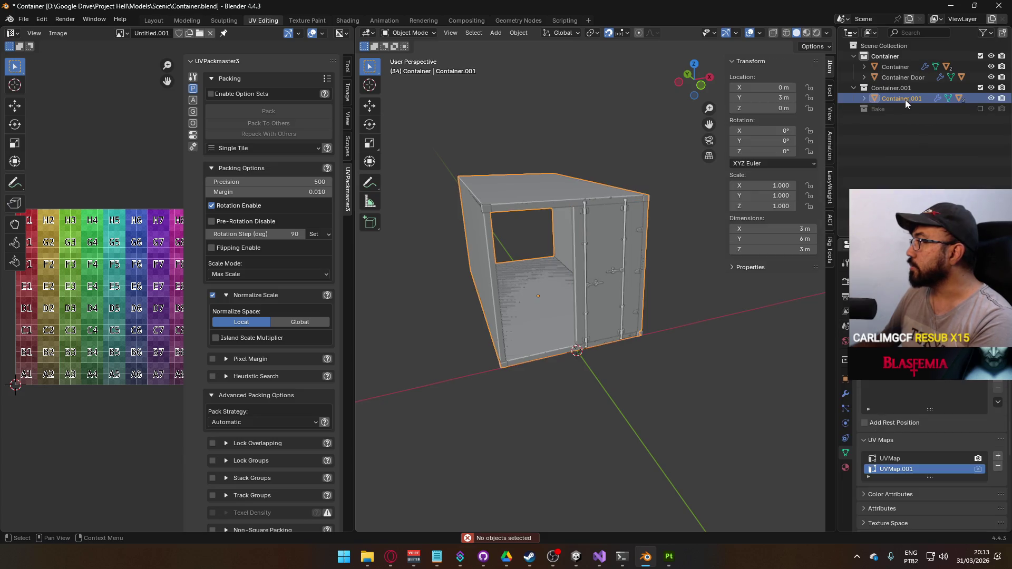
click(864, 99)
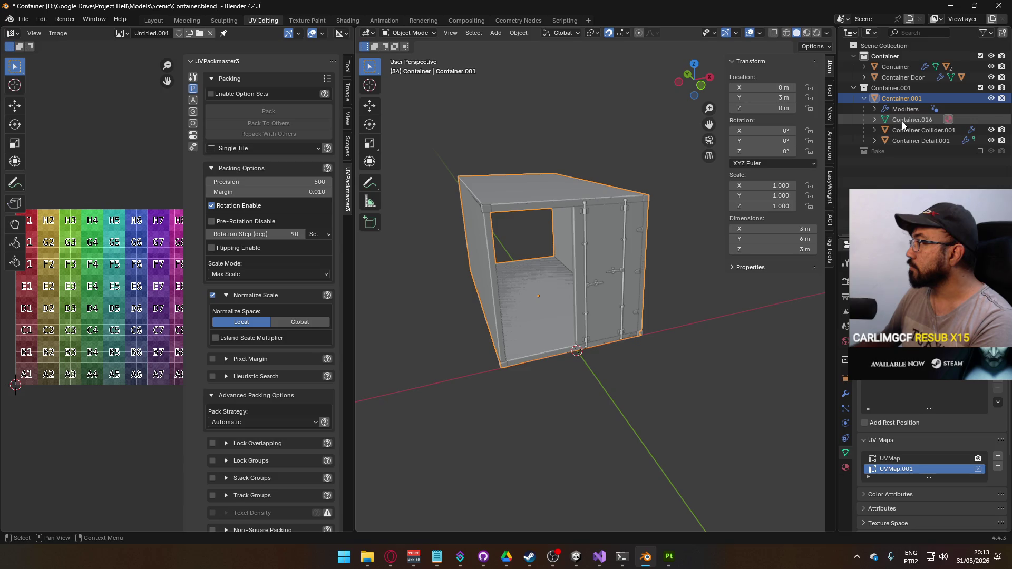
click(906, 141)
key(Delete)
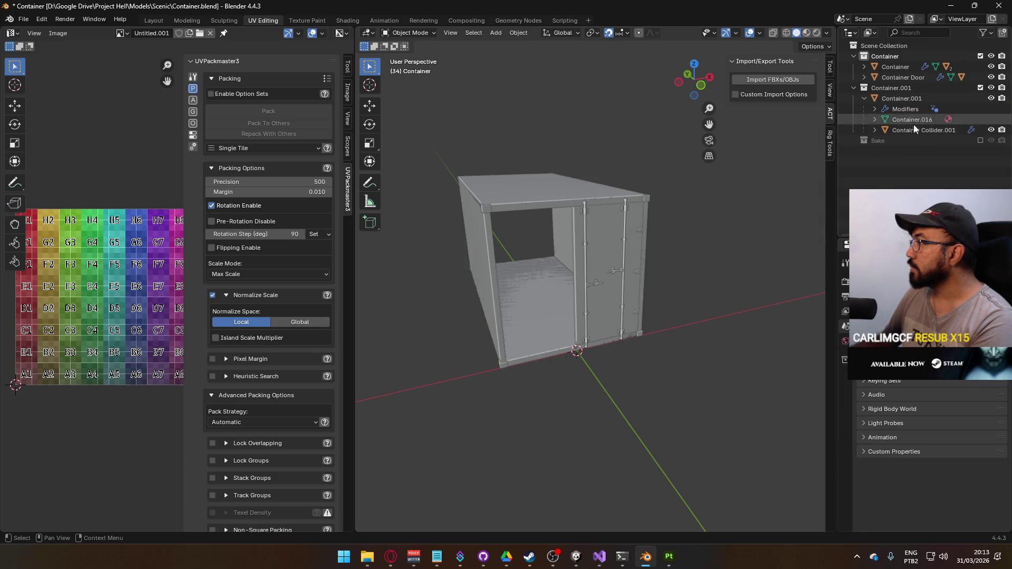
Step: Rename Container.001 to Container B and exclude the original Container collection
click(901, 98)
double_click(909, 99)
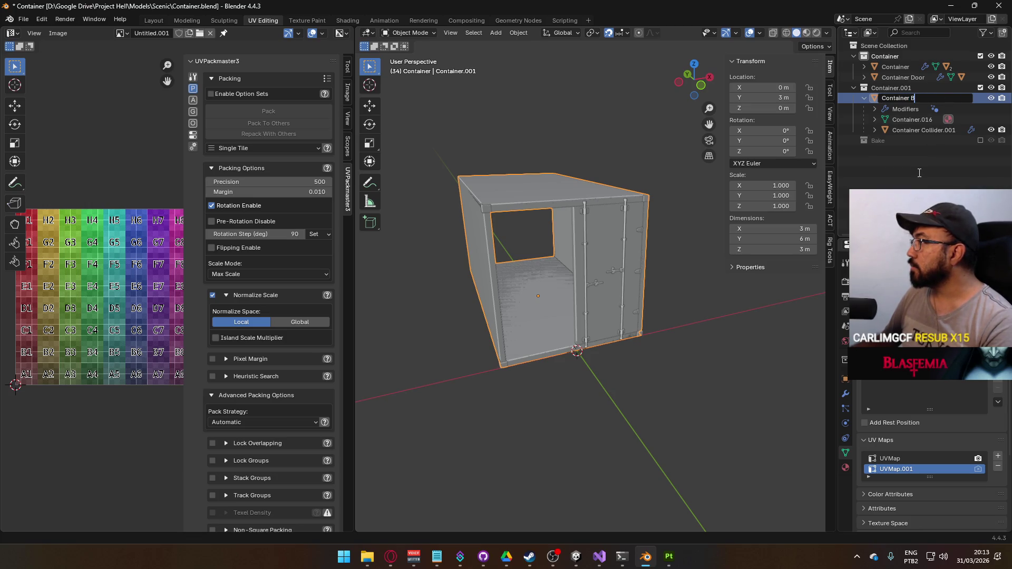
key(Return)
click(918, 120)
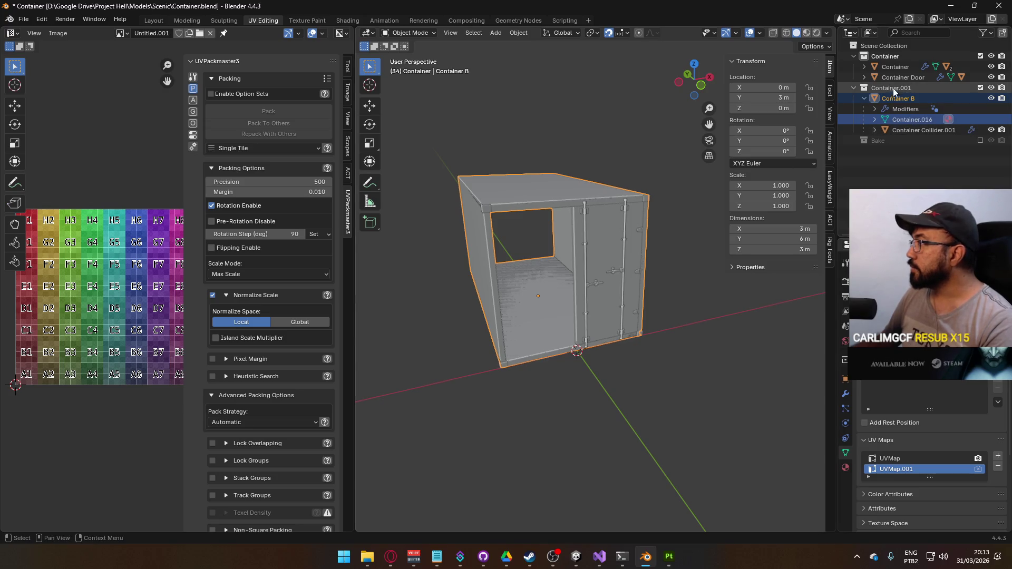
click(980, 56)
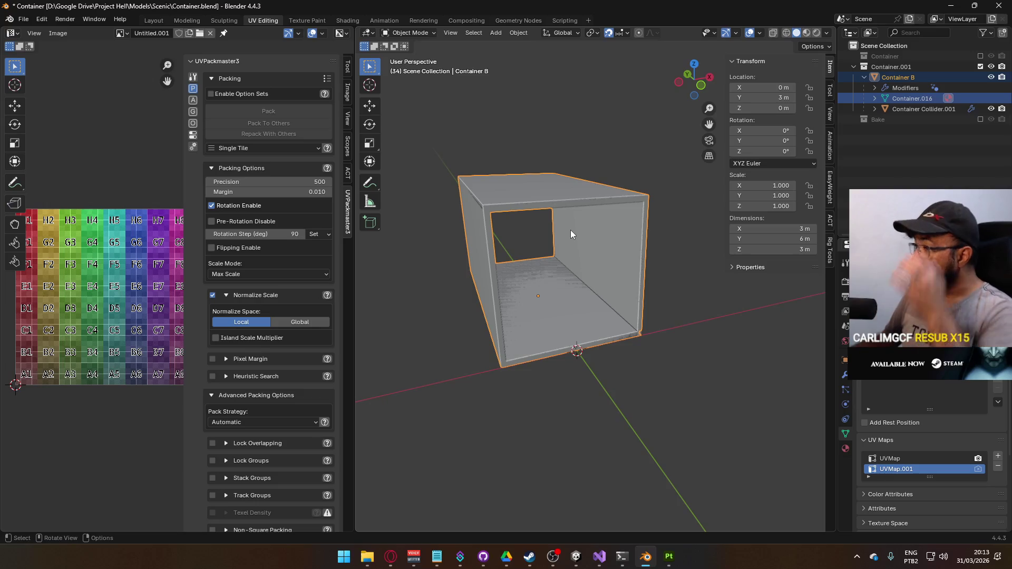
Step: Hide Container Collider.001 and put the Container B mesh into Edit Mode
click(874, 100)
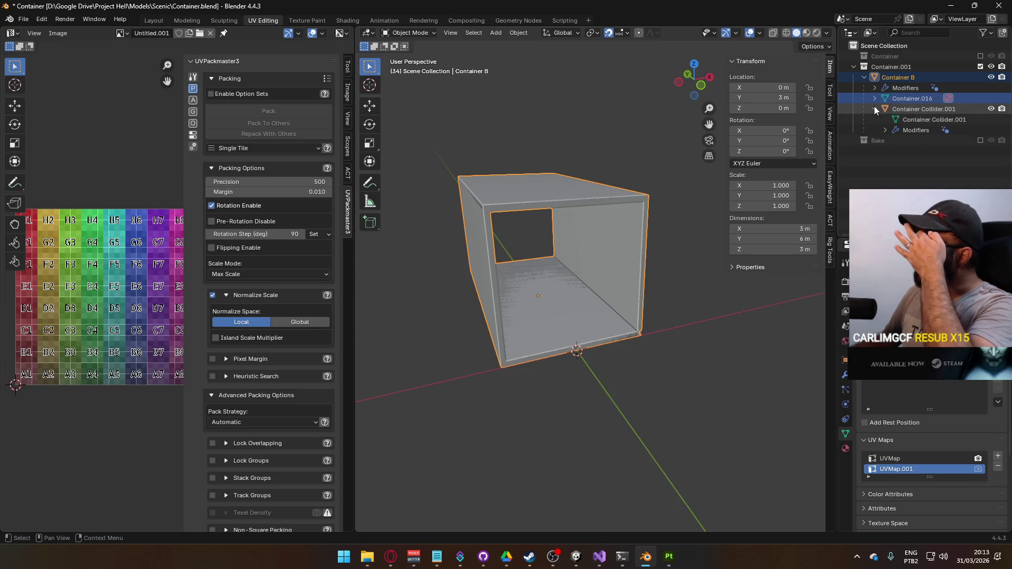
click(874, 101)
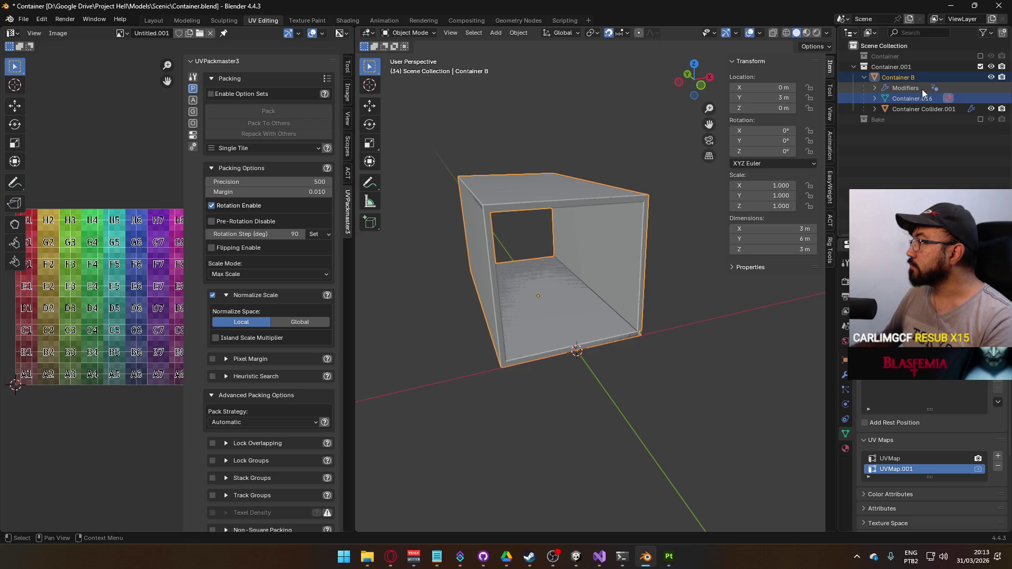
click(915, 109)
click(991, 109)
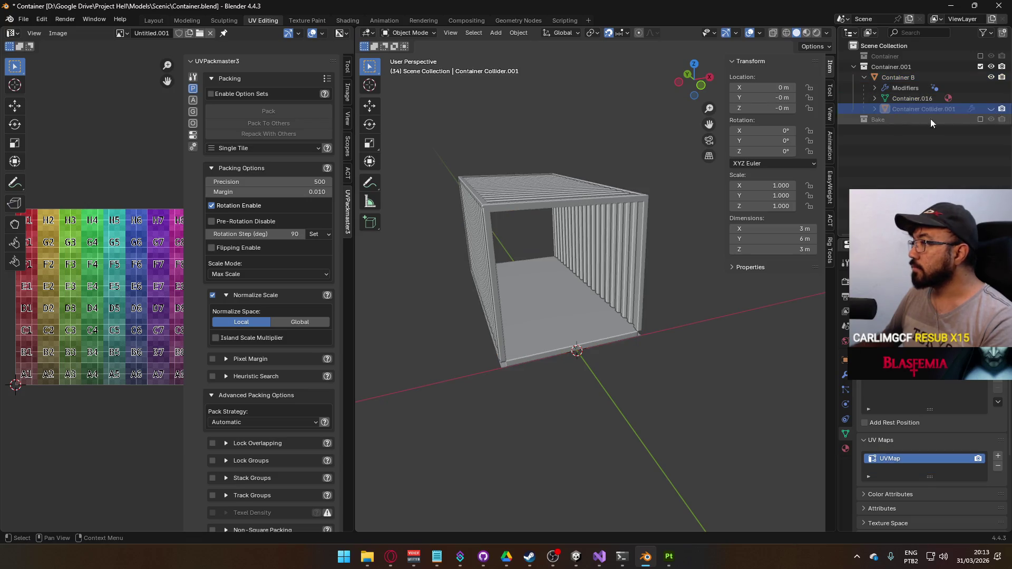
click(574, 196)
mouse_move(580, 196)
mouse_down()
mouse_move(606, 245)
mouse_move(637, 219)
mouse_move(621, 244)
mouse_move(601, 242)
mouse_up()
key(Tab)
Step: Select Container B's linked inner wall, floor and ceiling faces in Edit Mode
click(600, 242)
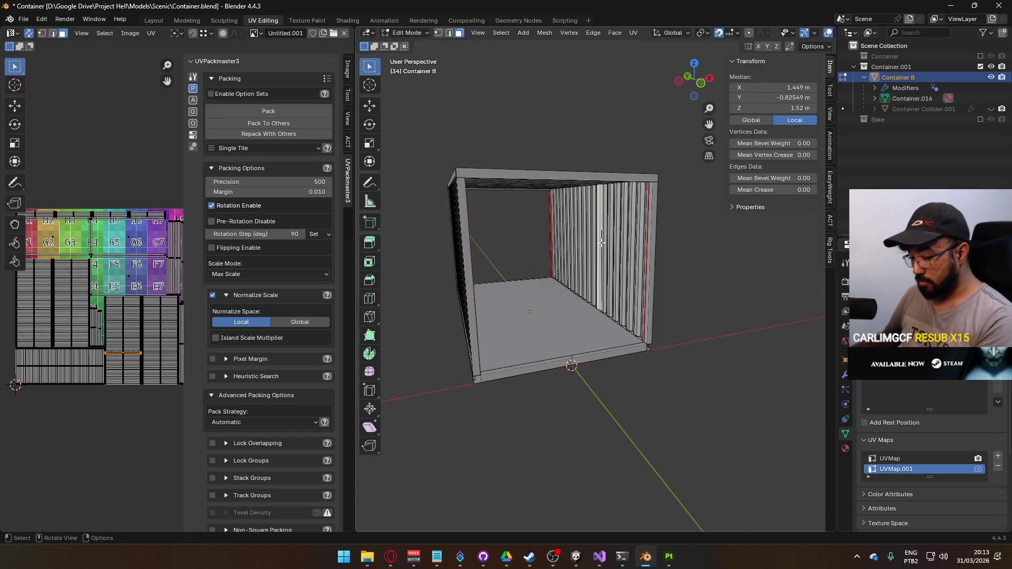
key(l)
scroll(601, 243, up, 4)
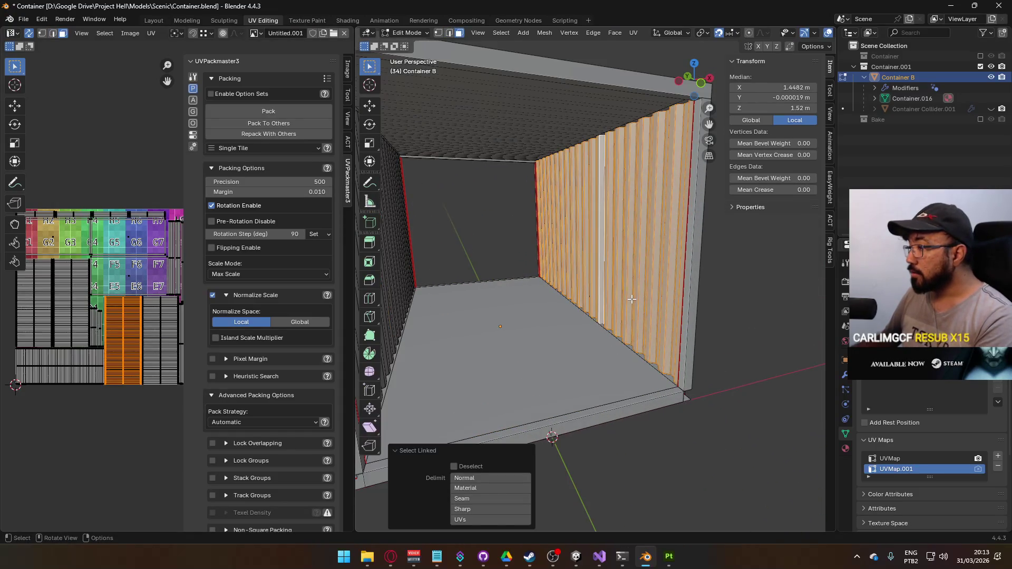
drag(600, 243, 592, 301)
scroll(593, 302, down, 3)
key(l)
key(l)
drag(594, 360, 582, 241)
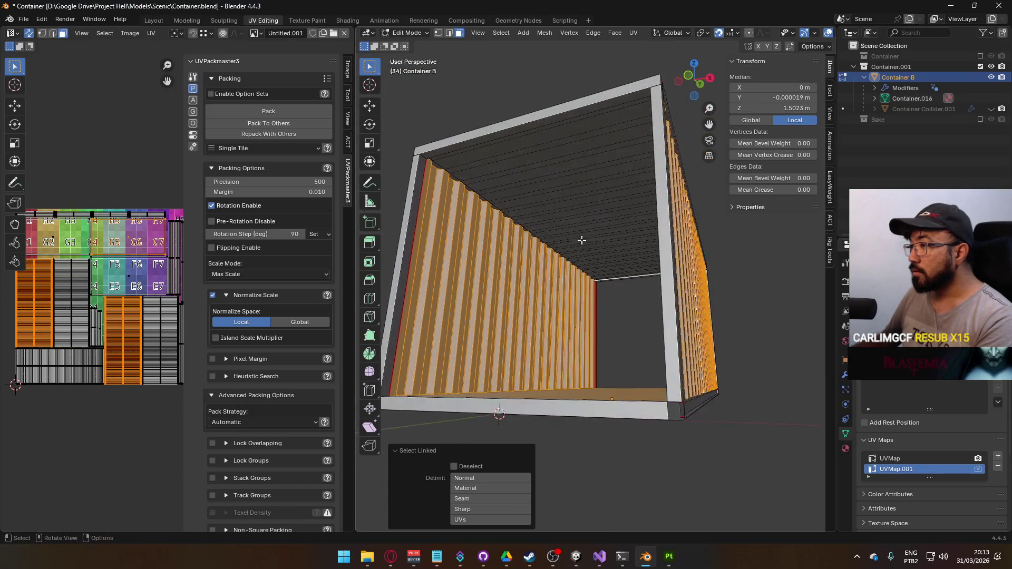
key(l)
Step: Delete the selected inner faces and return to Object Mode
key(u)
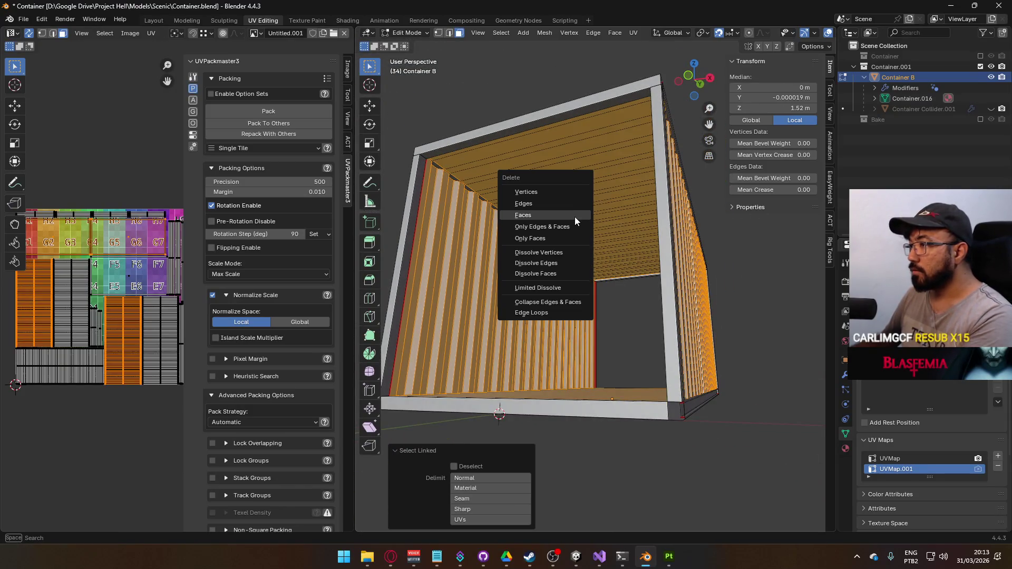
click(575, 216)
key(alt+a)
mouse_move(569, 223)
mouse_down()
mouse_move(596, 255)
mouse_move(551, 262)
mouse_move(545, 280)
mouse_move(515, 287)
mouse_up()
key(Tab)
scroll(695, 357, down, 3)
mouse_move(707, 360)
mouse_down()
mouse_move(570, 349)
mouse_move(569, 370)
mouse_move(726, 381)
mouse_move(768, 362)
mouse_move(782, 343)
mouse_move(727, 274)
mouse_up()
scroll(500, 183, up, 5)
scroll(521, 210, up, 4)
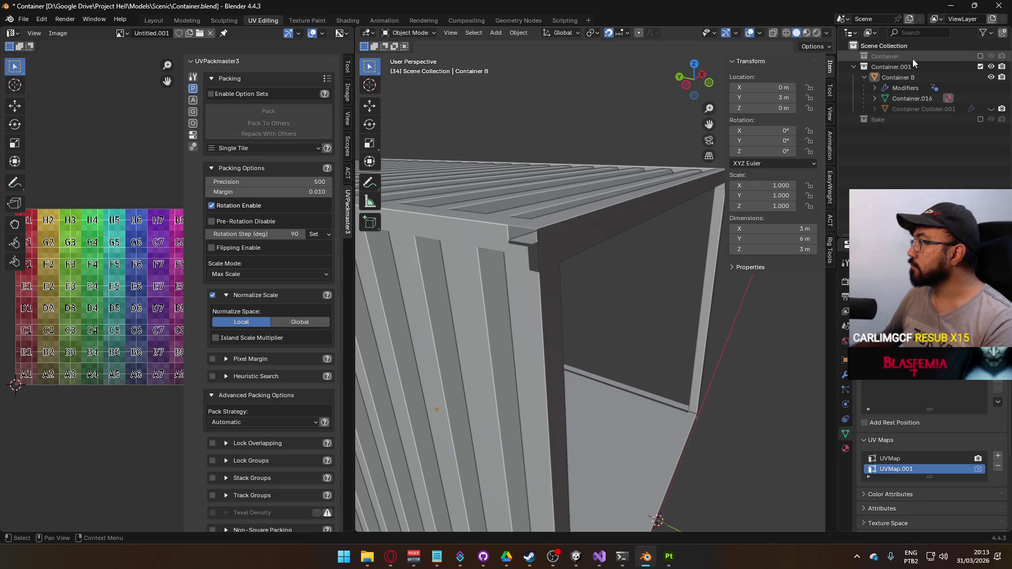
Step: Re-enable the Container collection and copy its Container Detail object
click(980, 57)
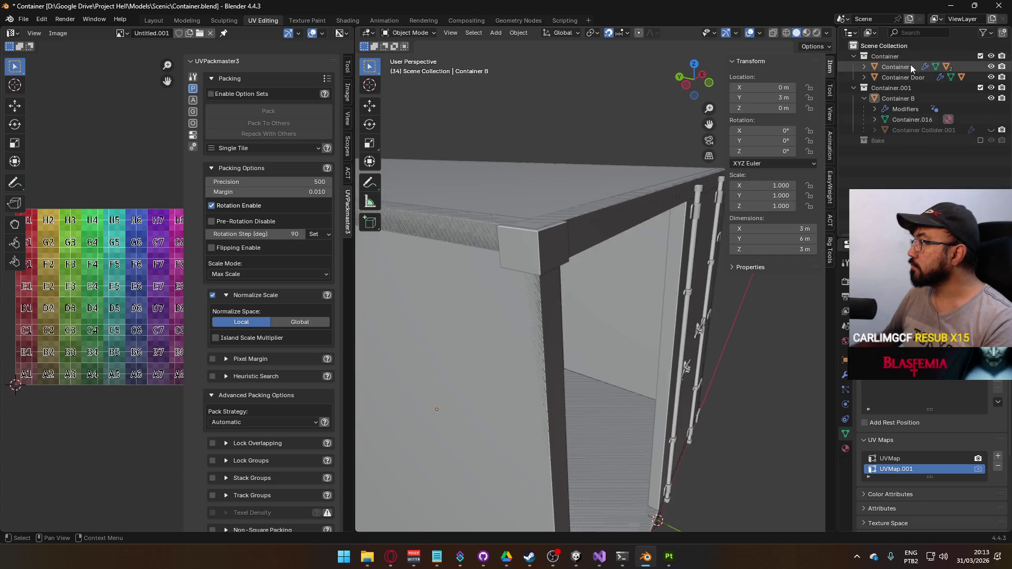
click(863, 67)
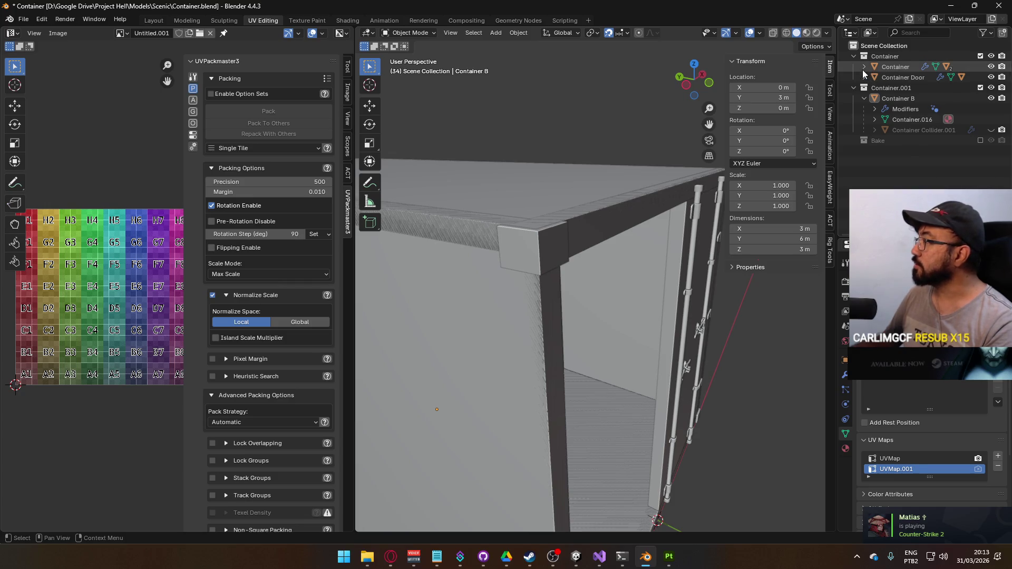
click(905, 109)
right_click(905, 108)
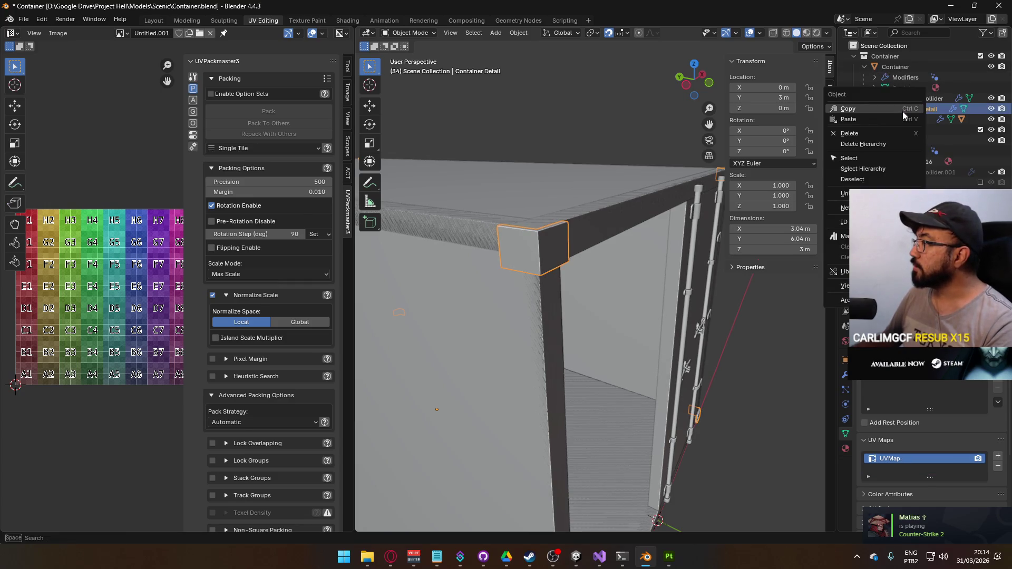
click(902, 112)
Step: Paste the detail alongside Container B and exclude the original Container collection again
click(908, 138)
right_click(907, 137)
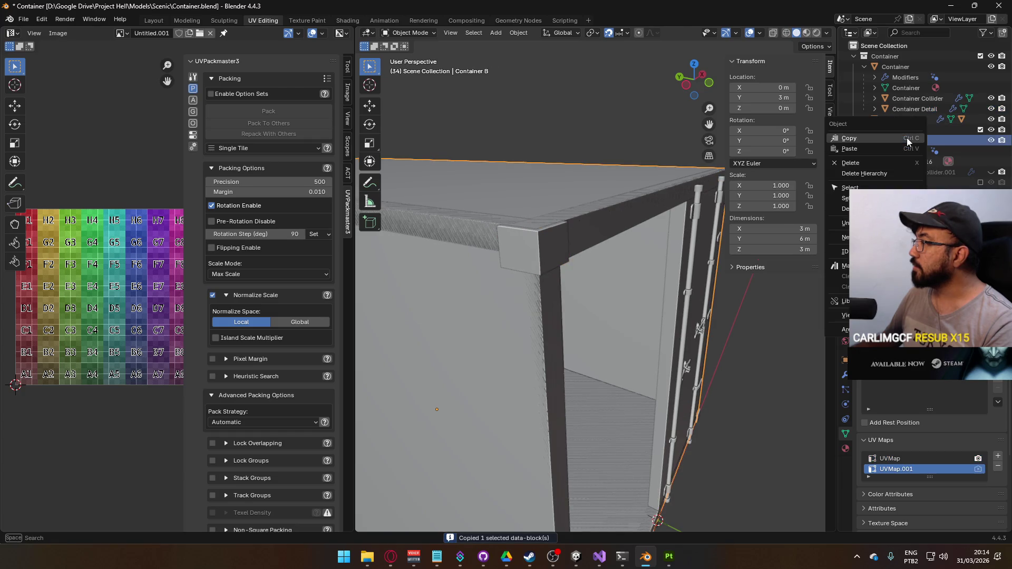
click(894, 149)
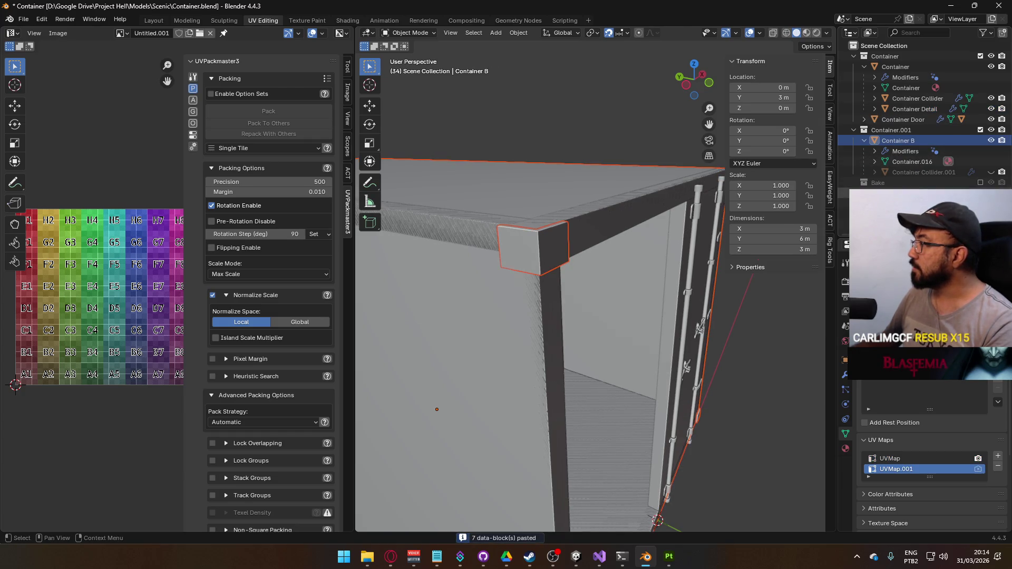
click(915, 173)
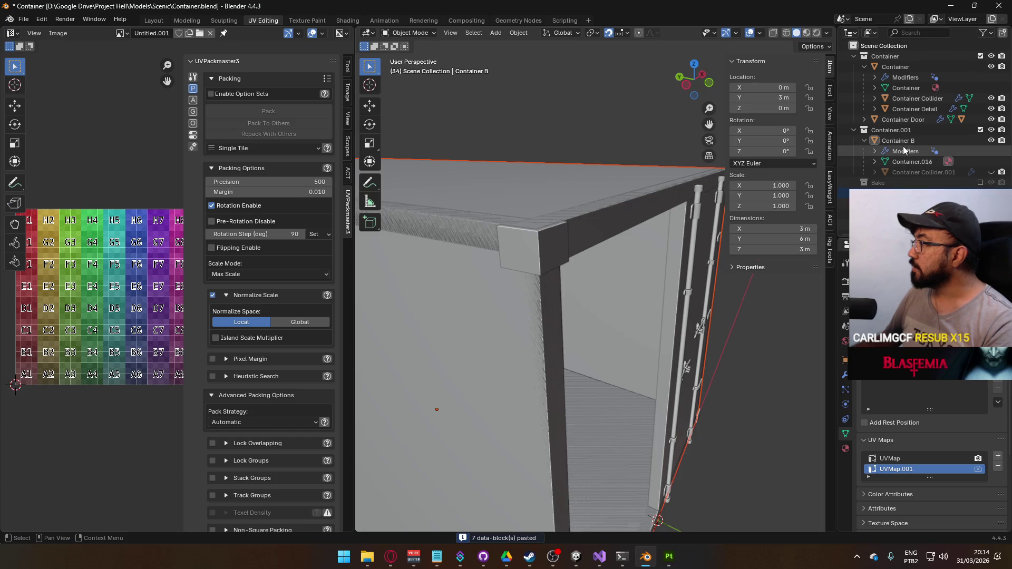
click(980, 56)
click(606, 211)
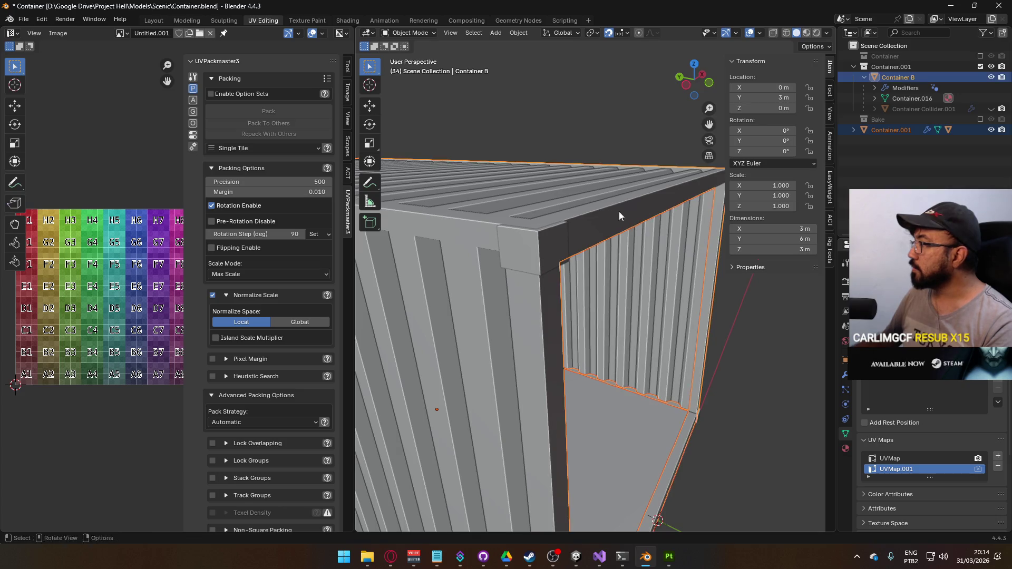
Step: Parent Container.001 to Container B, move it into its collection, and rename that collection Container B
key(ctrl+p)
click(565, 182)
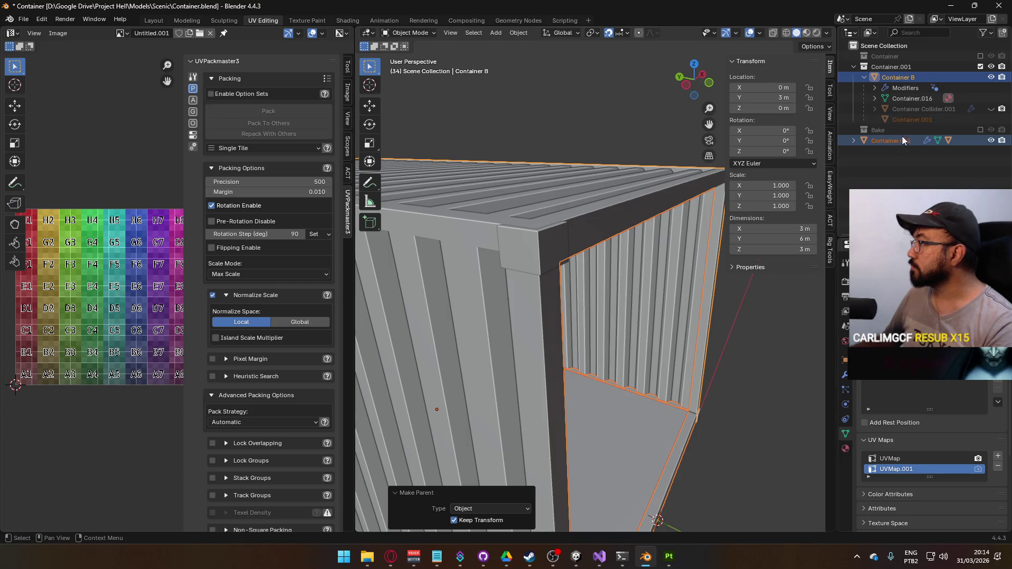
click(883, 144)
key(m)
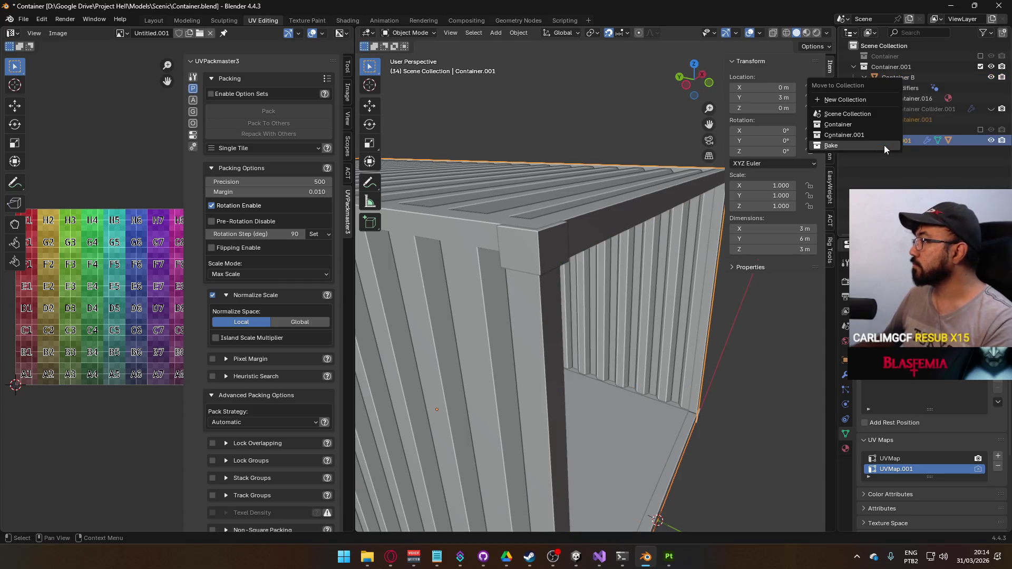
click(888, 135)
double_click(905, 67)
key(BackSpace)
key(BackSpace)
key(BackSpace)
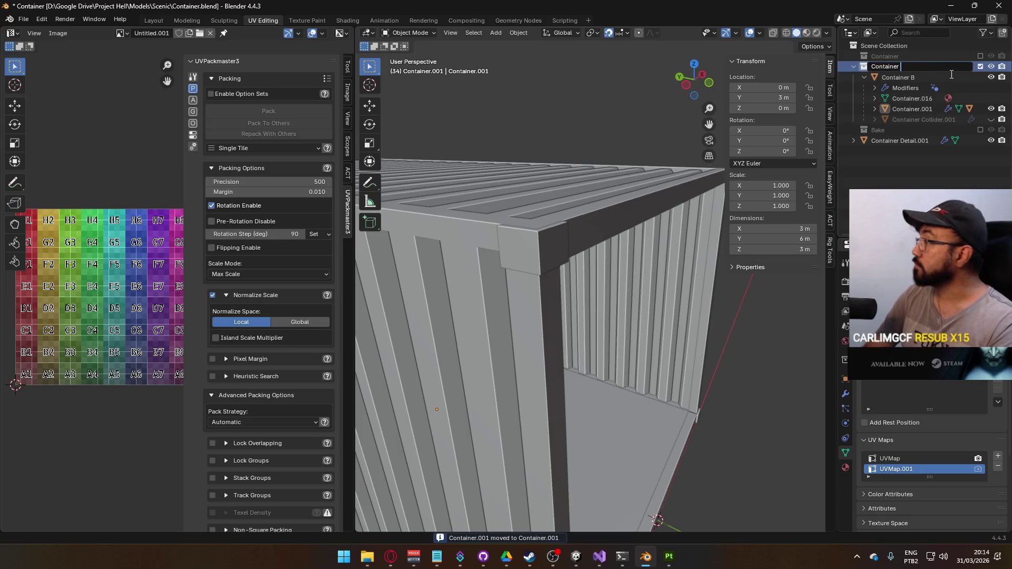
text(()
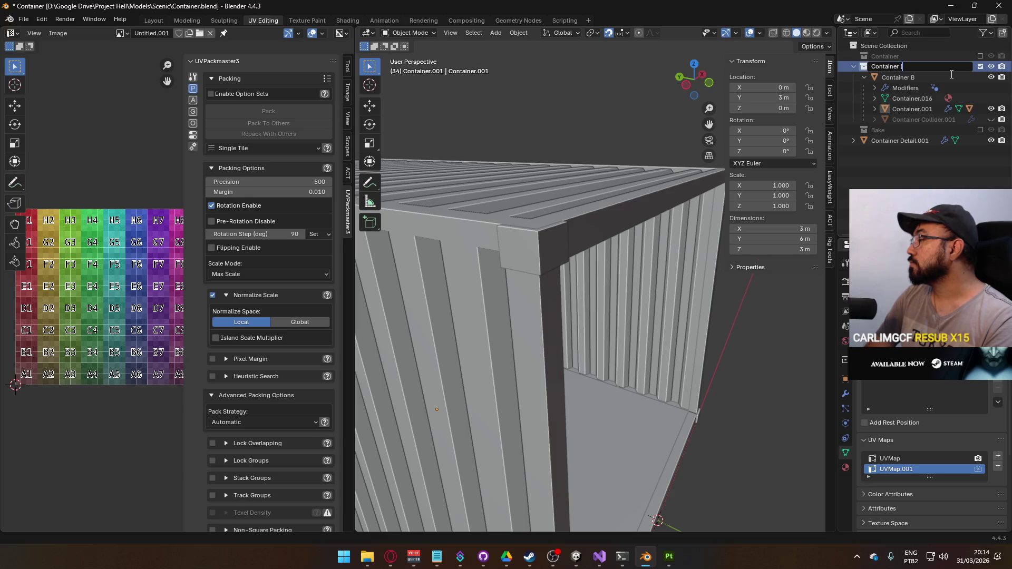
text(B)
key(Return)
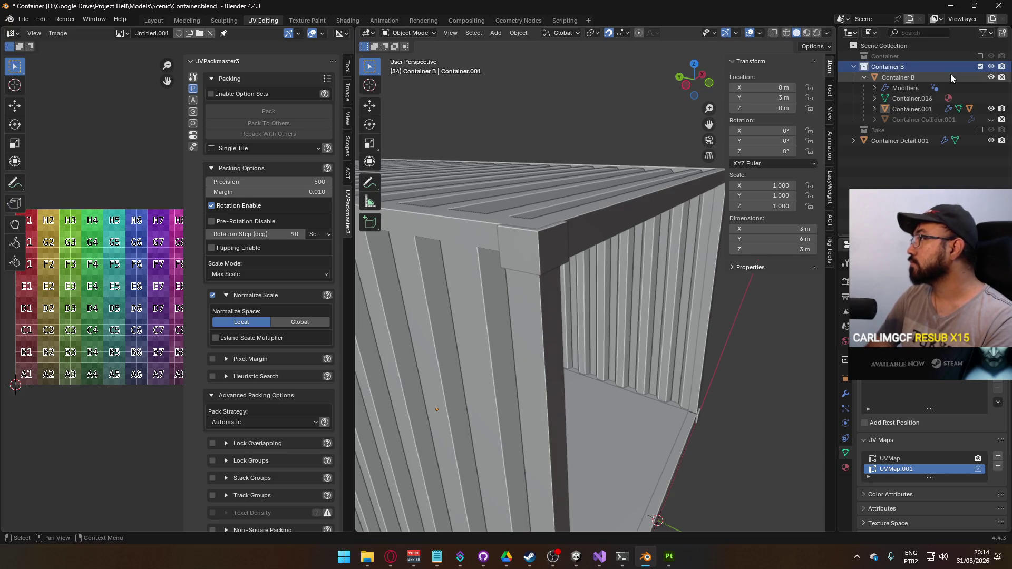
Step: Rename the pasted objects Container B.001 and Container B Collider.001
click(901, 97)
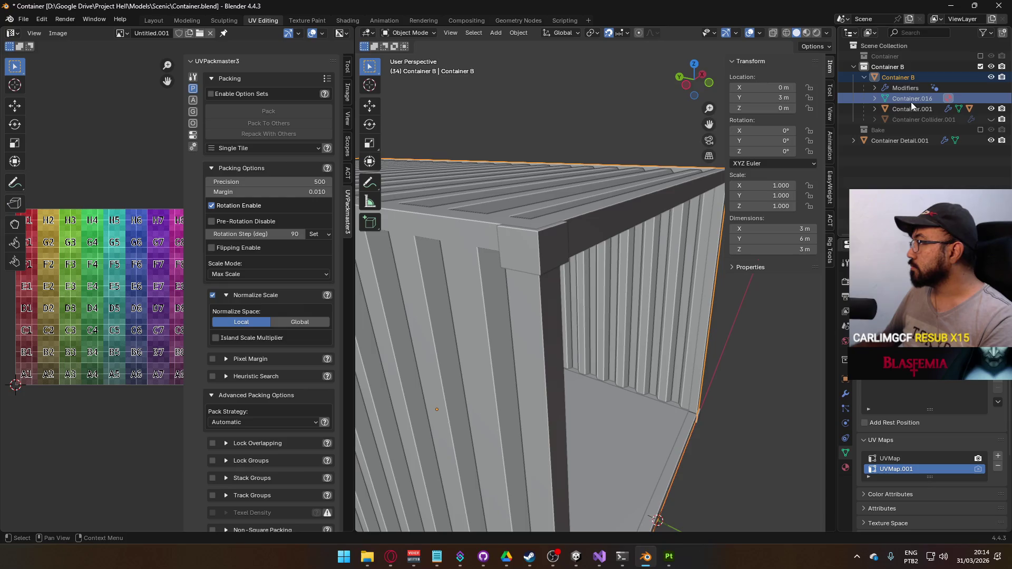
click(909, 107)
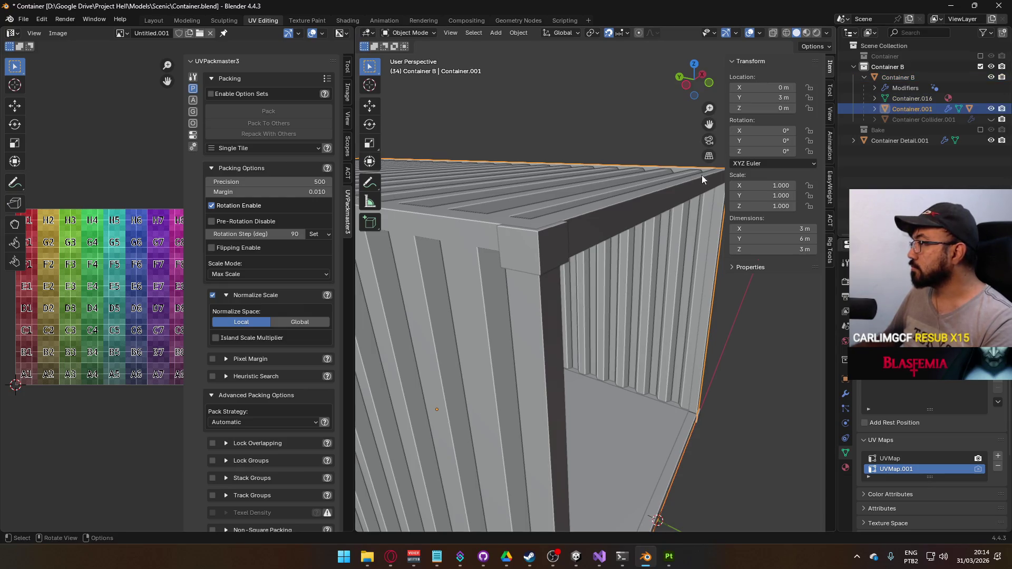
click(874, 109)
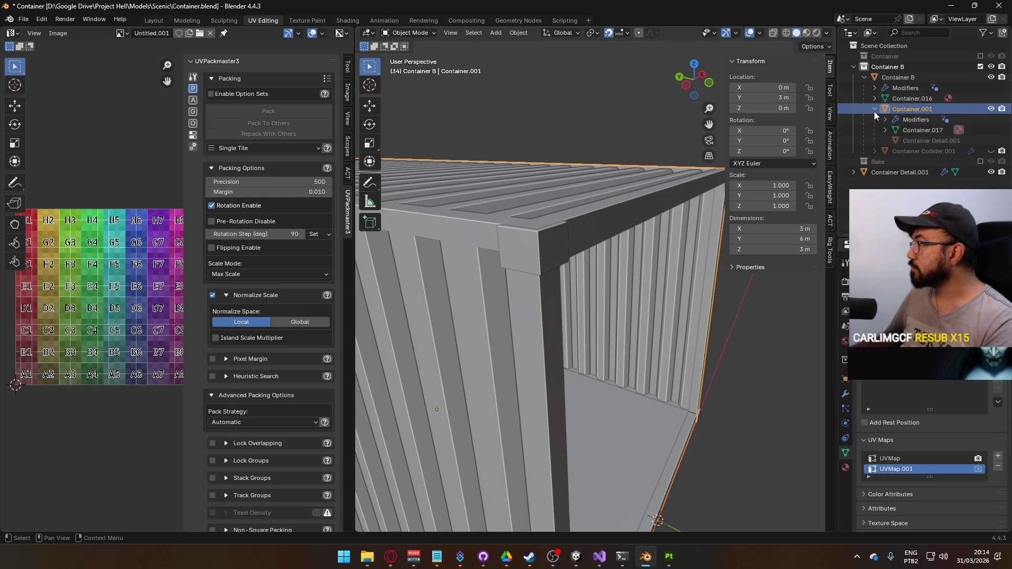
click(875, 109)
double_click(920, 109)
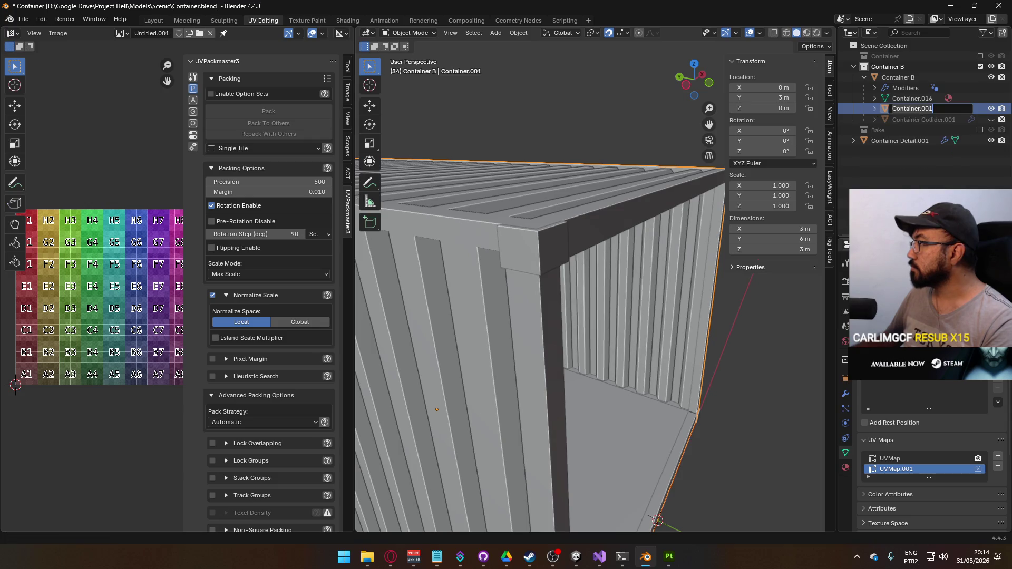
text(B)
key(Return)
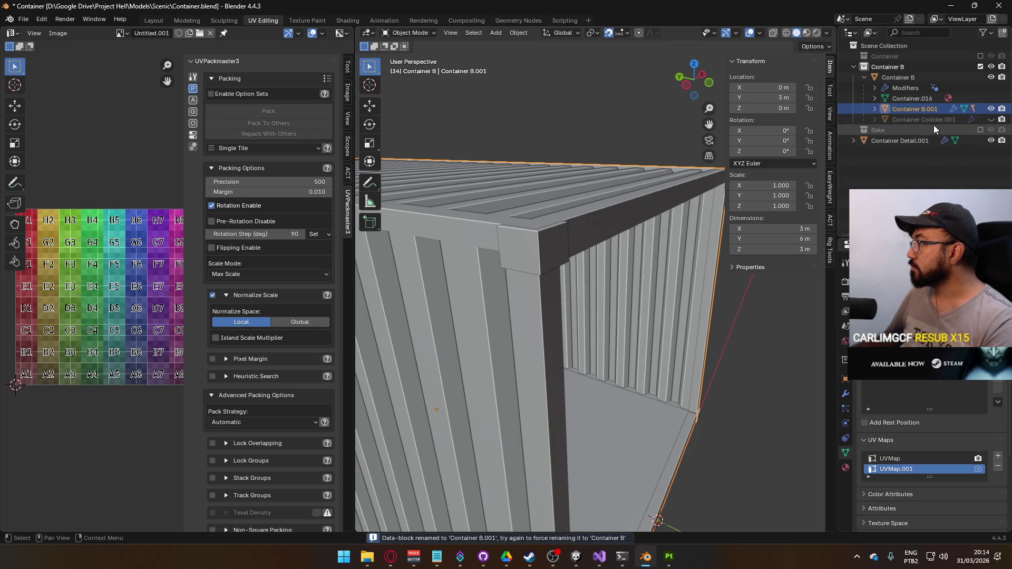
double_click(927, 119)
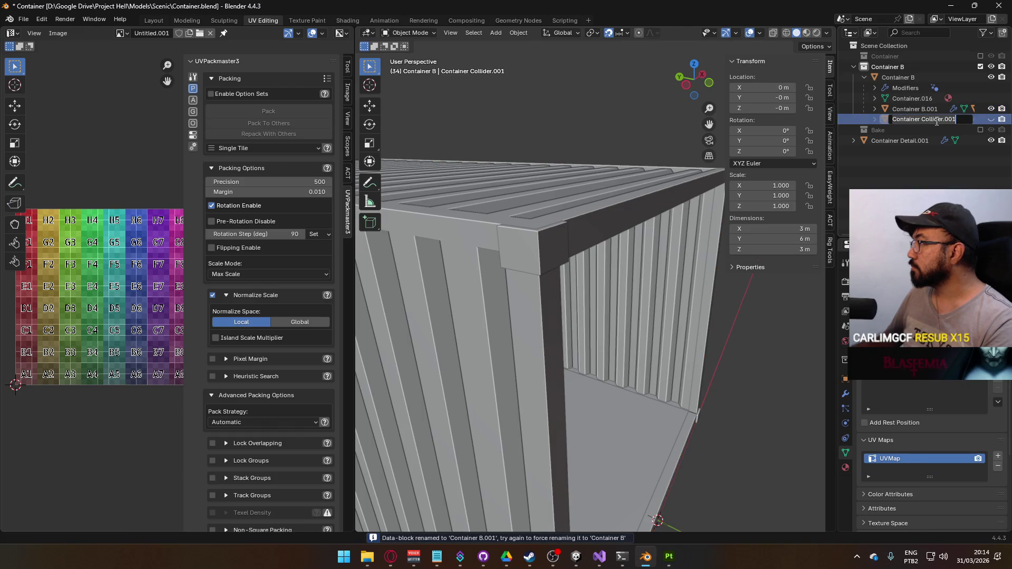
click(920, 120)
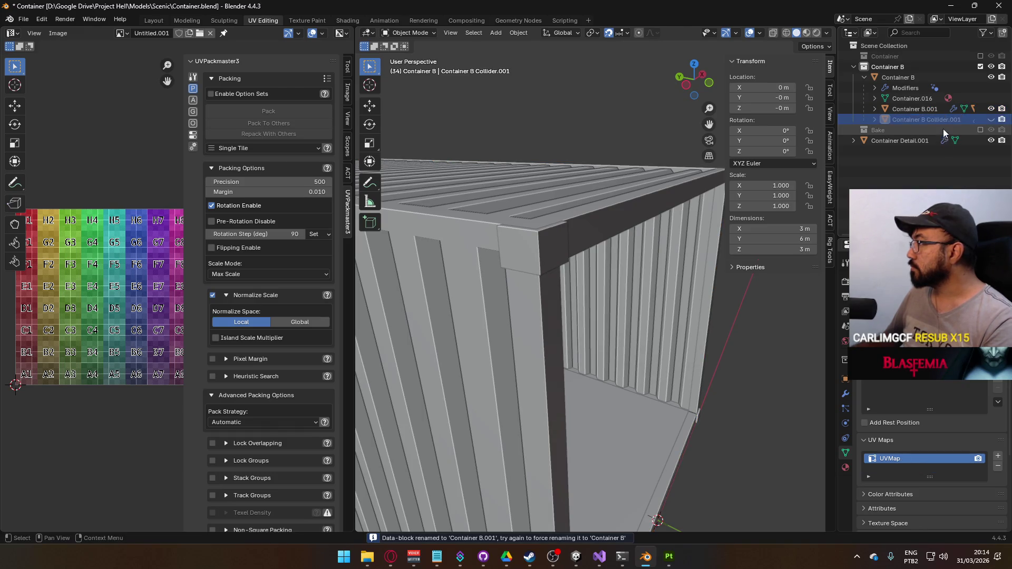
key(Return)
click(943, 109)
key(KP_Decimal)
Step: Delete the Container B Collider.001 object and rename Container B.001 to Container B
mouse_move(706, 315)
mouse_down()
mouse_move(553, 252)
mouse_move(578, 312)
mouse_move(595, 318)
mouse_move(656, 234)
mouse_move(692, 265)
mouse_move(699, 287)
mouse_move(668, 286)
mouse_up()
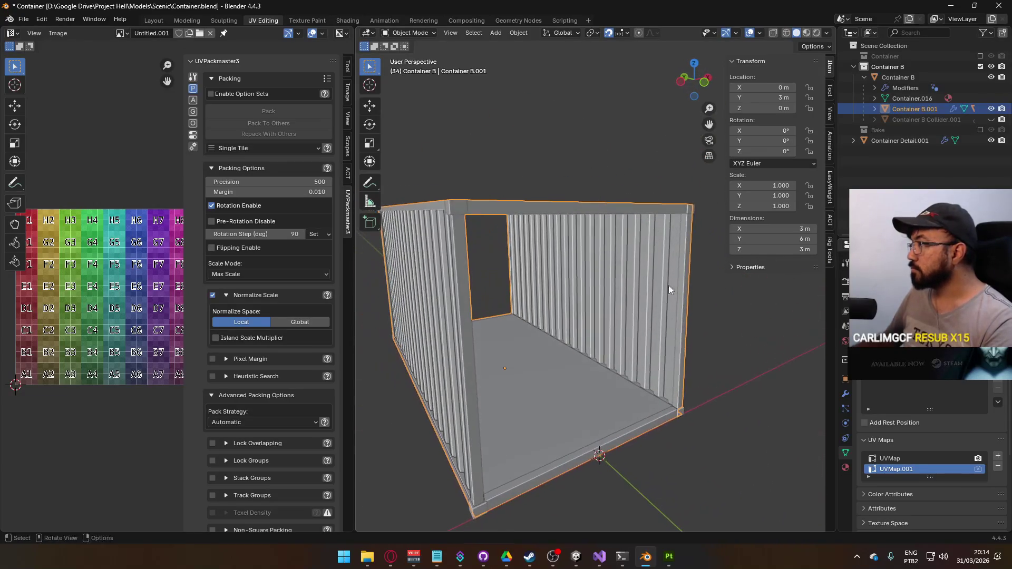
click(924, 122)
key(Delete)
double_click(922, 106)
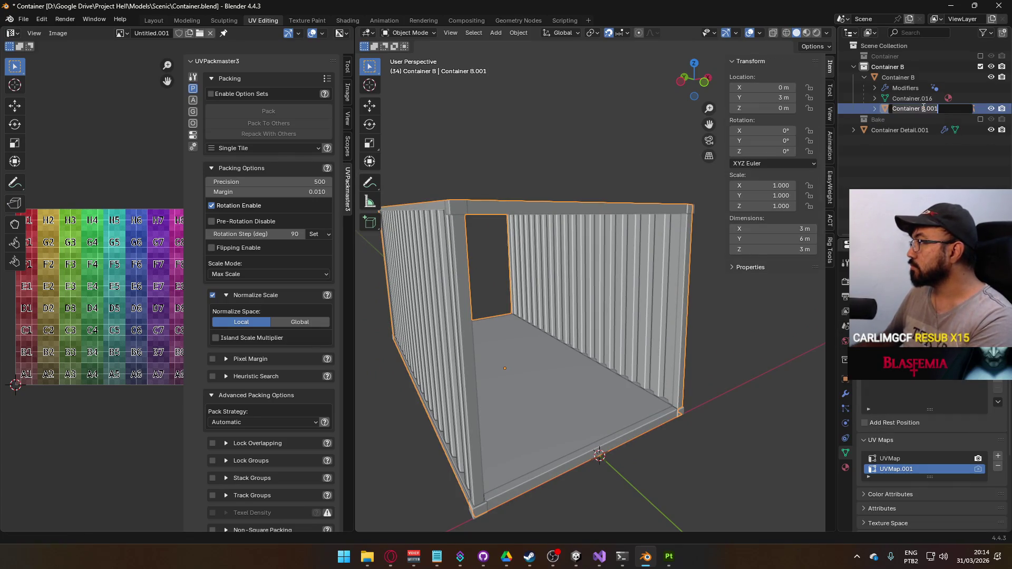
key(BackSpace)
key(BackSpace)
key(BackSpace)
key(Return)
Step: Rename the Container.016 mesh and its child object to Container B
click(922, 101)
double_click(922, 102)
key(BackSpace)
key(BackSpace)
key(BackSpace)
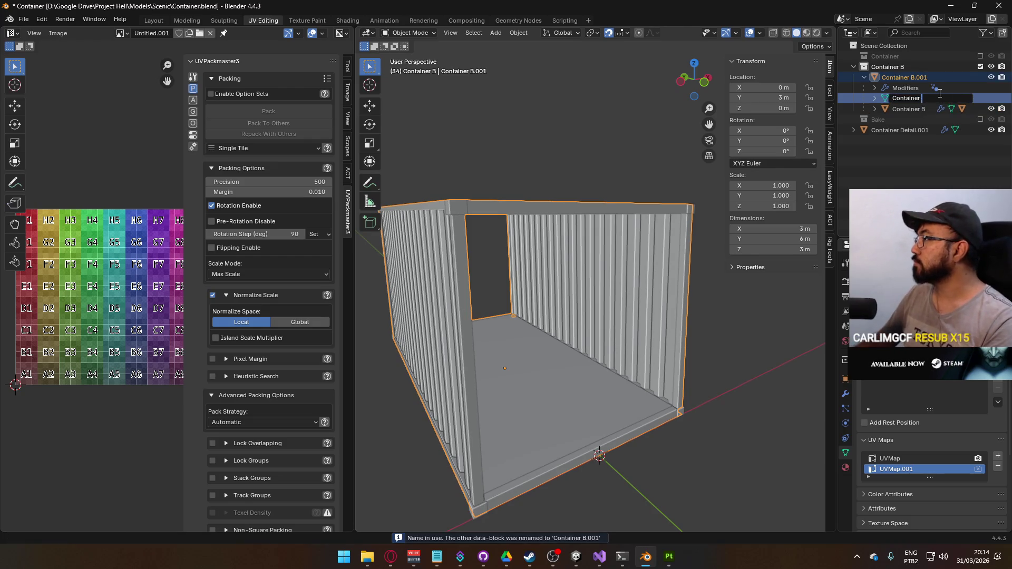
text(B)
key(Return)
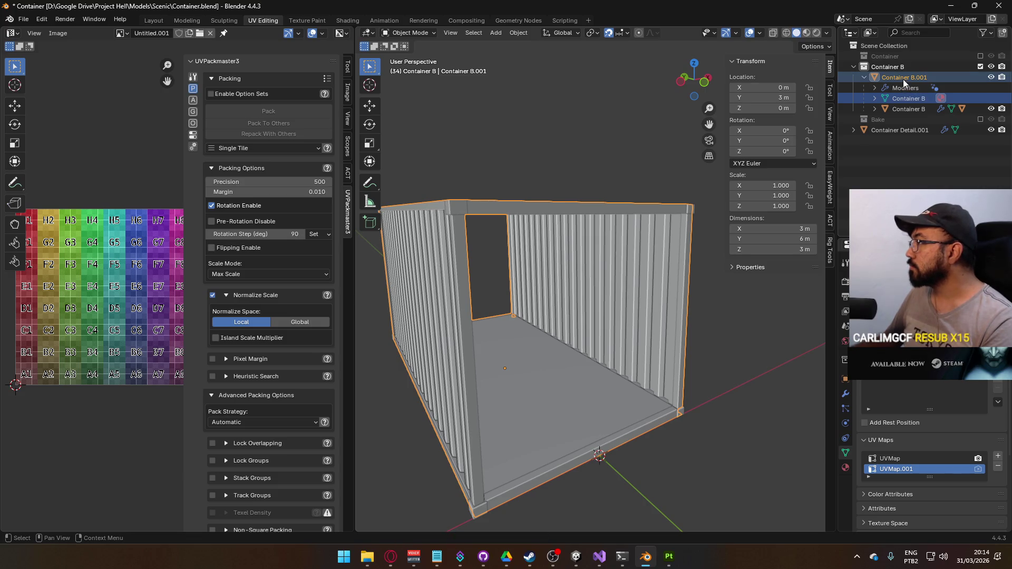
click(876, 108)
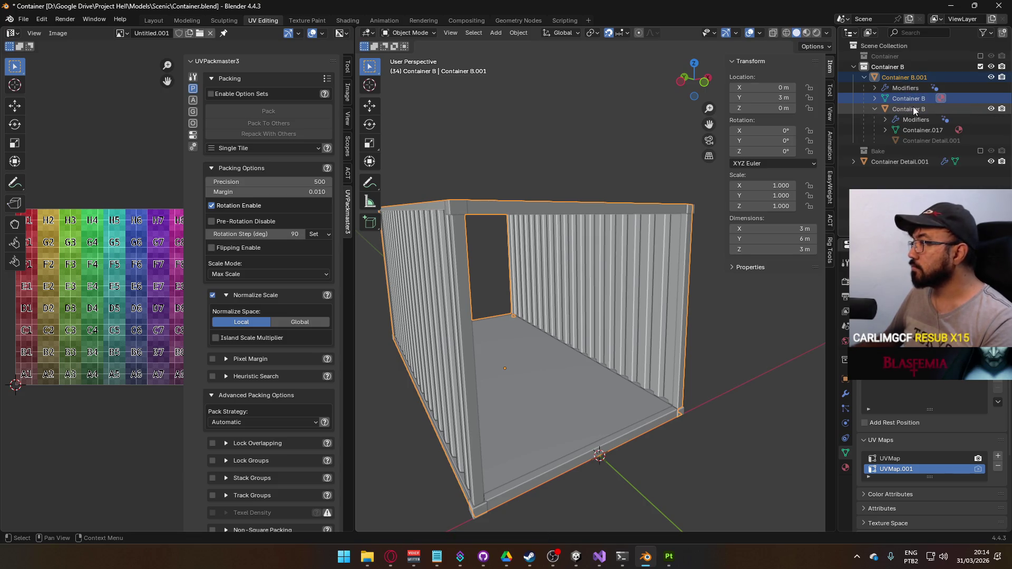
double_click(912, 108)
text(Detail)
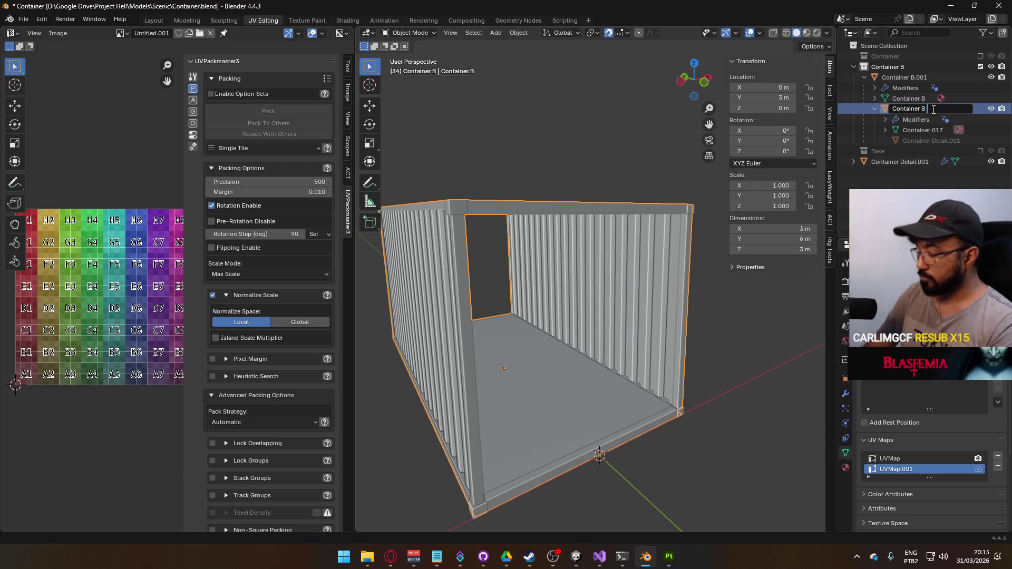
key(Return)
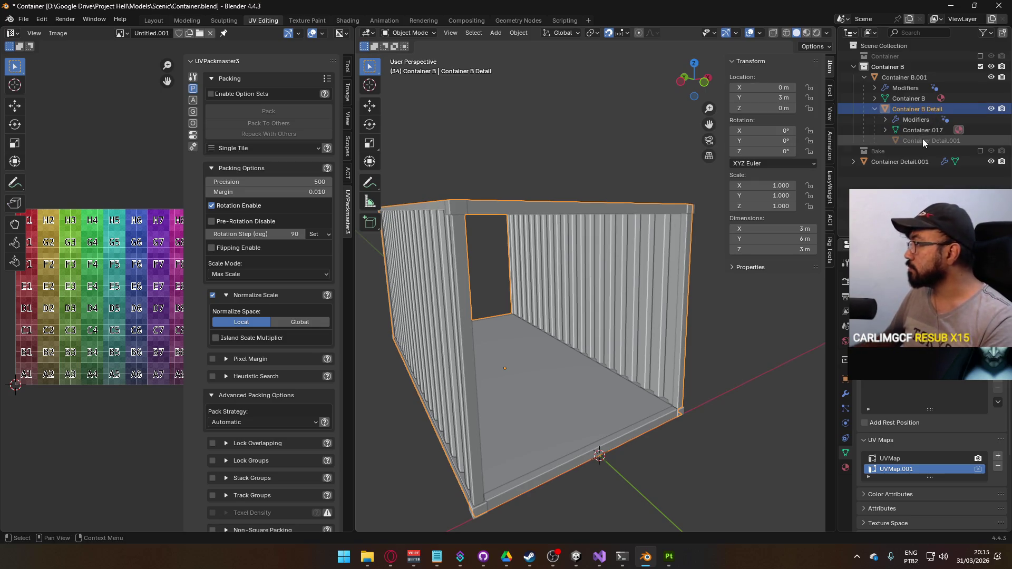
double_click(916, 110)
key(BackSpace)
key(BackSpace)
key(BackSpace)
key(Return)
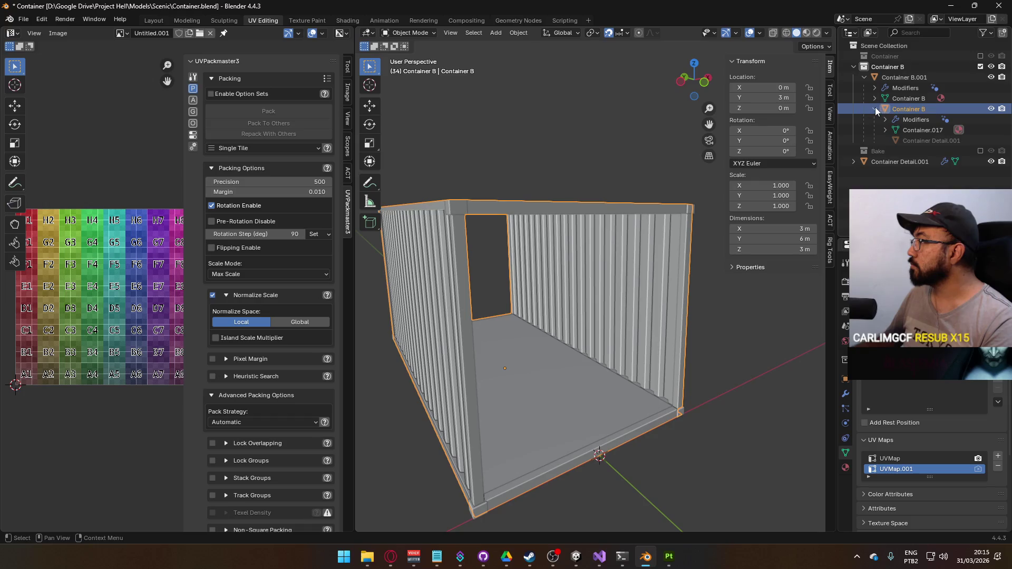
Step: Hide and delete the old Container B object
click(996, 108)
click(996, 109)
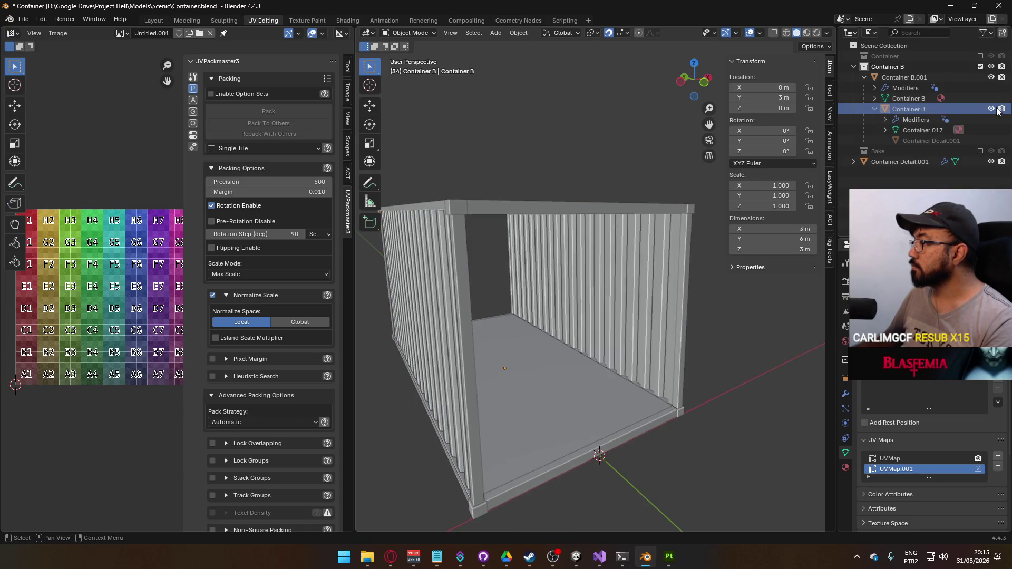
click(996, 109)
click(996, 108)
click(996, 109)
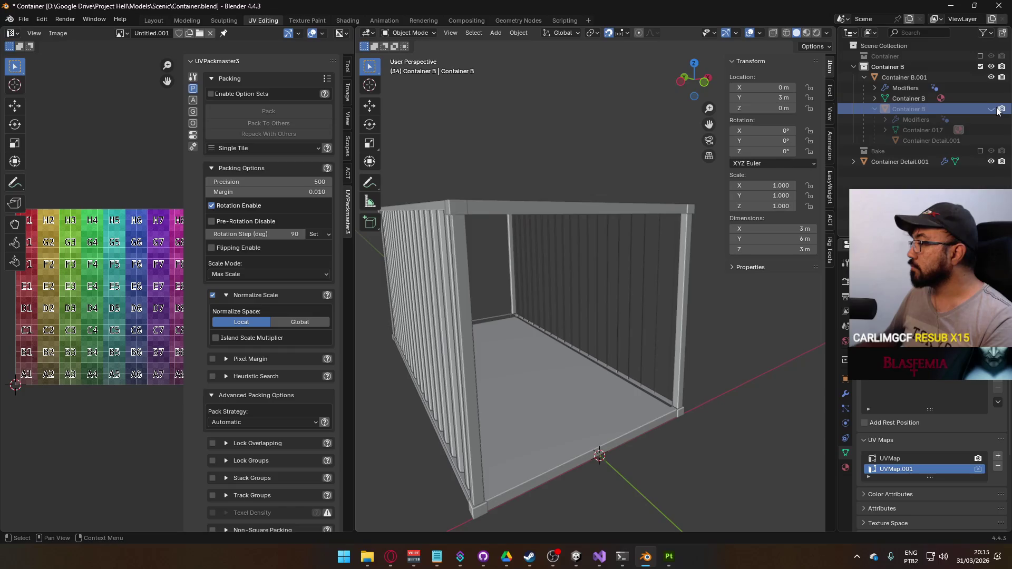
drag(648, 248, 583, 208)
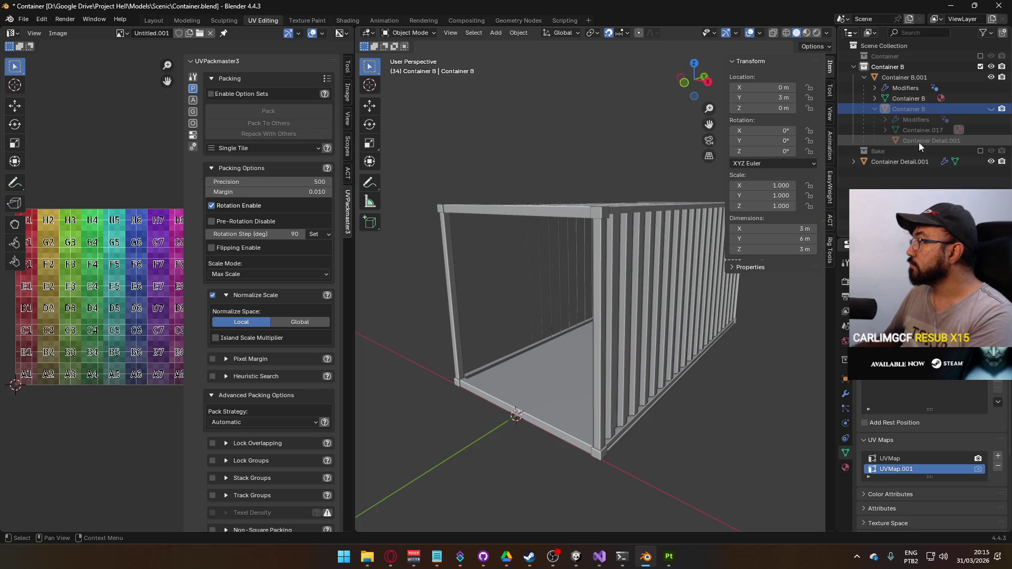
key(Delete)
Step: Parent the detail to Container B.001 keeping transform, move it to Container B, name it Container B Detail
click(913, 119)
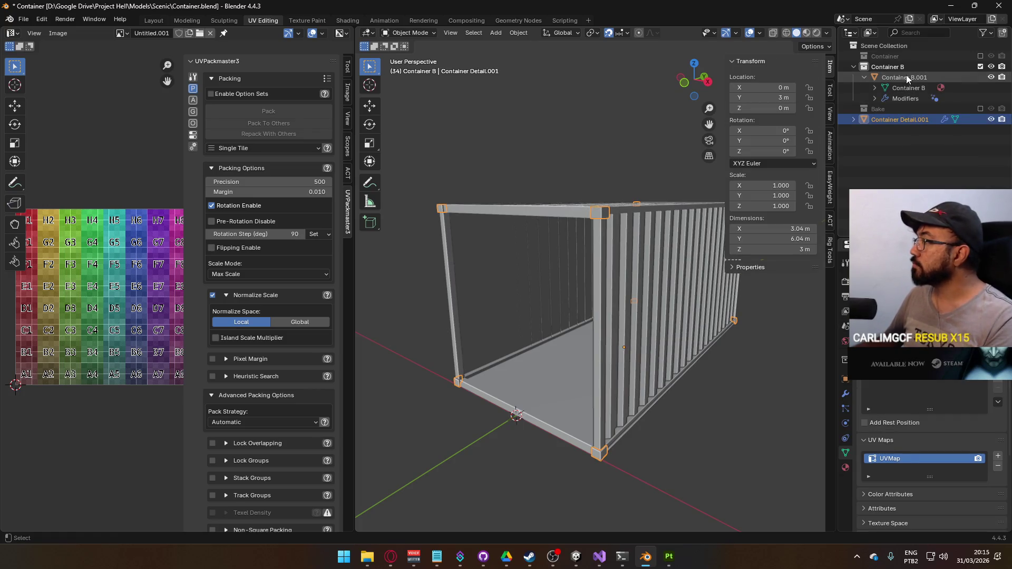
ctrl+click(906, 77)
key(ctrl+p)
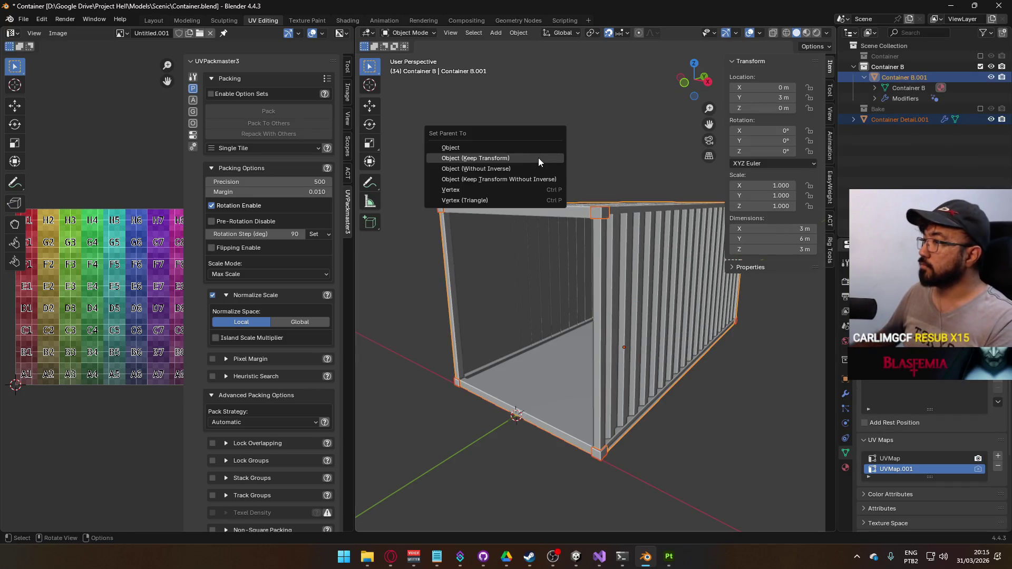
click(539, 158)
click(896, 130)
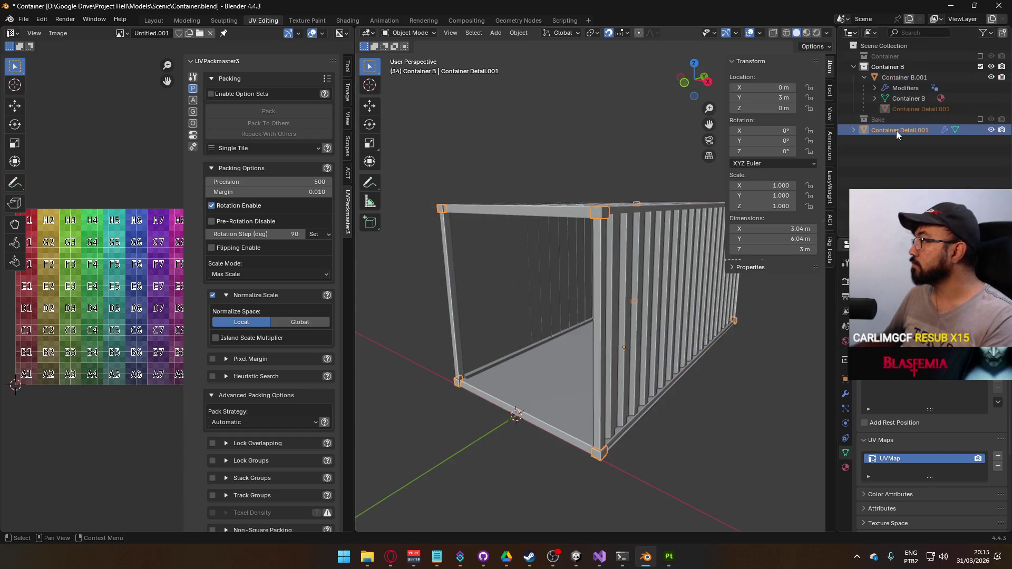
key(m)
click(864, 166)
double_click(922, 108)
click(922, 109)
text(B)
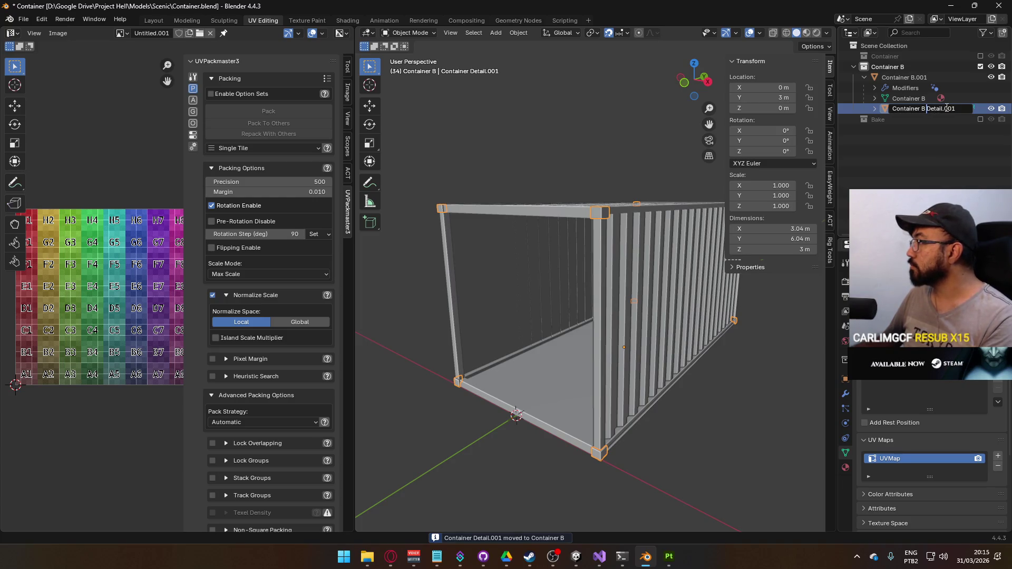
key(Return)
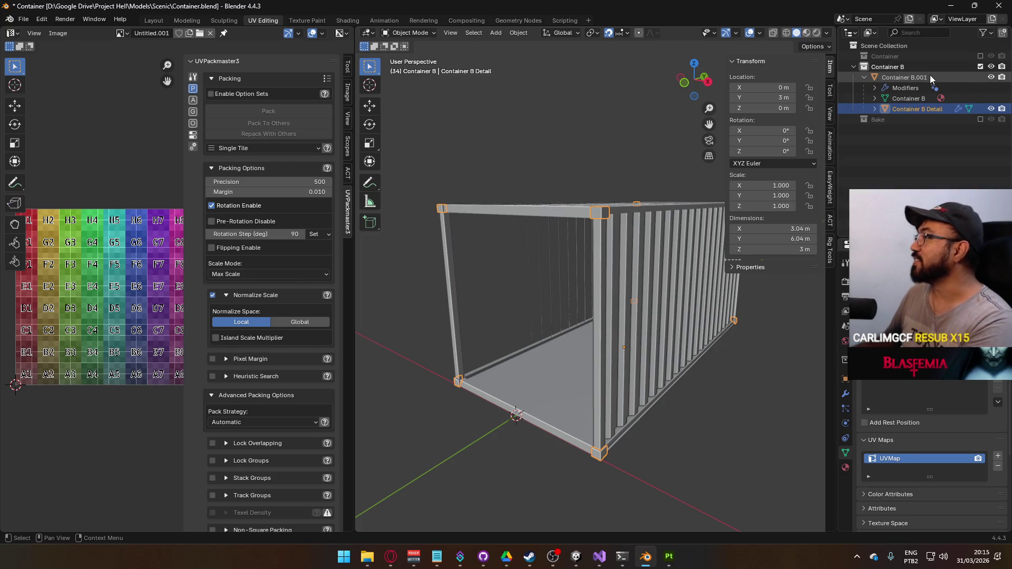
Step: Rename Container B.001 to Container B and the detail's mesh data to Container B Detail
click(930, 75)
double_click(924, 77)
click(939, 77)
key(BackSpace)
key(Return)
click(875, 109)
click(937, 118)
double_click(965, 119)
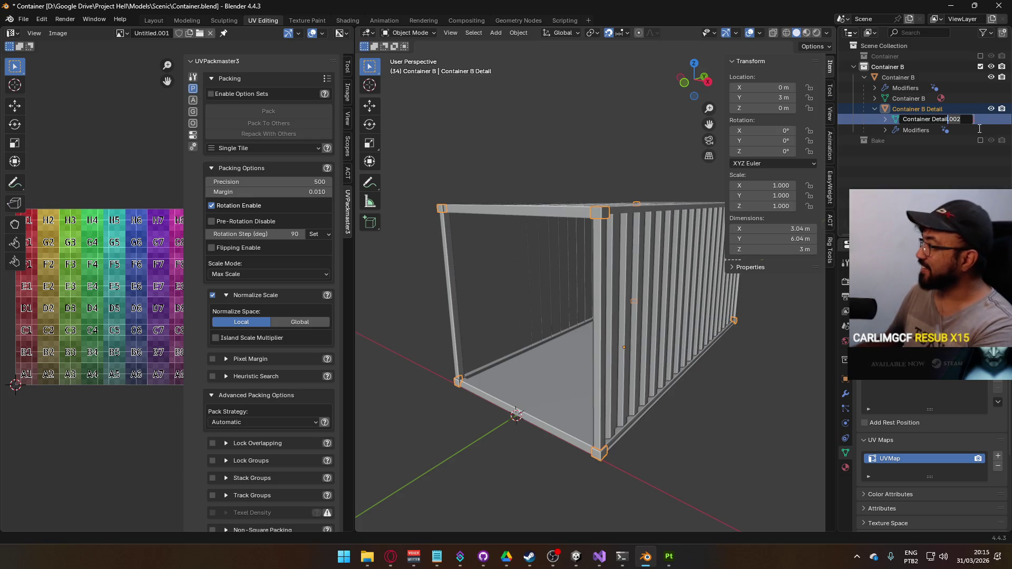
key(Delete)
key(Delete)
key(Delete)
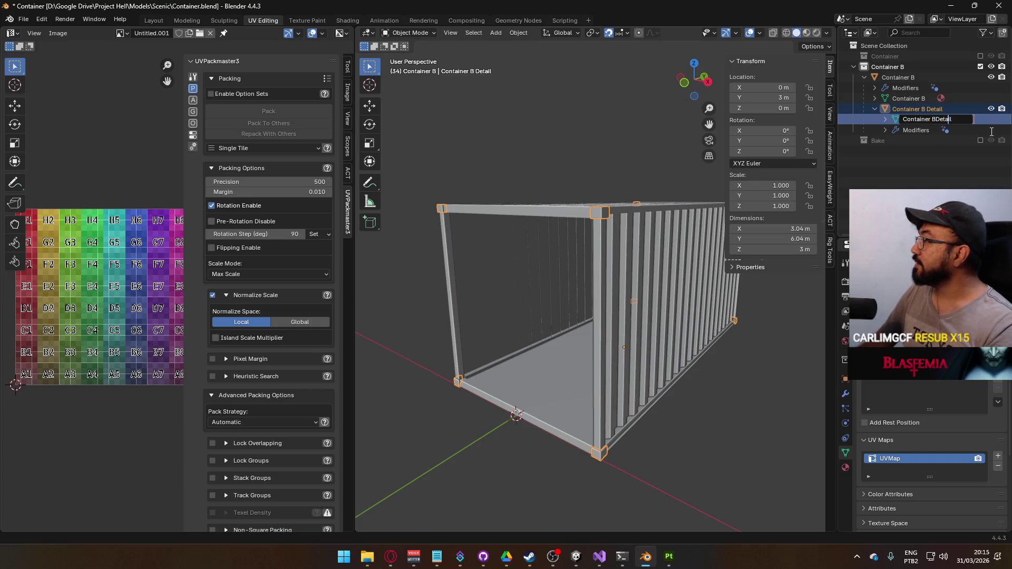
text(B)
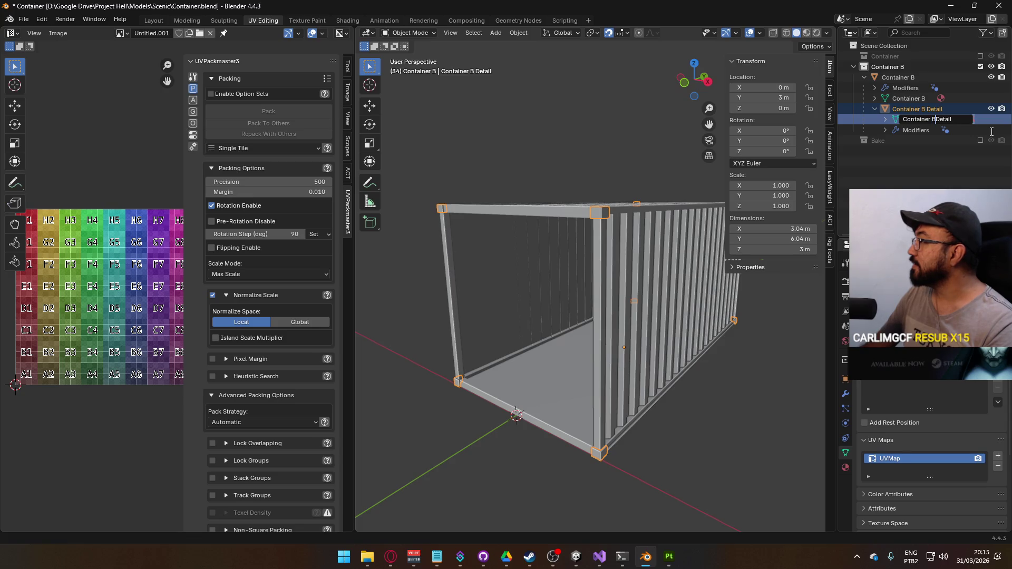
key(Return)
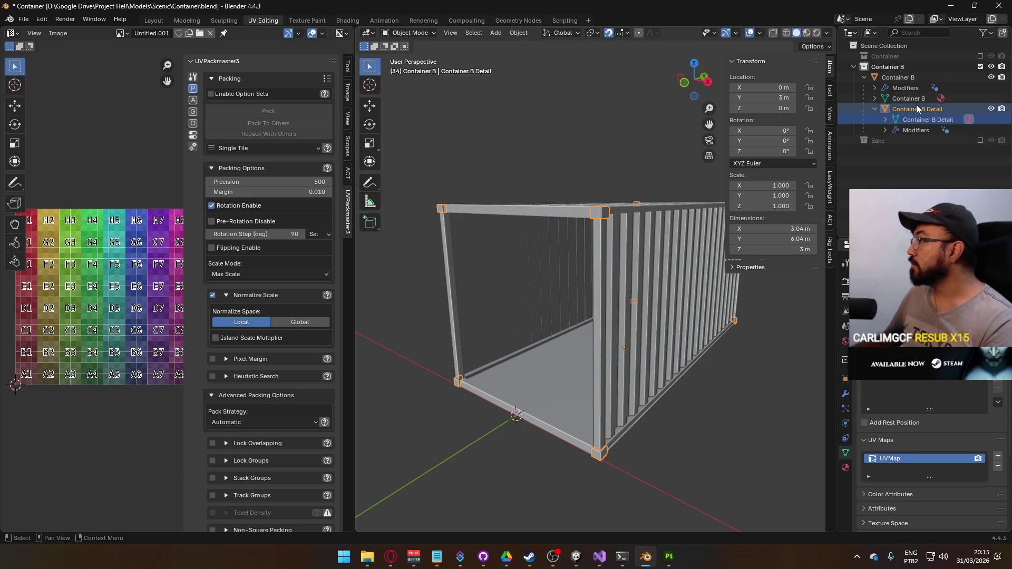
click(865, 78)
Step: Inspect the finished container and save Container.blend
mouse_move(630, 262)
mouse_down()
mouse_move(722, 336)
mouse_move(612, 273)
mouse_move(507, 191)
mouse_up()
click(621, 306)
mouse_move(621, 306)
mouse_down()
mouse_move(636, 356)
mouse_move(604, 347)
mouse_move(586, 308)
mouse_move(586, 328)
mouse_up()
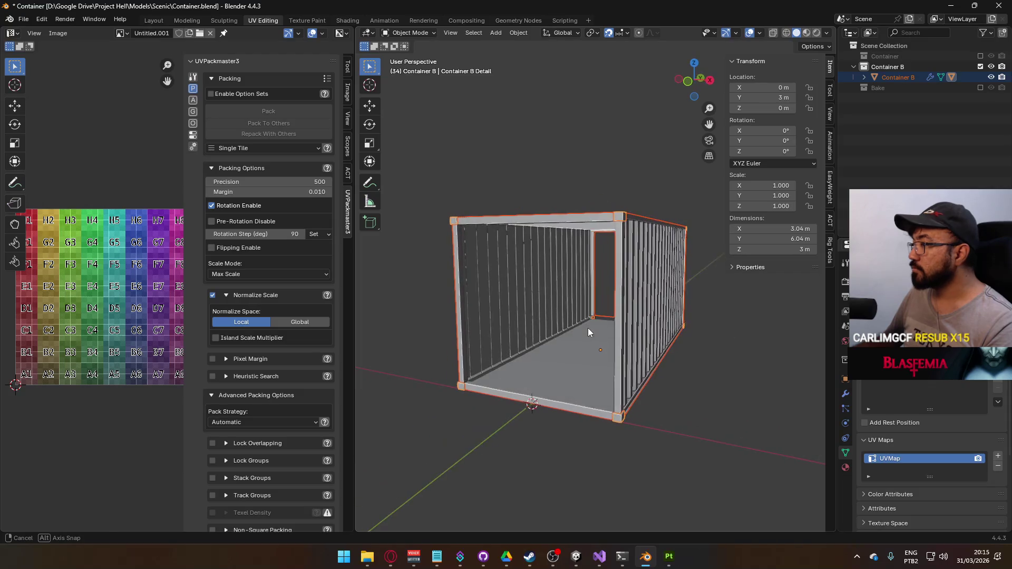
click(864, 78)
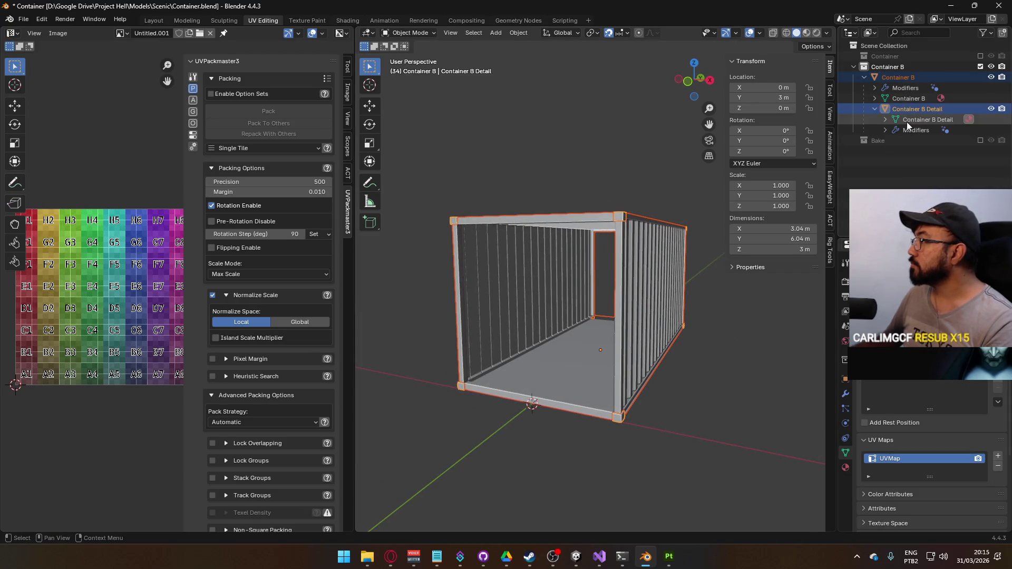
key(ctrl+s)
click(24, 19)
Step: Export the model as FBX, renaming Container.fbx to Container B.fbx in the Scenic models folder
mouse_move(48, 179)
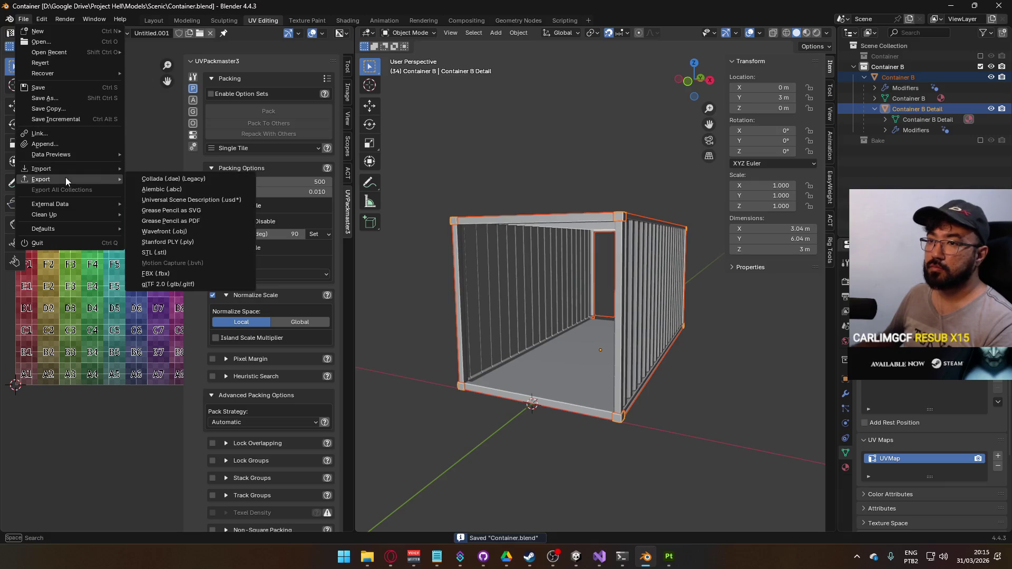
click(158, 269)
click(428, 183)
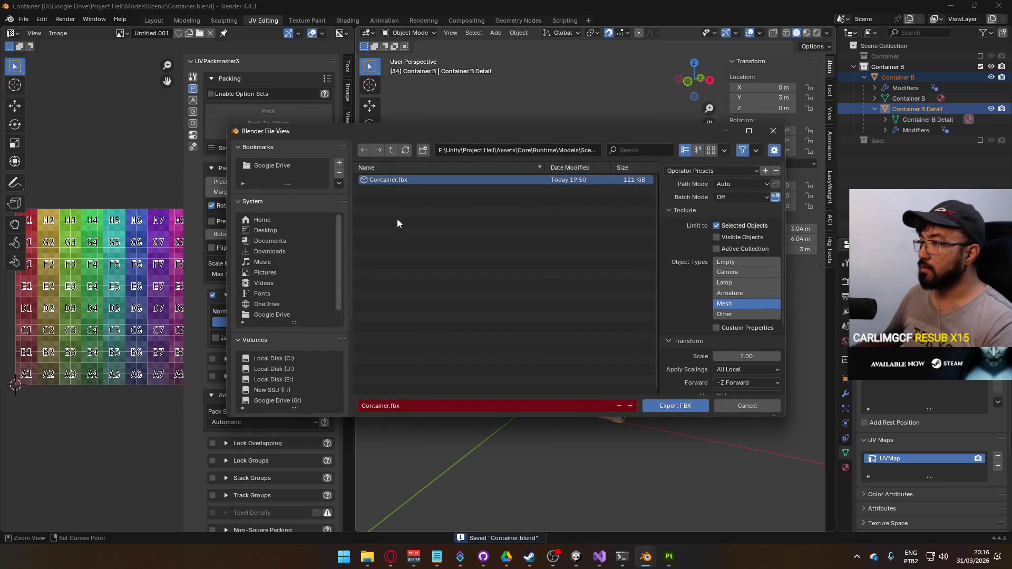
click(395, 406)
click(386, 405)
text(B)
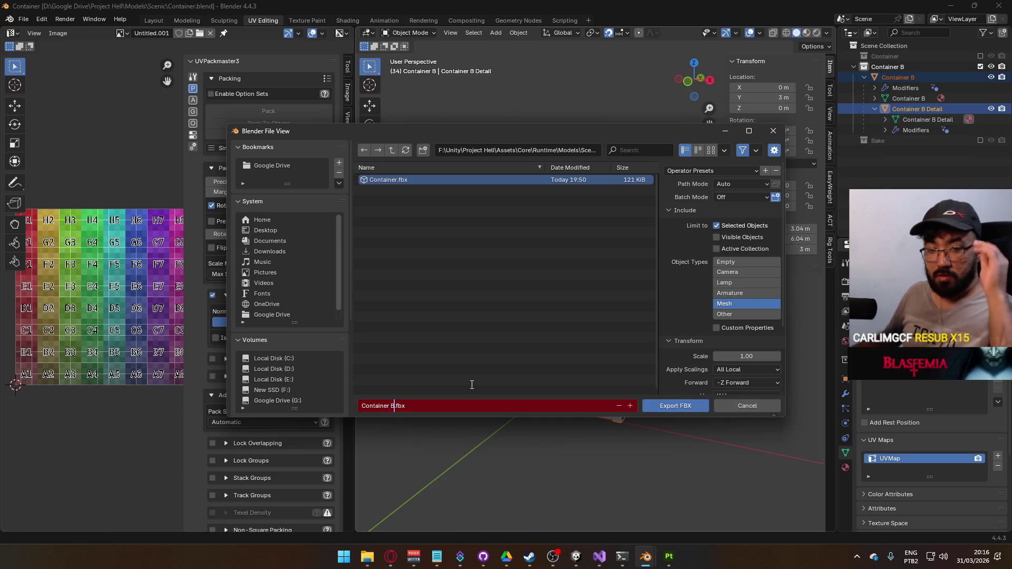
click(648, 405)
Step: Switch to Unity and select the imported Container B model in the Scenic models folder
mouse_move(576, 556)
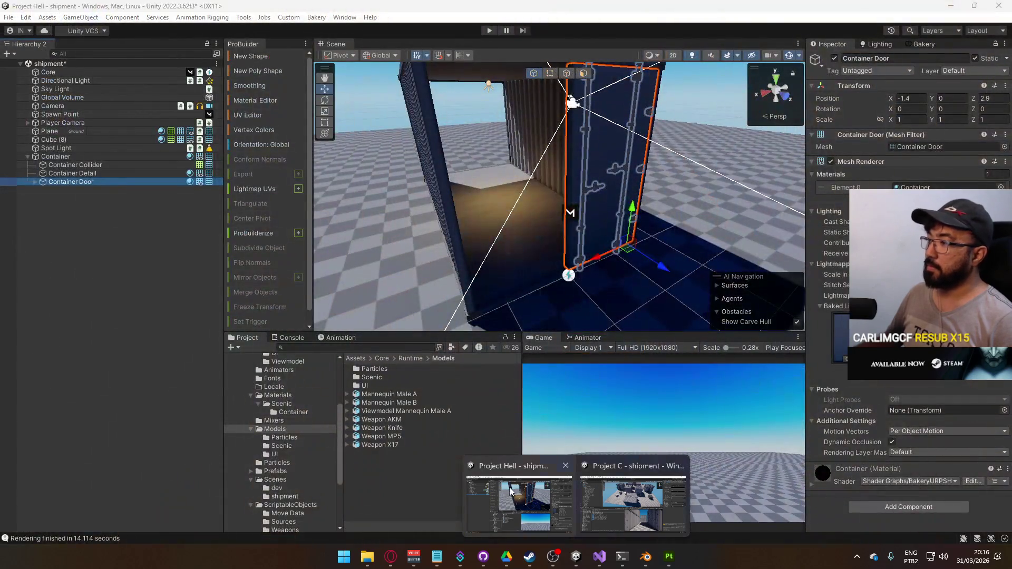
click(519, 498)
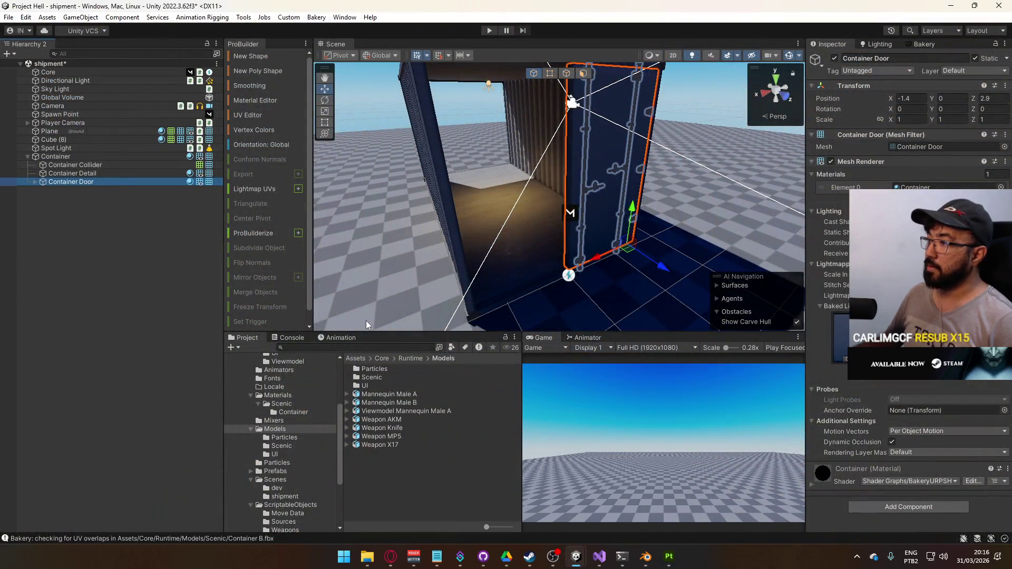
double_click(381, 377)
click(377, 435)
Step: Set Material Creation Mode to None, apply the import settings, and drag the model into the scene
click(887, 89)
click(927, 102)
click(928, 125)
click(930, 89)
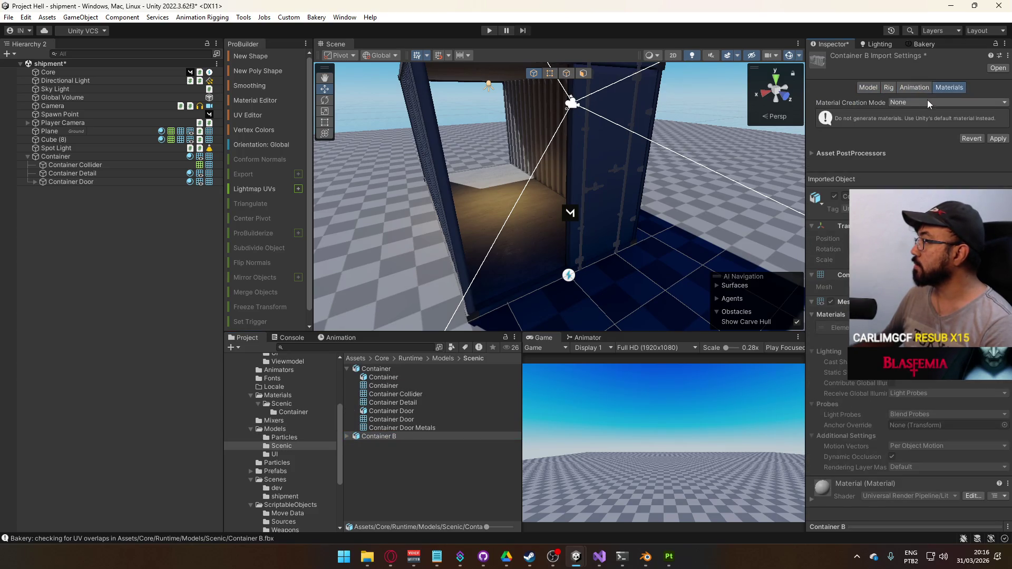
click(889, 87)
click(868, 88)
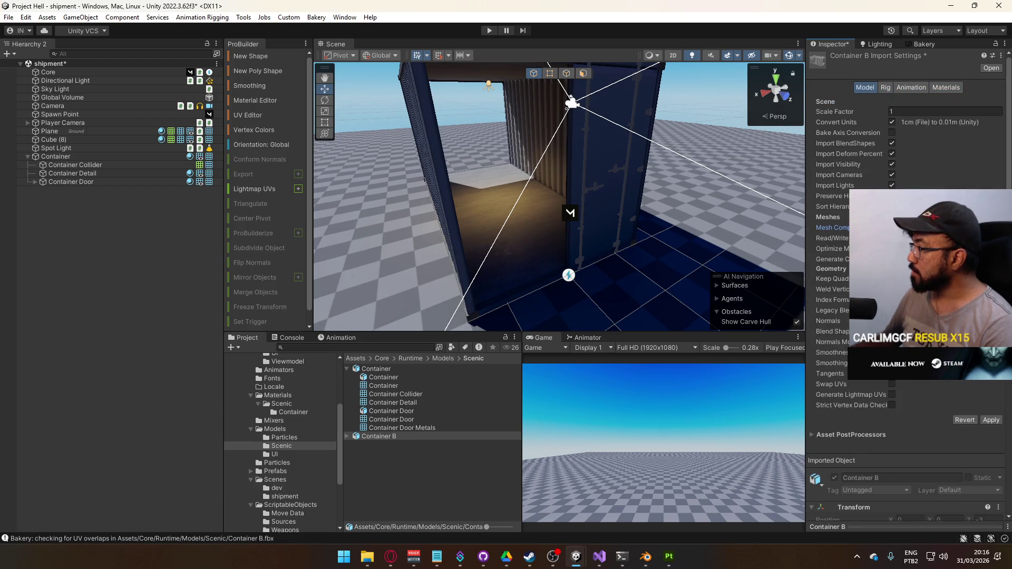
click(998, 422)
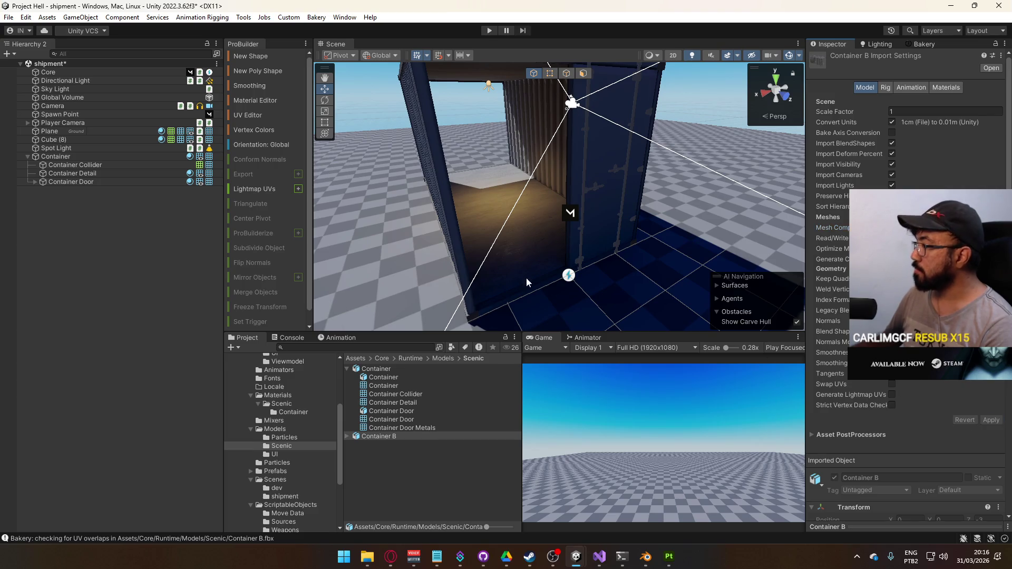
scroll(487, 272, down, 5)
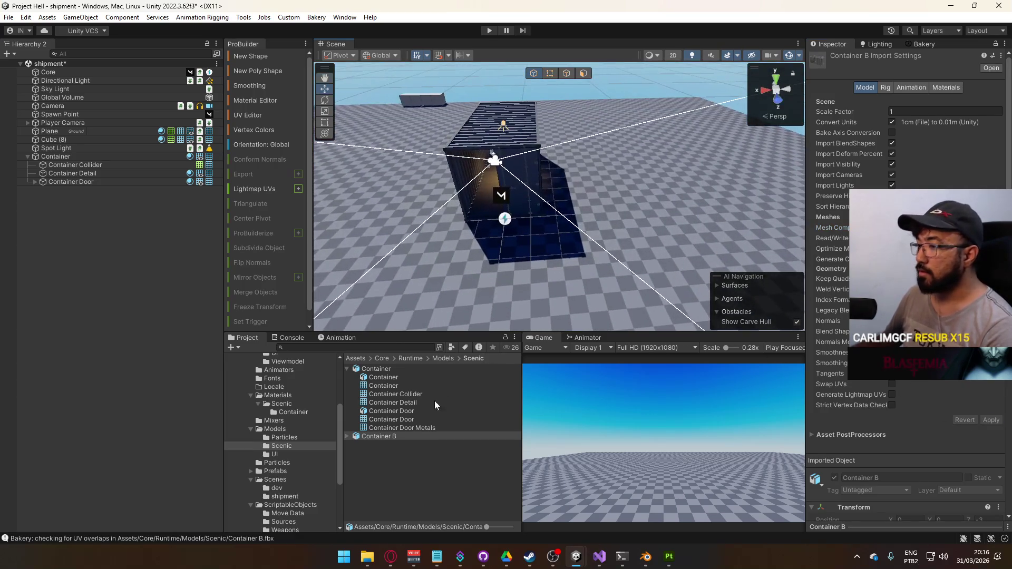
drag(403, 436, 585, 179)
Step: Apply the Container material from Materials/Scenic/Container to Container B and frame it in view
key(f)
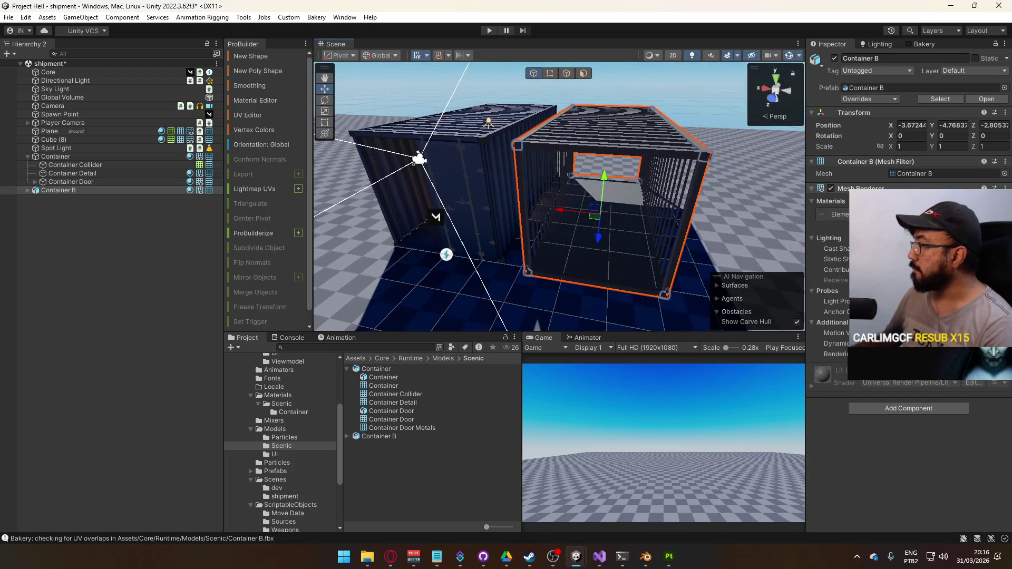
click(286, 411)
drag(375, 369, 666, 136)
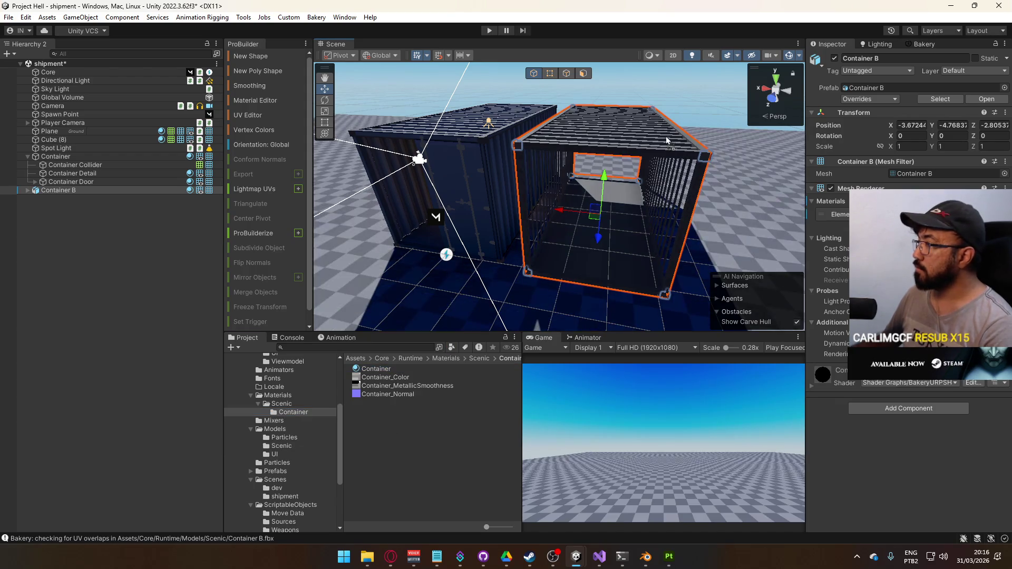
key(f)
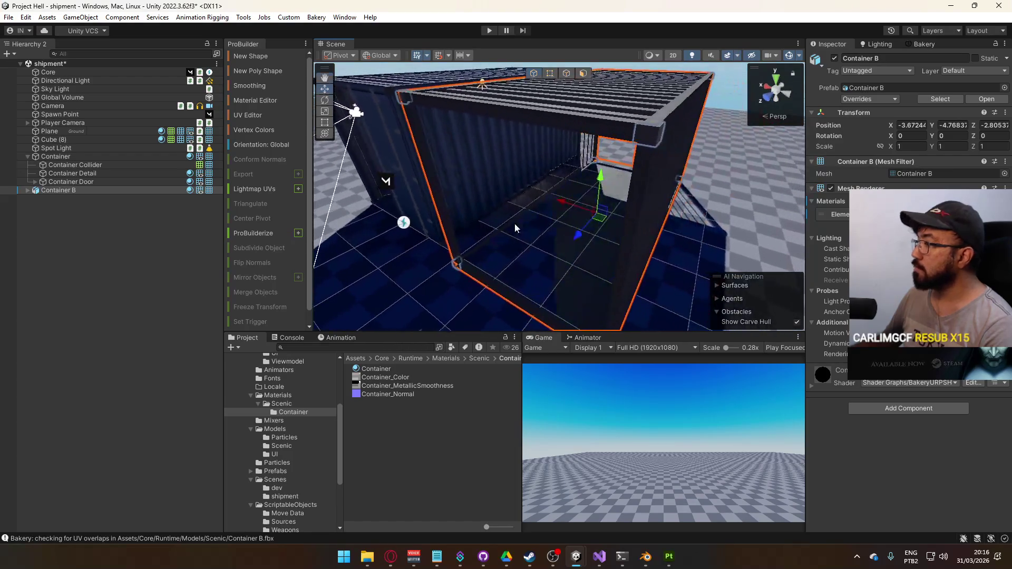
mouse_move(597, 206)
mouse_down()
mouse_move(655, 232)
mouse_move(667, 207)
mouse_up()
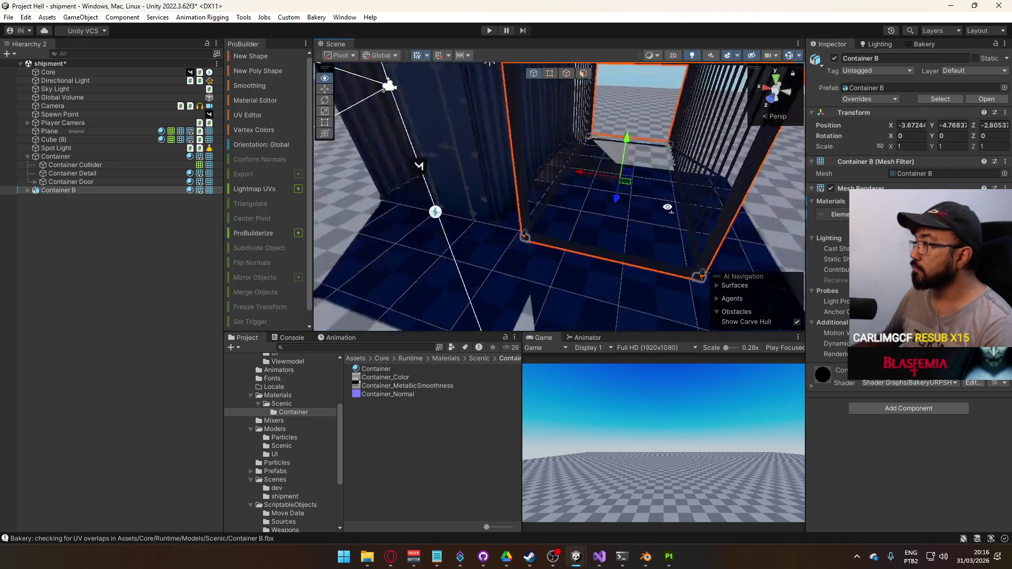
key(f)
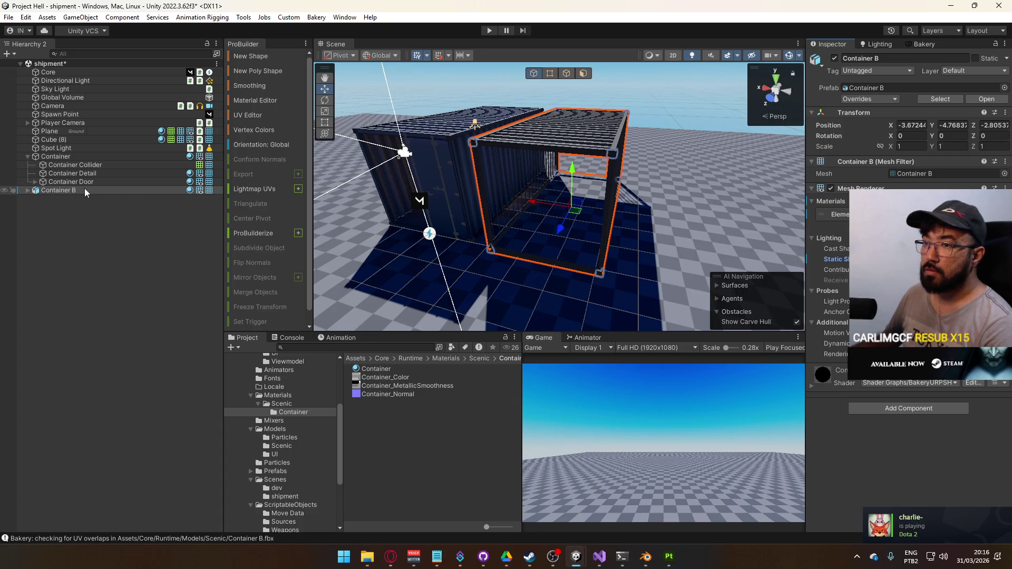
click(27, 190)
Step: Unpack Container B from its prefab and mark it static, including its children
right_click(58, 189)
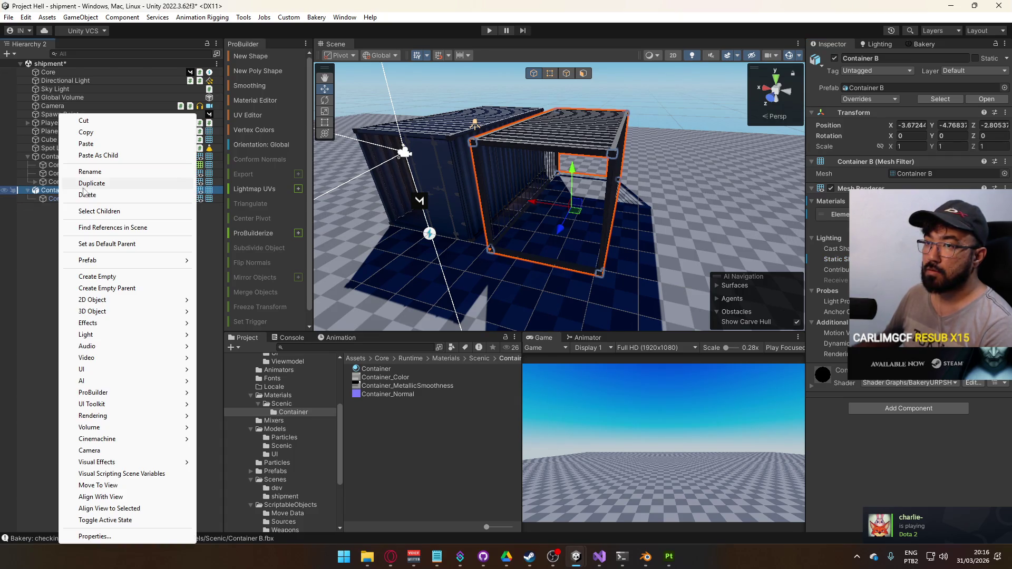
click(46, 198)
right_click(49, 192)
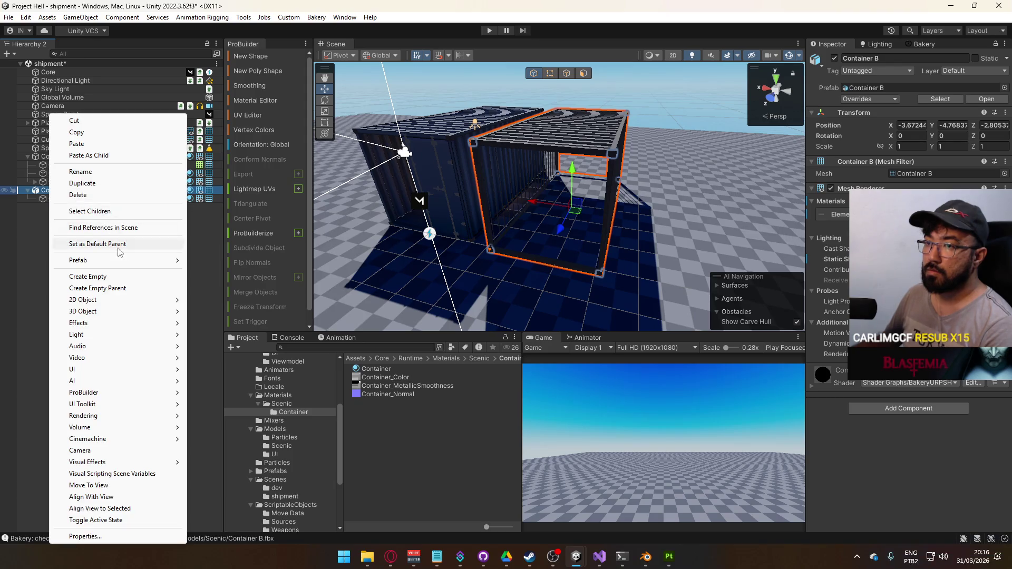
mouse_move(78, 260)
click(232, 344)
click(975, 58)
click(531, 295)
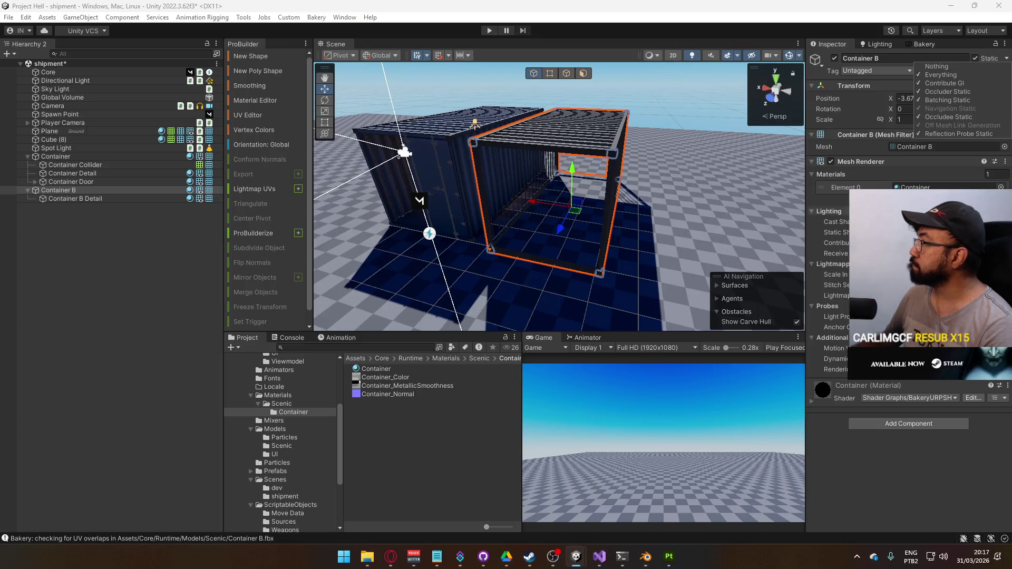
Step: Flag Container B Detail as Occluder, Occludee and Batching Static
click(87, 199)
click(1007, 59)
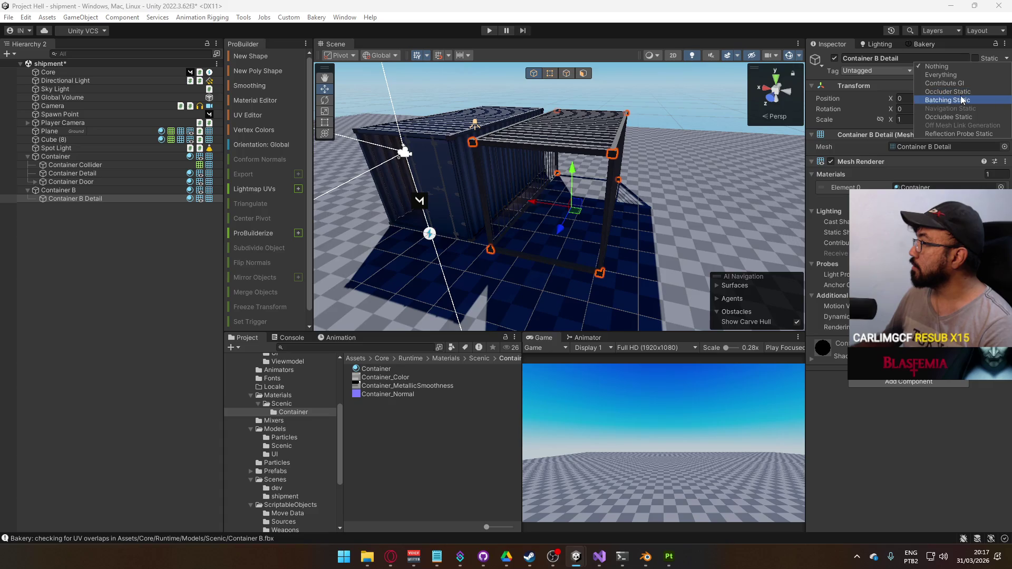
click(951, 92)
click(948, 117)
click(957, 134)
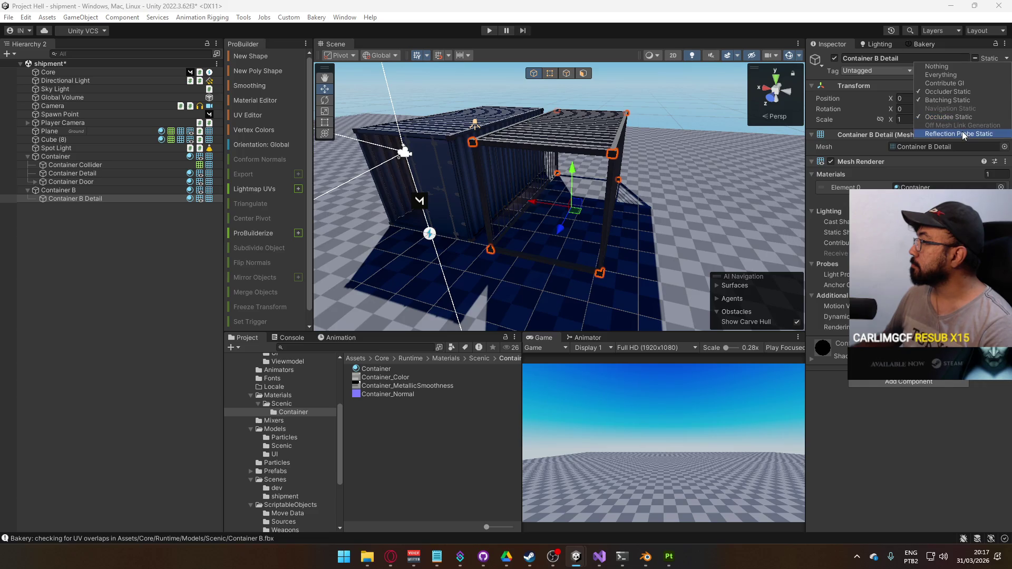
click(440, 134)
Step: Set the static flags on Container Detail and Container Door
click(59, 175)
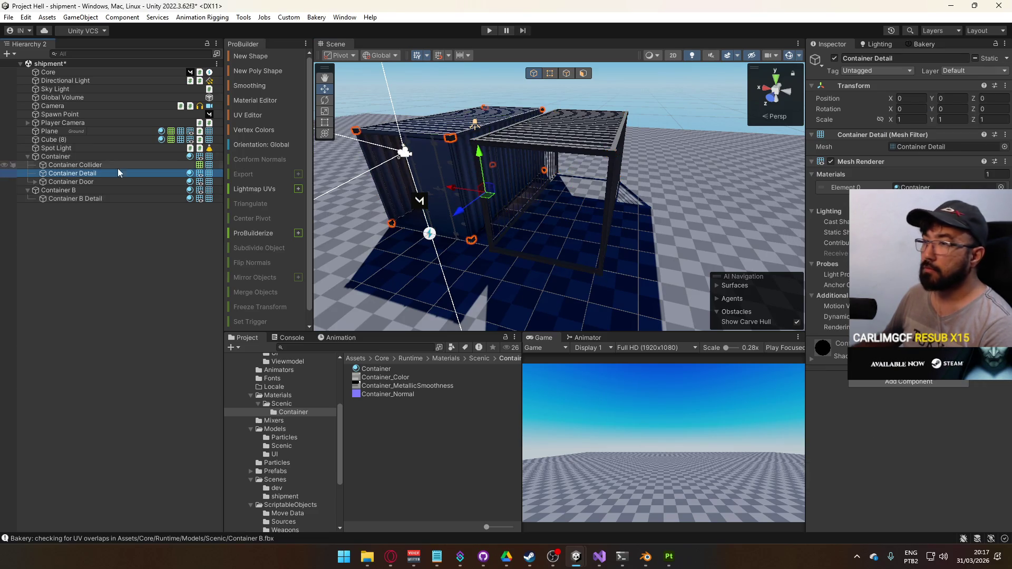
click(1002, 59)
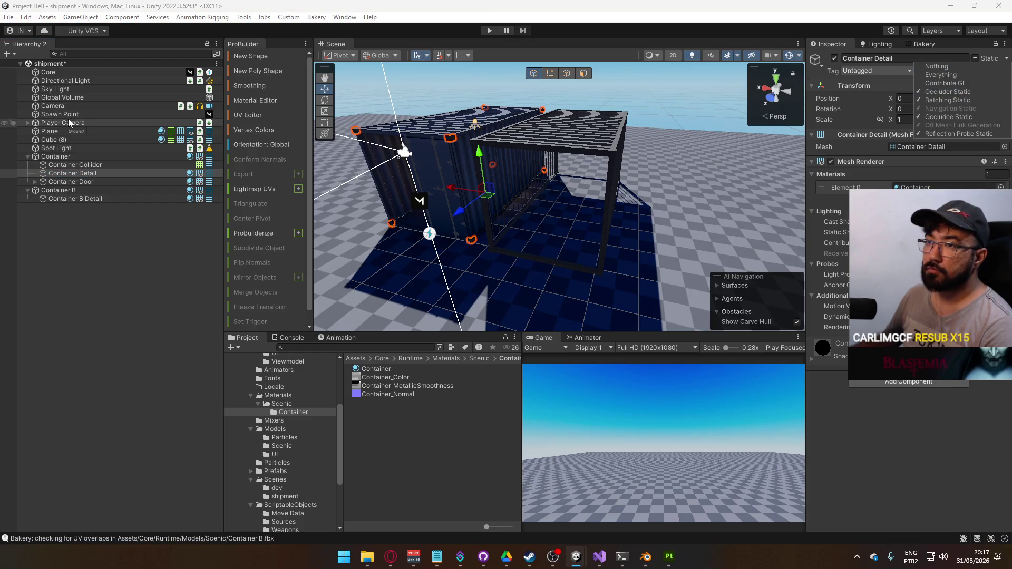
click(70, 181)
mouse_move(553, 221)
mouse_down()
mouse_move(607, 225)
mouse_move(680, 195)
mouse_up()
click(1006, 58)
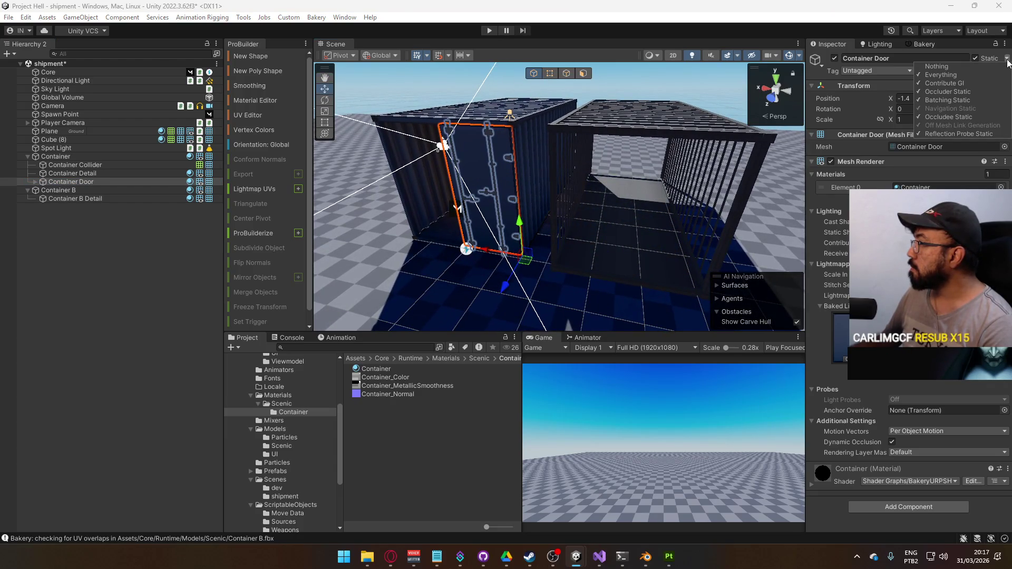
Step: Duplicate Container Door and mirror the copy with Scale X -1
click(1007, 63)
key(f)
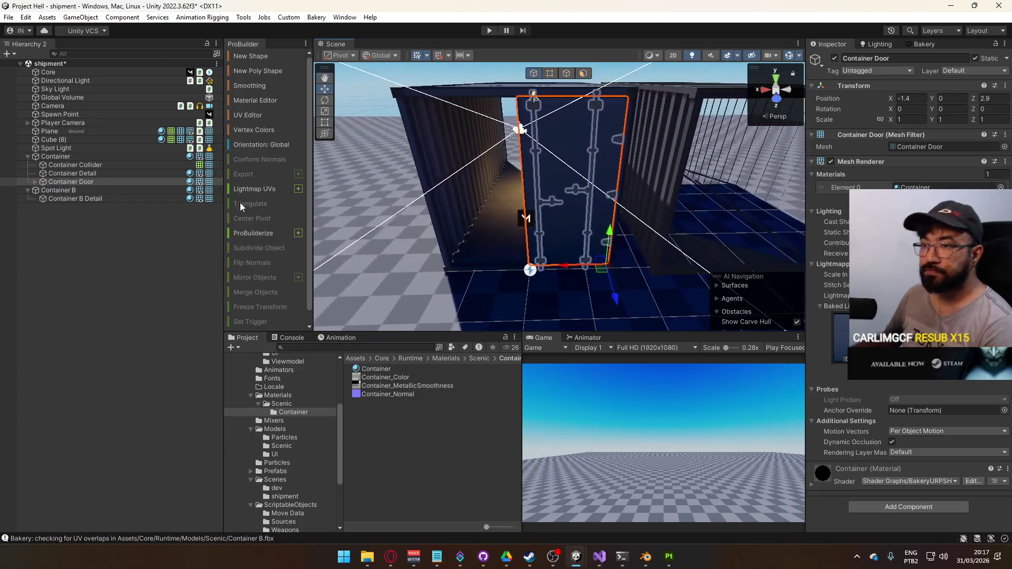
mouse_move(501, 208)
mouse_down()
mouse_move(533, 207)
mouse_move(622, 260)
mouse_move(510, 268)
mouse_up()
key(ctrl+d)
text(0.213)
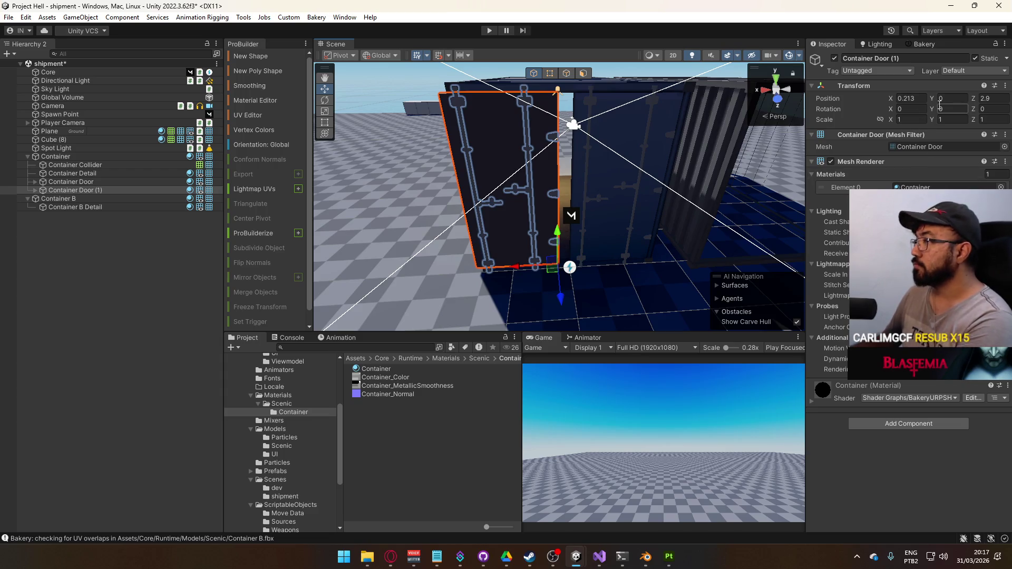
double_click(912, 119)
text(-1)
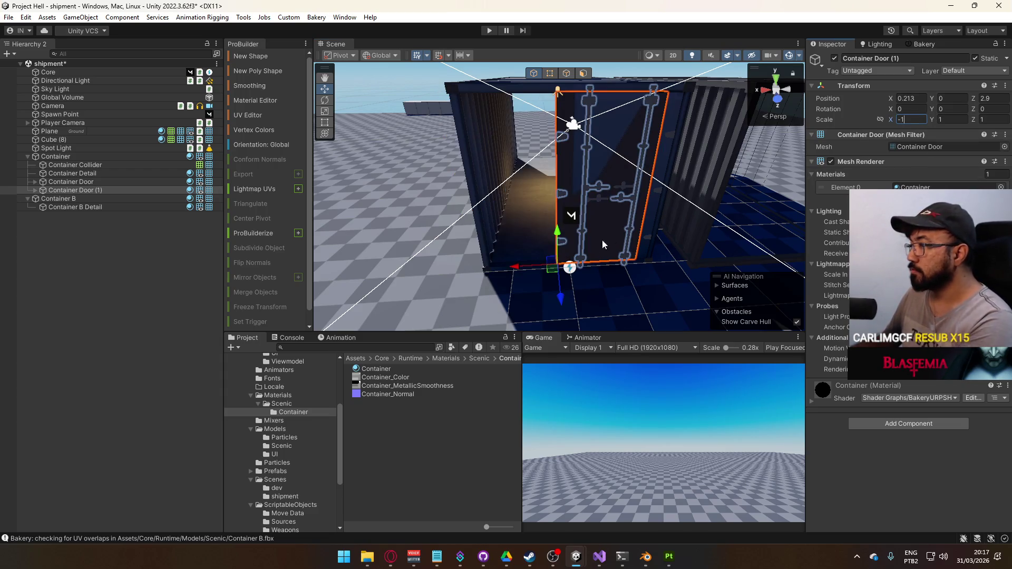
drag(520, 263, 452, 276)
scroll(452, 276, up, 6)
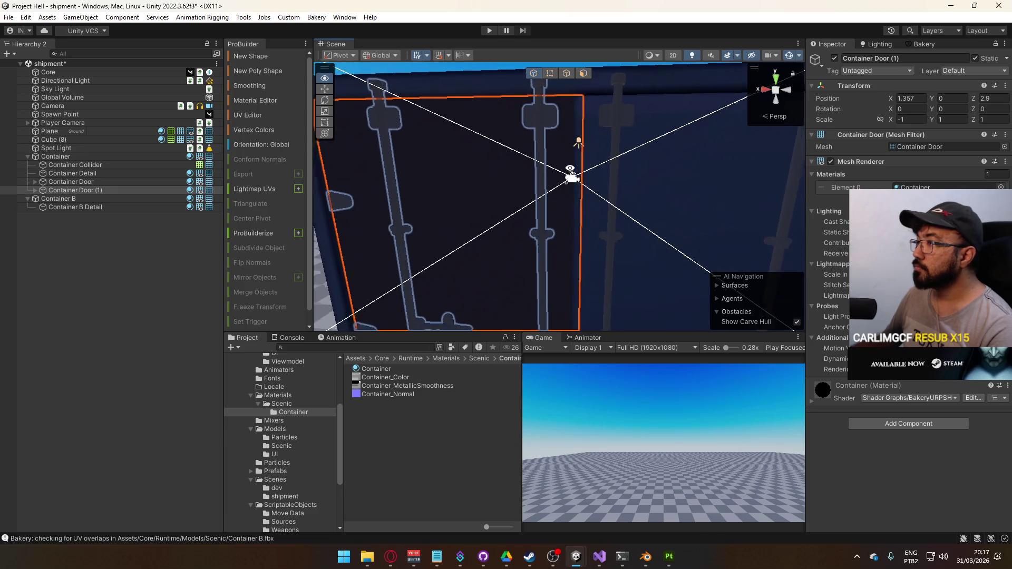
drag(569, 168, 456, 234)
scroll(455, 234, down, 3)
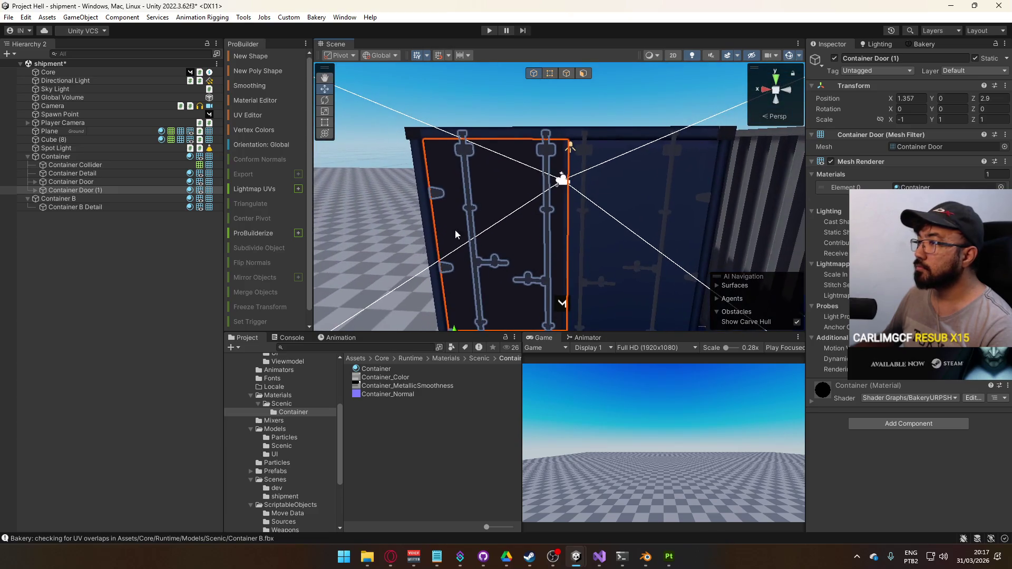
mouse_move(432, 305)
mouse_down()
mouse_move(456, 379)
mouse_move(416, 393)
mouse_move(454, 366)
mouse_move(499, 242)
mouse_up()
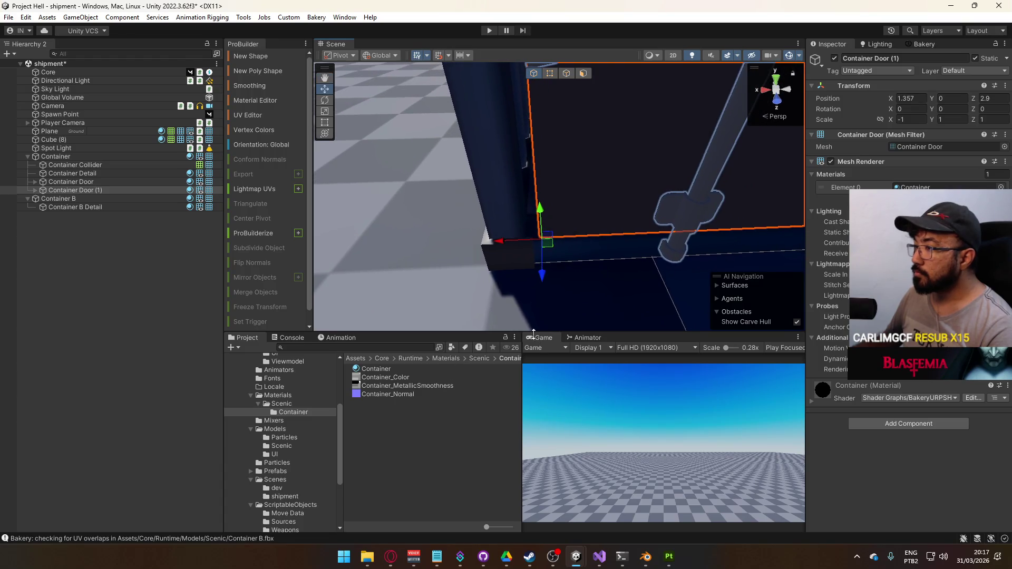
Step: Place the mirrored copy at X 1.4, opposite the original door
click(94, 181)
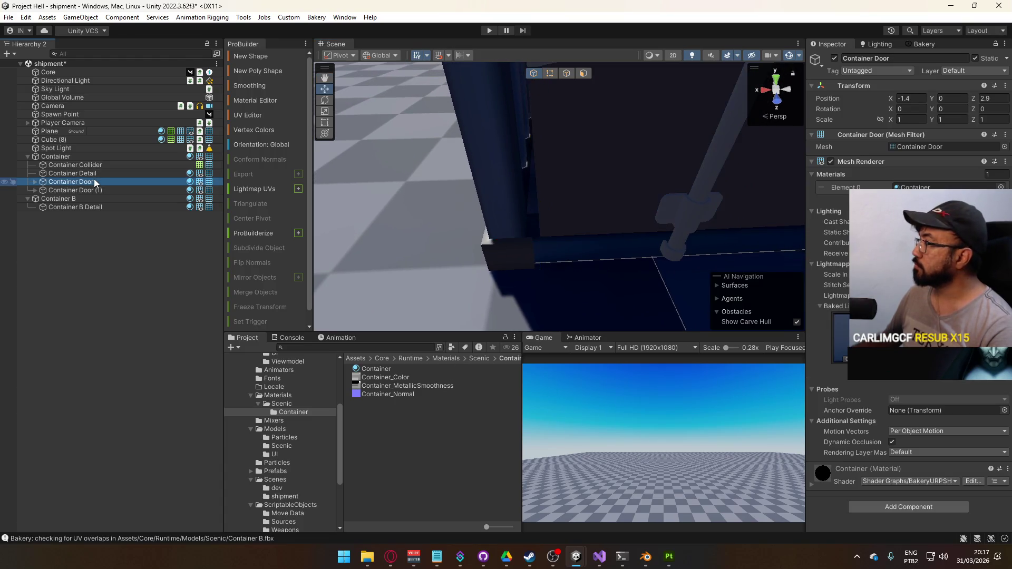
click(918, 96)
click(143, 189)
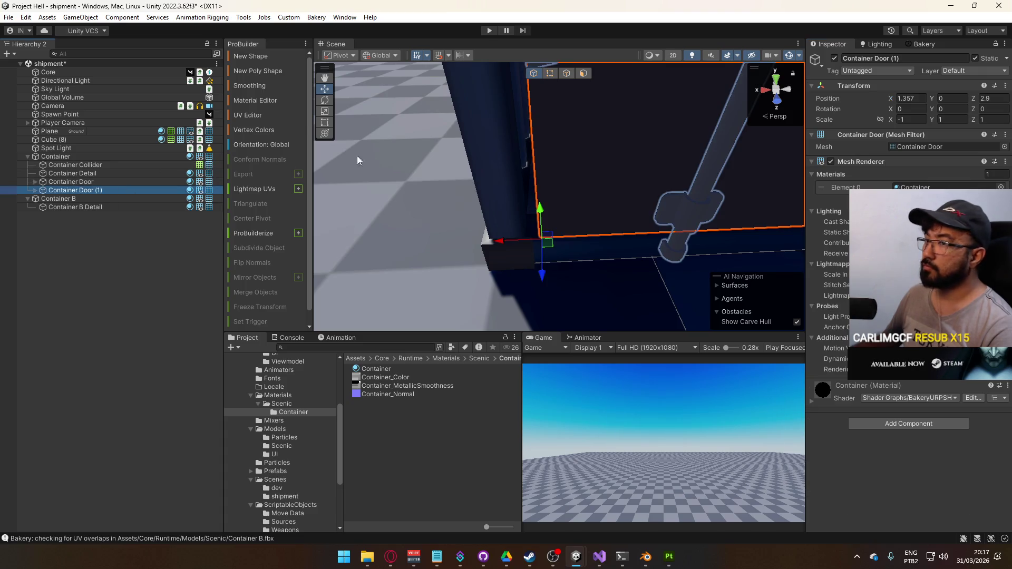
click(921, 97)
text(-1.4)
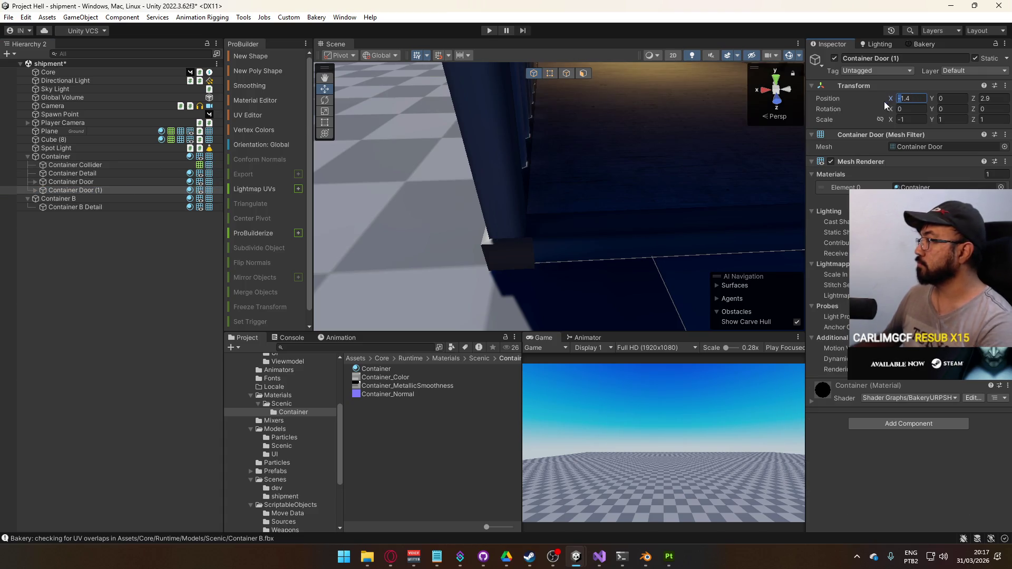
key(Home)
key(Delete)
key(Return)
mouse_move(698, 170)
mouse_down()
mouse_move(597, 195)
mouse_move(626, 79)
mouse_move(574, 184)
mouse_up()
Step: Rename the original door Container Door A and the mirrored copy Container Door B
click(88, 189)
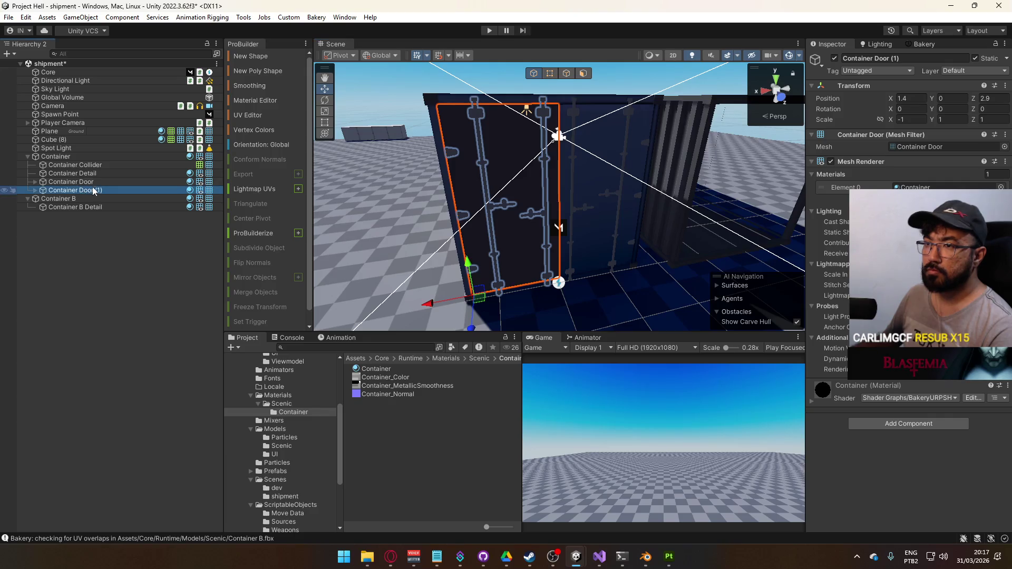
click(100, 182)
click(103, 183)
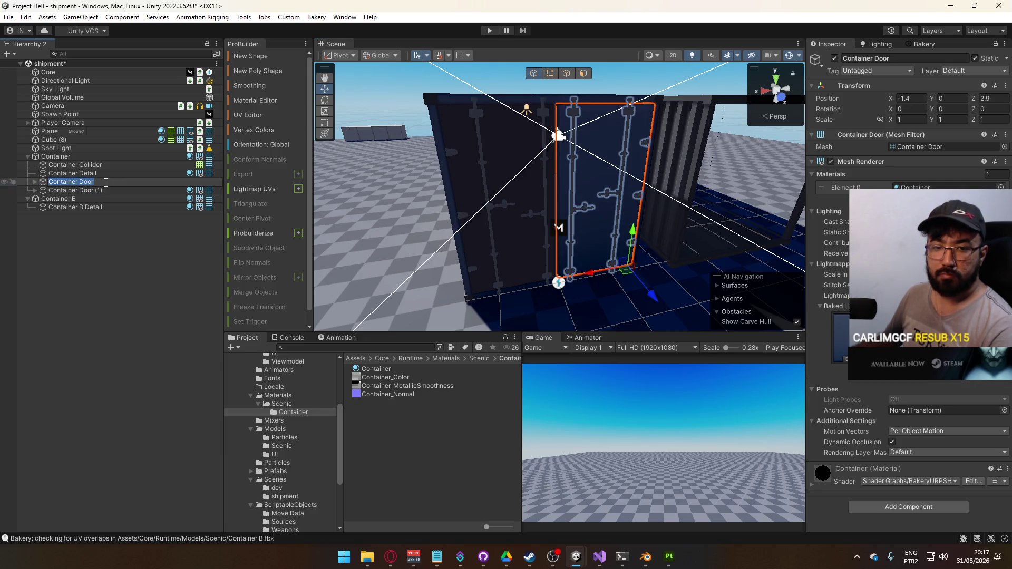
text(A)
click(109, 190)
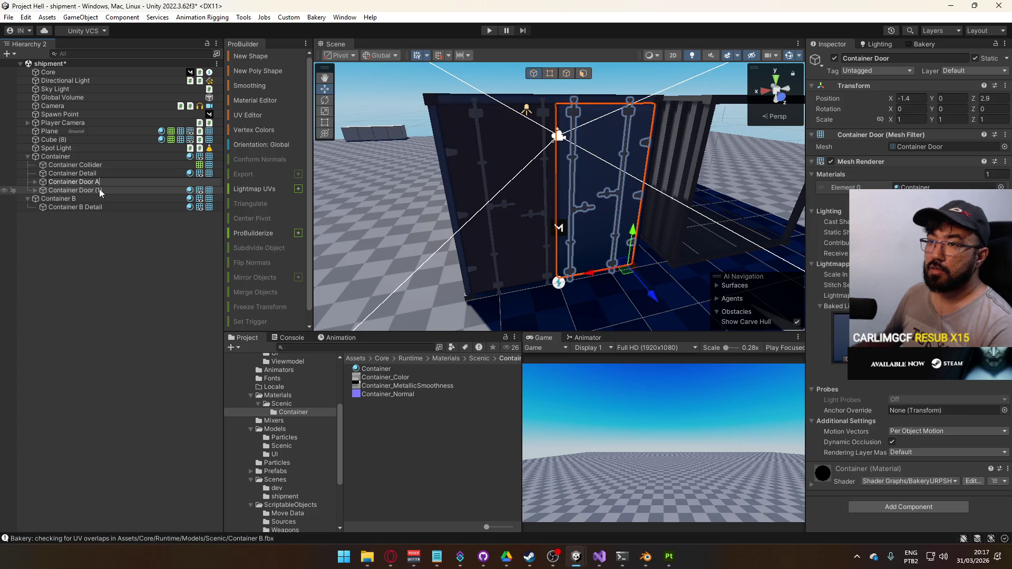
click(109, 189)
double_click(109, 190)
text(B)
key(Return)
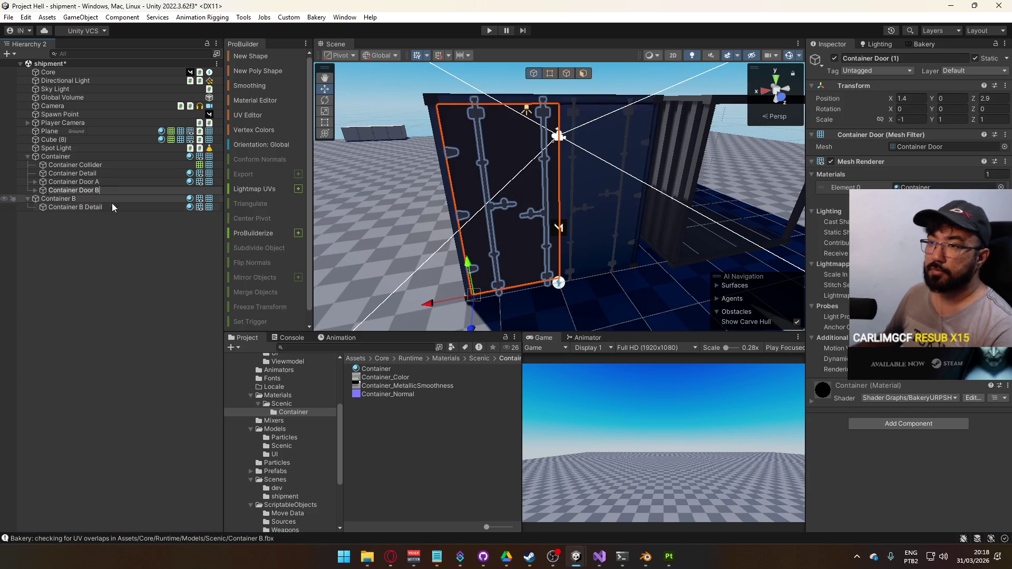
click(90, 191)
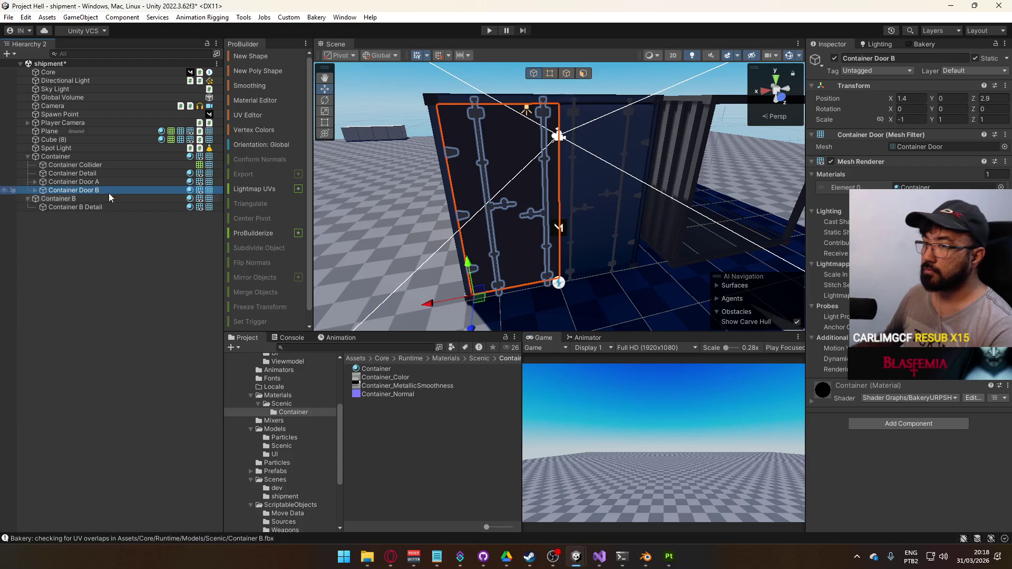
click(102, 182)
click(99, 189)
double_click(79, 182)
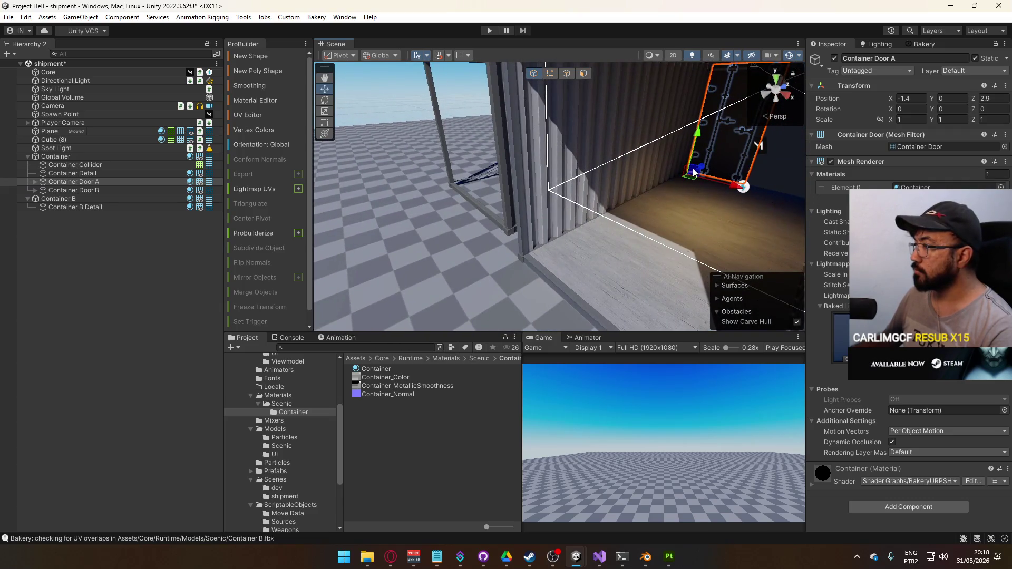
Step: Duplicate Container Door A and move the copy to Z -2.9180 at the container's other end
key(ctrl+d)
drag(698, 171, 563, 247)
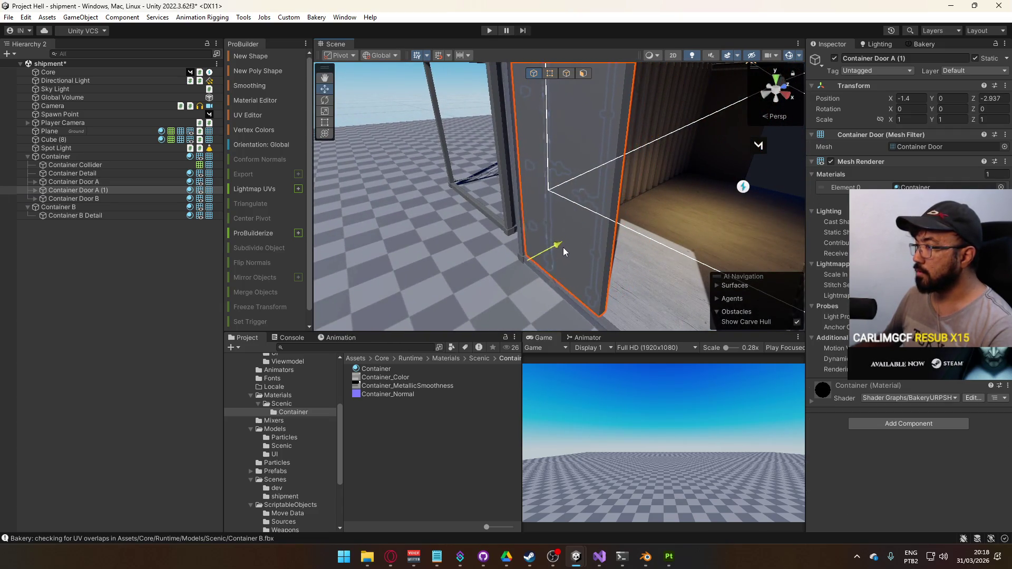
click(106, 181)
click(109, 189)
click(1000, 98)
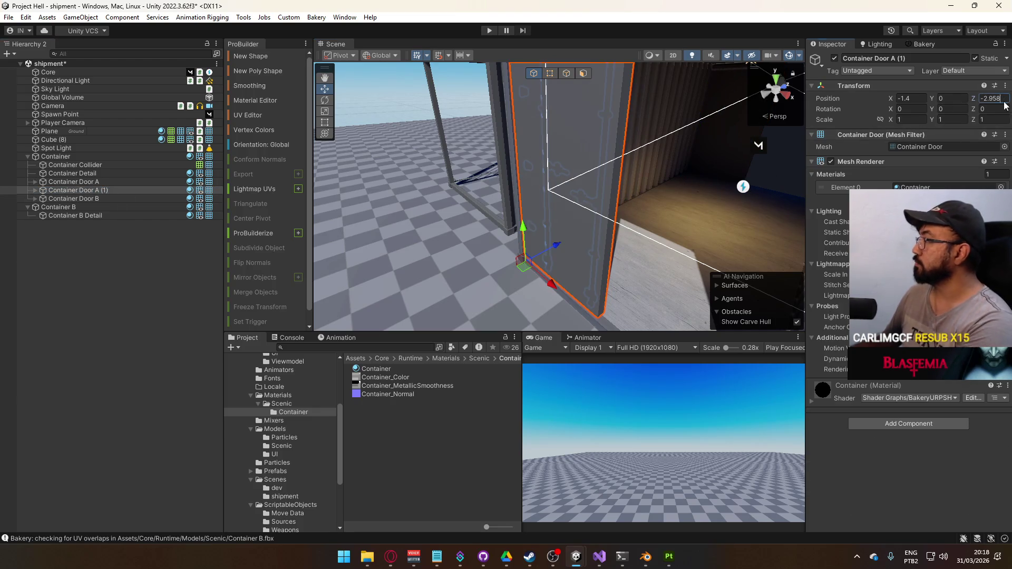
text(-2.9)
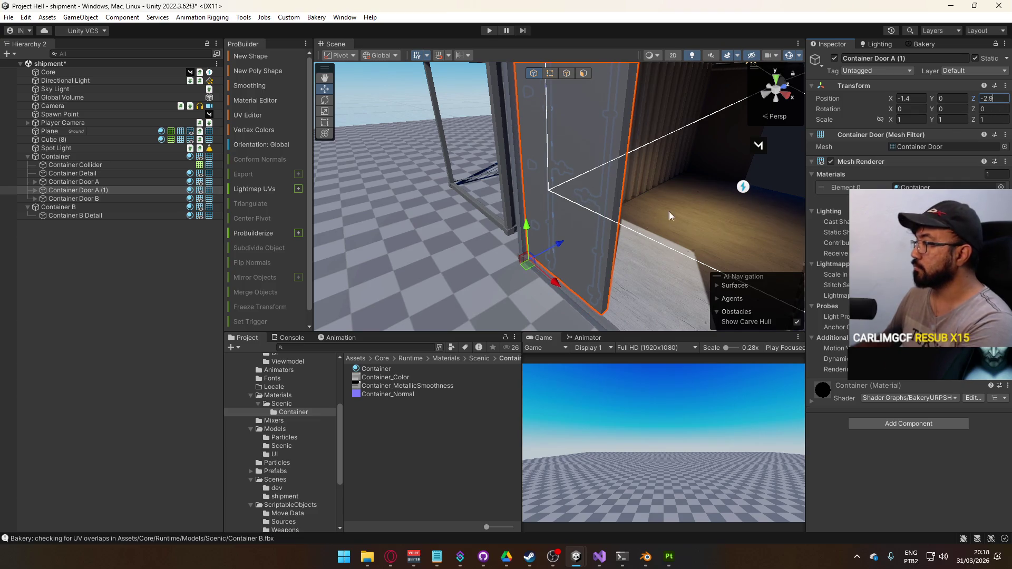
text(180)
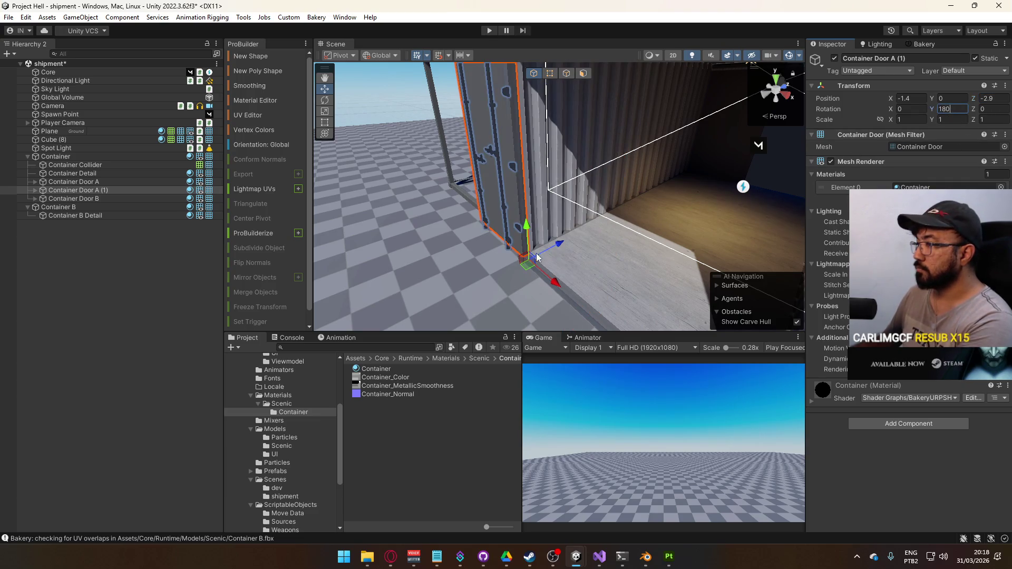
drag(539, 283, 703, 272)
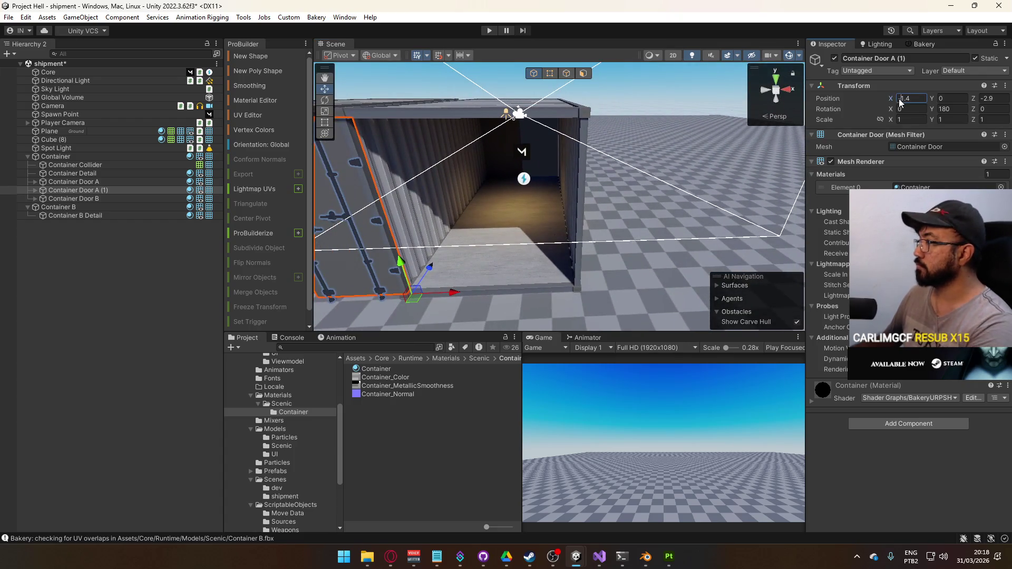
key(Return)
key(ctrl+z)
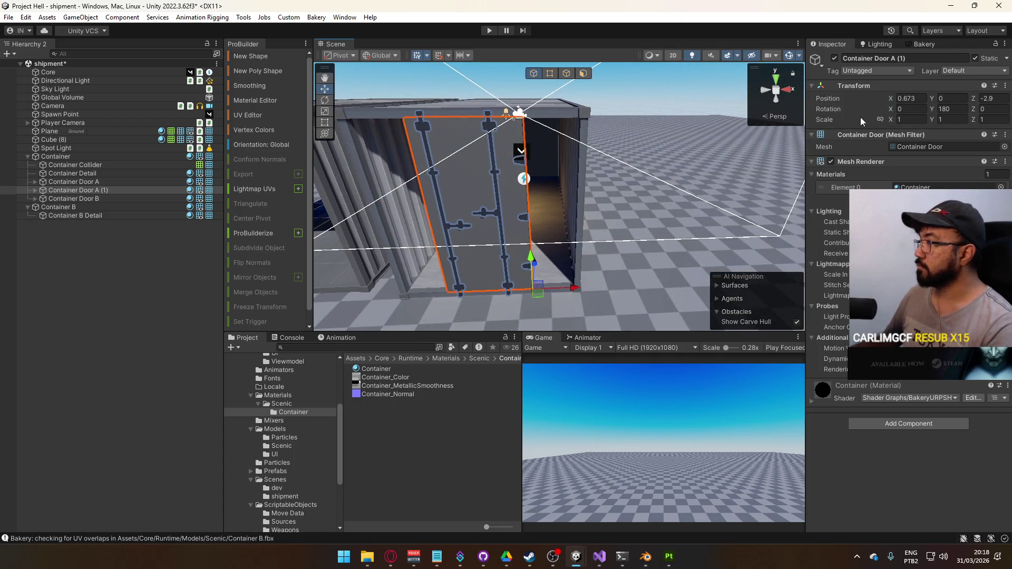
click(113, 191)
key(ctrl+y)
Step: Duplicate that copy, set its value to -1, and move both copies below Container Door B
key(ctrl+d)
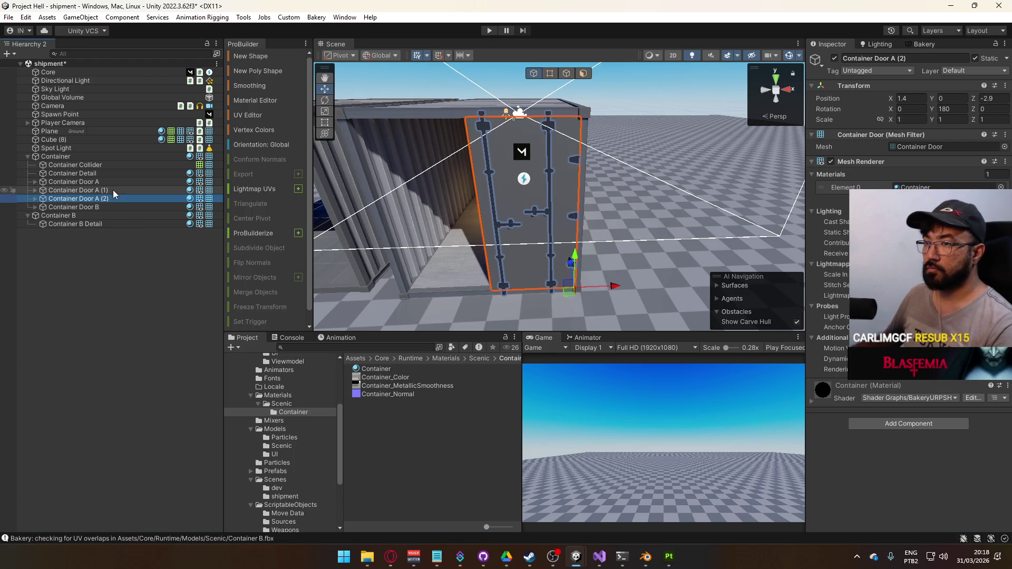
click(899, 98)
text(-)
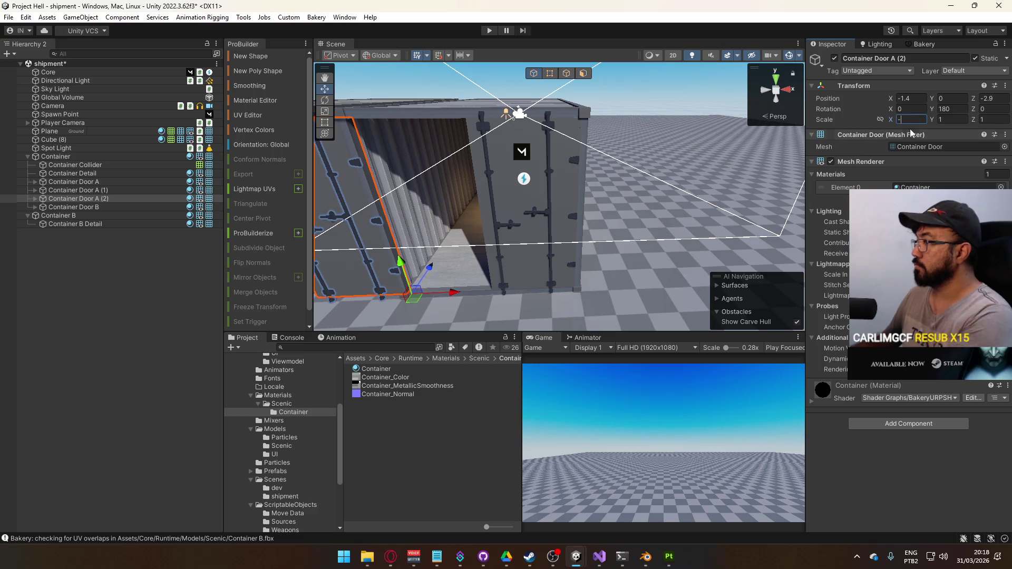
text(1)
ctrl+click(100, 193)
drag(97, 202, 89, 210)
Step: Rename the copies Container Door C and Container Door D, then frame all four doors
ctrl+click(89, 206)
click(95, 200)
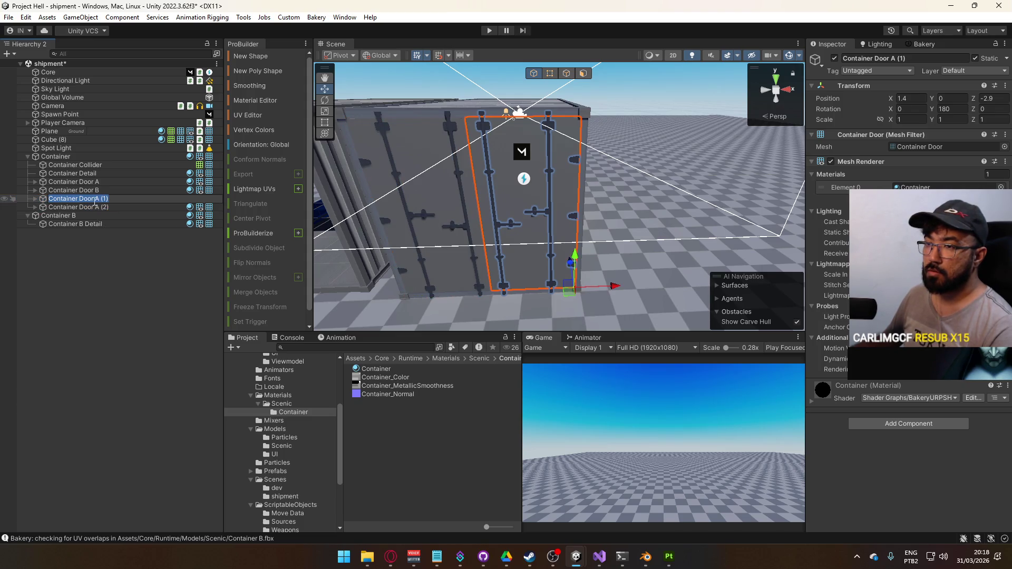
ctrl+click(105, 208)
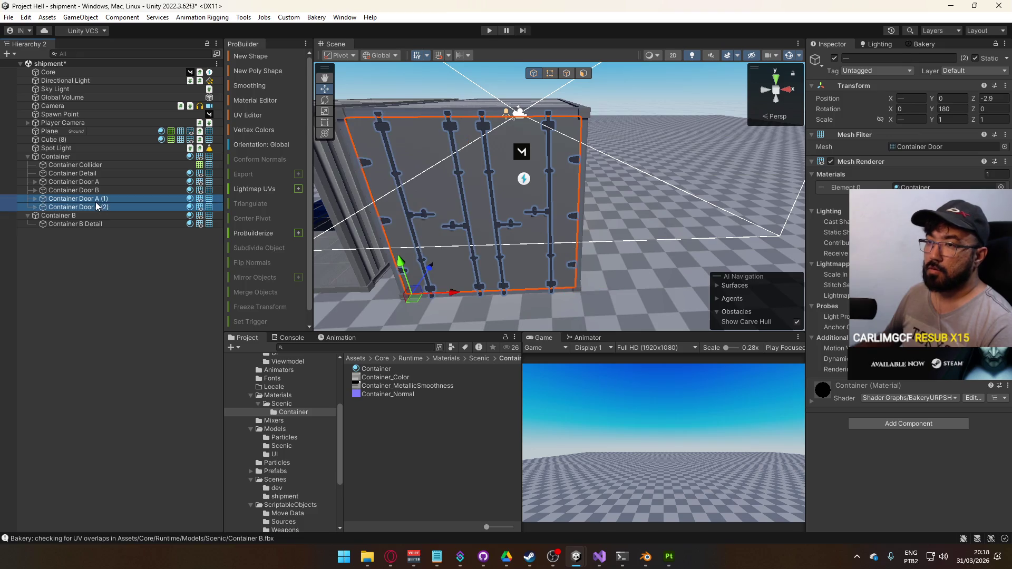
click(98, 200)
text(Container Door C)
click(103, 208)
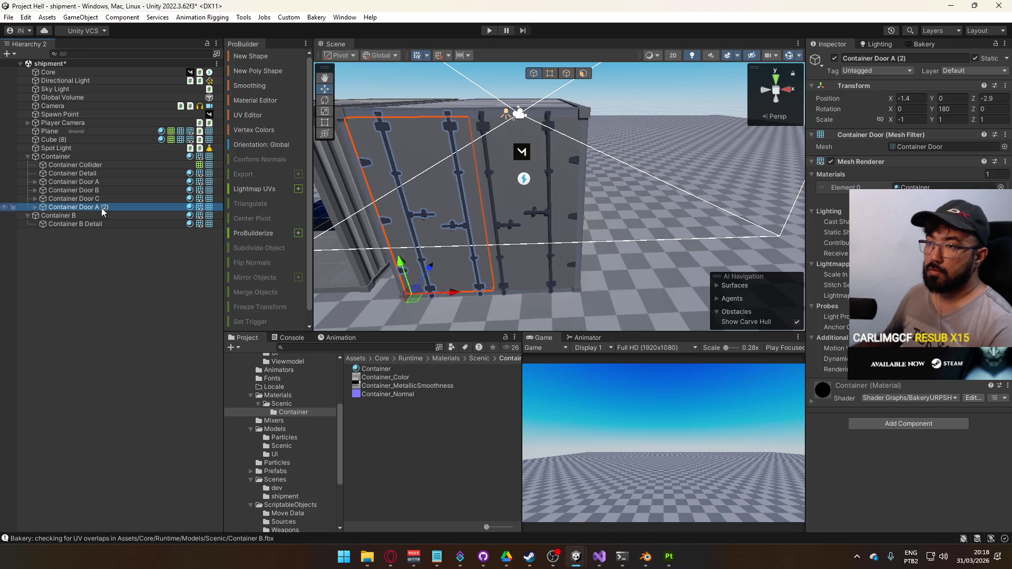
key(F2)
text(Container Door D)
click(102, 200)
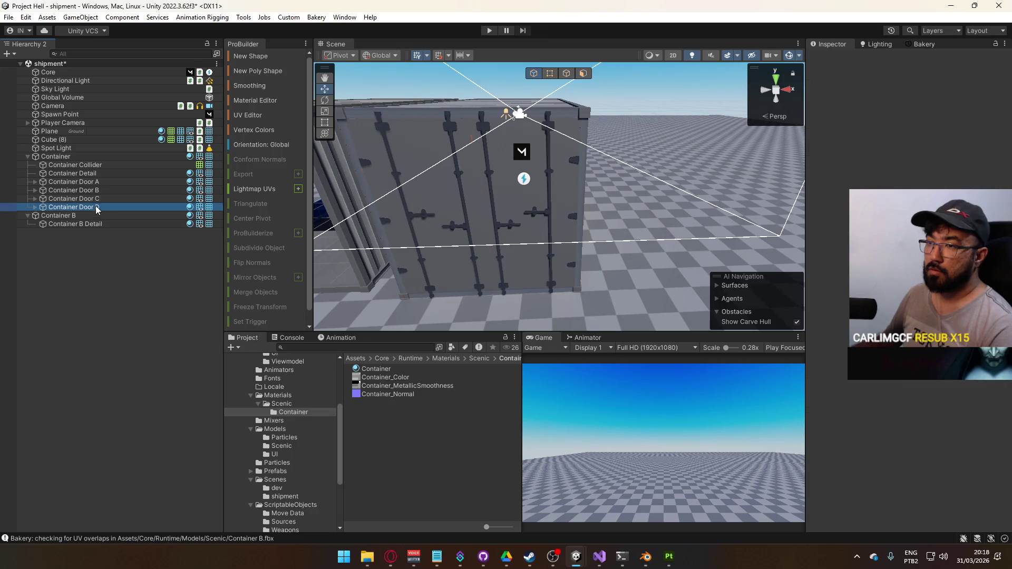
click(102, 206)
click(103, 199)
click(103, 206)
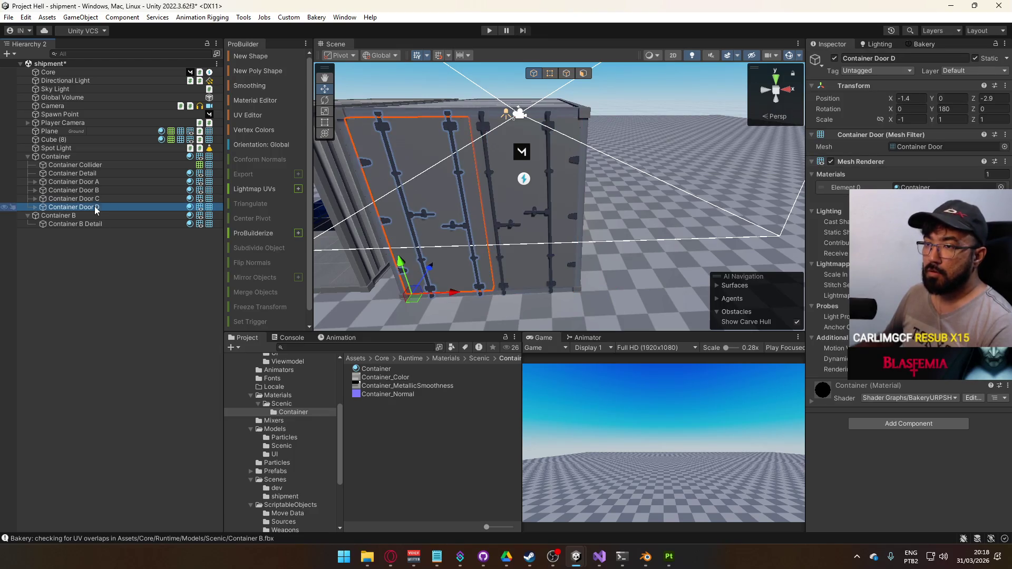
shift+click(102, 182)
key(f)
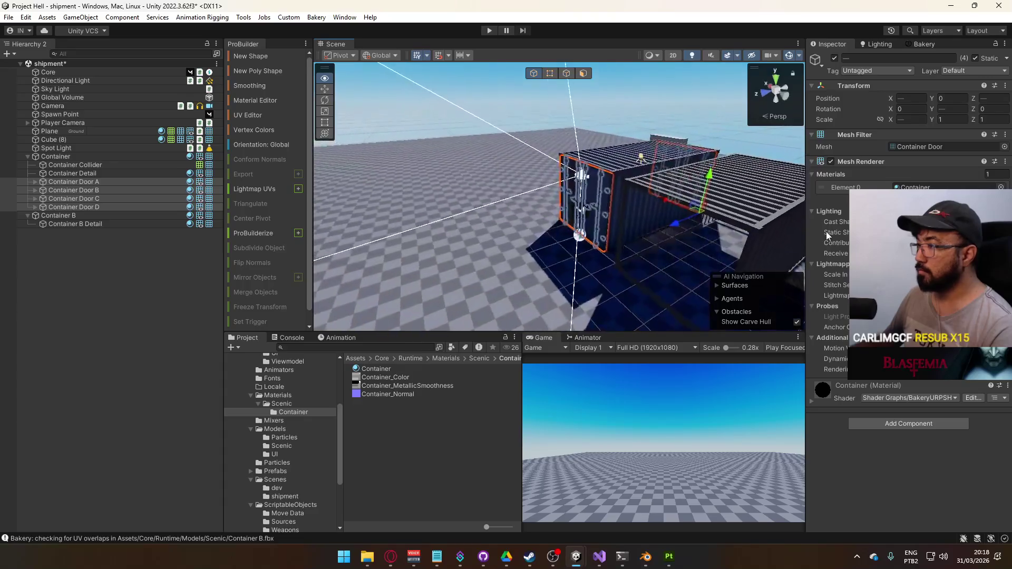
Step: Paste the four doors into Container B and collapse its hierarchy
click(70, 216)
right_click(68, 216)
click(108, 155)
drag(521, 237, 559, 236)
click(31, 217)
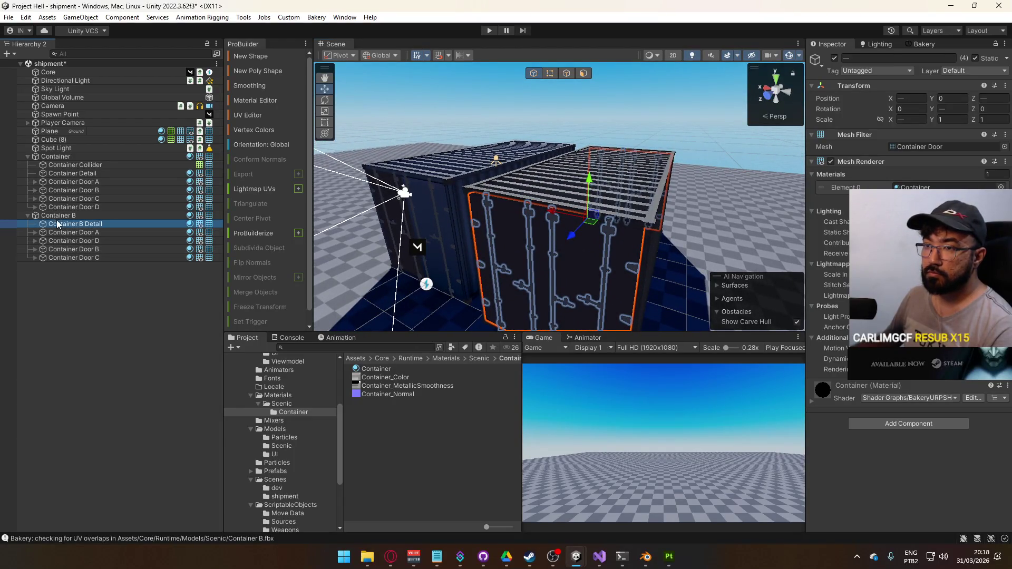
click(27, 216)
scroll(280, 453, up, 2)
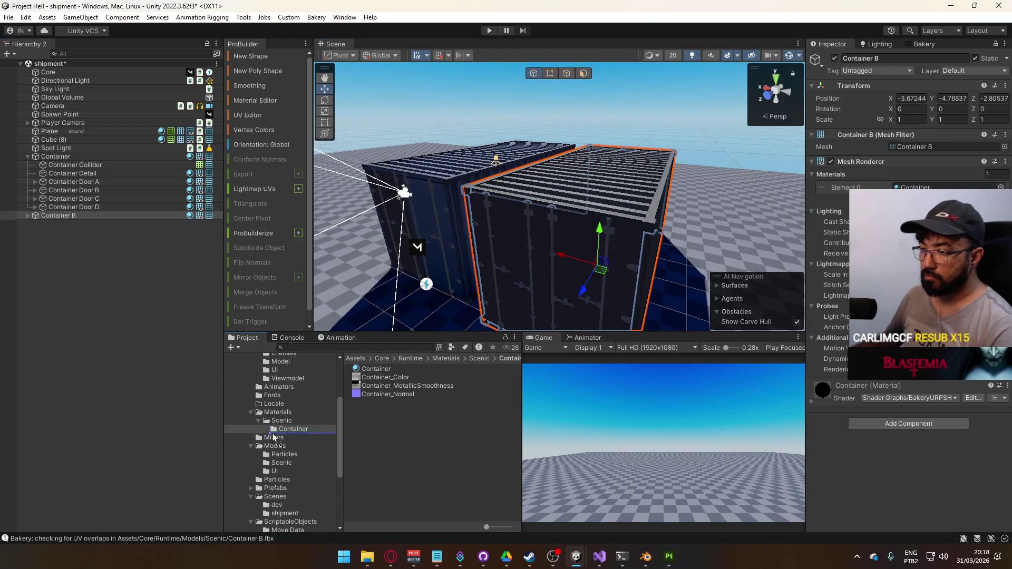
click(275, 488)
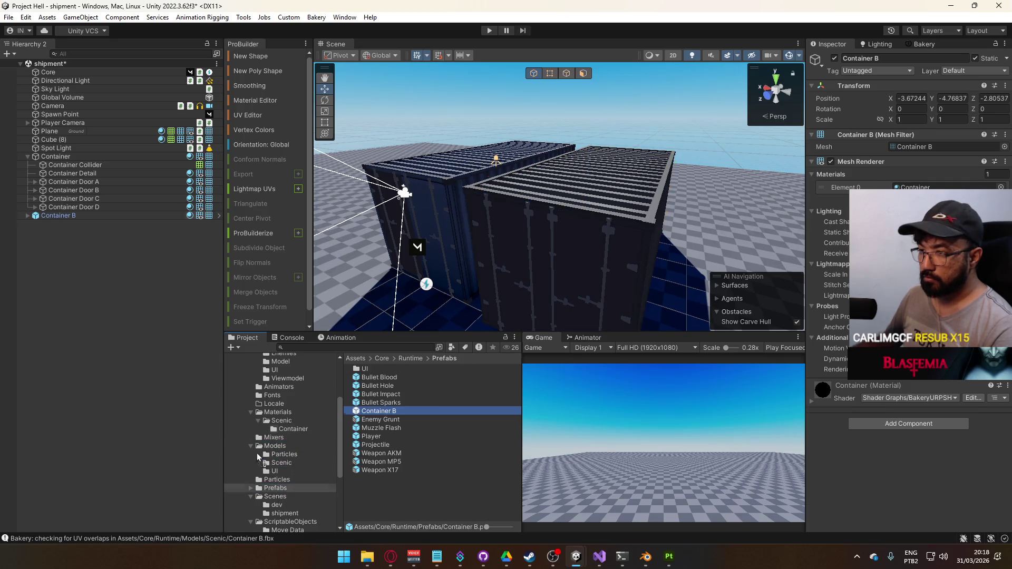
Step: Rename Container to Container A and save it as a prefab in the Prefabs folder
click(54, 157)
click(27, 156)
click(69, 157)
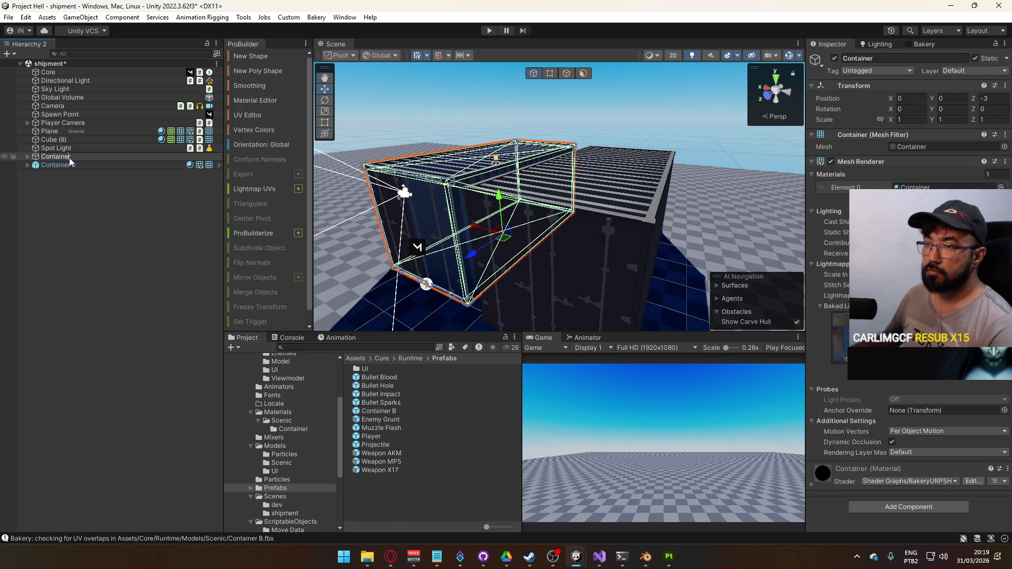
key(End)
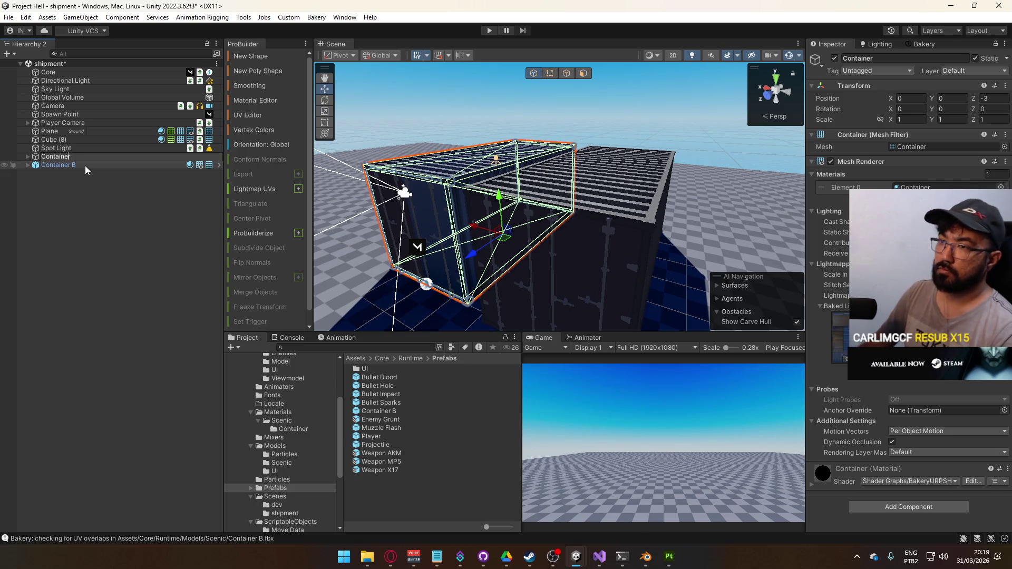
text( A)
key(Return)
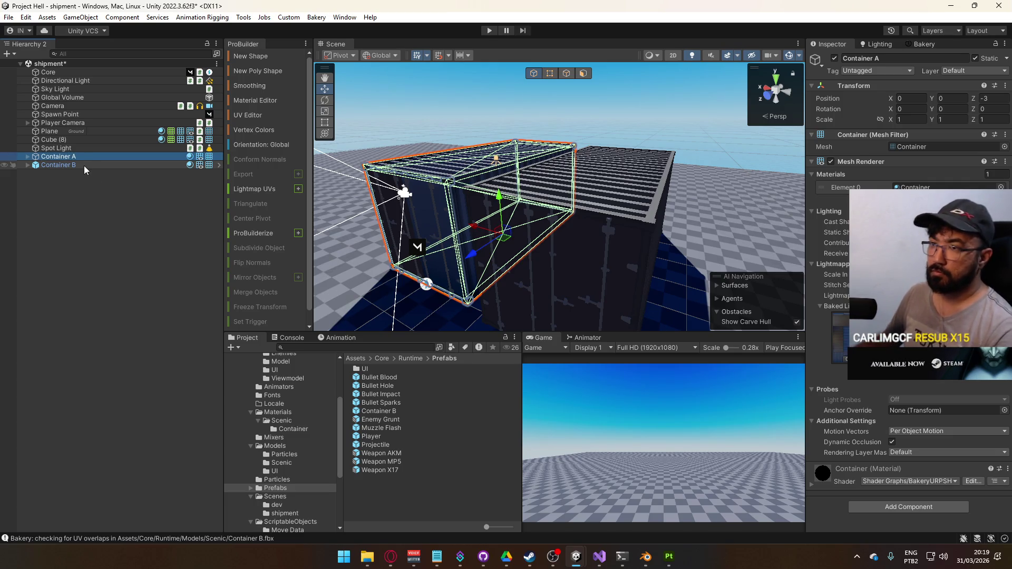
mouse_move(88, 158)
mouse_down()
mouse_move(314, 483)
mouse_move(290, 486)
mouse_move(298, 490)
mouse_up()
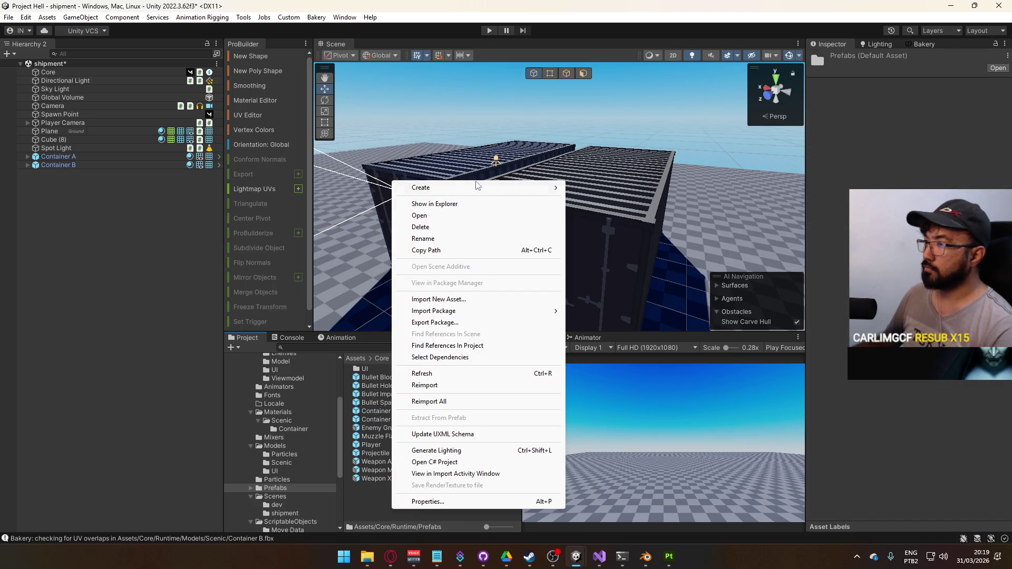
Step: Create a Scenic folder in Prefabs and move both container prefabs into it
mouse_move(474, 188)
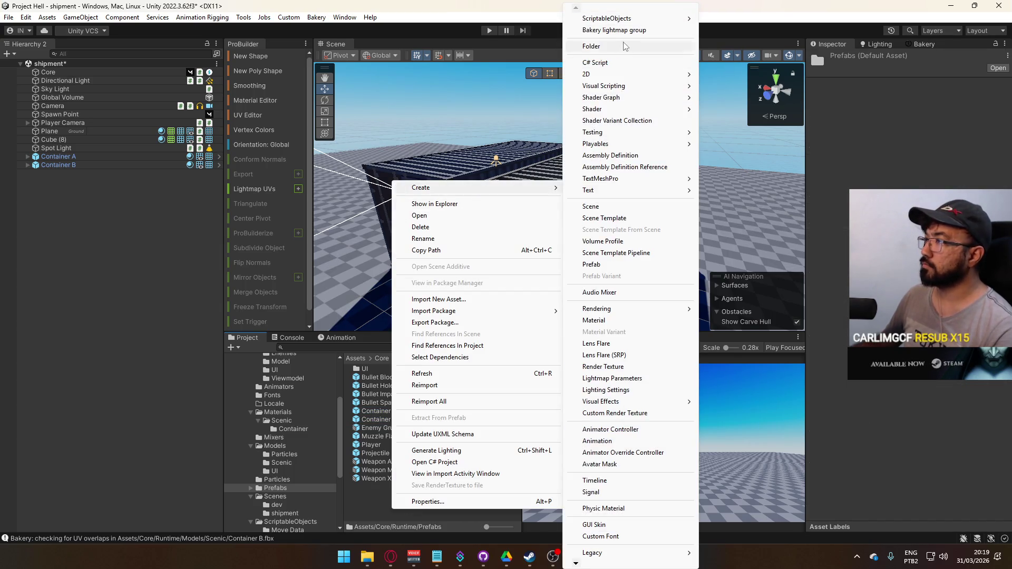
click(621, 47)
text(Scenic)
key(Return)
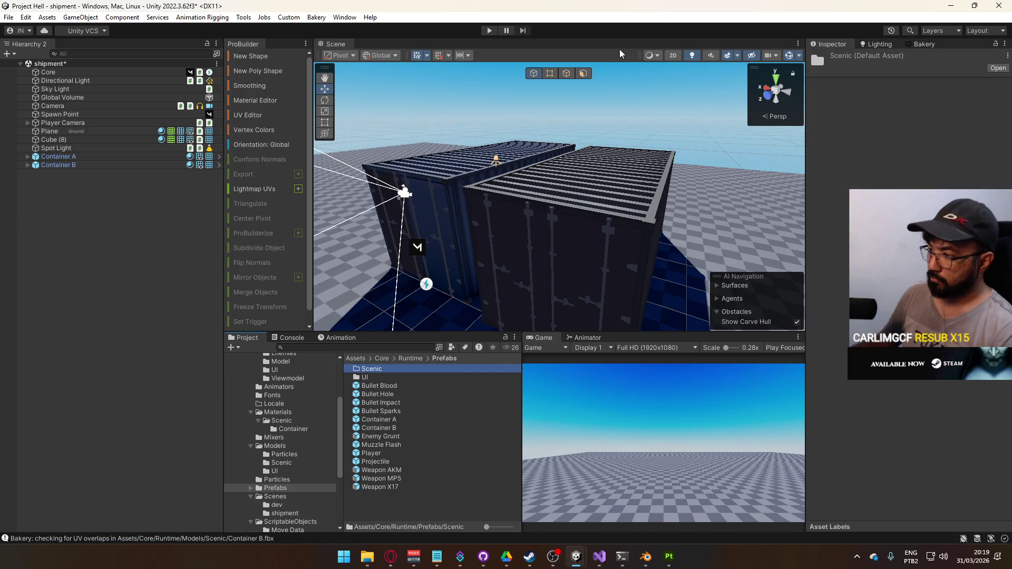
click(384, 428)
shift+click(388, 420)
drag(388, 420, 375, 371)
scroll(527, 237, down, 10)
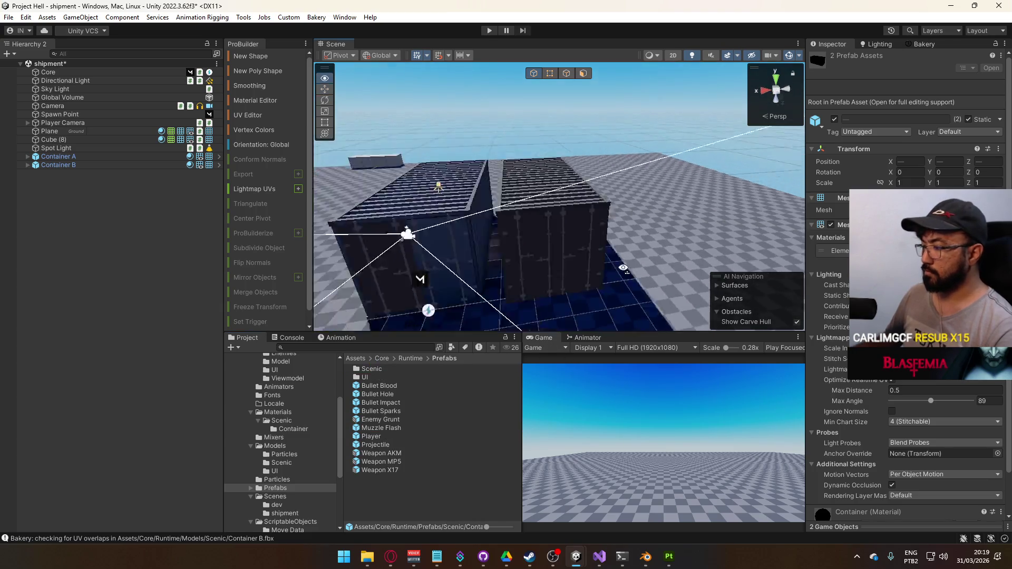
drag(689, 294, 662, 180)
scroll(583, 264, up, 5)
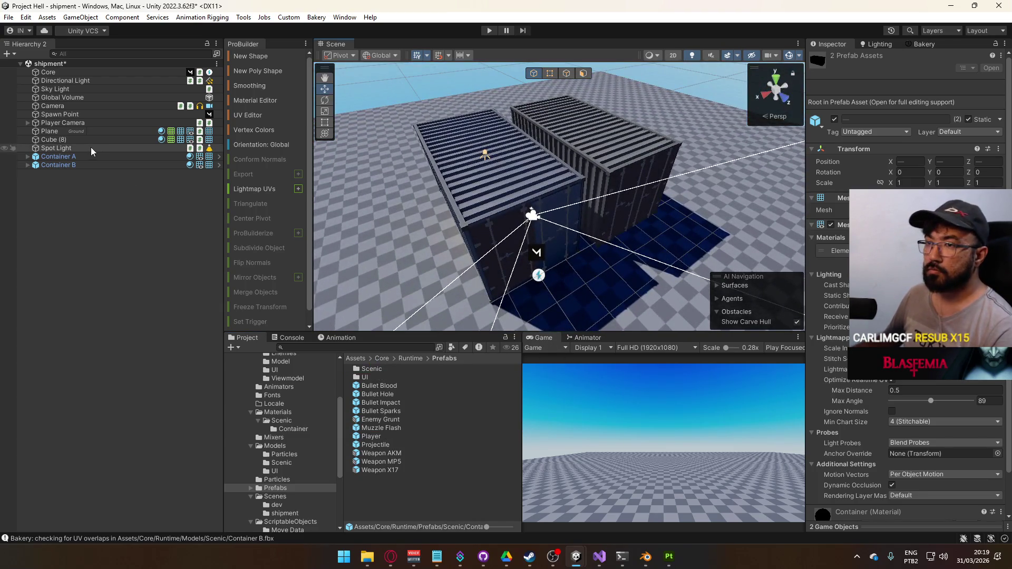
Step: Parent the Spot Light under Container A and apply it to the Container A prefab
click(79, 157)
click(28, 157)
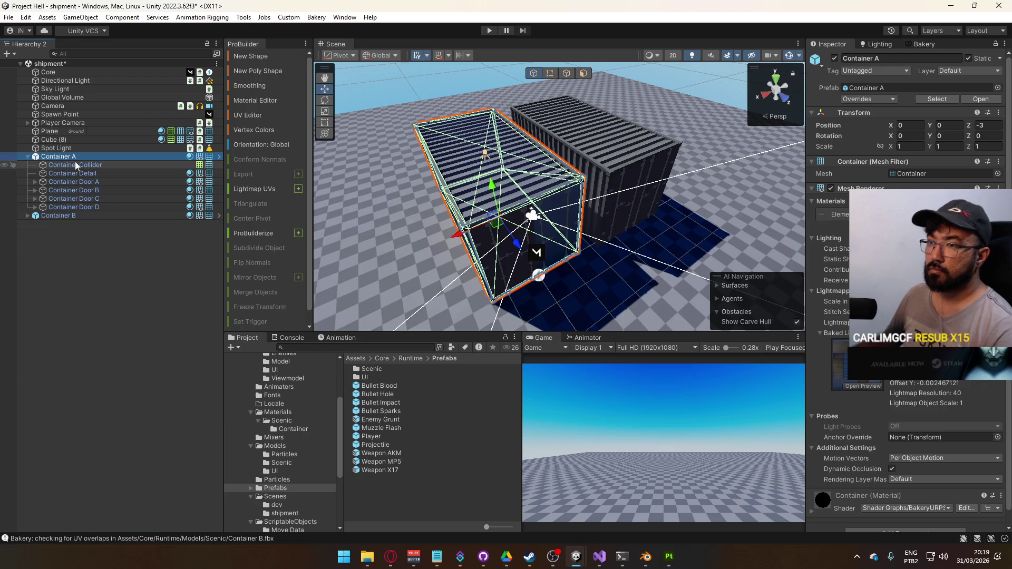
mouse_move(75, 163)
mouse_down()
mouse_move(43, 166)
mouse_move(97, 172)
mouse_move(63, 151)
mouse_move(77, 145)
mouse_move(83, 157)
mouse_up()
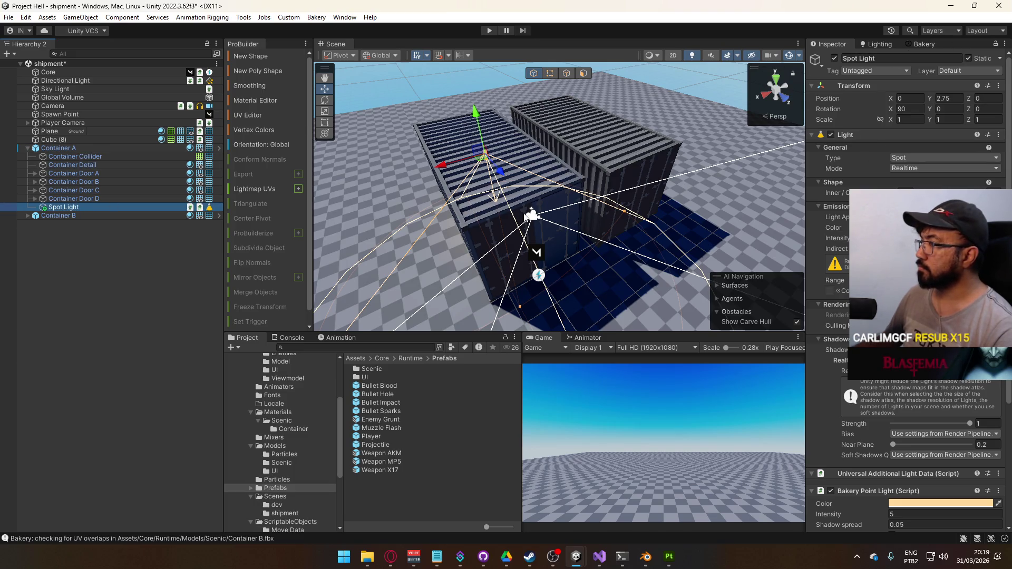
scroll(947, 417, down, 5)
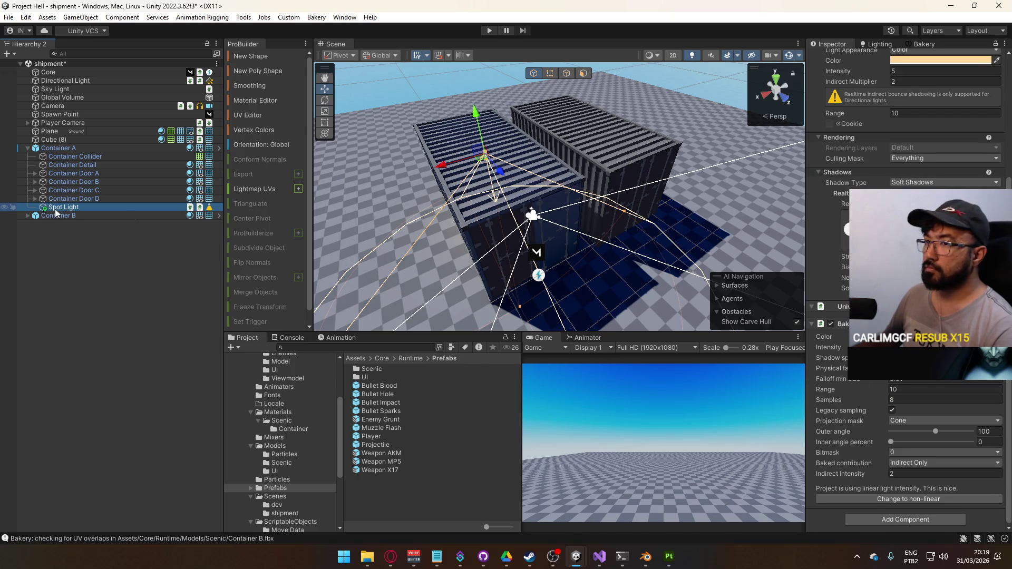
scroll(942, 149, up, 5)
click(58, 149)
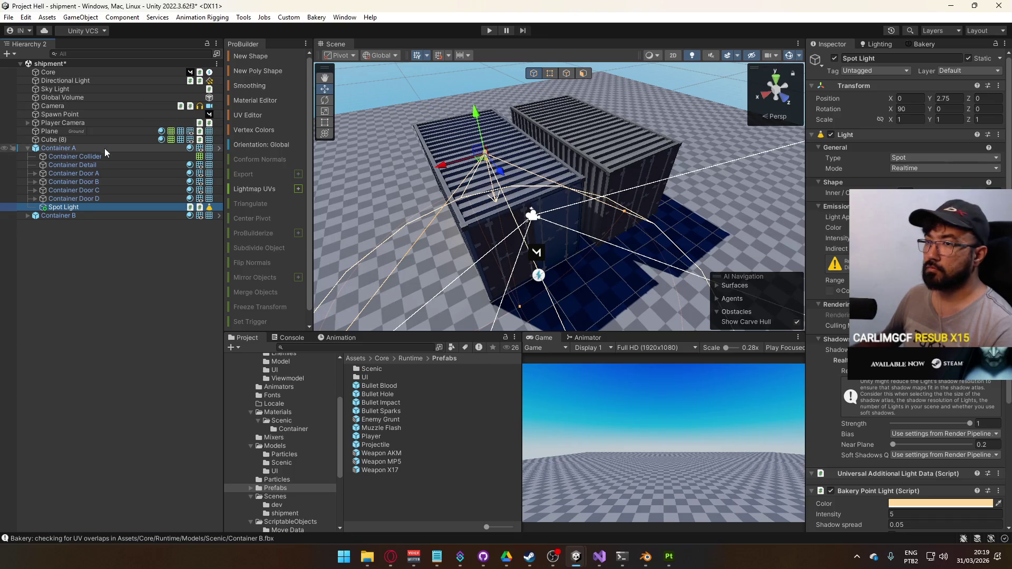
click(867, 99)
click(877, 152)
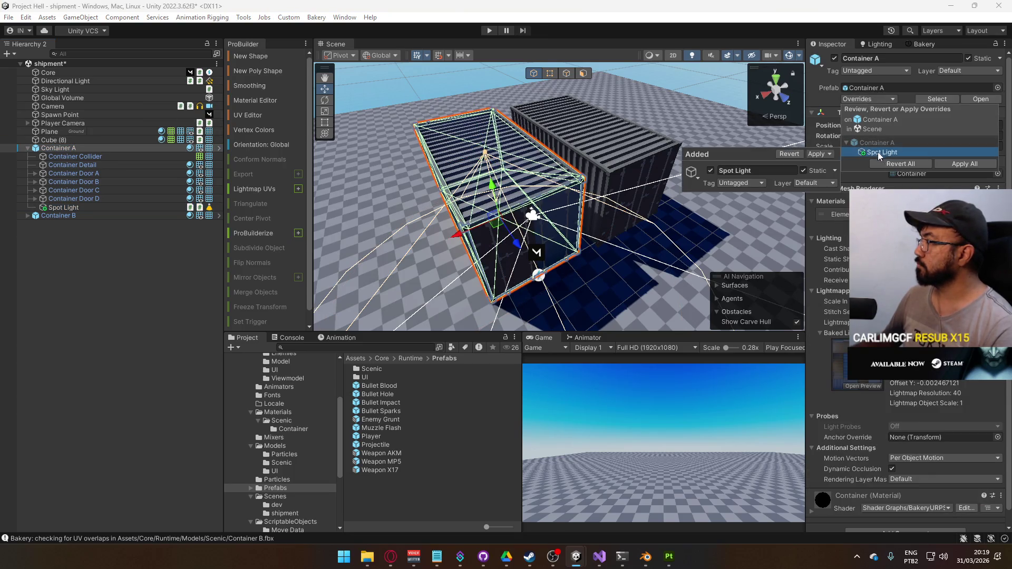
click(820, 153)
click(852, 165)
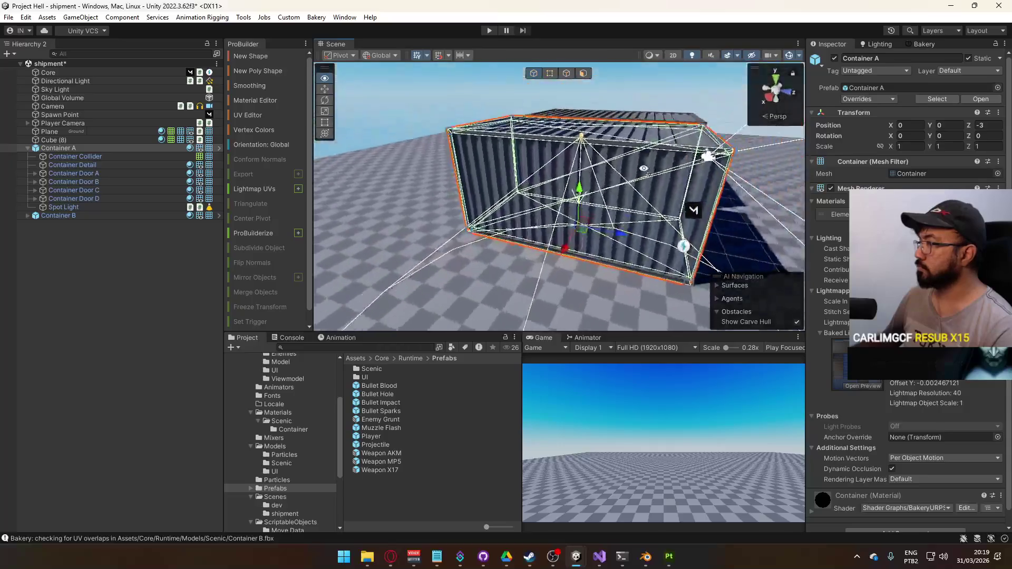
key(alt+Tab)
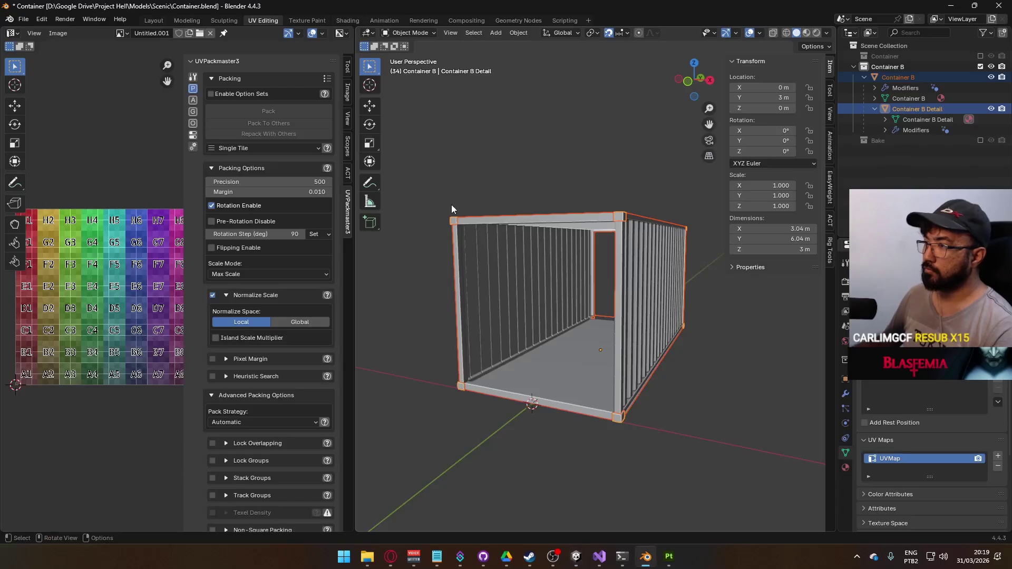
Step: Return to the Unity project and orbit the Scene view to see both containers
key(alt+Tab)
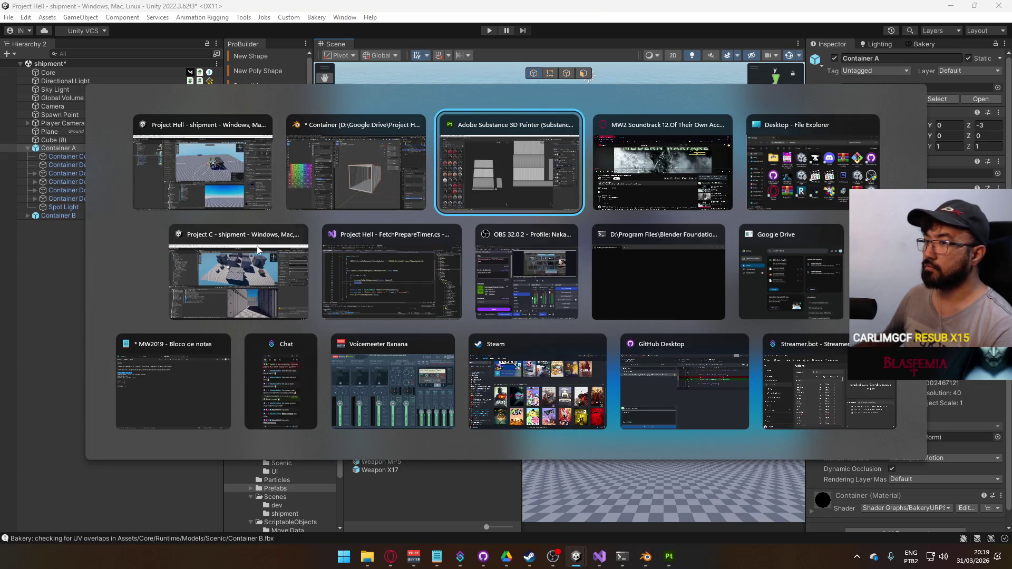
click(230, 280)
mouse_move(615, 179)
mouse_down()
mouse_move(797, 206)
mouse_move(843, 232)
mouse_up()
mouse_move(501, 179)
mouse_down()
mouse_move(453, 187)
mouse_move(863, 124)
mouse_move(569, 176)
mouse_move(386, 289)
mouse_up()
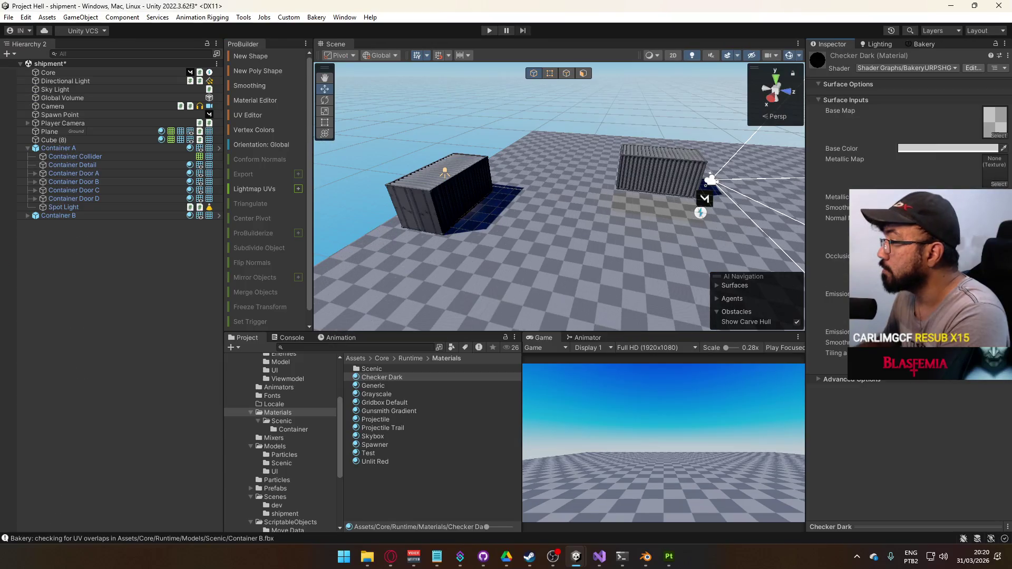
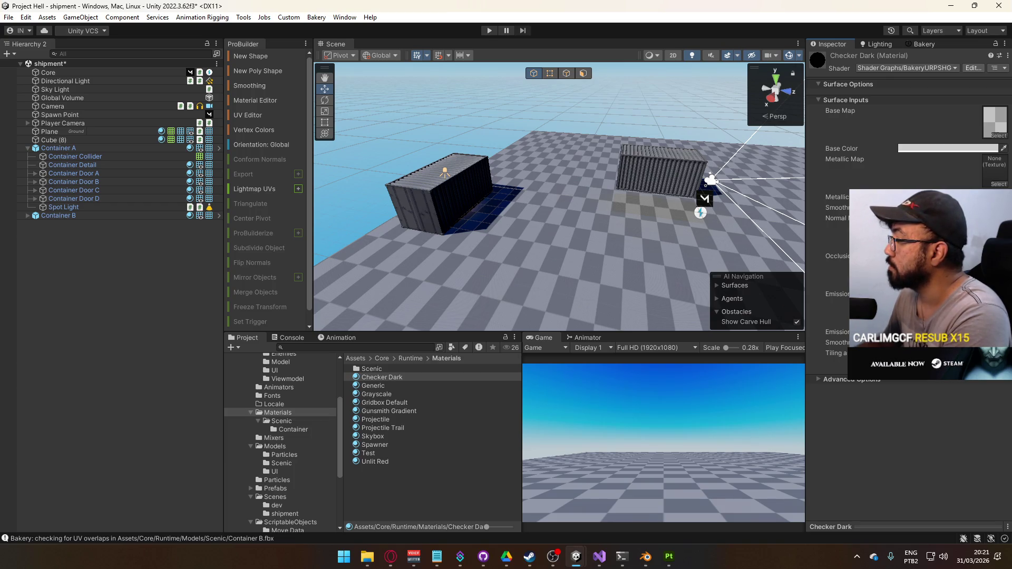
Step: Fly to the floor and inspect Checker Dark's base map texture, Default-Checker-Gray
drag(619, 249, 600, 228)
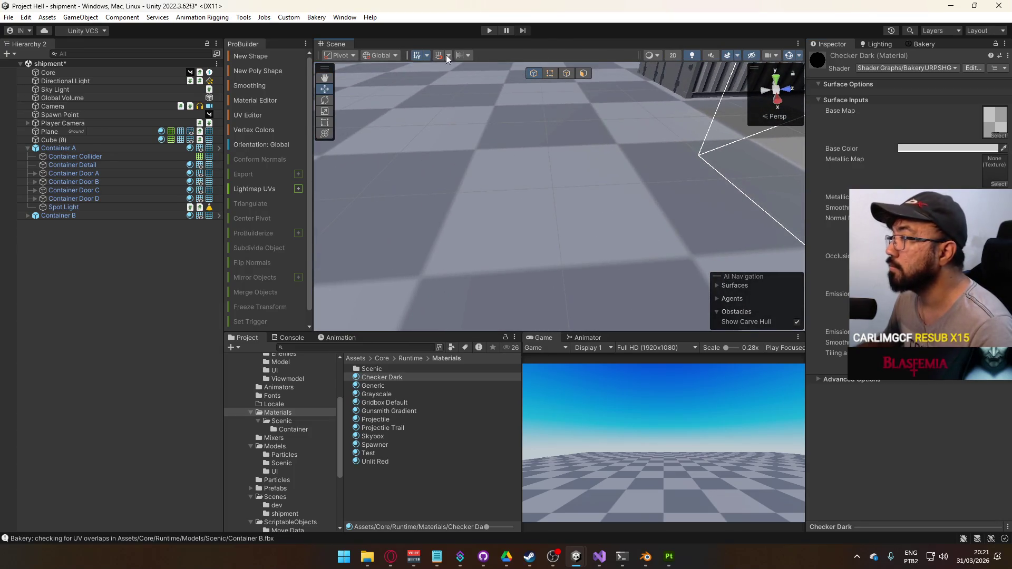
click(345, 18)
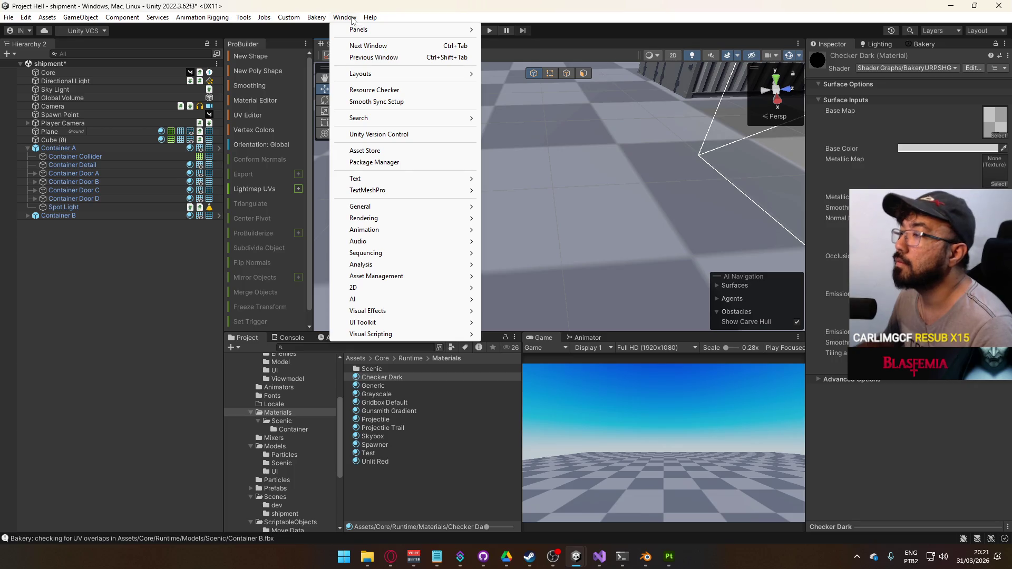
click(996, 125)
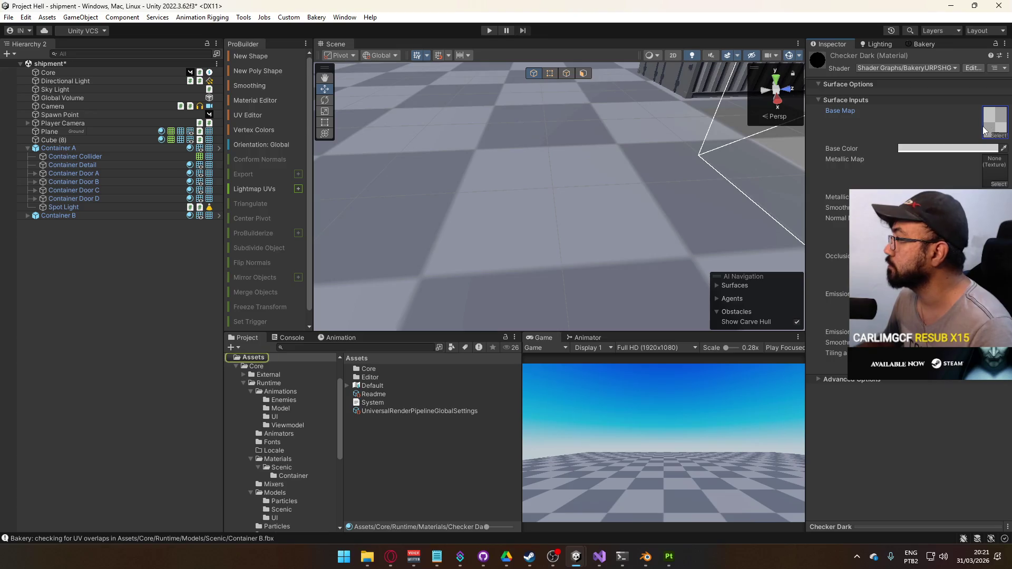
double_click(985, 125)
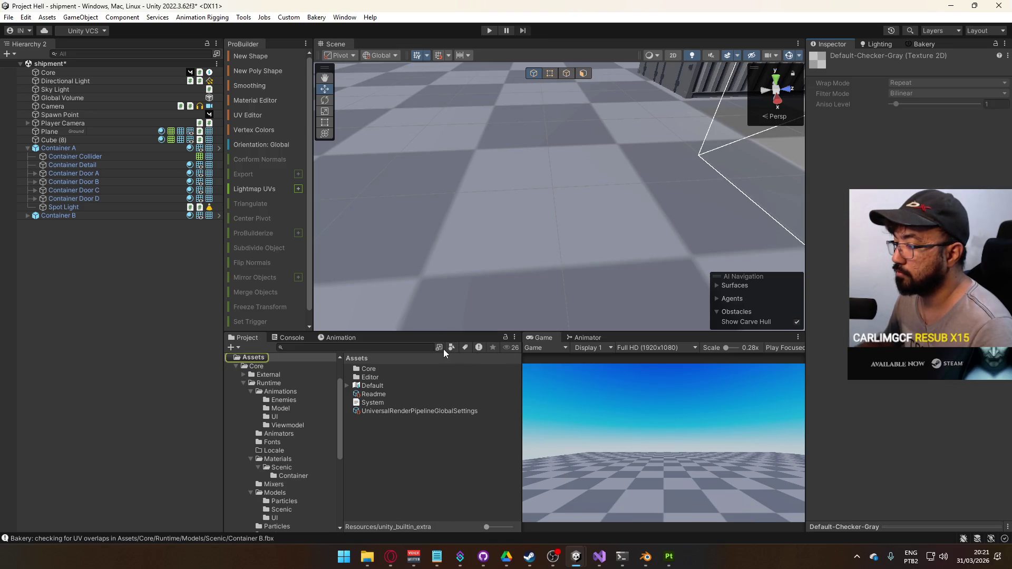
Step: Return to the Checker Dark material and switch to the Project C editor
key(ctrl+z)
click(995, 121)
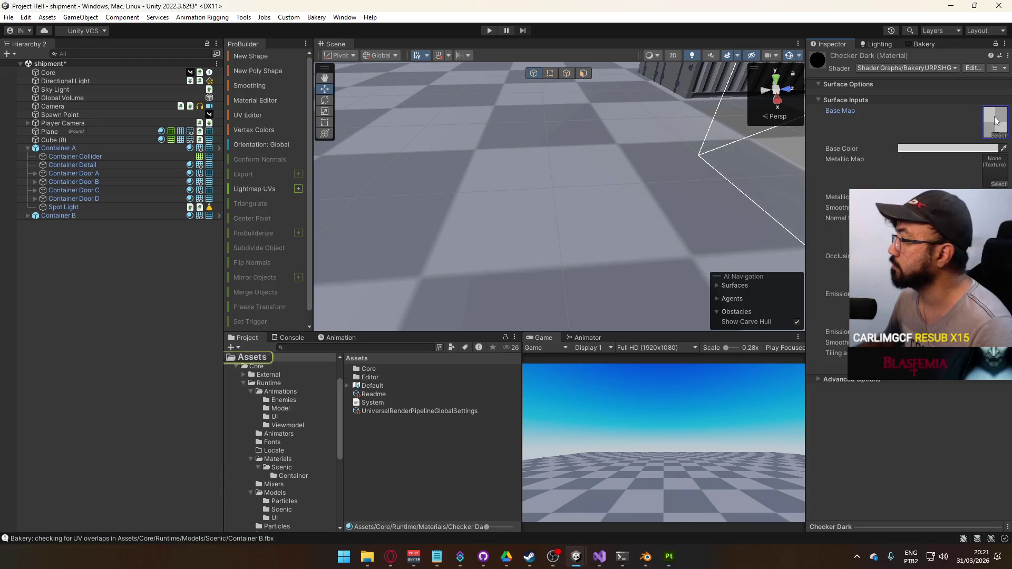
scroll(637, 235, down, 5)
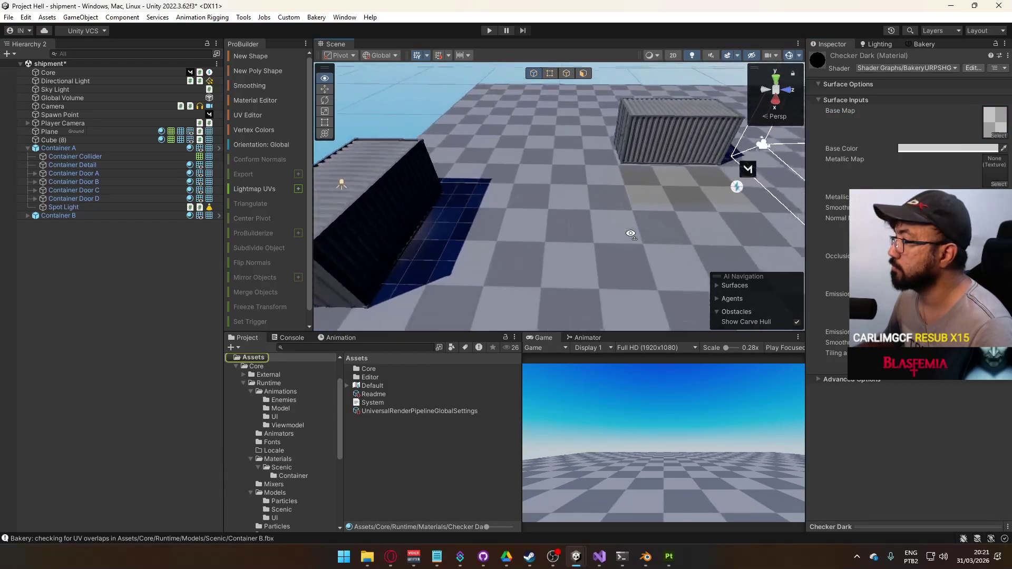
mouse_move(576, 563)
click(649, 509)
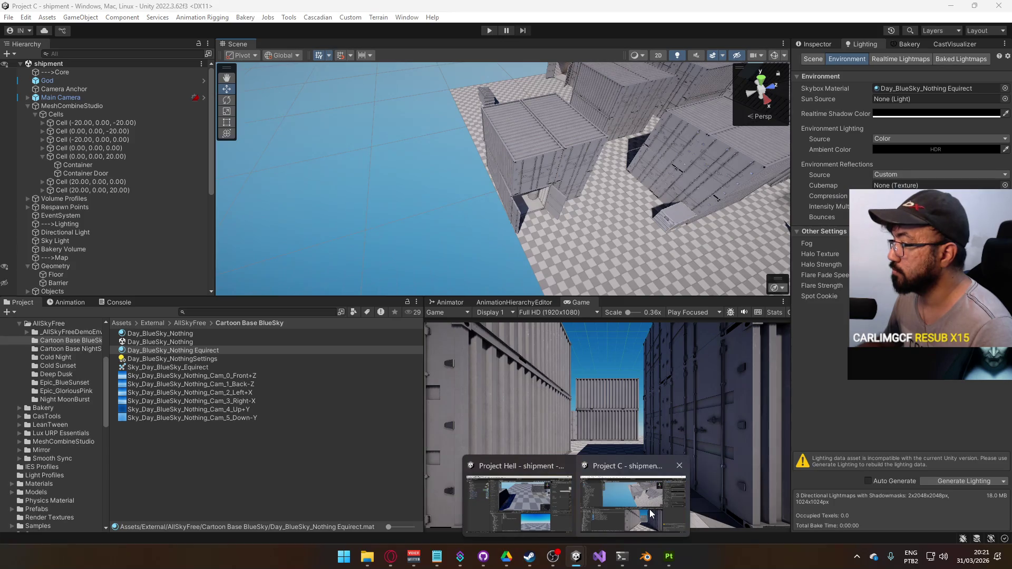
Step: Select Project C's Floor object and show its properties in the Inspector
drag(617, 210, 667, 269)
click(542, 185)
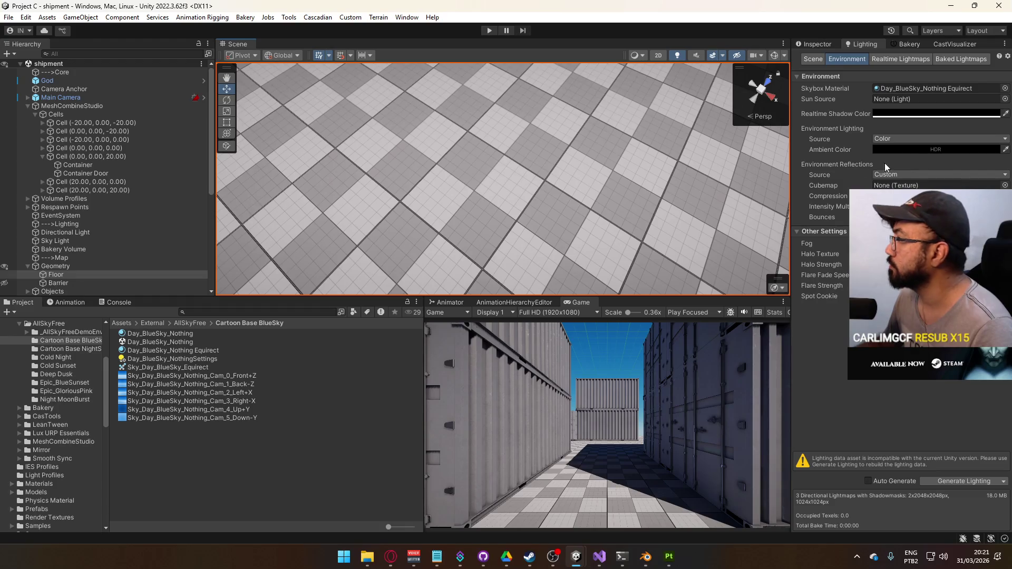
click(817, 45)
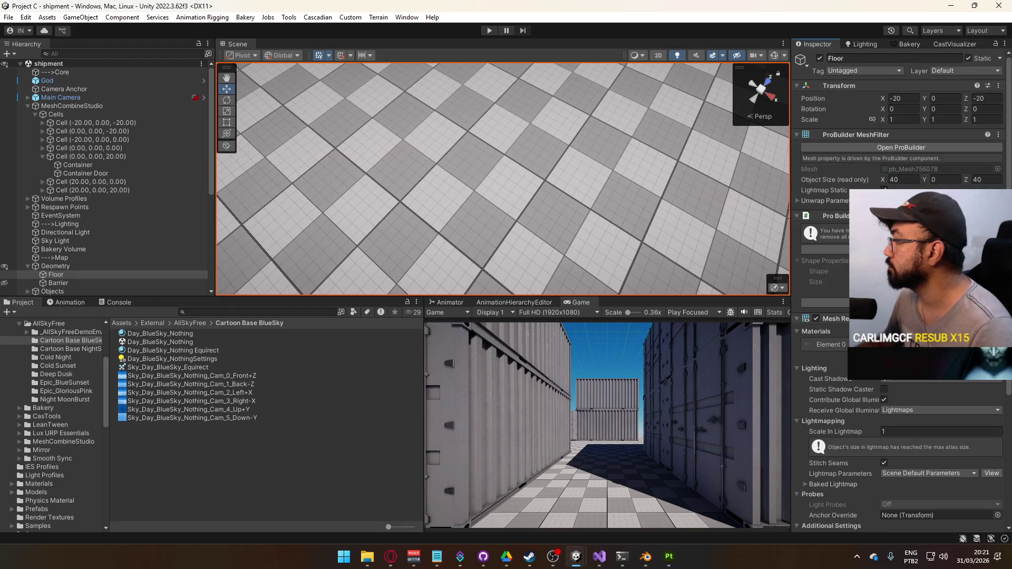
Step: Follow the Grid Checkers material's base map to the Grid_Checkers texture and open its options
click(46, 483)
click(153, 416)
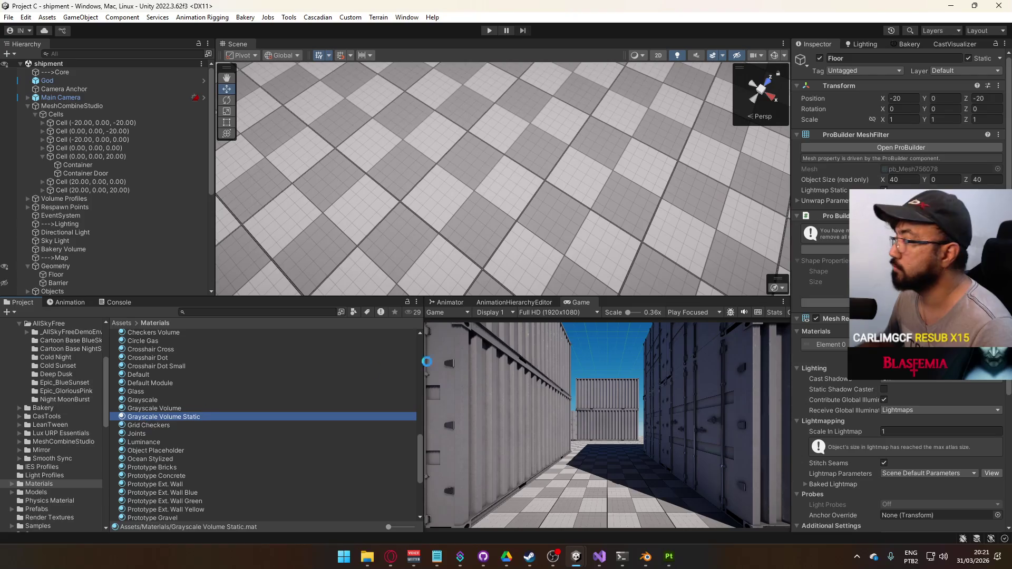
click(188, 426)
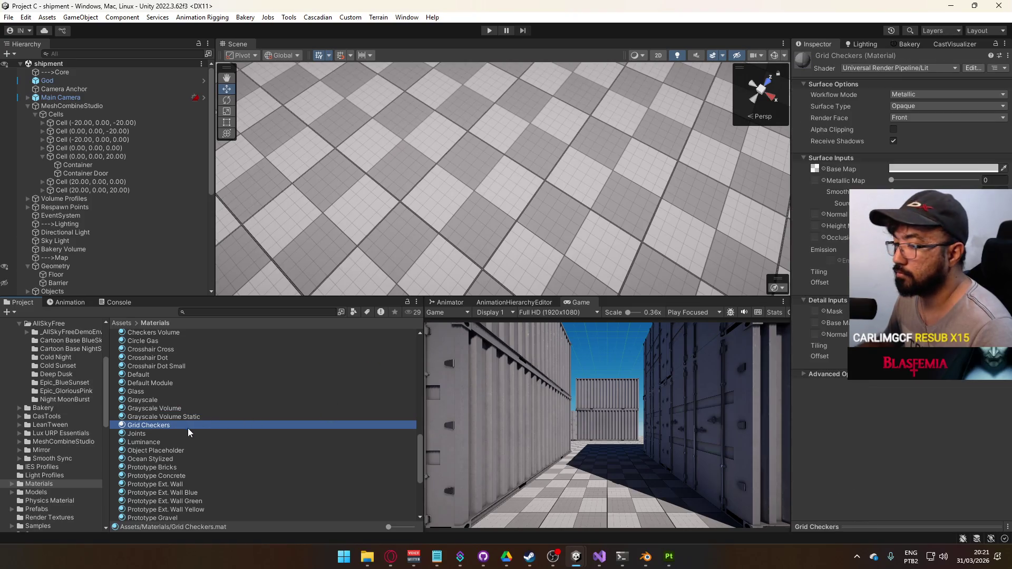
click(817, 169)
click(141, 428)
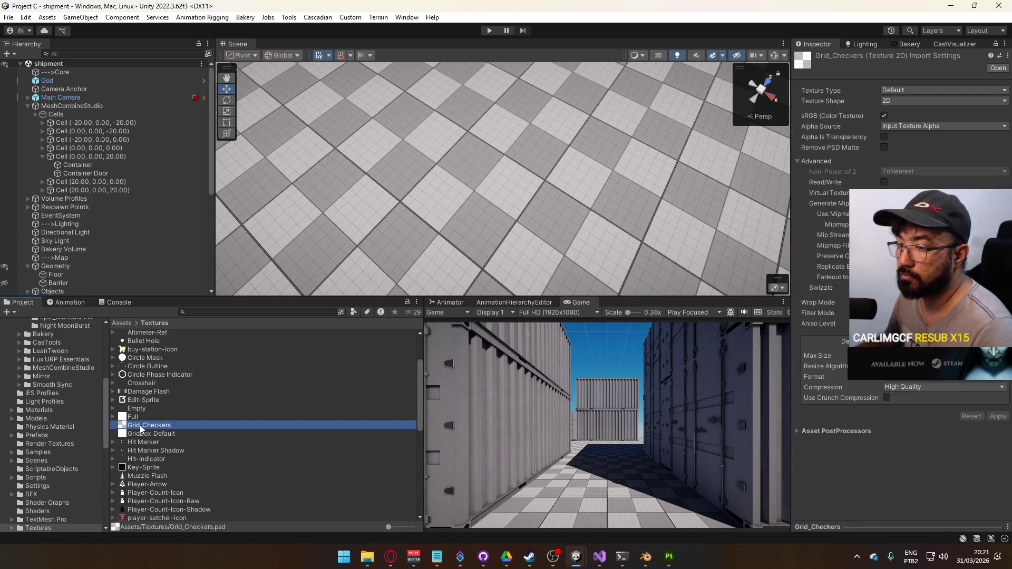
right_click(141, 429)
Step: Reveal Grid_Checkers in File Explorer, add its .meta file, and return to Project Hell
click(242, 122)
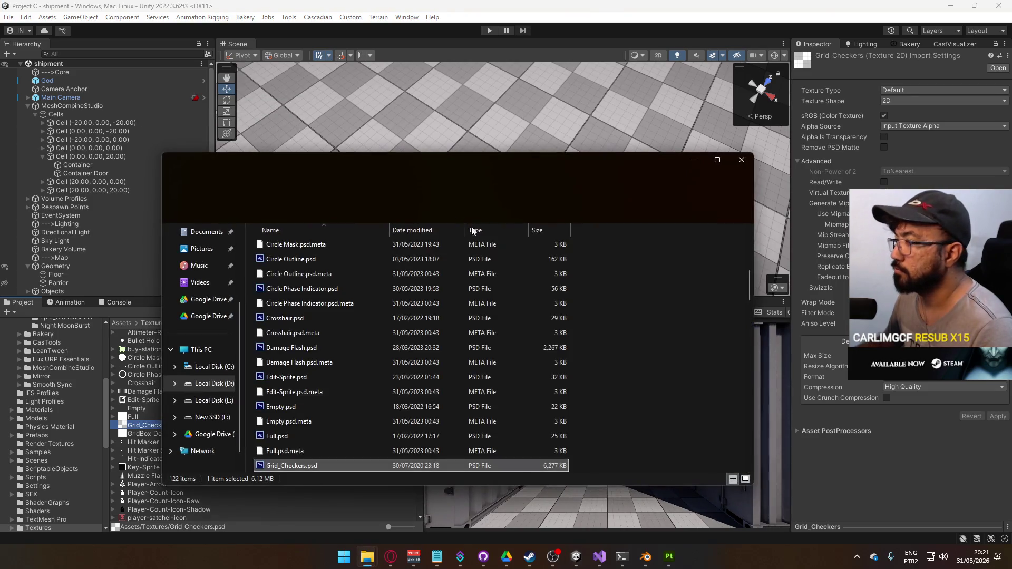
scroll(342, 449, down, 1)
ctrl+click(315, 434)
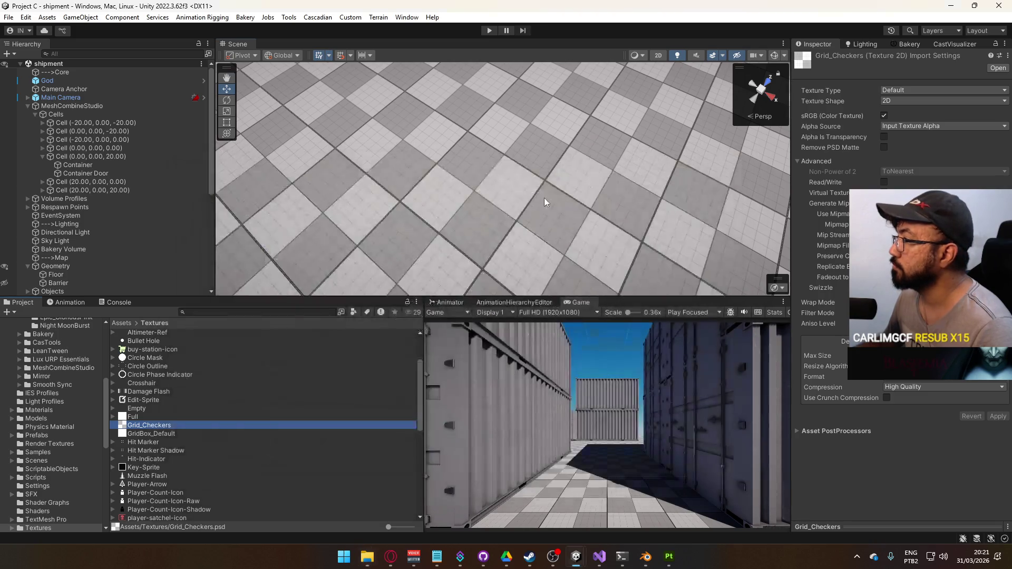
mouse_move(544, 198)
mouse_down()
mouse_move(652, 352)
mouse_move(798, 78)
mouse_move(770, 36)
mouse_up()
drag(580, 166, 447, 141)
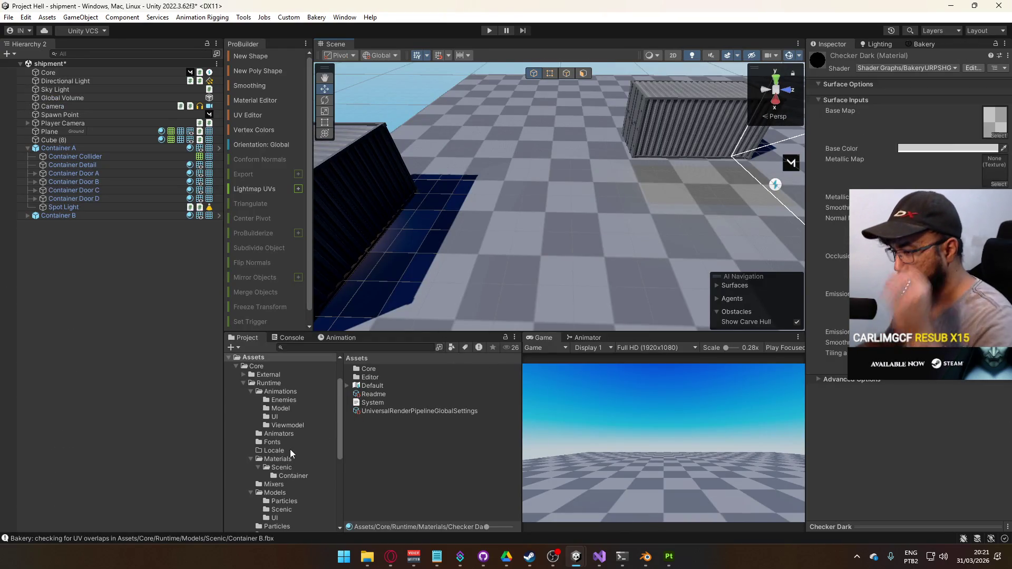
Step: Paste the Grid_Checkers files into Project Hell's Textures folder through File Explorer
scroll(316, 451, down, 4)
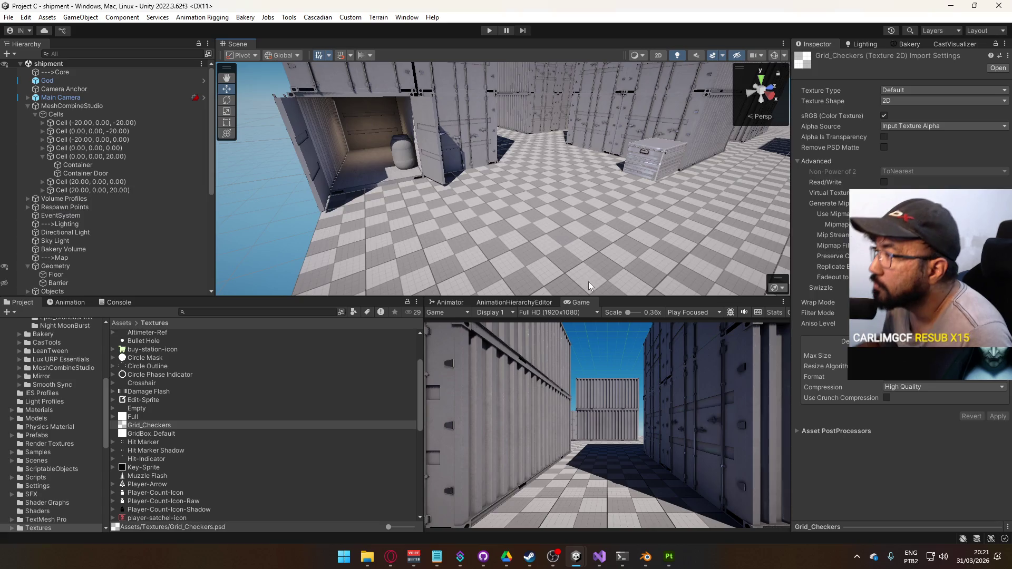
mouse_move(588, 281)
mouse_down()
mouse_move(503, 136)
mouse_move(696, 112)
mouse_move(774, 210)
mouse_move(606, 176)
mouse_move(708, 150)
mouse_move(553, 151)
mouse_up()
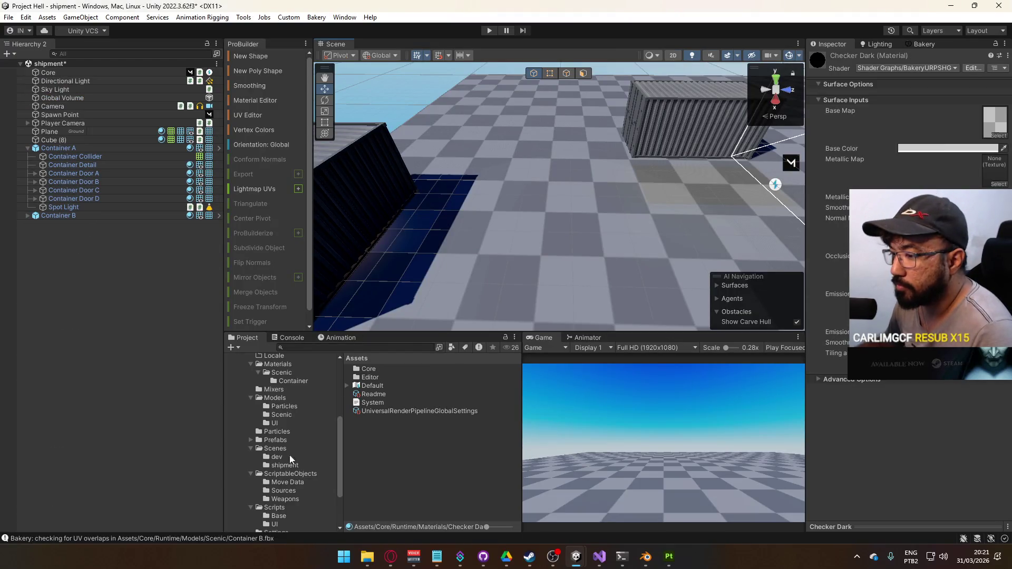
scroll(275, 444, down, 3)
click(280, 483)
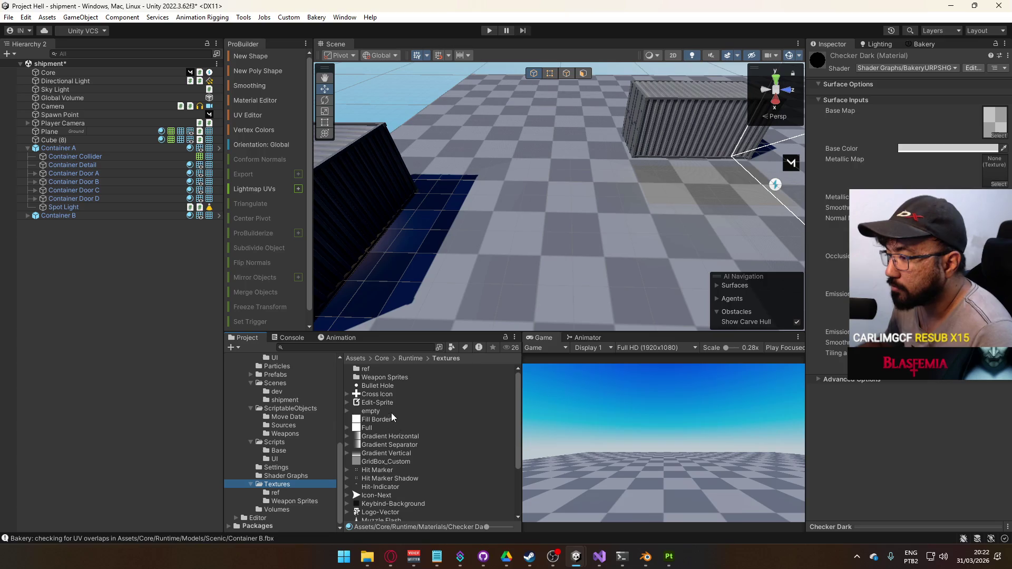
right_click(375, 427)
click(411, 121)
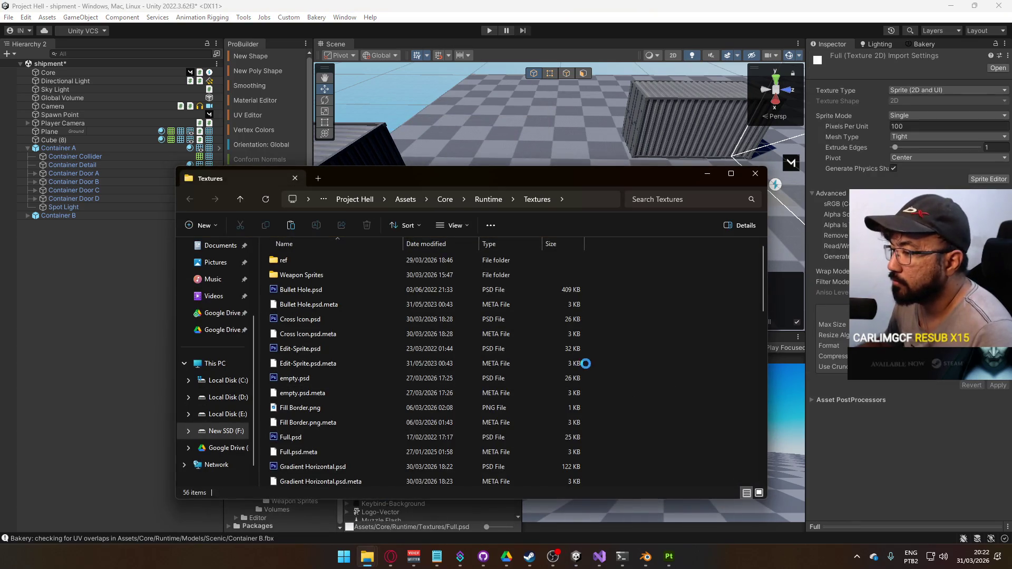
key(ctrl+v)
key(alt+Tab)
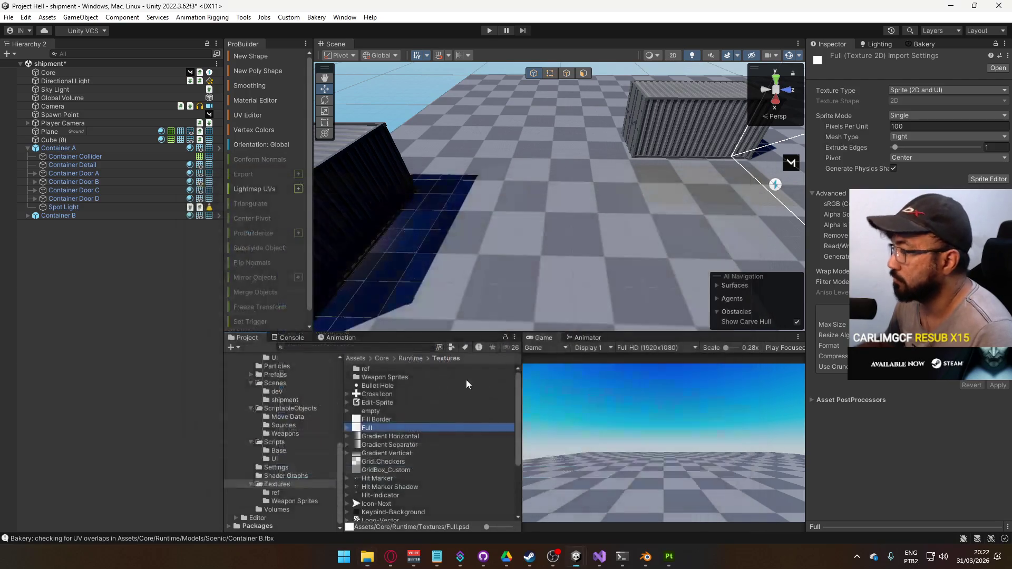
Step: Keep Grid_Checkers' texture shape 2D, enable Remove PSD Matte, and apply the import settings
scroll(406, 488, down, 3)
scroll(411, 476, up, 2)
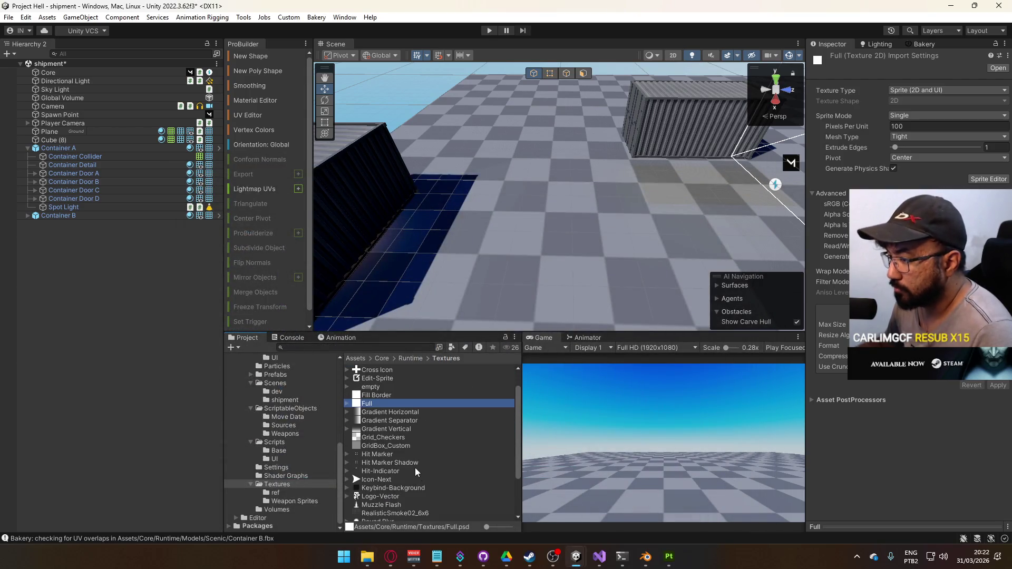
click(393, 438)
click(937, 101)
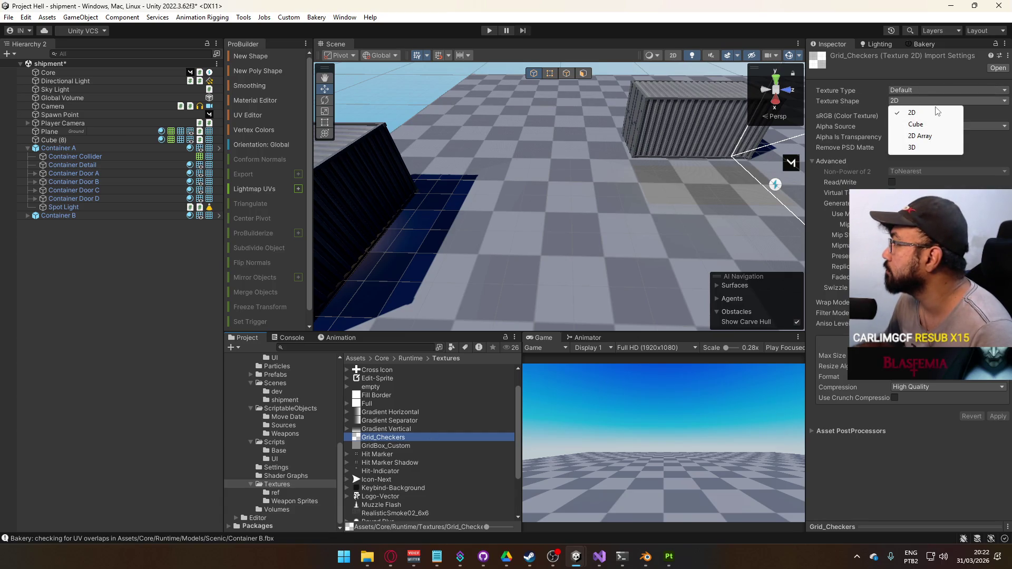
click(843, 138)
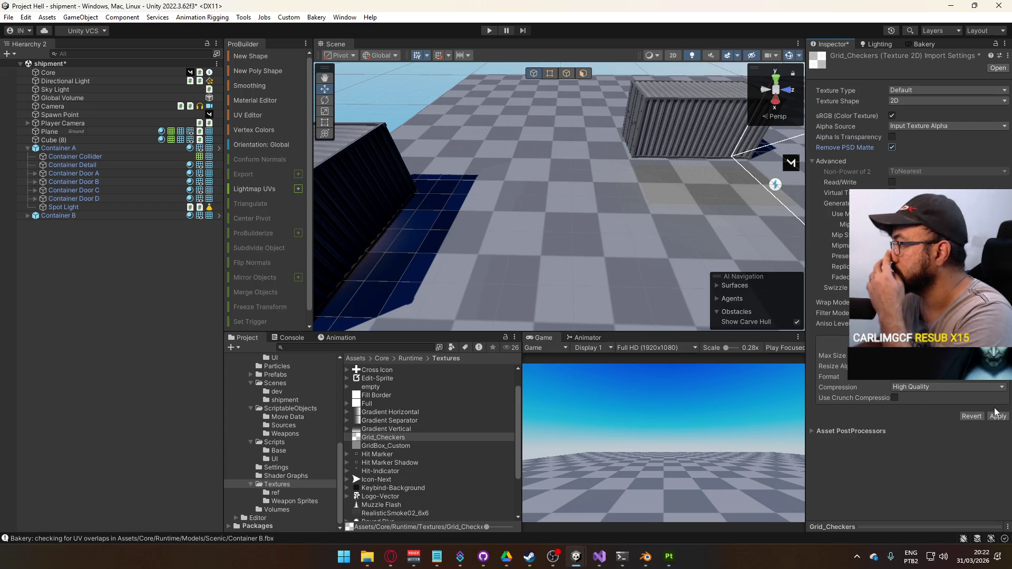
click(994, 416)
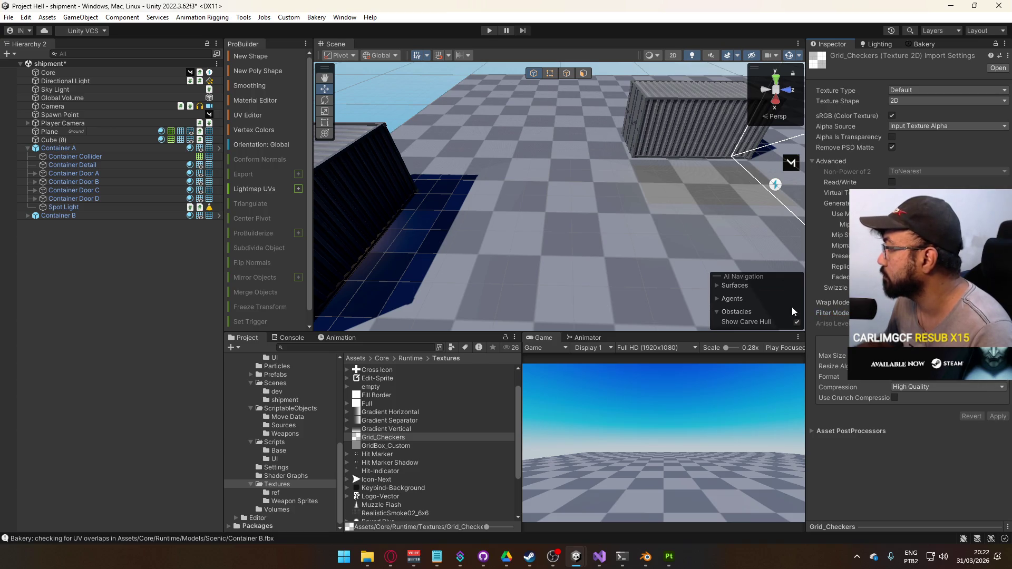
drag(560, 238, 613, 233)
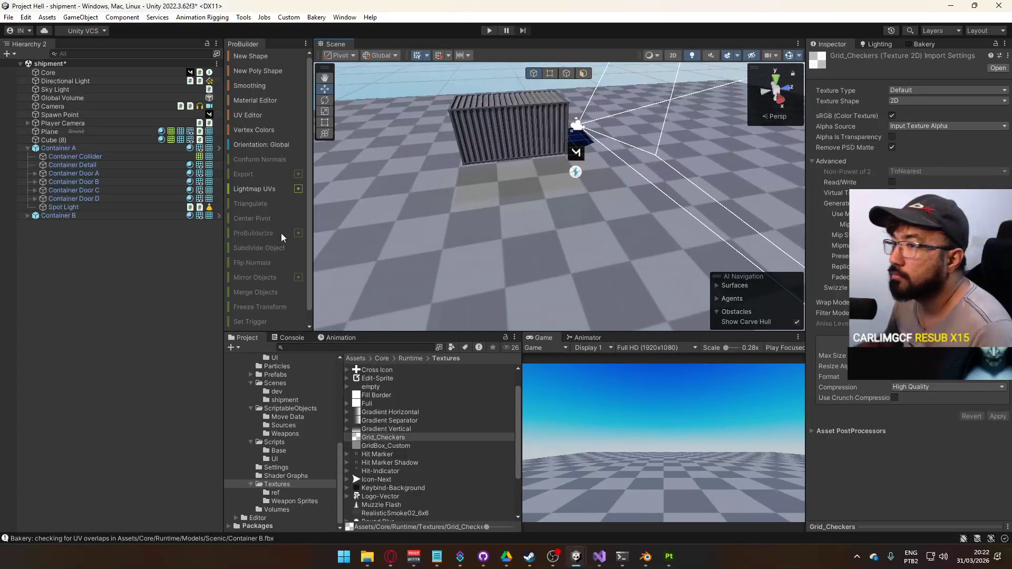
Step: Assign Grid_Checkers as the base map of the Plane's Checker Dark material
click(614, 233)
double_click(922, 333)
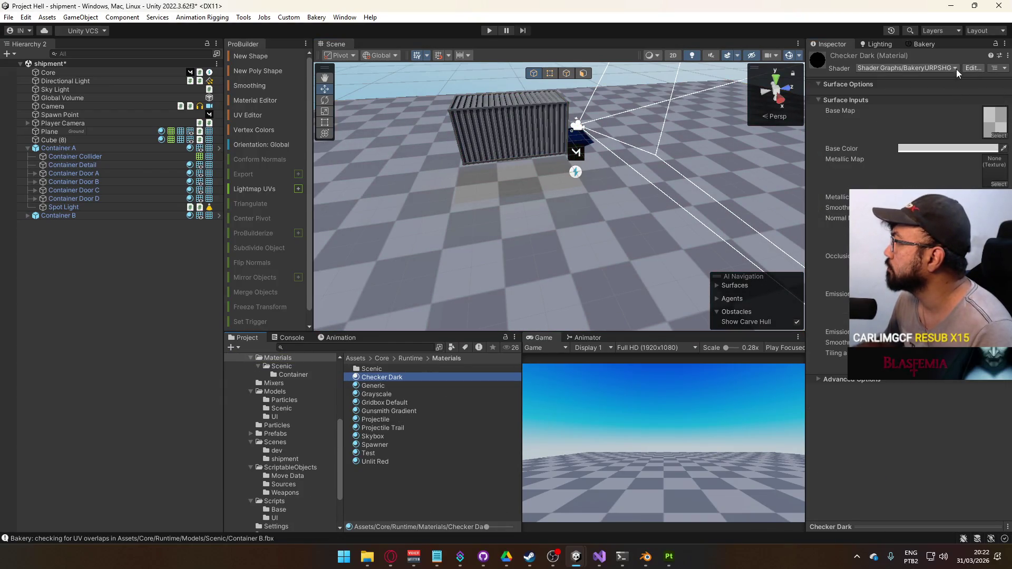
click(995, 135)
text(gr)
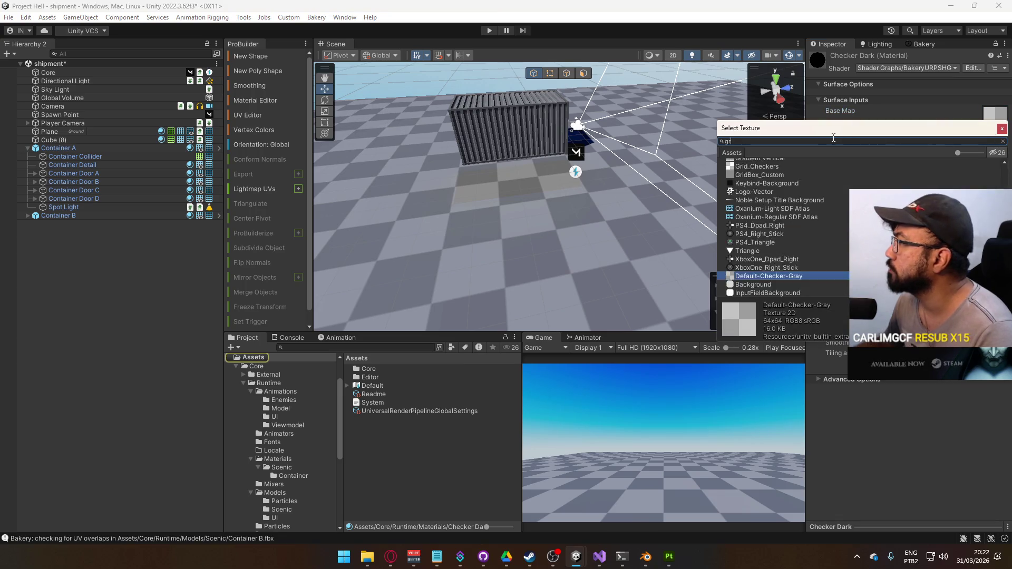
click(767, 196)
Step: Reselect the floor plane and view it from above
mouse_move(580, 232)
mouse_down()
mouse_move(598, 226)
mouse_move(595, 233)
mouse_up()
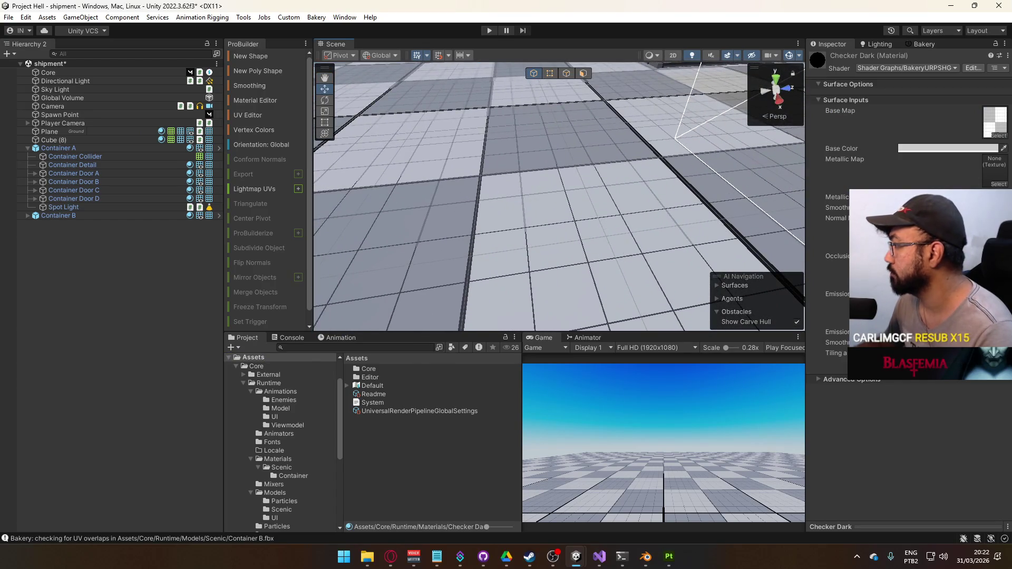
scroll(558, 195, up, 2)
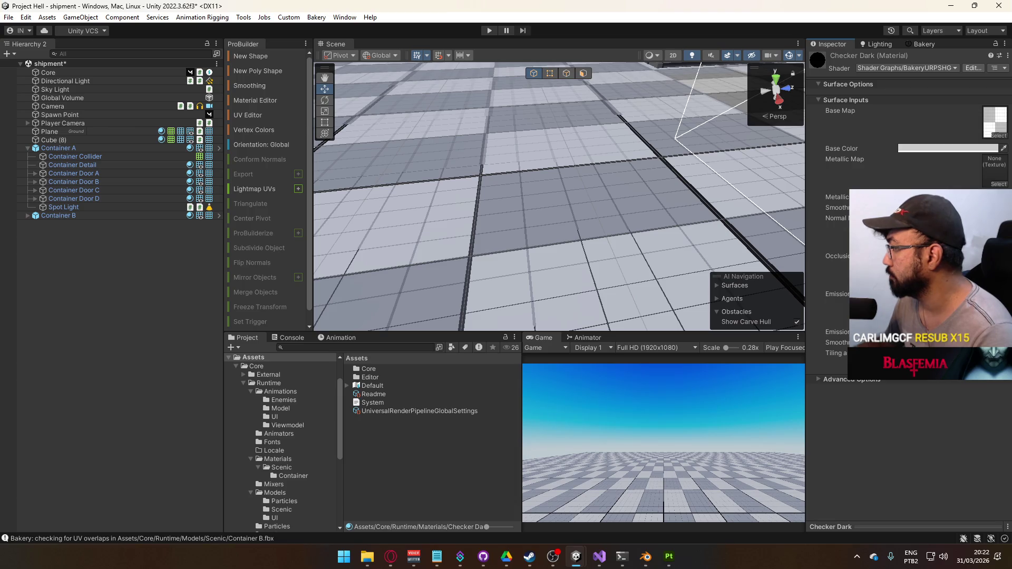
mouse_move(680, 216)
mouse_down()
mouse_move(558, 260)
mouse_move(576, 326)
mouse_move(580, 304)
mouse_up()
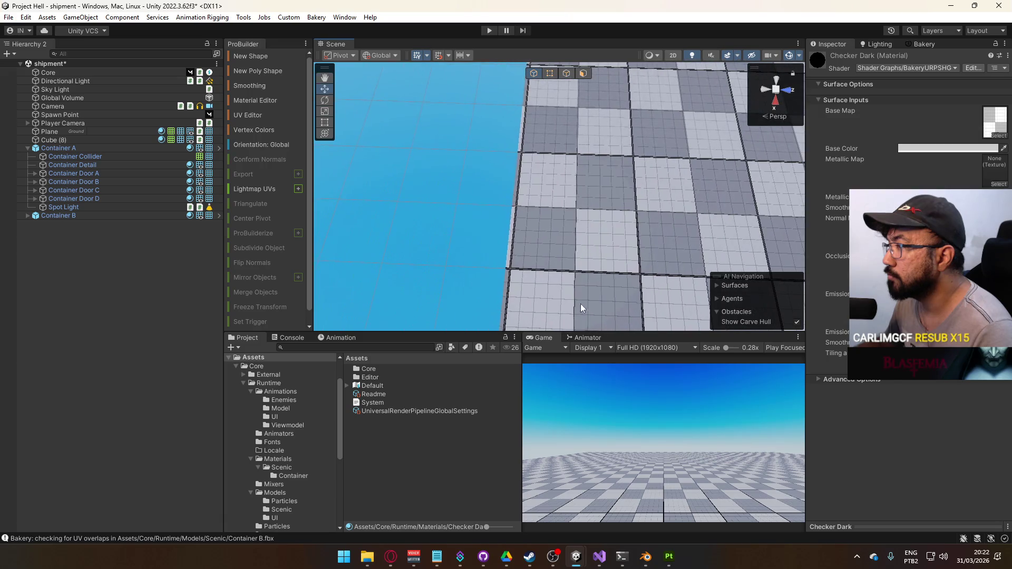
click(593, 243)
drag(596, 241, 741, 191)
scroll(740, 190, up, 5)
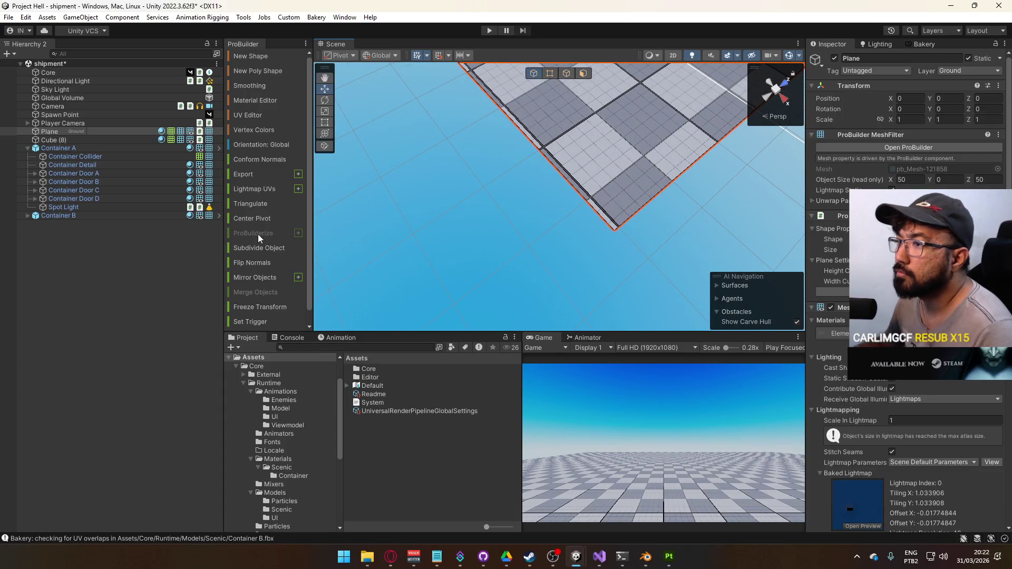
Step: Review the floor Plane face's UVs in the ProBuilder UV Editor
click(255, 115)
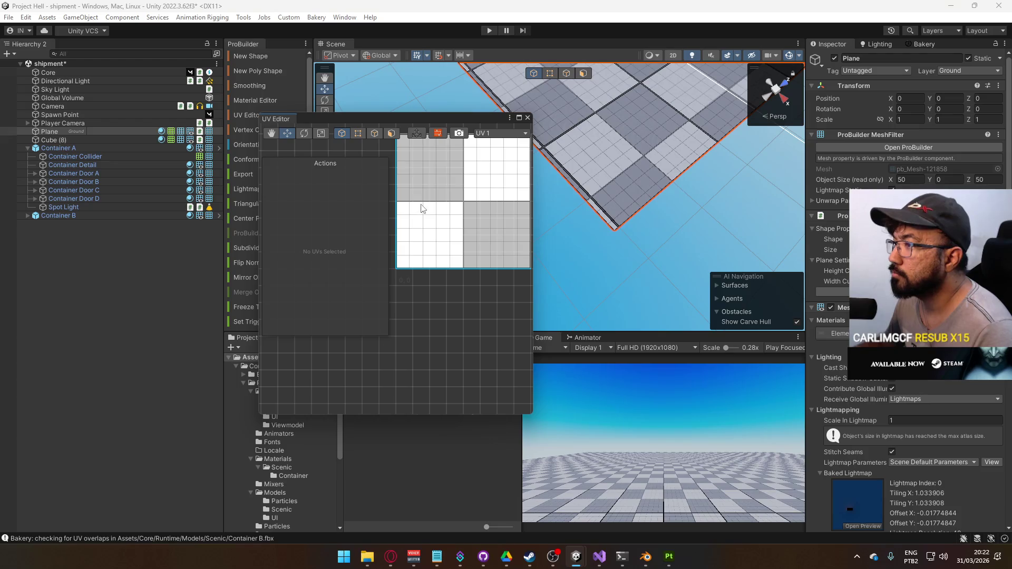
scroll(420, 210, down, 3)
click(583, 72)
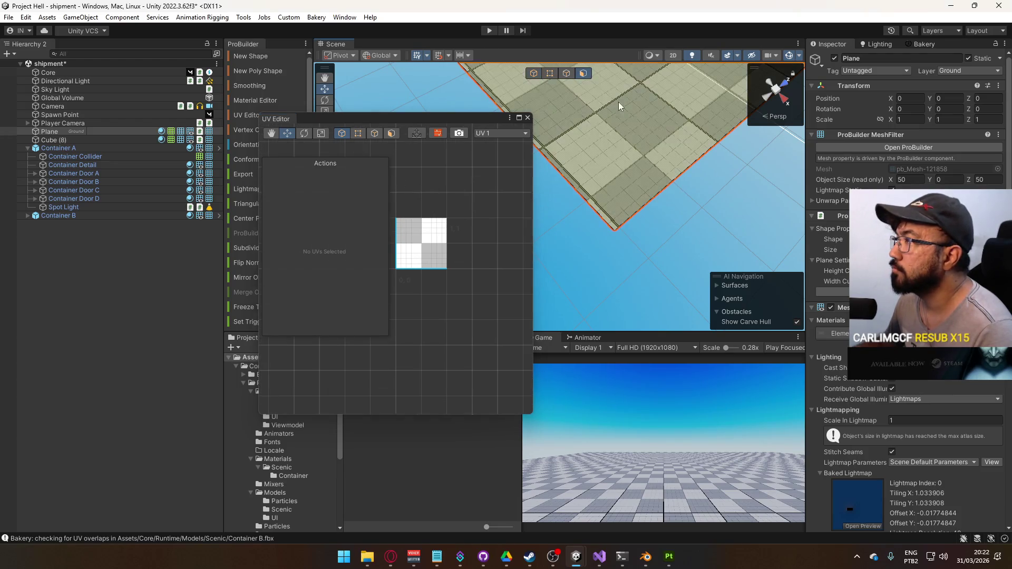
click(618, 103)
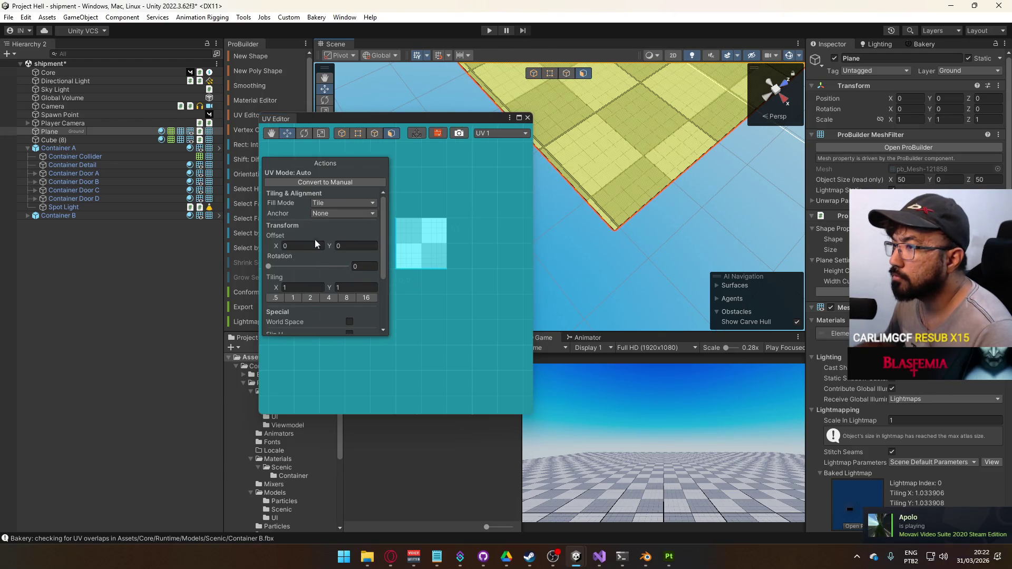
scroll(324, 290, down, 3)
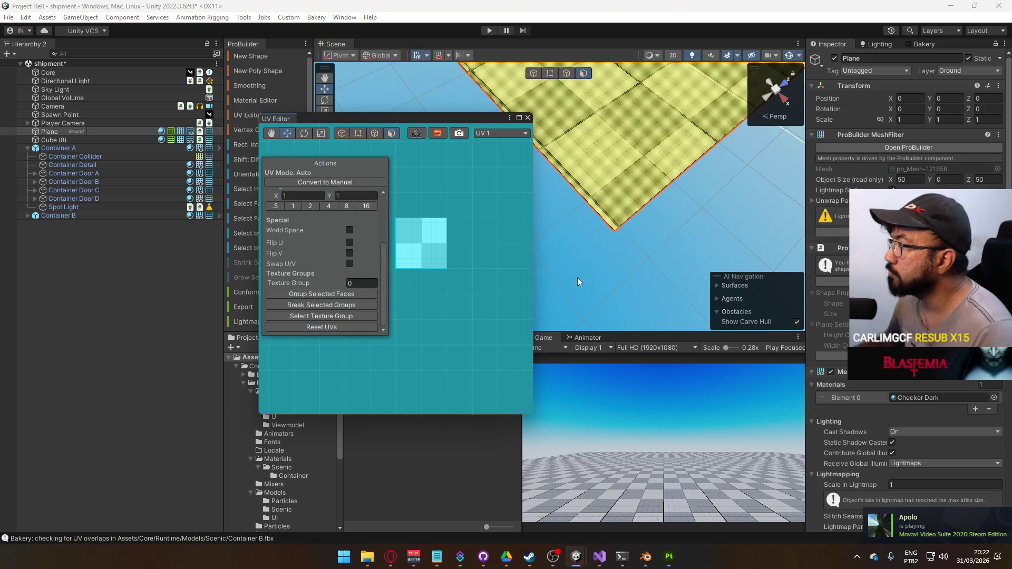
click(748, 204)
click(527, 117)
Step: Return to Object mode and open the Plane's Checker Dark material from the Mesh Renderer
click(543, 124)
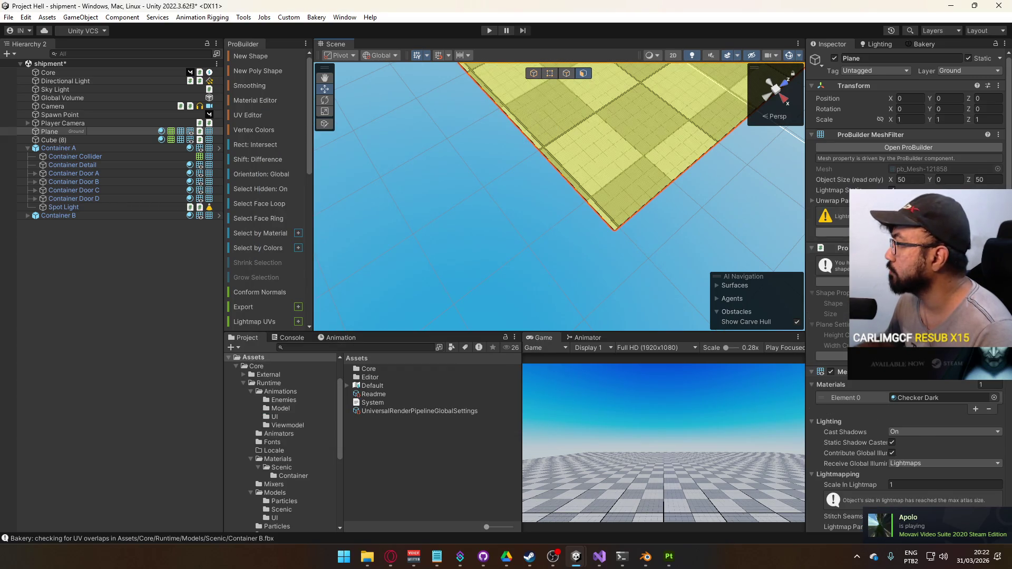
mouse_move(676, 232)
mouse_down()
mouse_move(689, 169)
mouse_move(627, 186)
mouse_move(597, 179)
mouse_up()
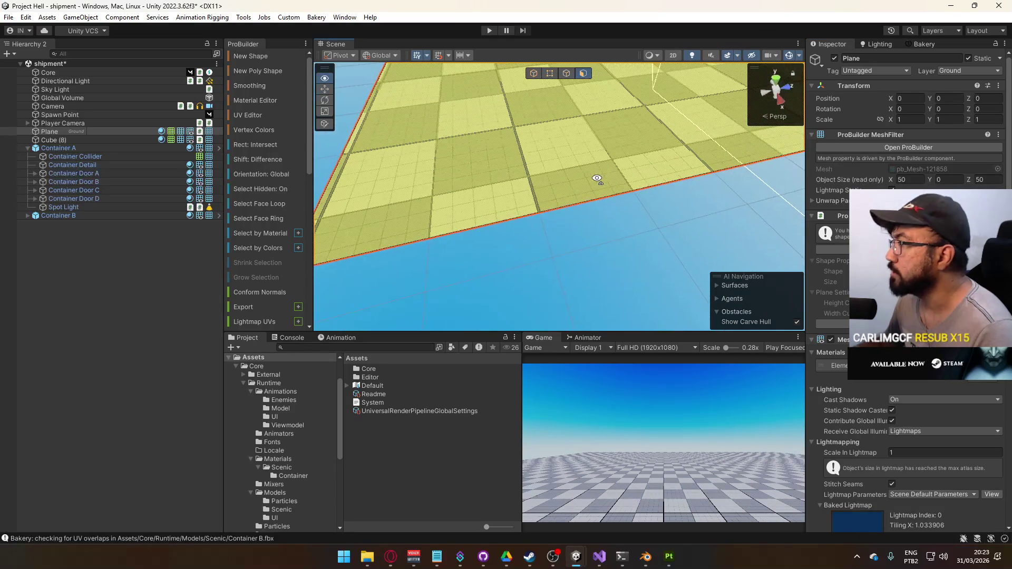
scroll(906, 290, down, 5)
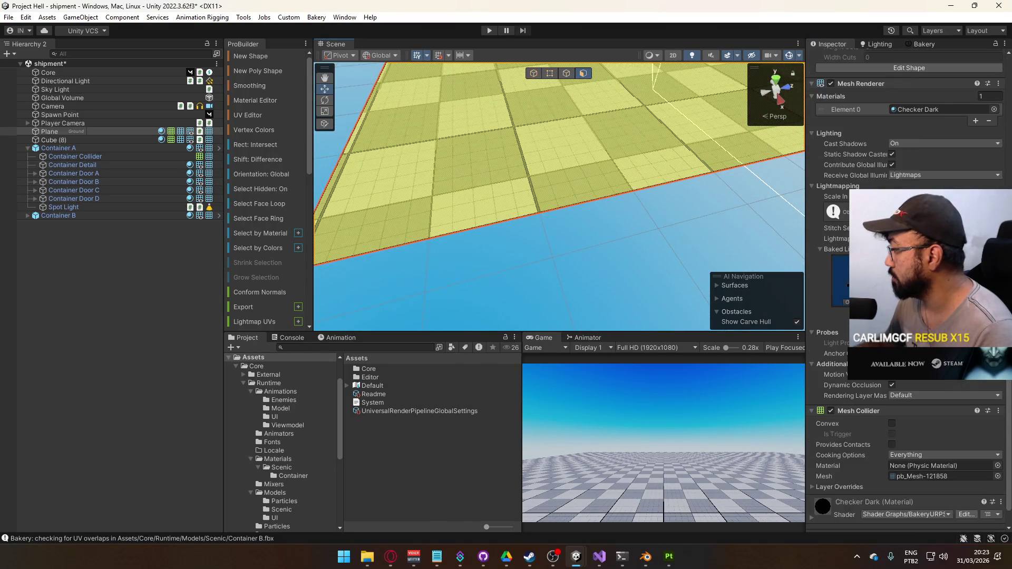
click(535, 74)
scroll(913, 390, down, 8)
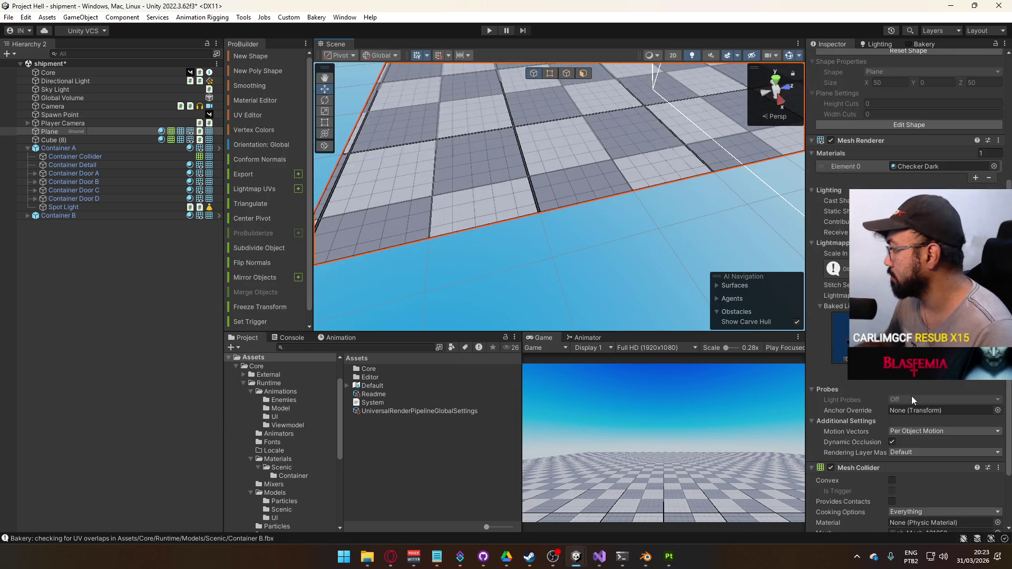
scroll(915, 395, up, 5)
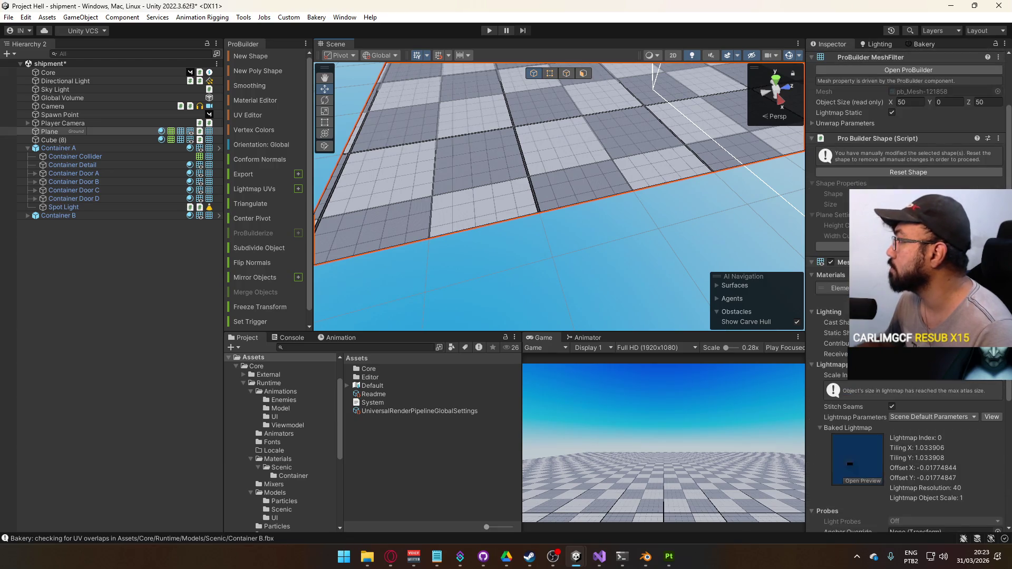
click(278, 458)
click(381, 377)
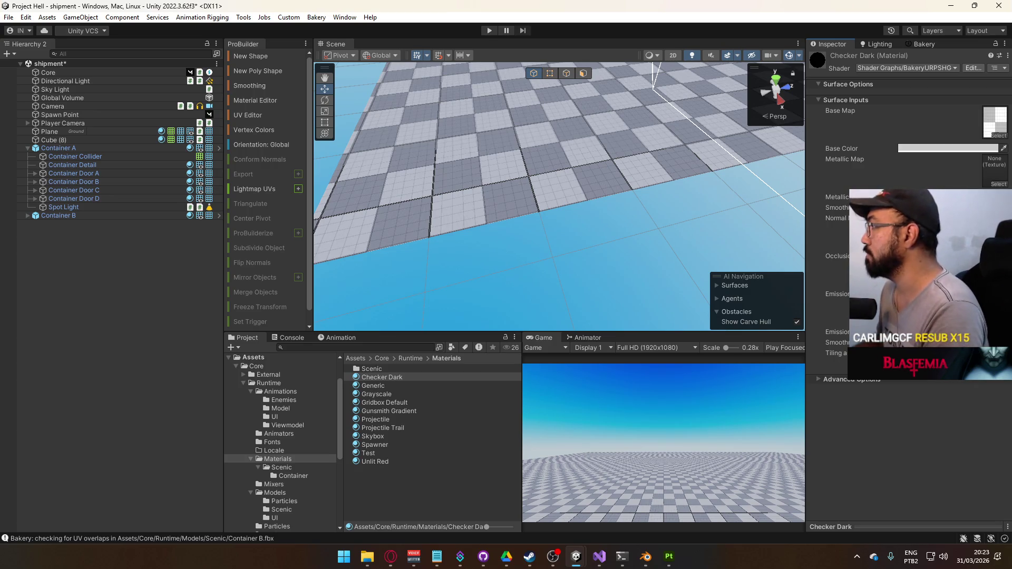
Step: Set the Grid_Checkers texture's compression to None, apply it, and enlarge the preview
click(994, 121)
click(384, 443)
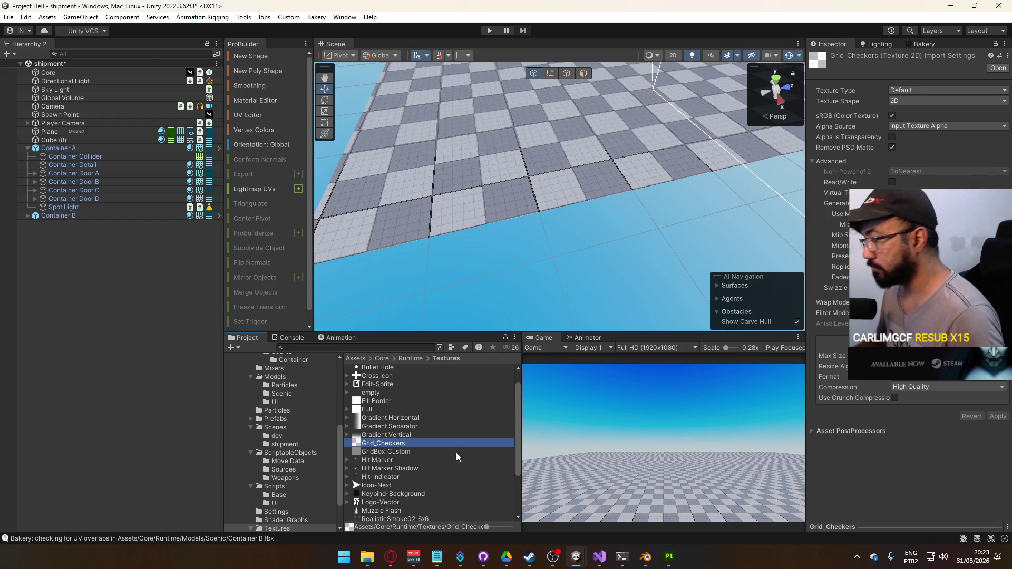
click(860, 526)
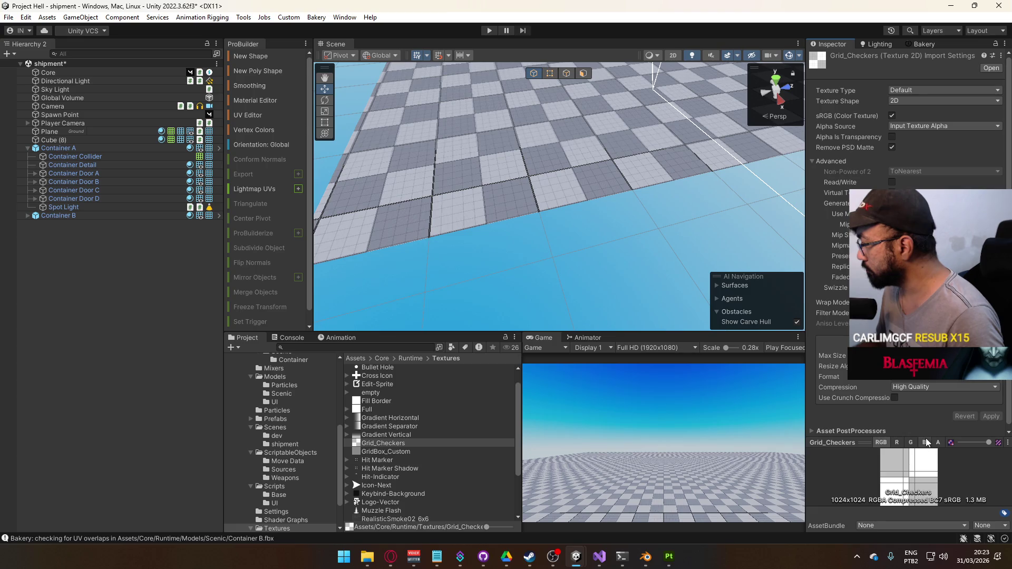
click(919, 388)
click(997, 405)
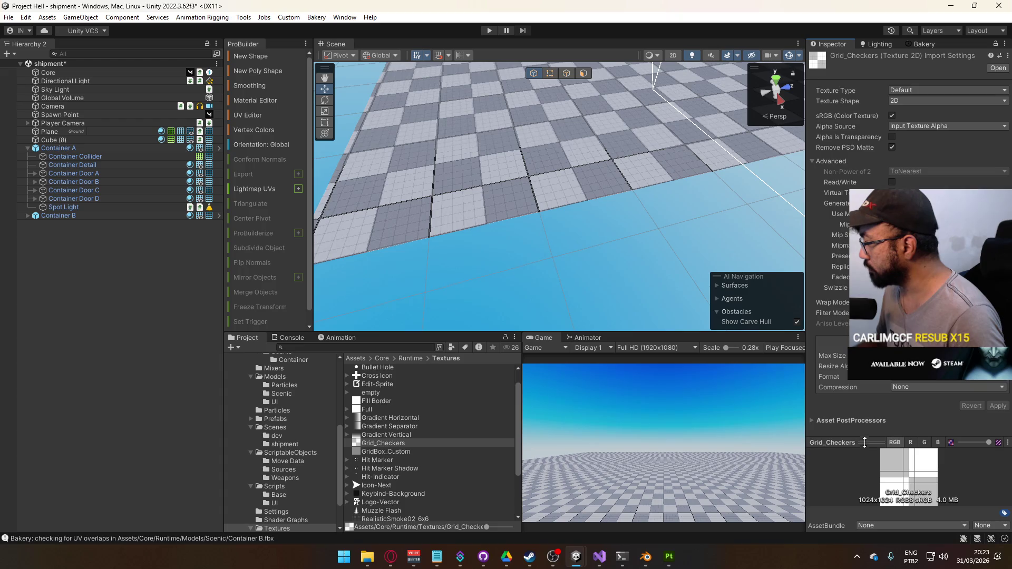
drag(865, 442, 864, 318)
mouse_move(510, 255)
mouse_down()
mouse_move(680, 248)
mouse_move(698, 239)
mouse_move(717, 180)
mouse_move(678, 229)
mouse_move(689, 248)
mouse_move(728, 254)
mouse_move(517, 217)
mouse_move(441, 220)
mouse_move(495, 199)
mouse_move(485, 198)
mouse_move(179, 311)
mouse_up()
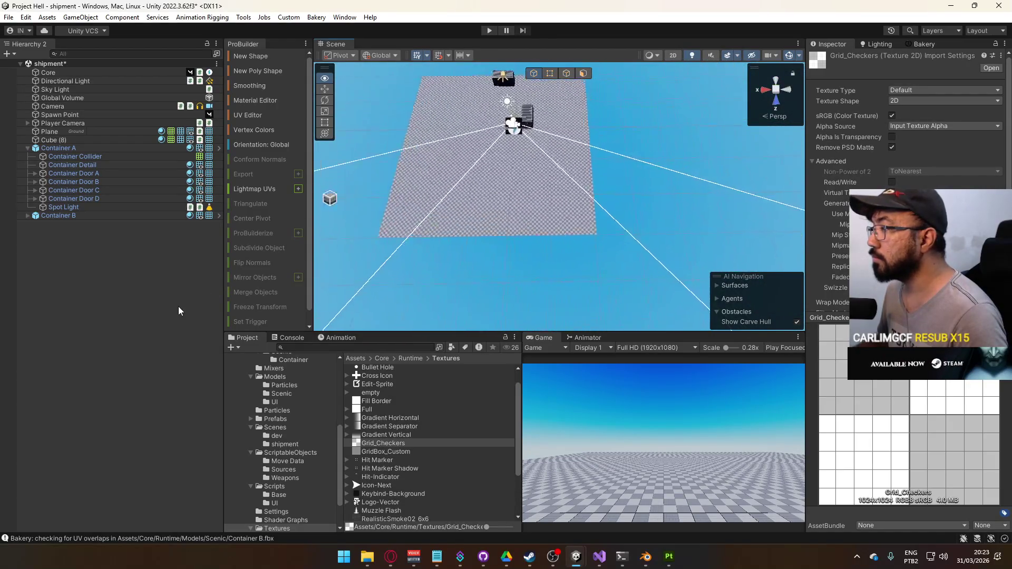
click(481, 214)
Step: Frame the floor plane in the Scene view from a higher, wider angle
mouse_move(481, 214)
mouse_down()
mouse_move(506, 81)
mouse_move(509, 141)
mouse_up()
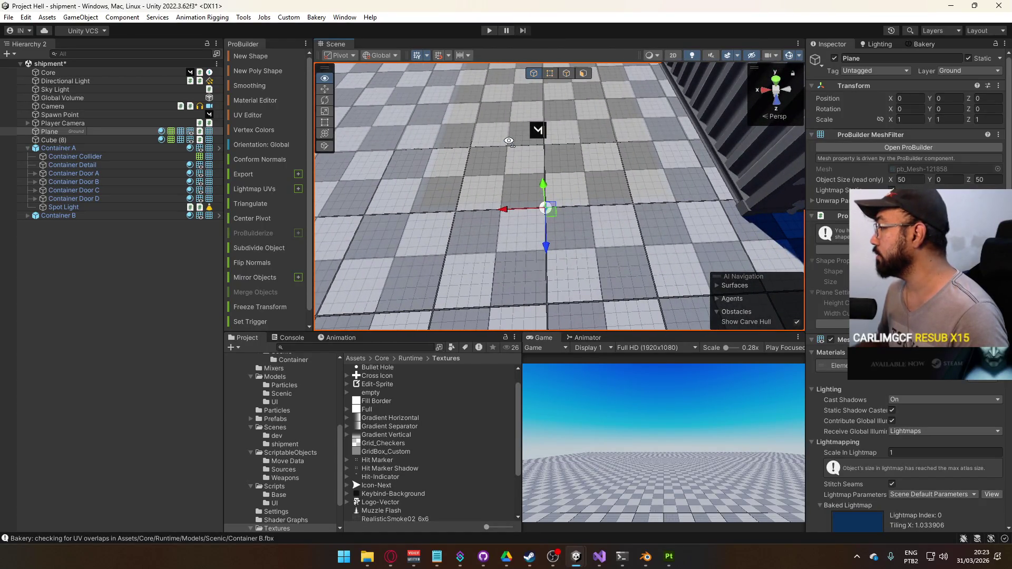
scroll(508, 141, down, 8)
scroll(503, 150, up, 10)
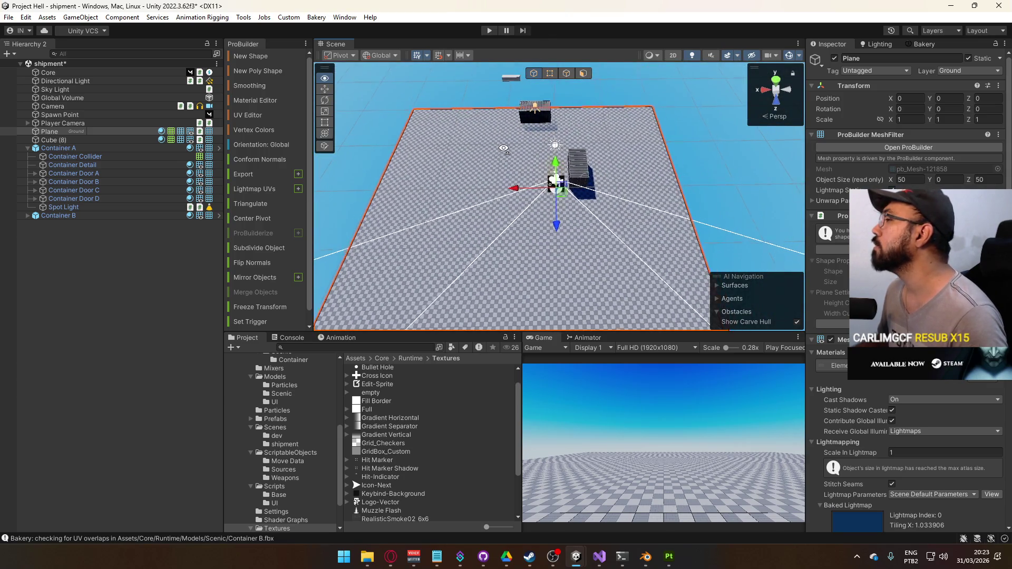
mouse_move(656, 160)
mouse_down()
mouse_move(650, 106)
mouse_move(607, 83)
mouse_move(642, 204)
mouse_move(664, 107)
mouse_move(612, 118)
mouse_up()
scroll(653, 150, down, 8)
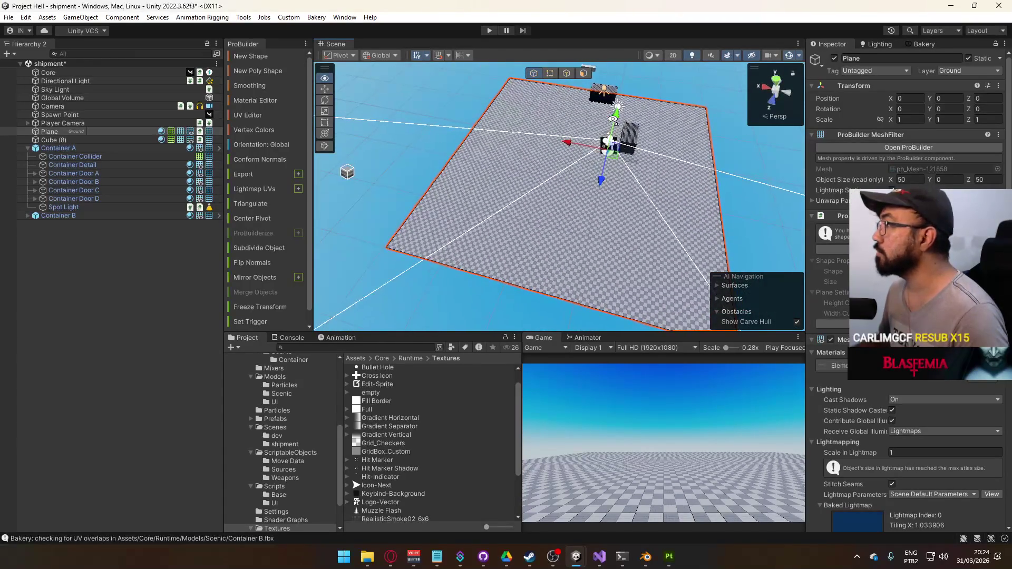
key(f)
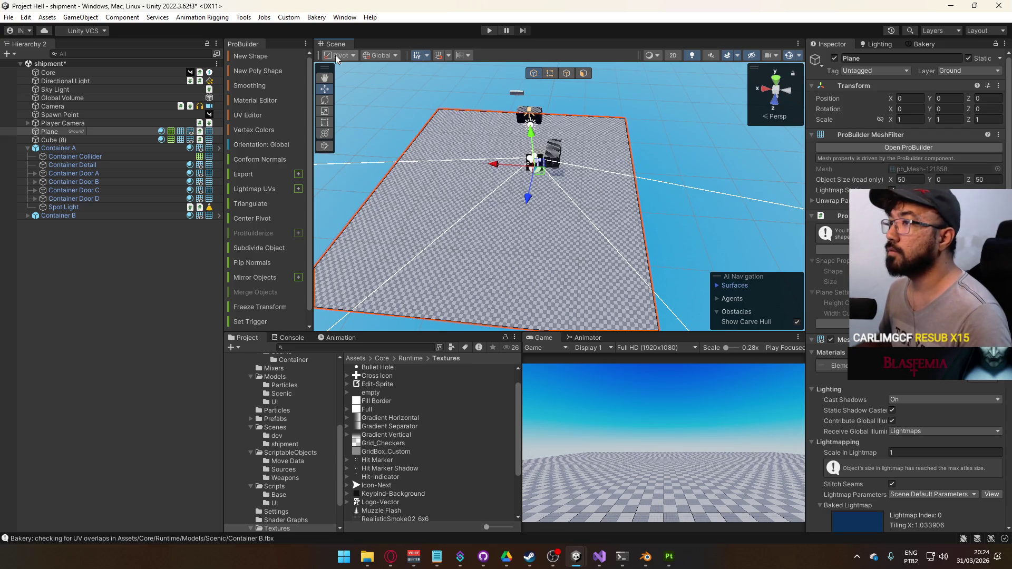
Step: Set the Plane's pivot to its face centre in Face mode, then return to Object mode
click(580, 77)
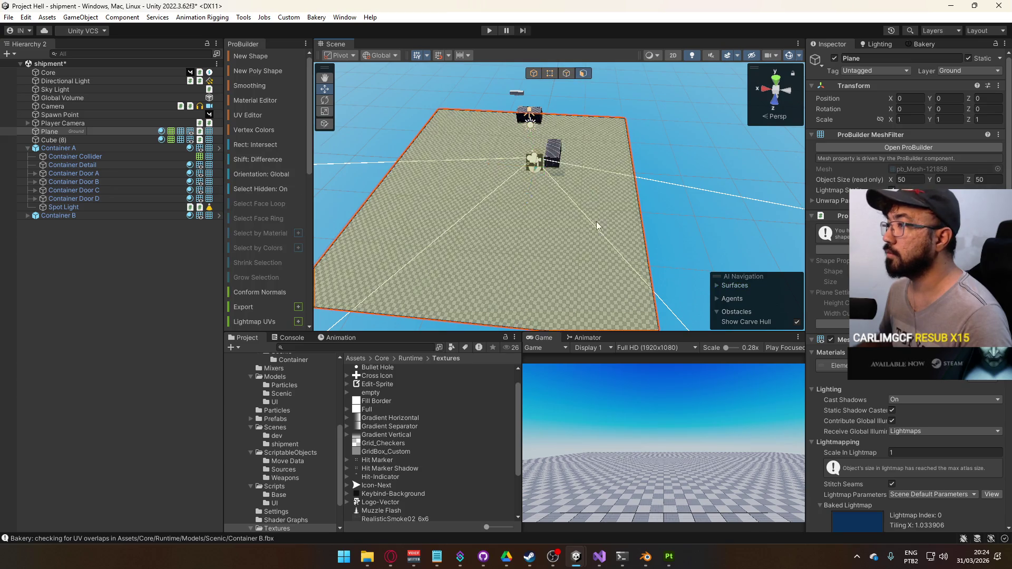
click(577, 224)
scroll(272, 189, down, 7)
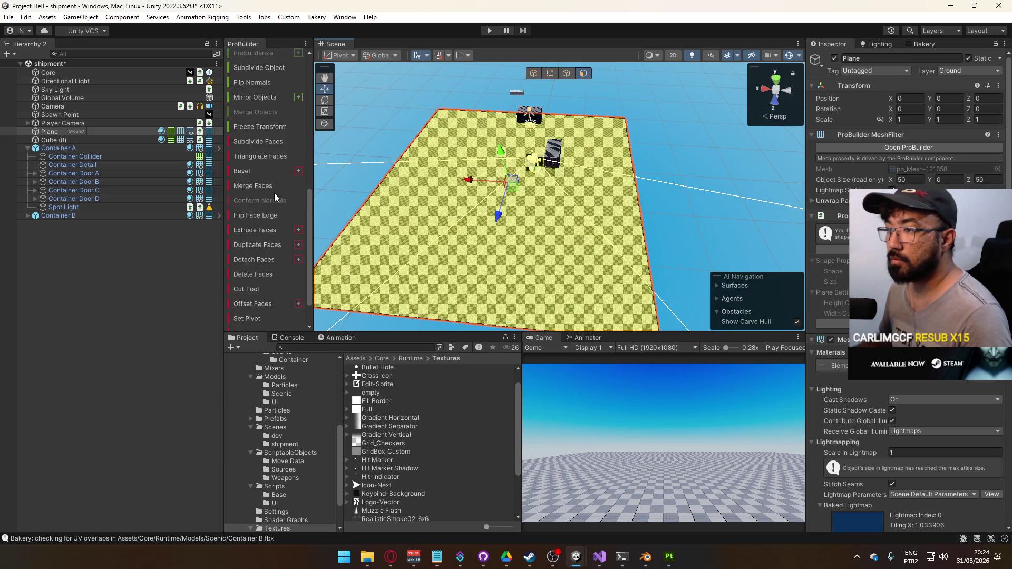
click(266, 282)
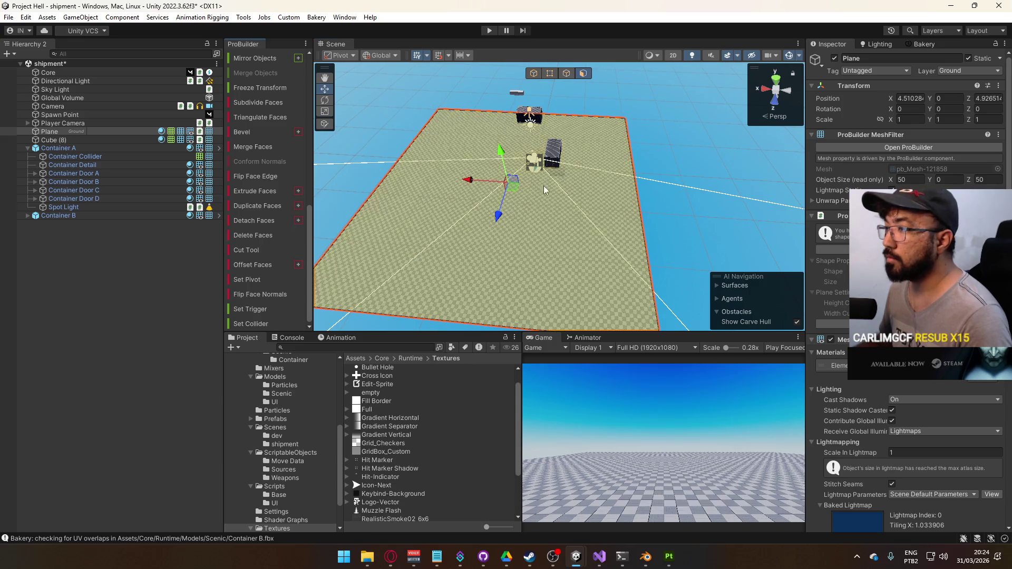
key(w)
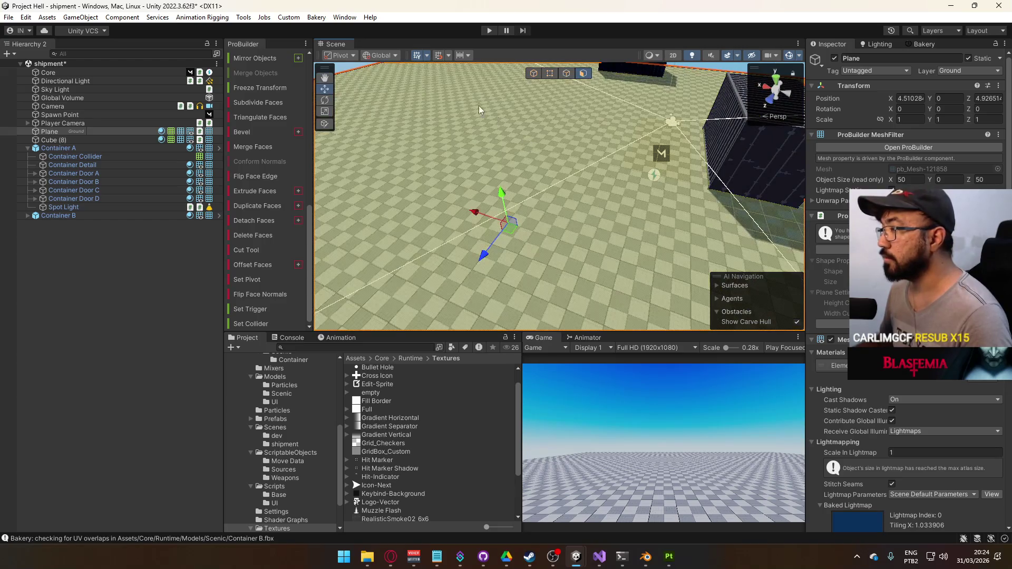
scroll(907, 295, down, 10)
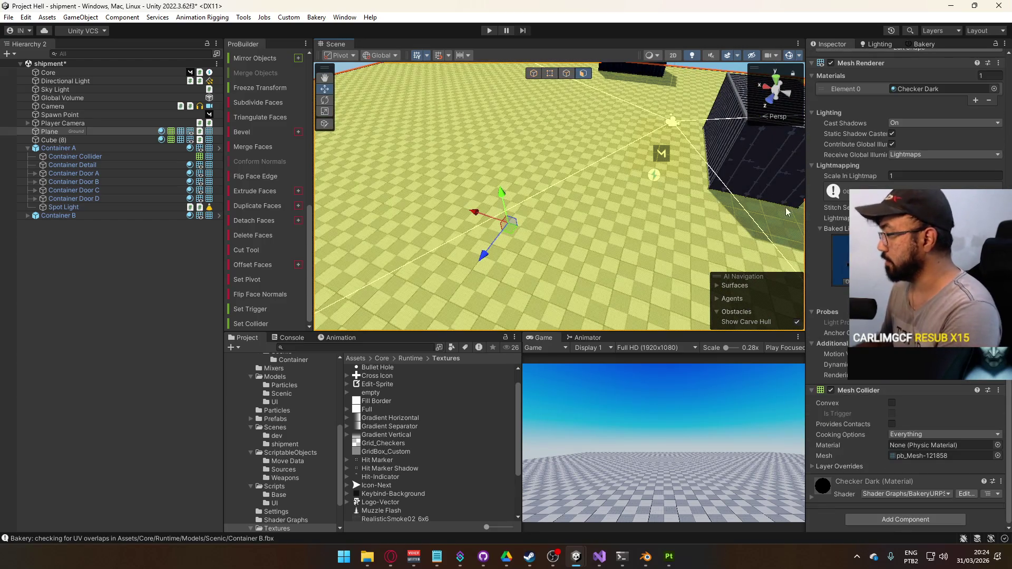
key(g)
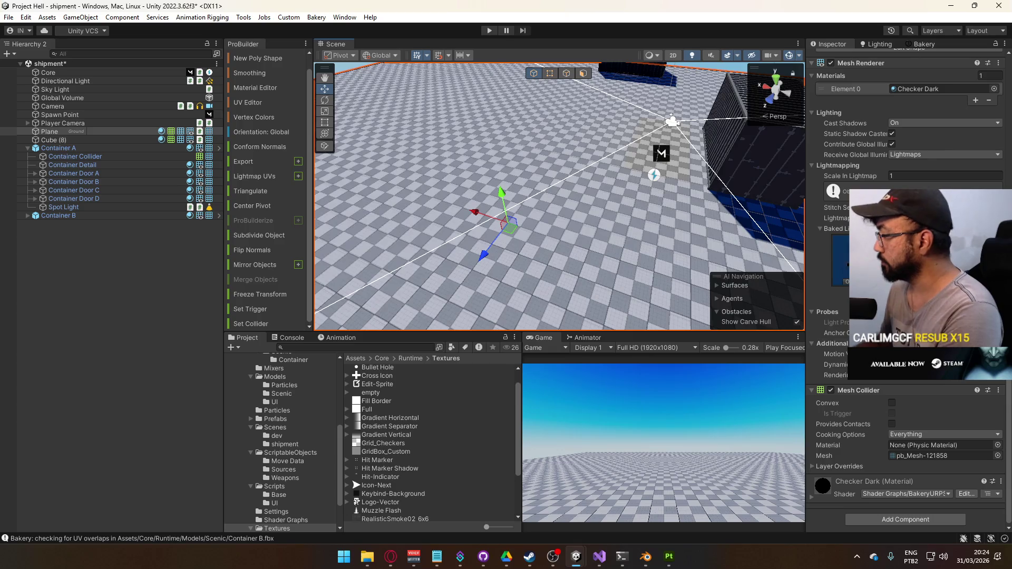
Step: Reopen the Checker Dark material and reselect the floor plane
scroll(906, 316, up, 5)
drag(843, 259, 803, 298)
double_click(838, 259)
mouse_move(548, 232)
mouse_down()
mouse_move(573, 225)
mouse_move(519, 238)
mouse_move(685, 211)
mouse_move(870, 108)
mouse_up()
click(640, 223)
scroll(942, 160, up, 3)
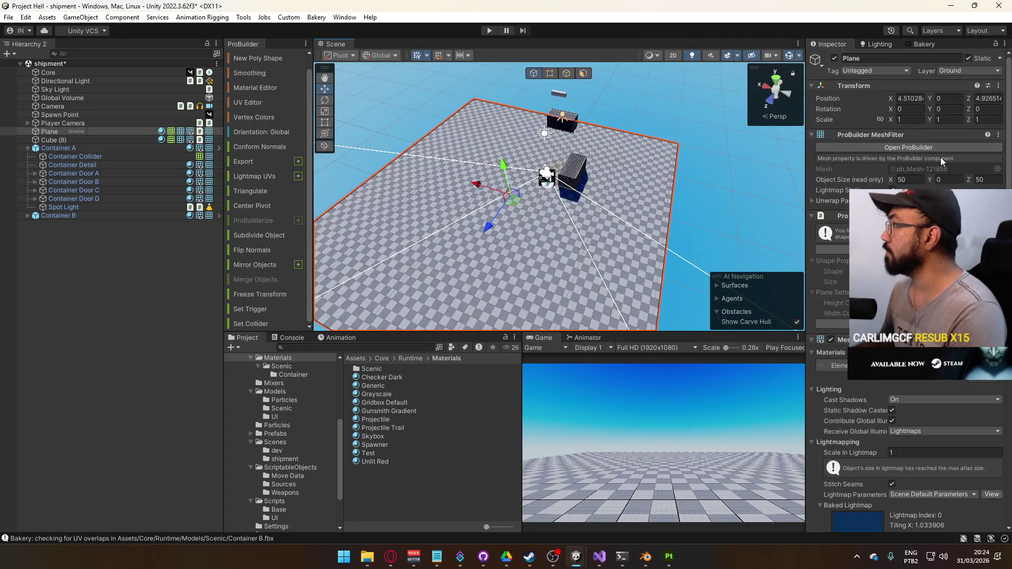
Step: Zero the floor plane's X and Z position
double_click(917, 98)
text(0)
key(Tab)
key(Tab)
text(0)
key(Return)
Step: Switch to a top-down view of the plane and select Container A
mouse_move(496, 156)
mouse_down()
mouse_move(513, 151)
mouse_move(490, 174)
mouse_move(473, 158)
mouse_move(735, 80)
mouse_move(764, 84)
mouse_up()
click(774, 79)
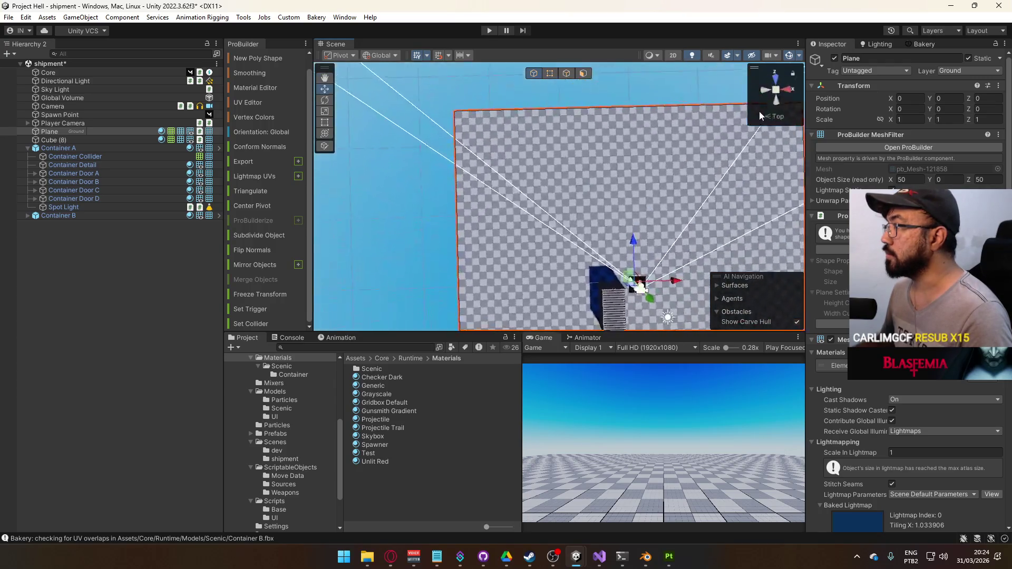
scroll(633, 233, down, 3)
mouse_move(627, 226)
mouse_down()
mouse_move(614, 202)
mouse_move(610, 235)
mouse_move(604, 196)
mouse_up()
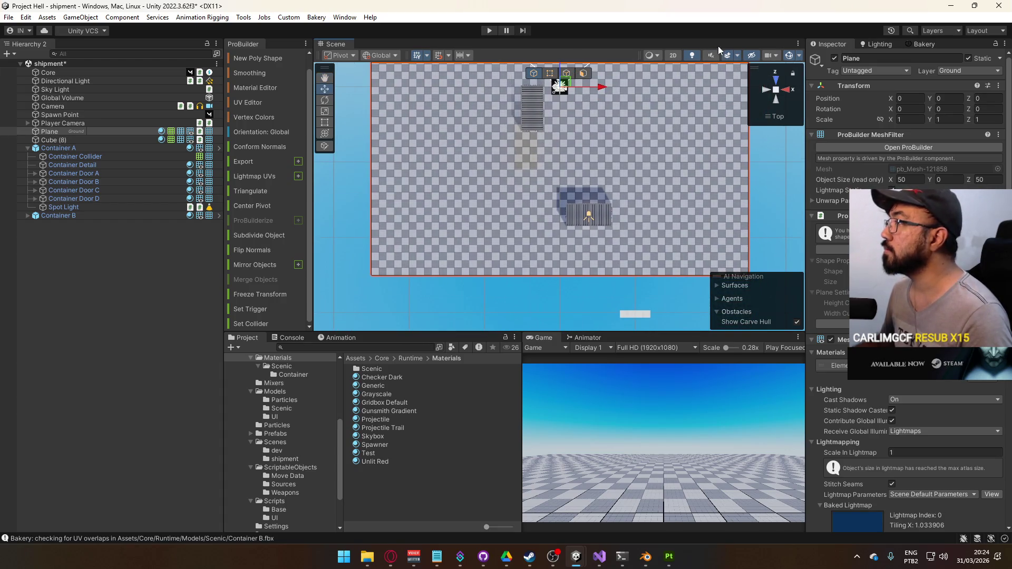
scroll(586, 211, up, 2)
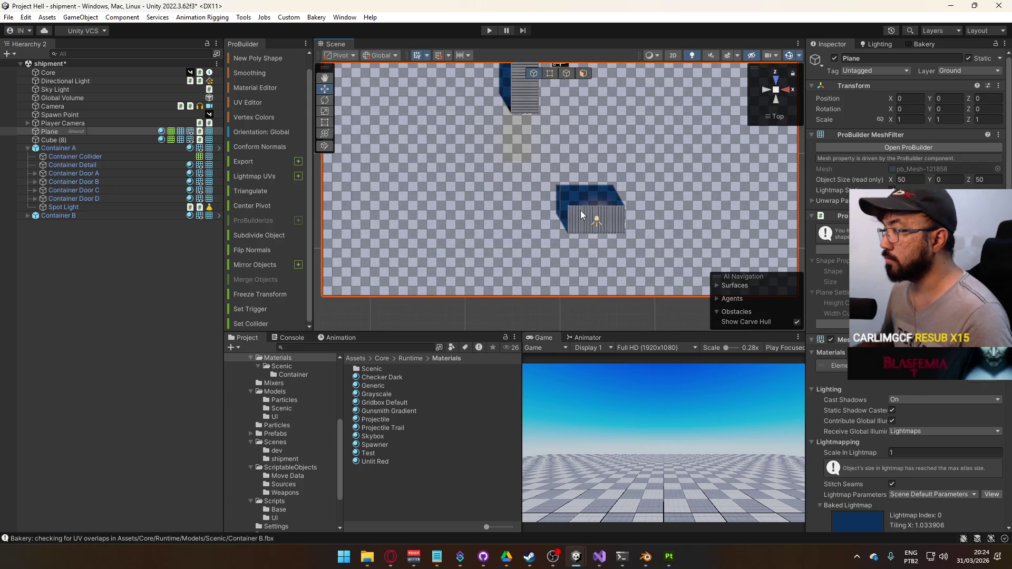
click(580, 210)
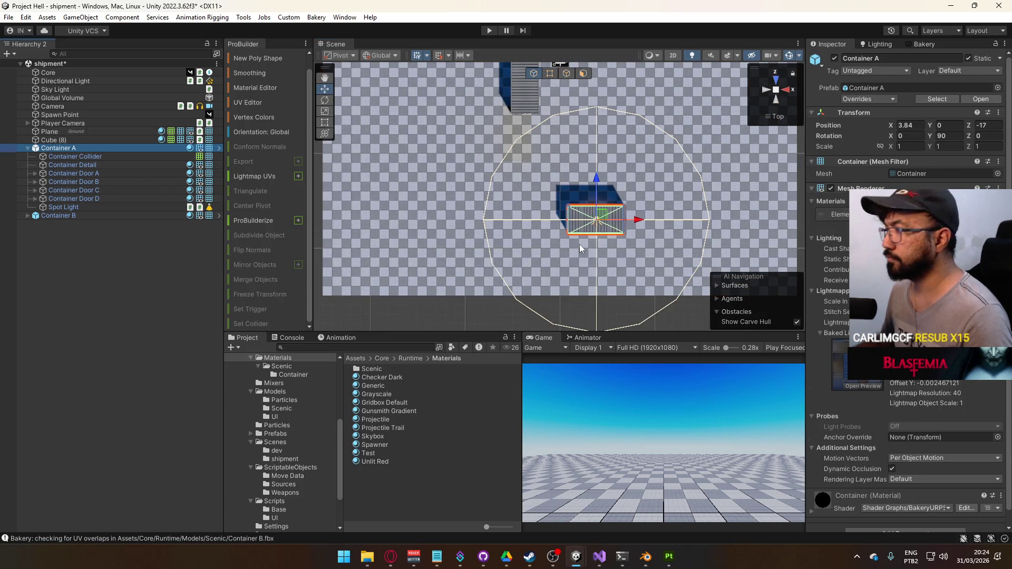
scroll(603, 255, up, 2)
mouse_move(601, 248)
mouse_down()
mouse_move(586, 232)
mouse_move(604, 269)
mouse_up()
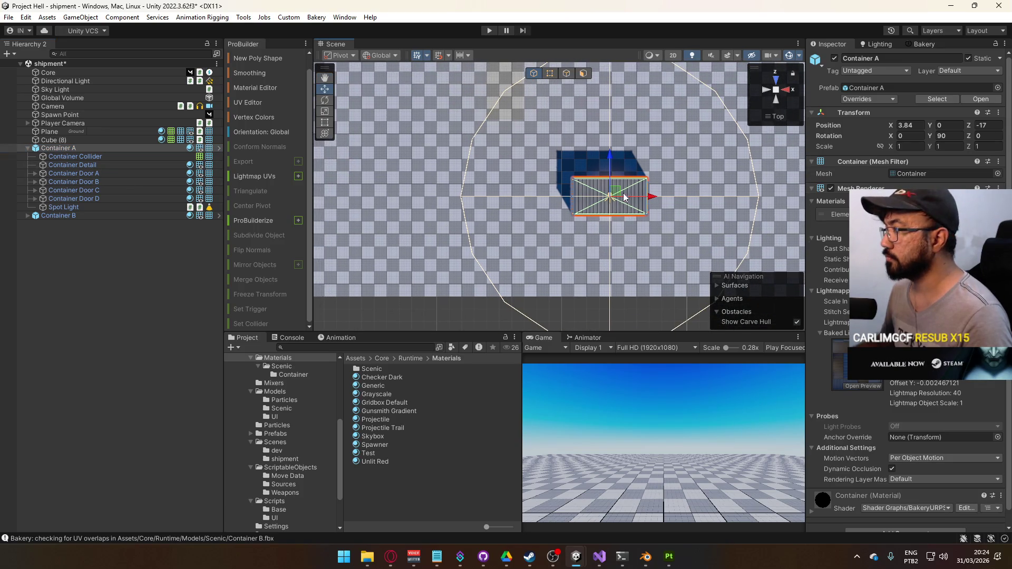
Step: Set grid snapping to 0.5 and move Container A to Z -23.5
mouse_move(608, 157)
mouse_down()
mouse_move(614, 242)
mouse_move(613, 234)
mouse_up()
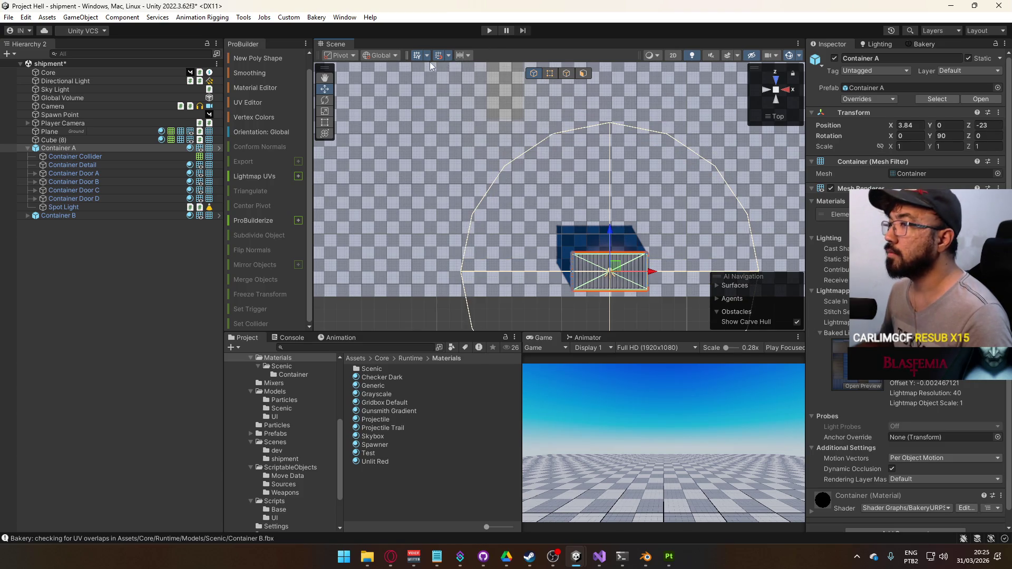
click(448, 57)
click(517, 76)
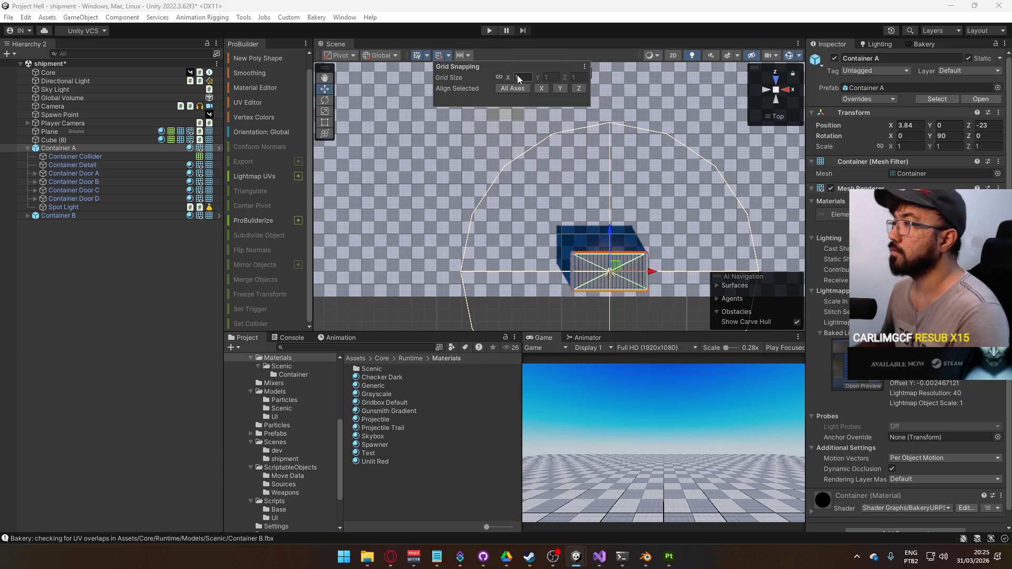
text(.5)
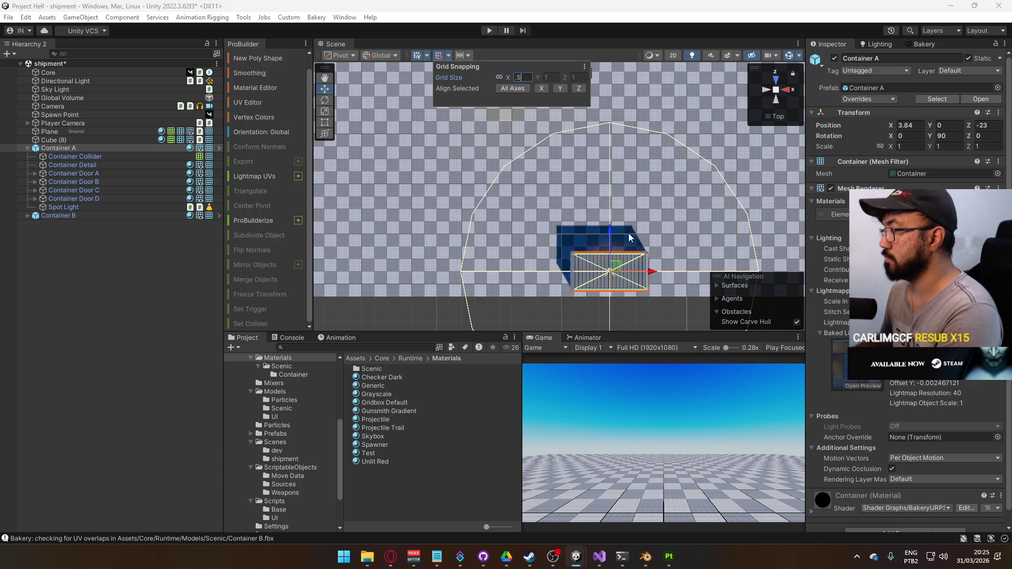
drag(610, 230, 610, 236)
Step: Slide Container A sideways along X, settling at about X 2.5
mouse_move(650, 275)
mouse_down()
mouse_move(674, 276)
mouse_move(593, 277)
mouse_move(700, 286)
mouse_up()
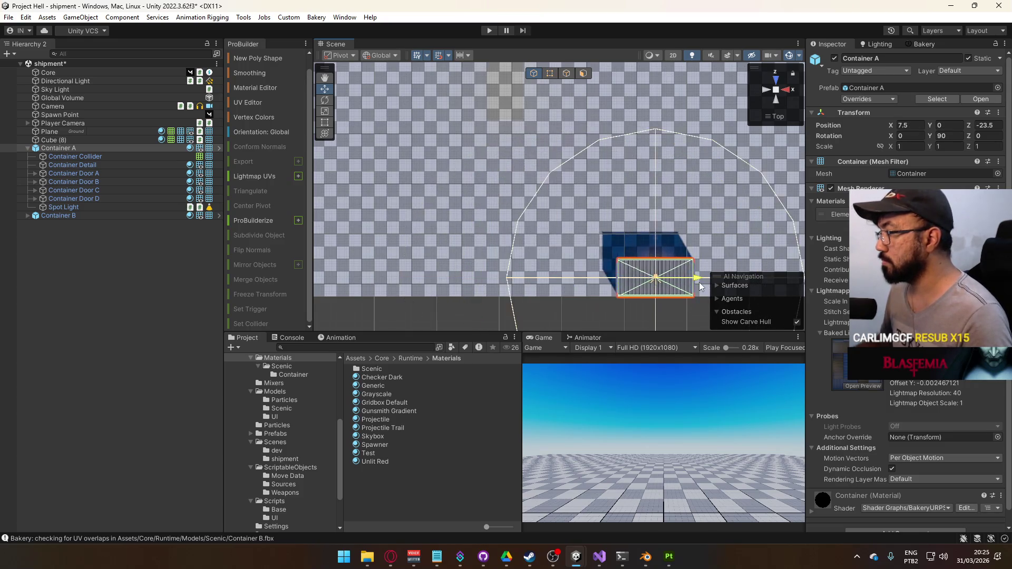
scroll(699, 286, down, 5)
drag(586, 227, 576, 225)
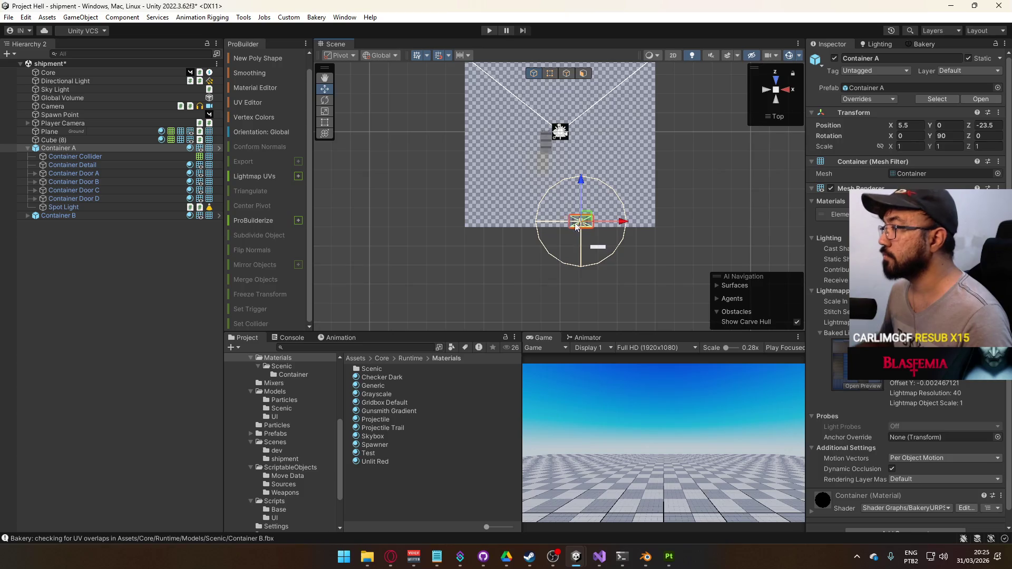
scroll(576, 226, up, 5)
drag(639, 233, 624, 249)
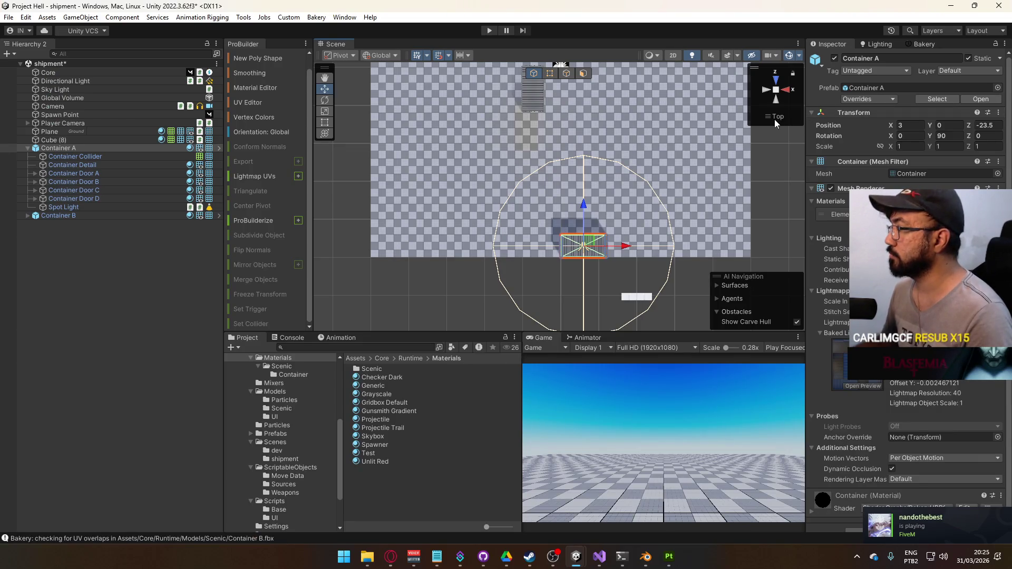
Step: Orbit from the Top view into a perspective look inside Container A
mouse_move(773, 119)
mouse_down()
mouse_move(436, 182)
mouse_move(359, 46)
mouse_move(509, 33)
mouse_move(795, 553)
mouse_up()
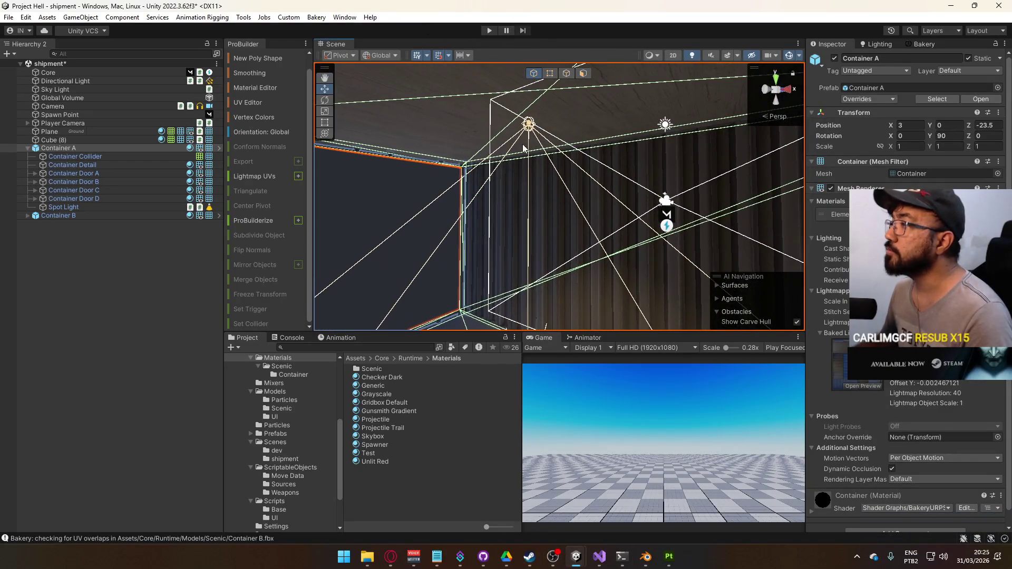
Step: Select Container A's Spot Light and override its shadow bias setting
click(529, 123)
scroll(911, 380, down, 3)
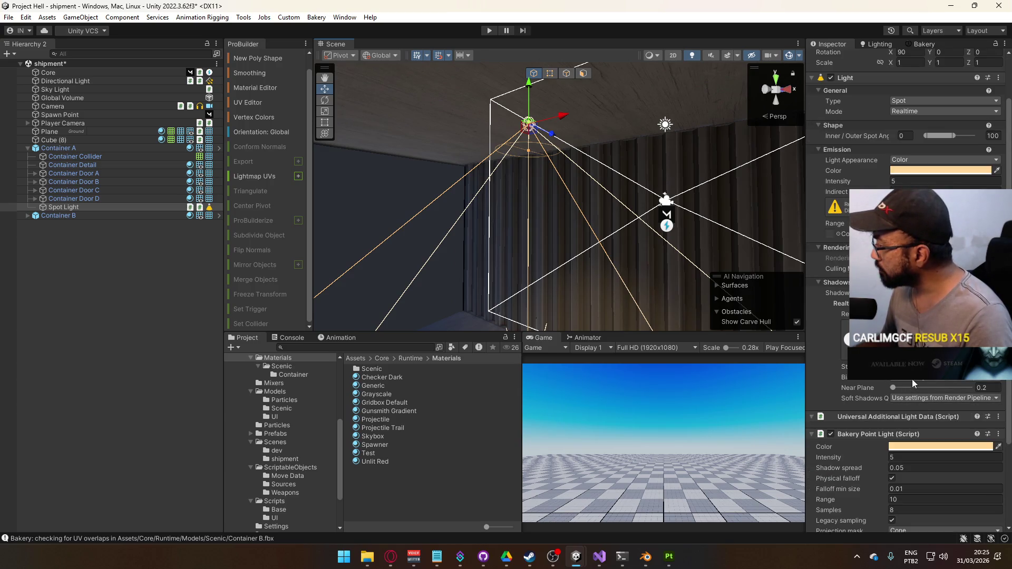
scroll(914, 382, down, 5)
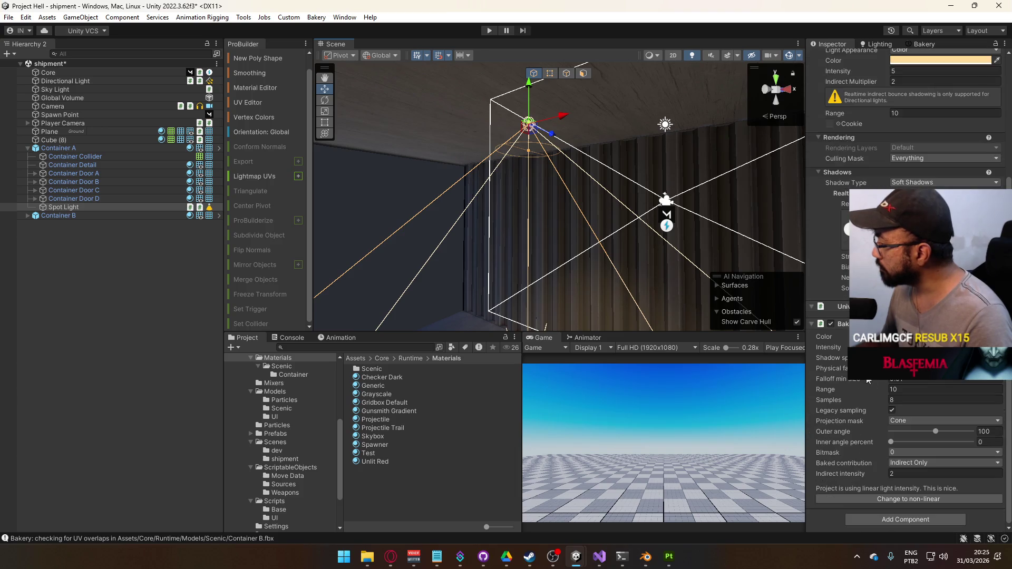
scroll(871, 378, up, 1)
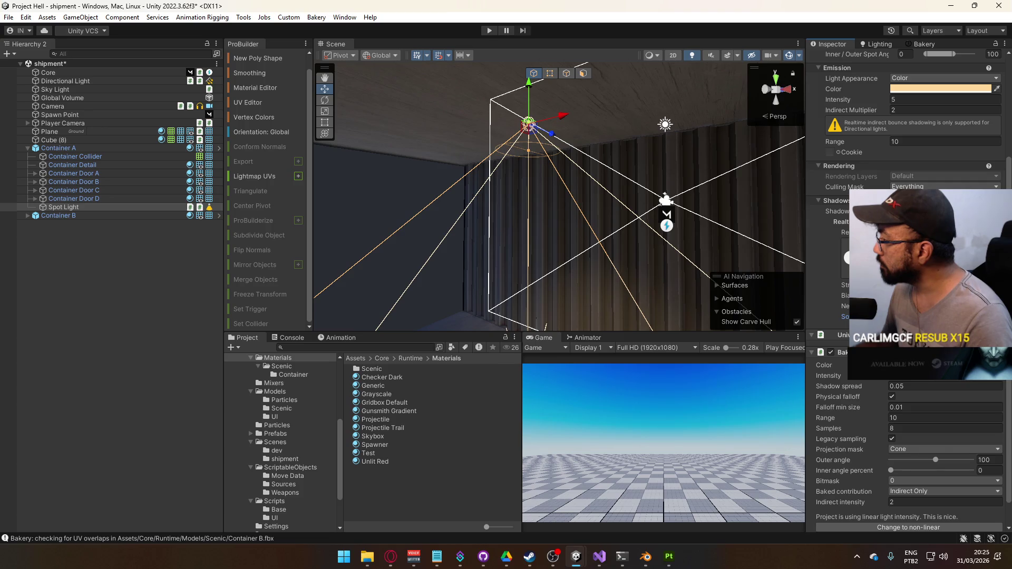
click(938, 305)
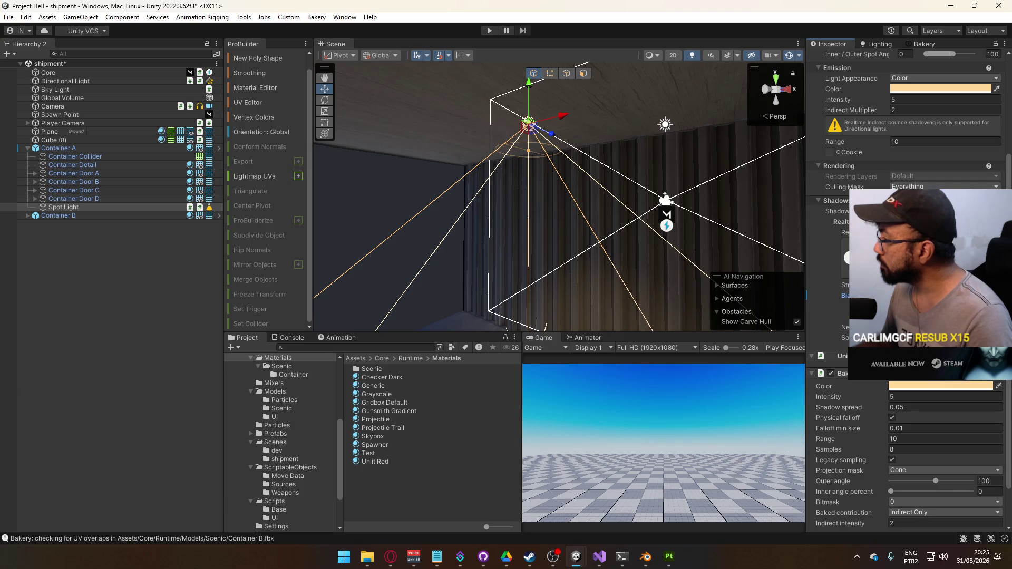
Step: Change the light to a Point light with a shadow Near Plane of 0.1
mouse_move(527, 237)
mouse_down()
mouse_move(551, 293)
mouse_move(717, 220)
mouse_up()
scroll(911, 171, up, 3)
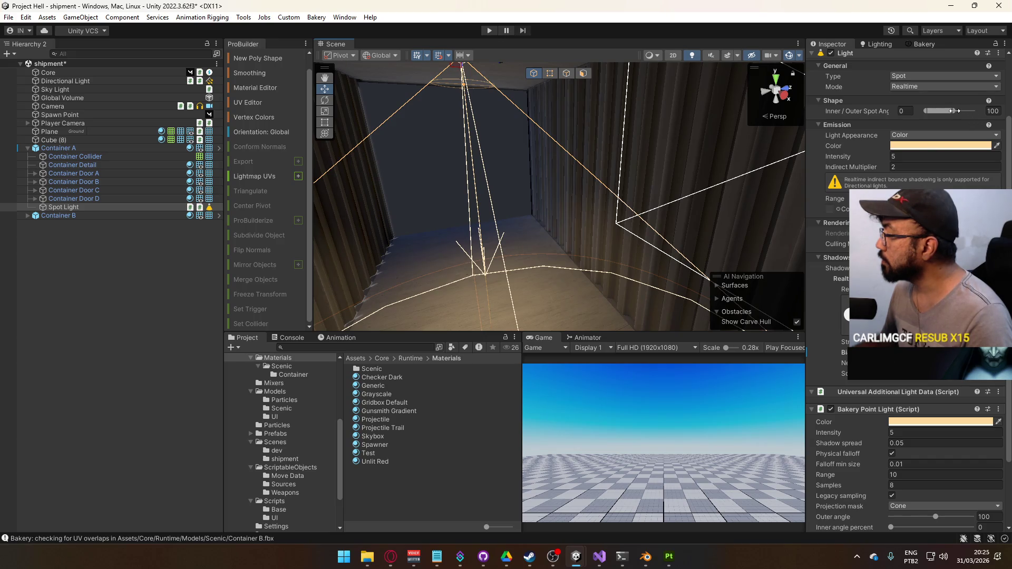
drag(695, 148, 682, 177)
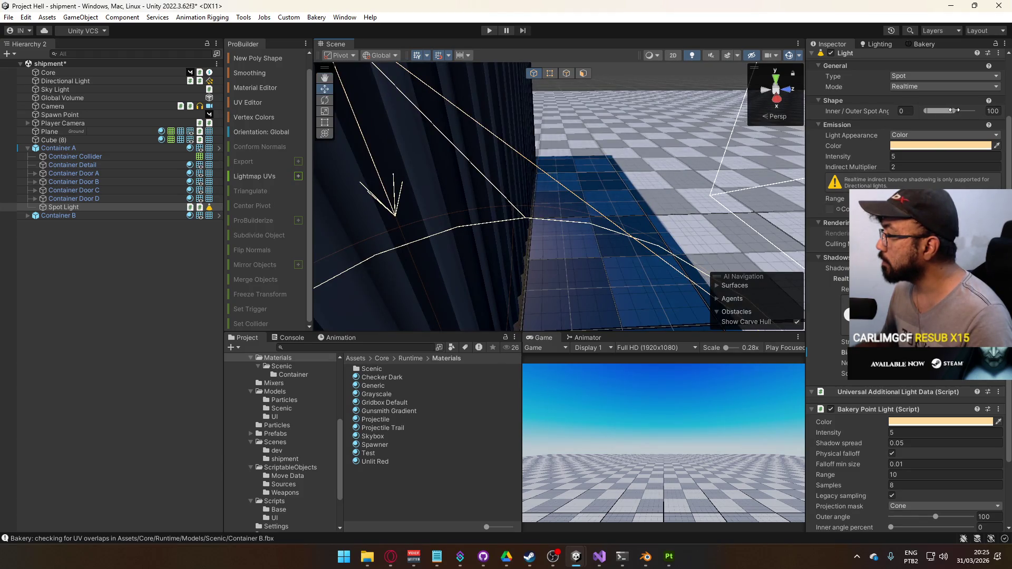
scroll(919, 101, up, 2)
click(918, 103)
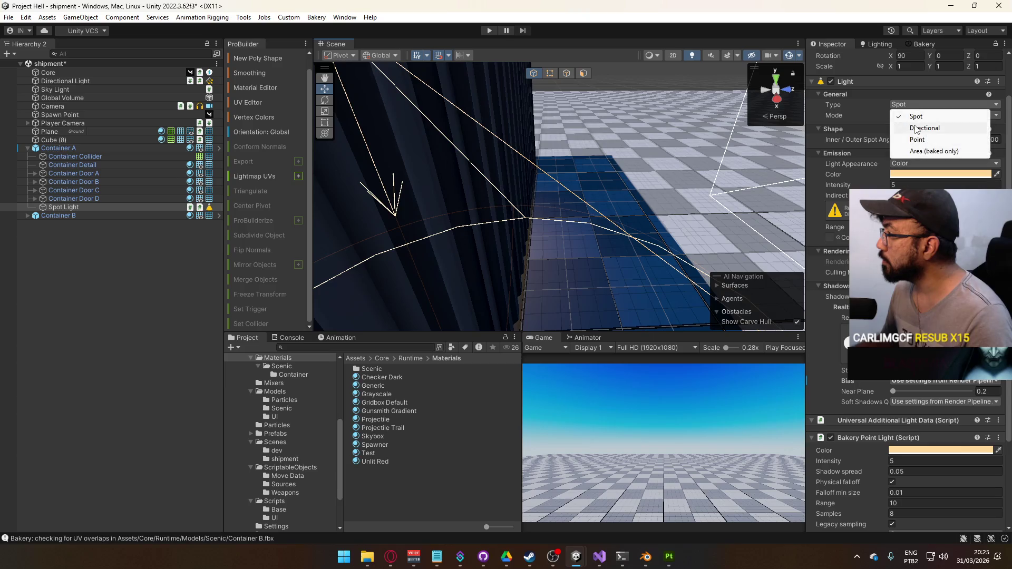
click(919, 140)
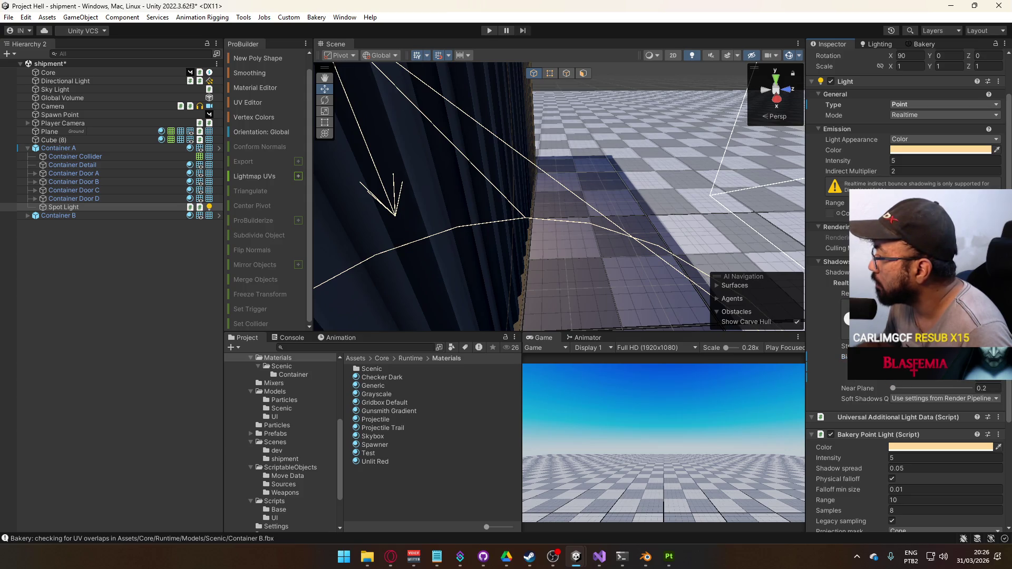
click(894, 389)
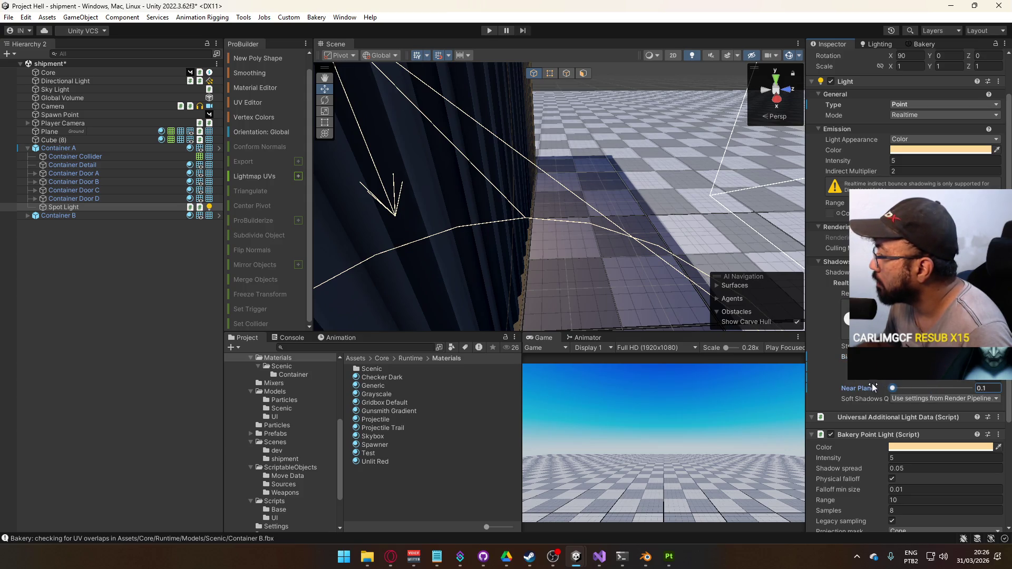
key(shift+Tab)
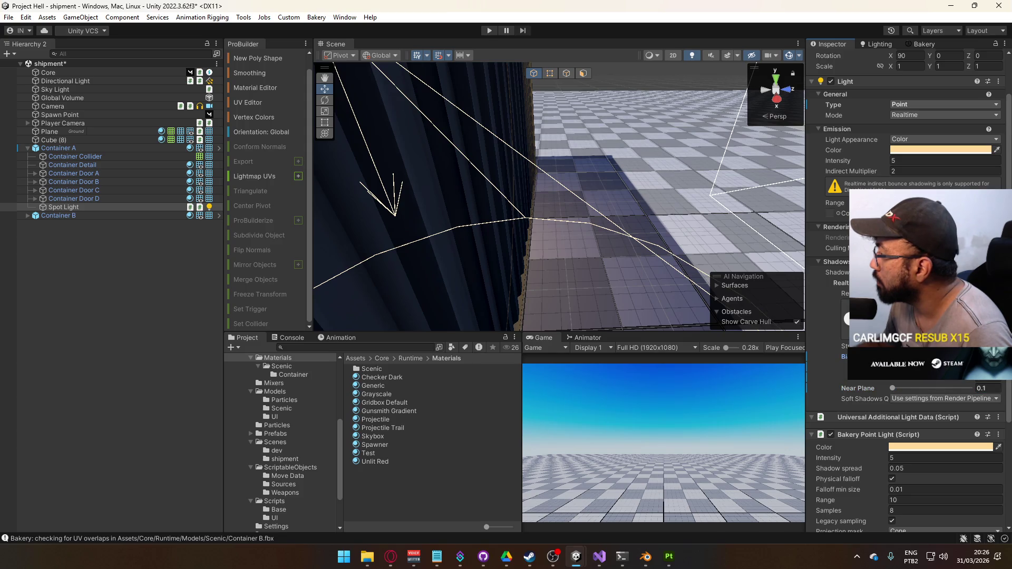
Step: Select Container A and bring up its context menu in the Hierarchy
click(84, 207)
click(75, 149)
right_click(74, 149)
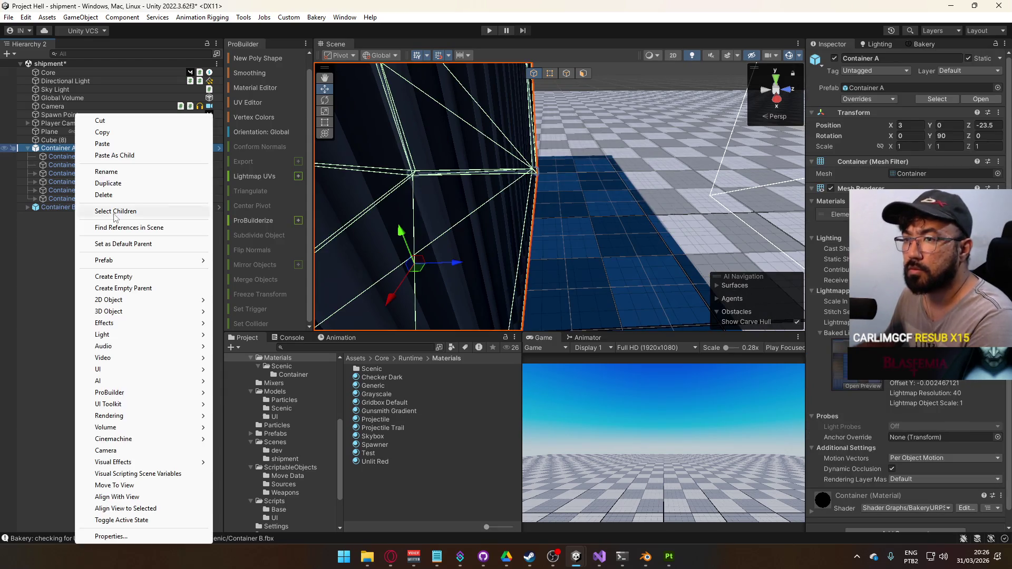
Step: Add a Point Light under Container A and turn on its shadows
mouse_move(132, 335)
click(248, 344)
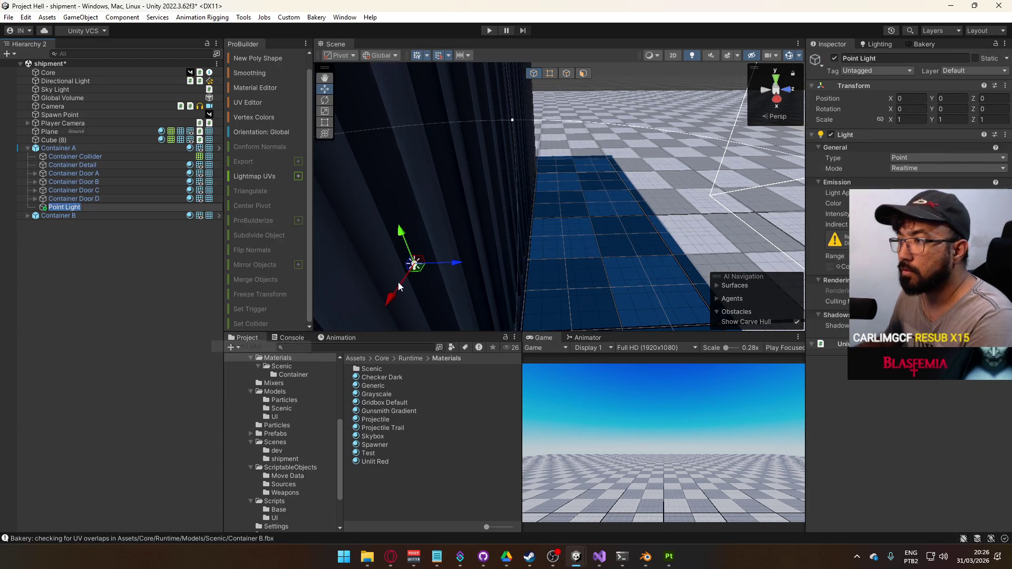
mouse_move(537, 219)
mouse_down()
mouse_move(490, 216)
mouse_move(532, 221)
mouse_move(557, 137)
mouse_up()
drag(659, 221, 723, 213)
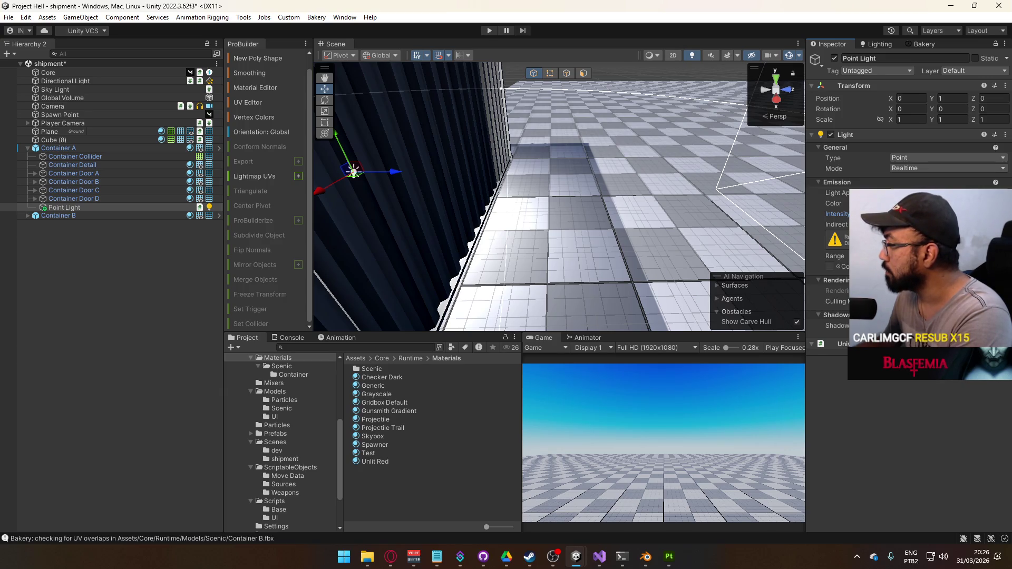
click(948, 326)
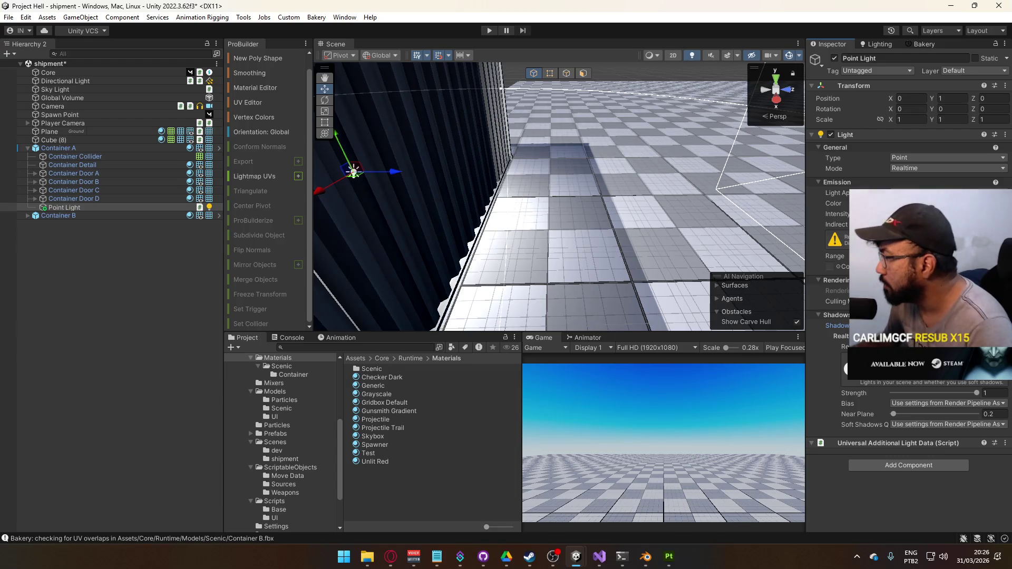
drag(694, 291, 658, 275)
drag(672, 271, 680, 269)
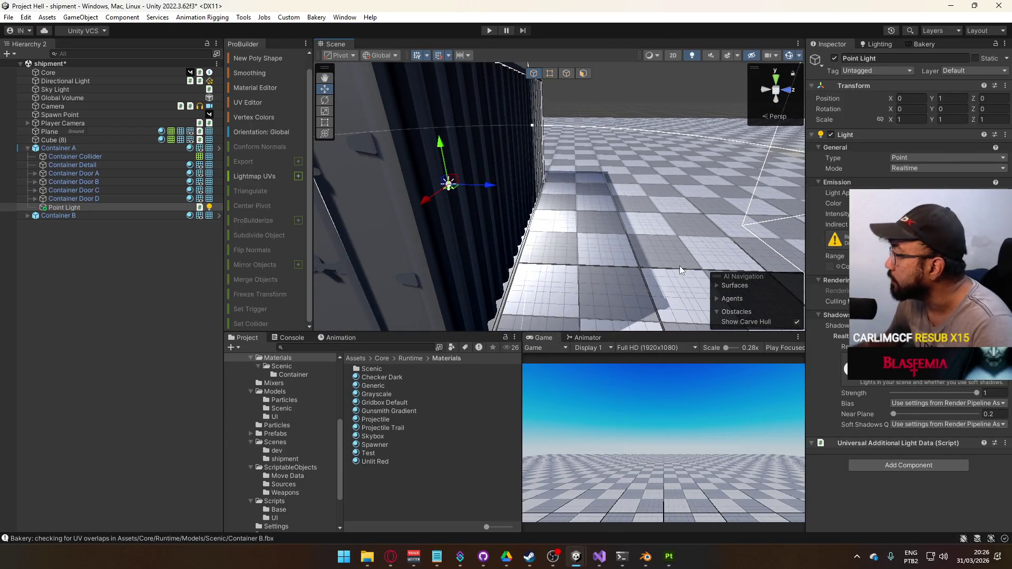
Step: Give the Point Light Custom bias, normal bias 0, near plane 0.1 and High soft shadows
click(949, 347)
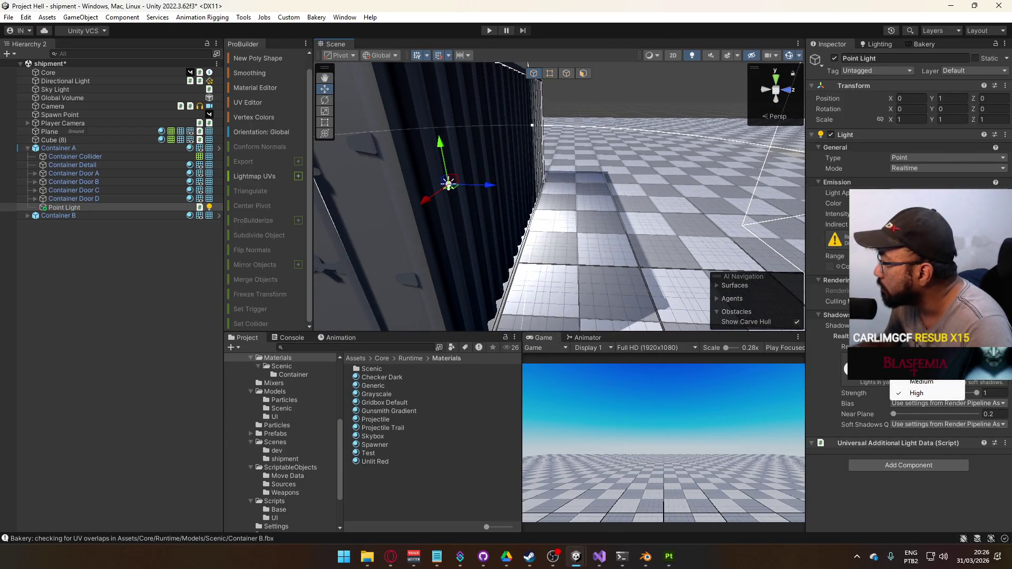
click(921, 381)
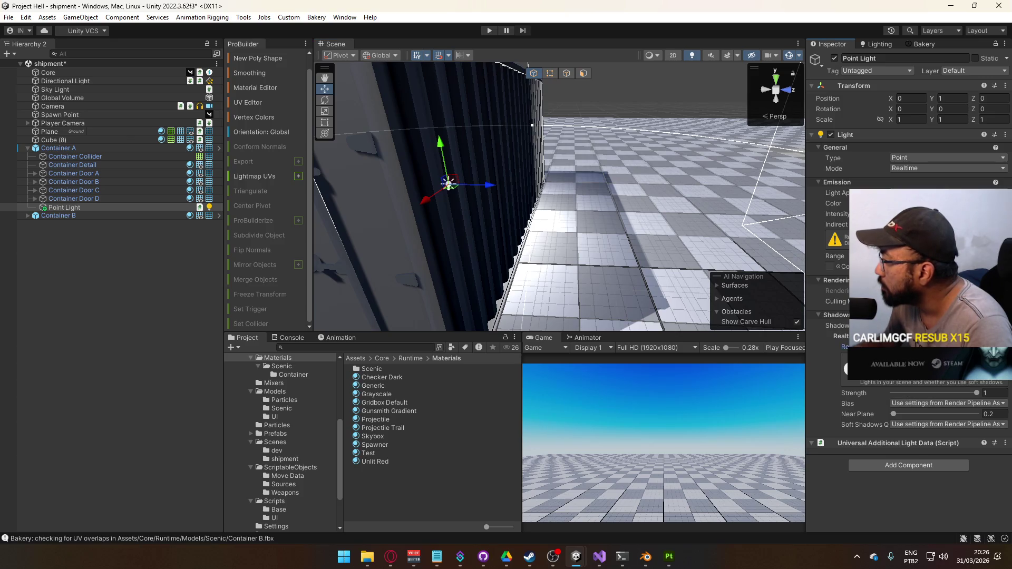
click(943, 346)
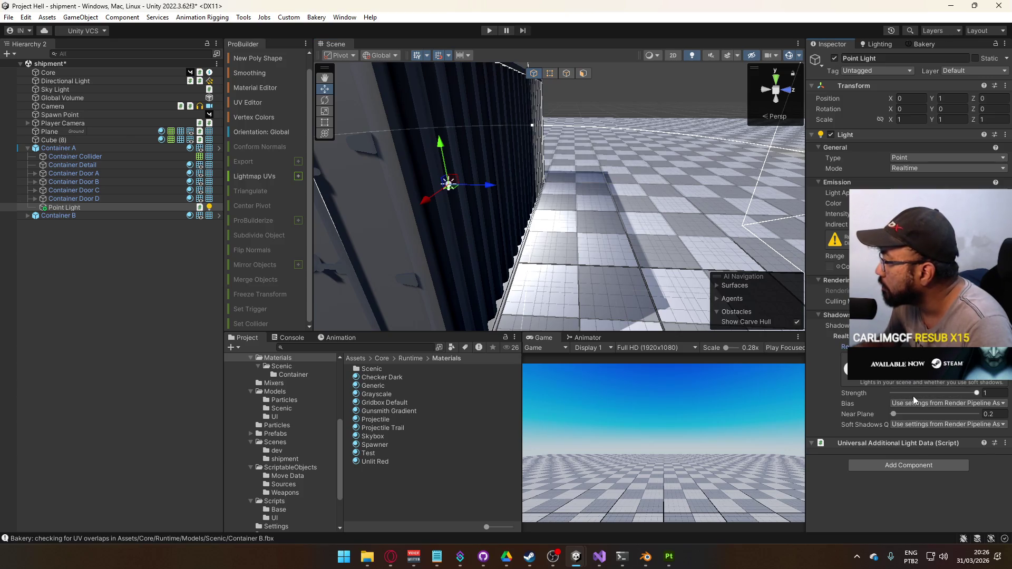
click(914, 402)
click(917, 415)
click(925, 445)
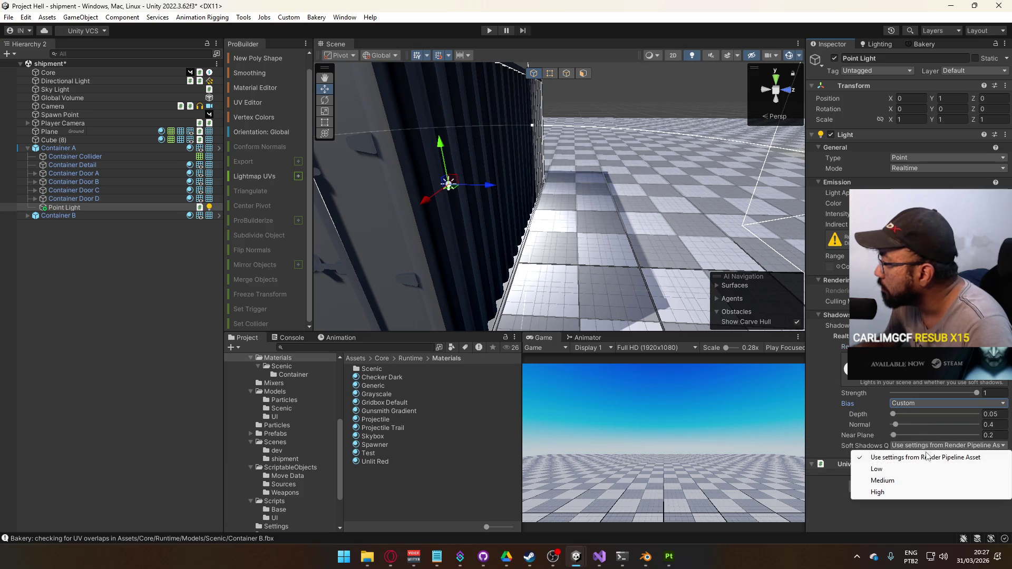
click(896, 492)
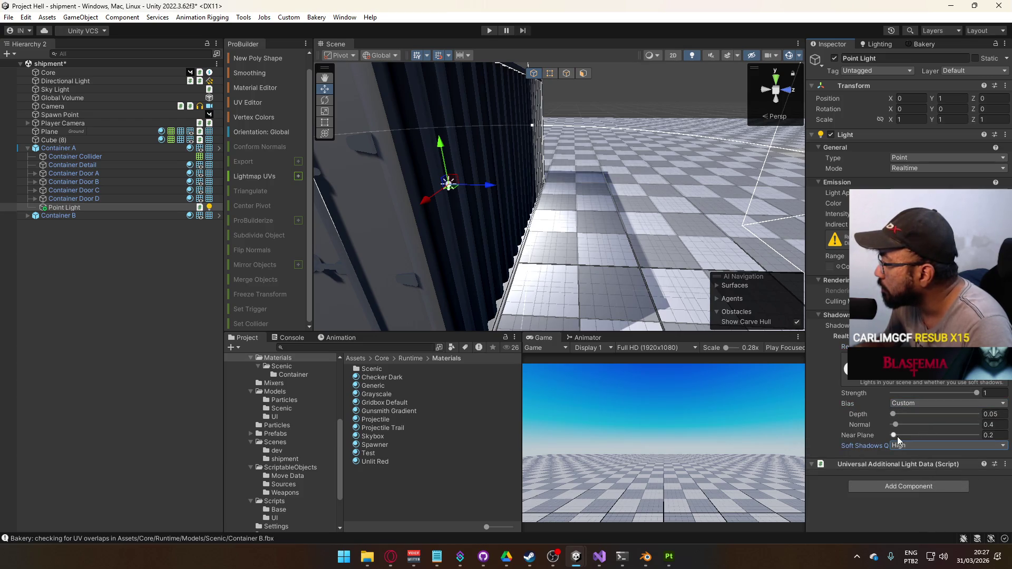
drag(895, 424, 878, 418)
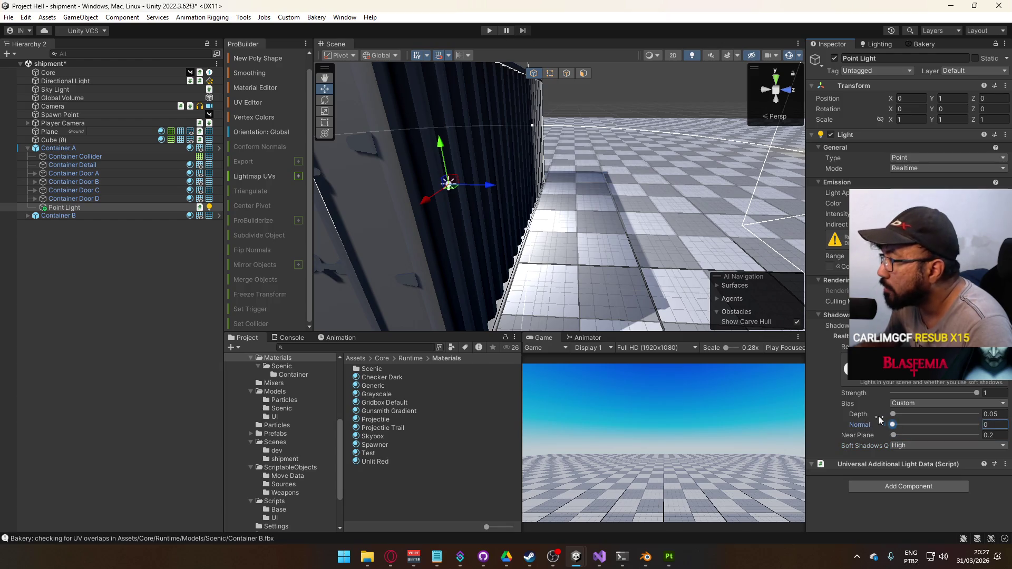
click(893, 435)
click(904, 446)
mouse_move(564, 310)
mouse_down()
mouse_move(548, 305)
mouse_move(557, 308)
mouse_up()
scroll(603, 291, up, 4)
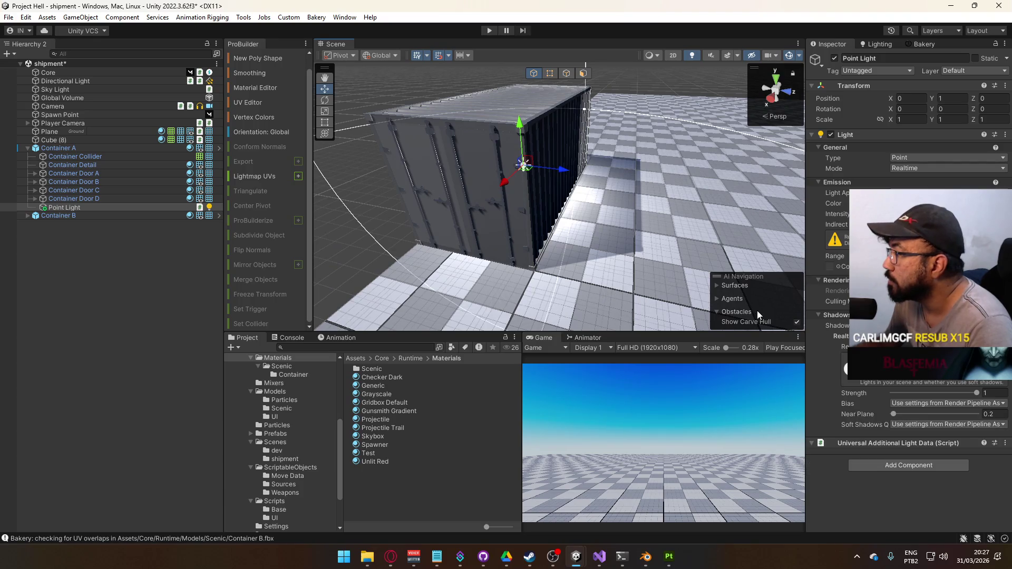
Step: Undo back to a Spot light, frame and orbit it, then open the Settings folder
key(ctrl+z)
key(ctrl+z)
key(ctrl+z)
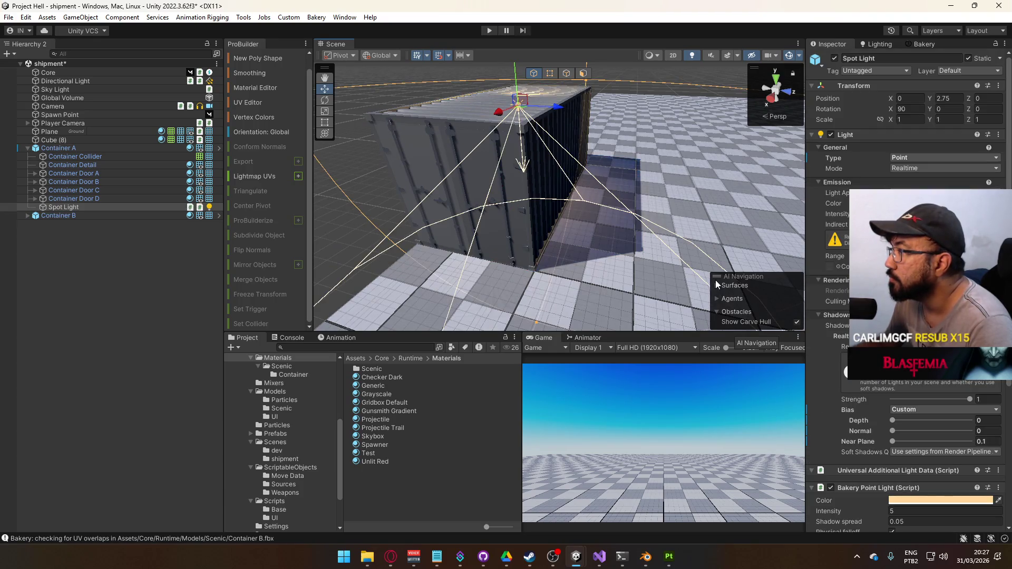
key(f)
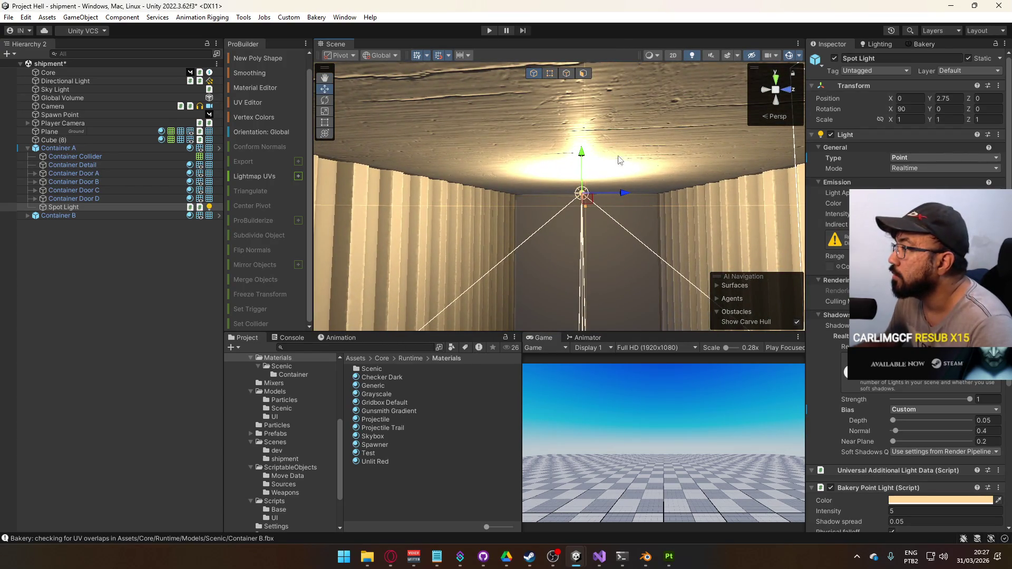
mouse_move(603, 181)
mouse_down()
mouse_move(637, 279)
mouse_move(646, 271)
mouse_up()
scroll(289, 458, up, 2)
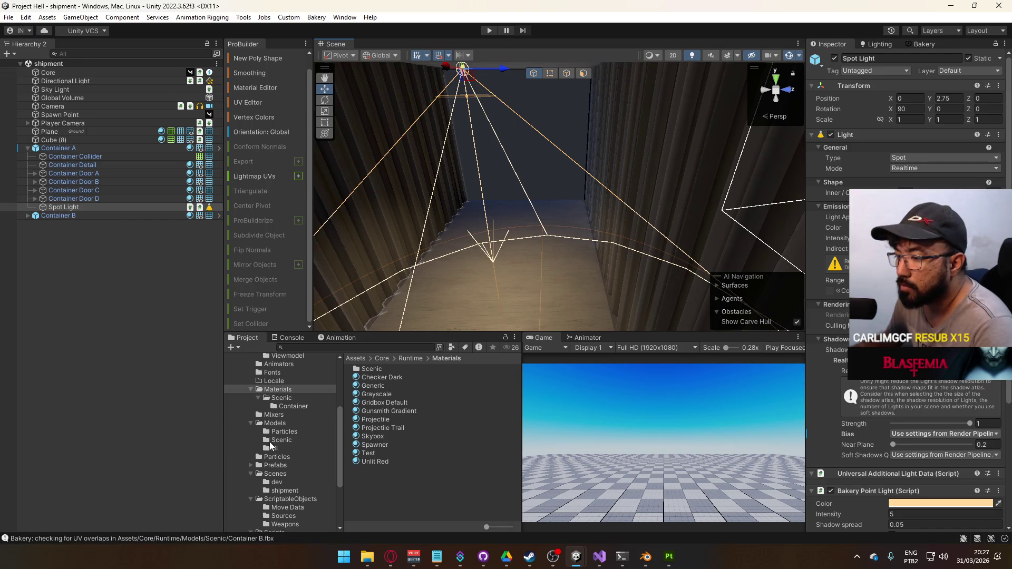
scroll(270, 446, down, 2)
scroll(286, 495, down, 3)
click(280, 468)
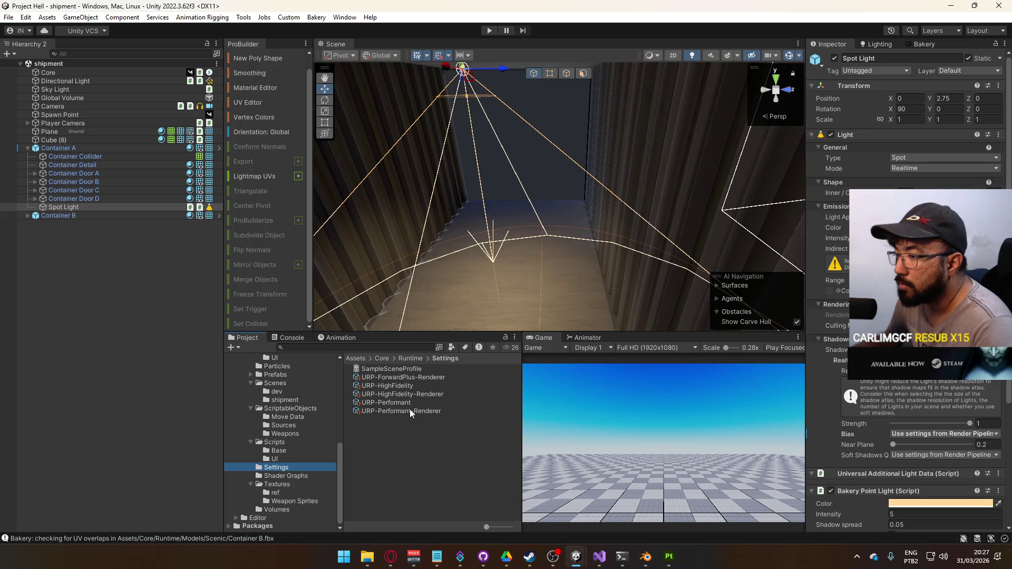
Step: Select the two URP-HighFidelity assets, cancelling a first delete to fix the selection
click(422, 394)
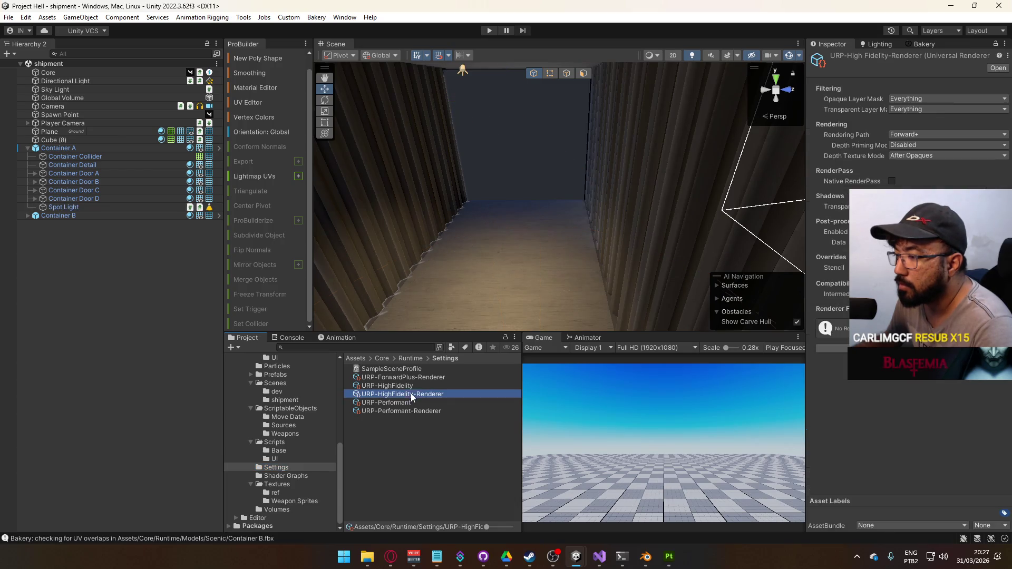
shift+click(435, 379)
click(432, 386)
shift+click(432, 395)
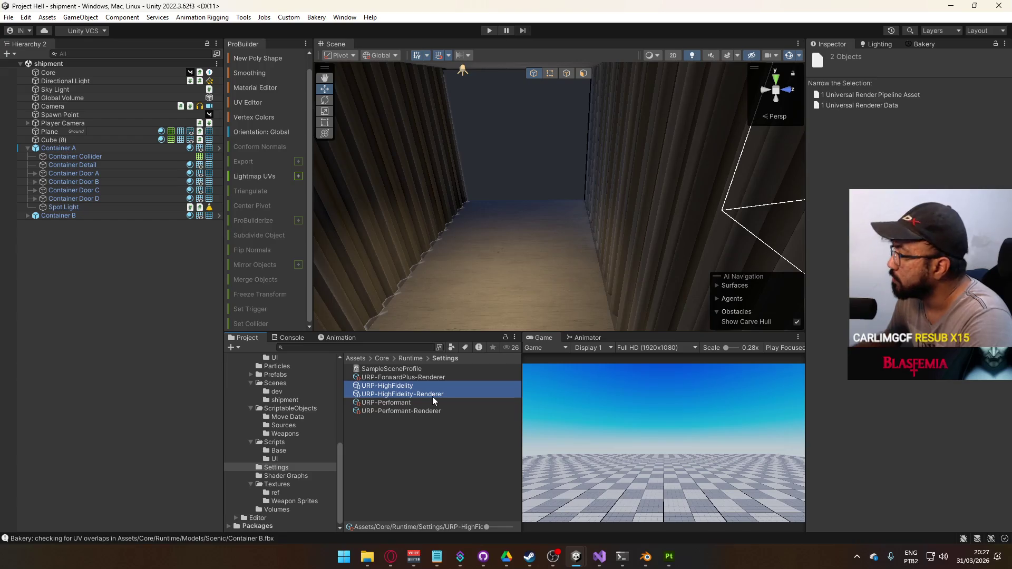
click(80, 106)
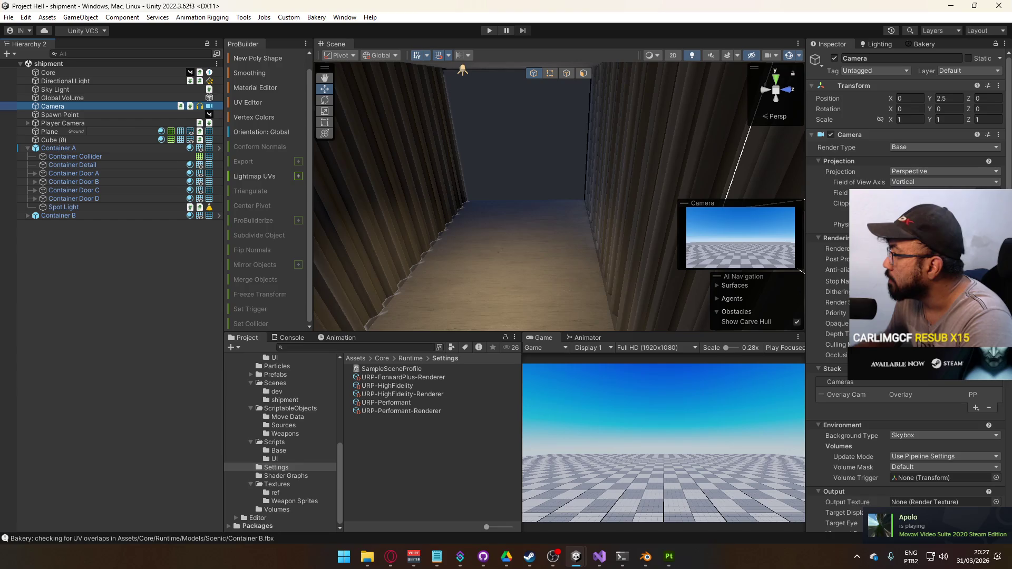
click(409, 393)
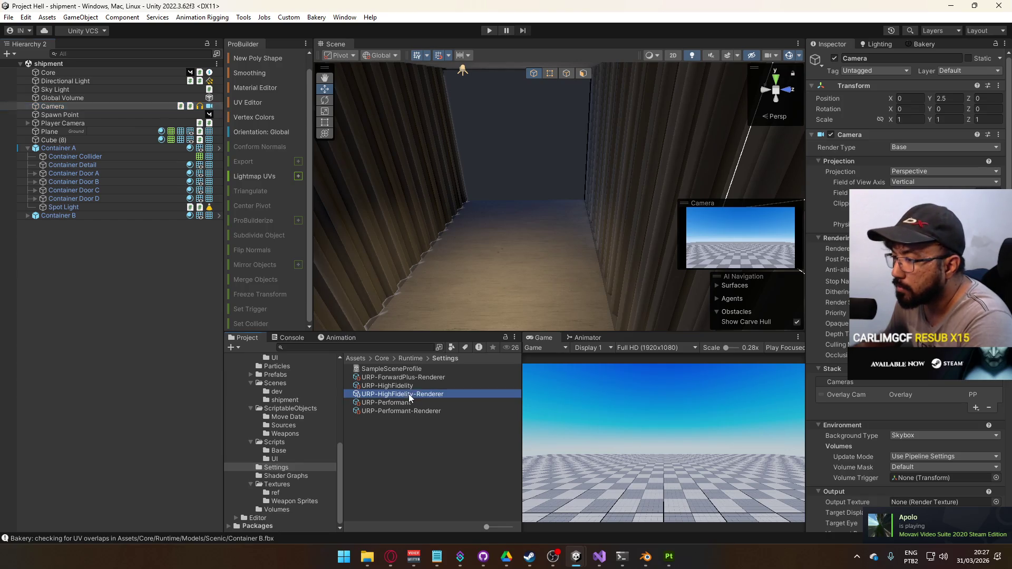
shift+click(422, 378)
key(Delete)
key(Escape)
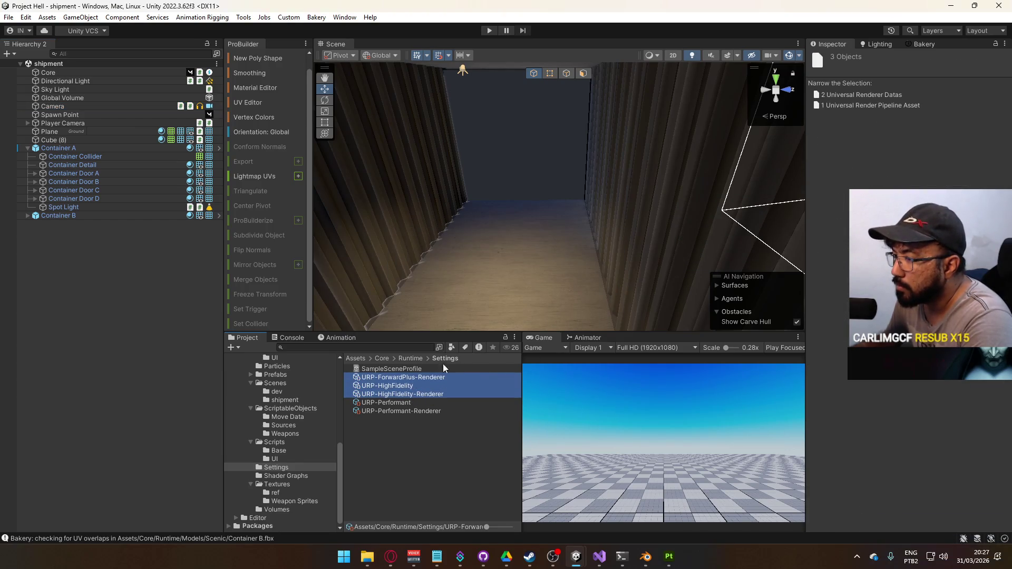
Step: Delete URP-HighFidelity and URP-HighFidelity-Renderer, then select URP-Performant
click(400, 385)
shift+click(410, 394)
key(Delete)
key(Return)
click(423, 396)
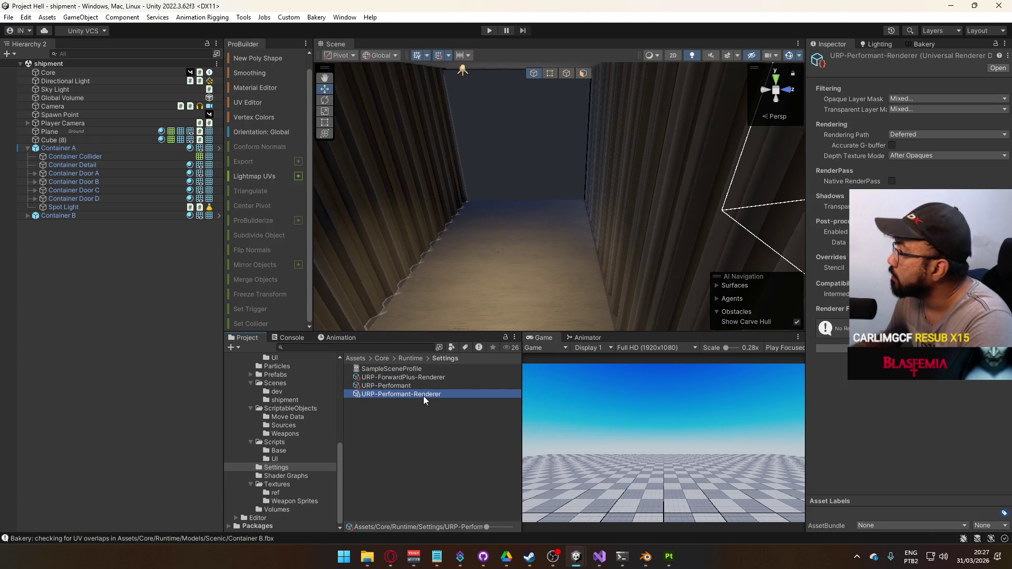
click(421, 388)
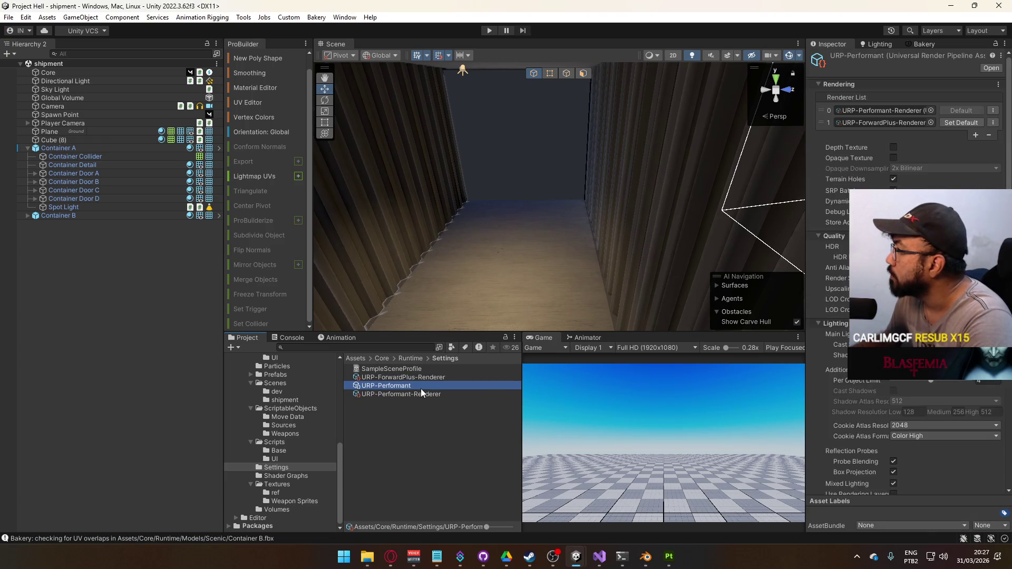
Step: Enable Depth Texture and Opaque Texture in URP-Performant, leaving downsampling unchanged
click(893, 147)
click(893, 157)
click(920, 168)
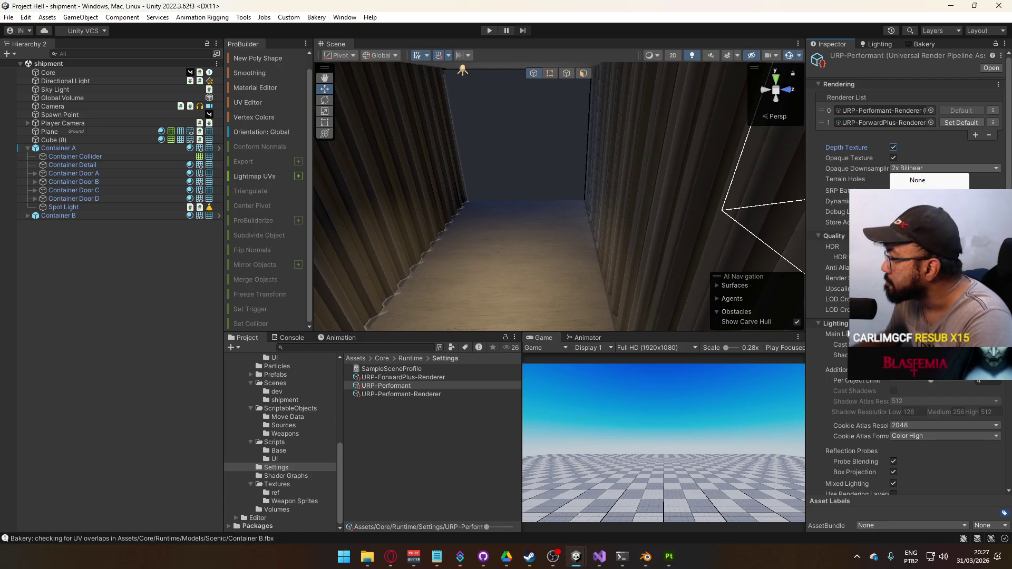
click(839, 369)
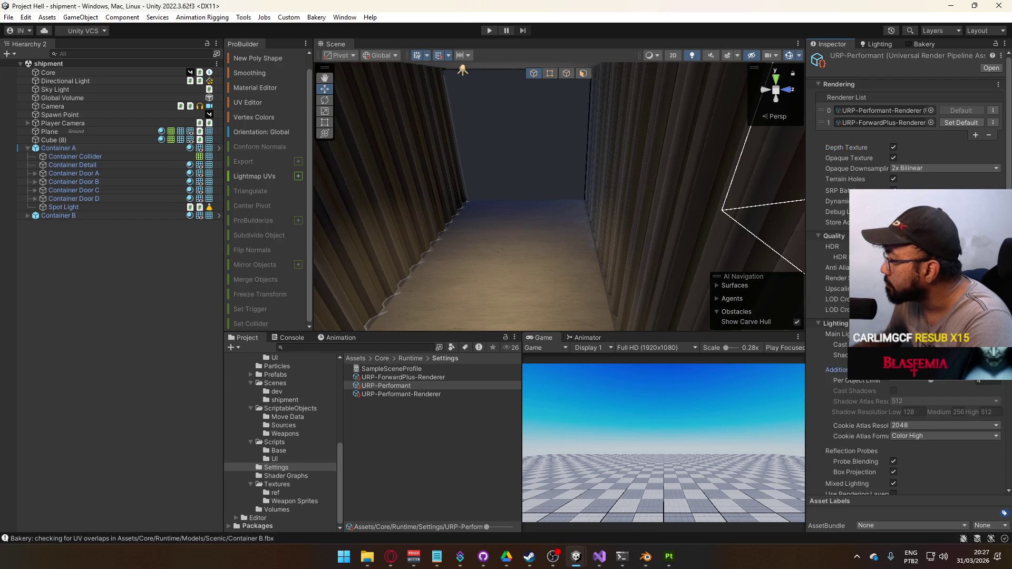
mouse_move(809, 361)
mouse_down()
mouse_move(824, 361)
mouse_move(685, 361)
mouse_up()
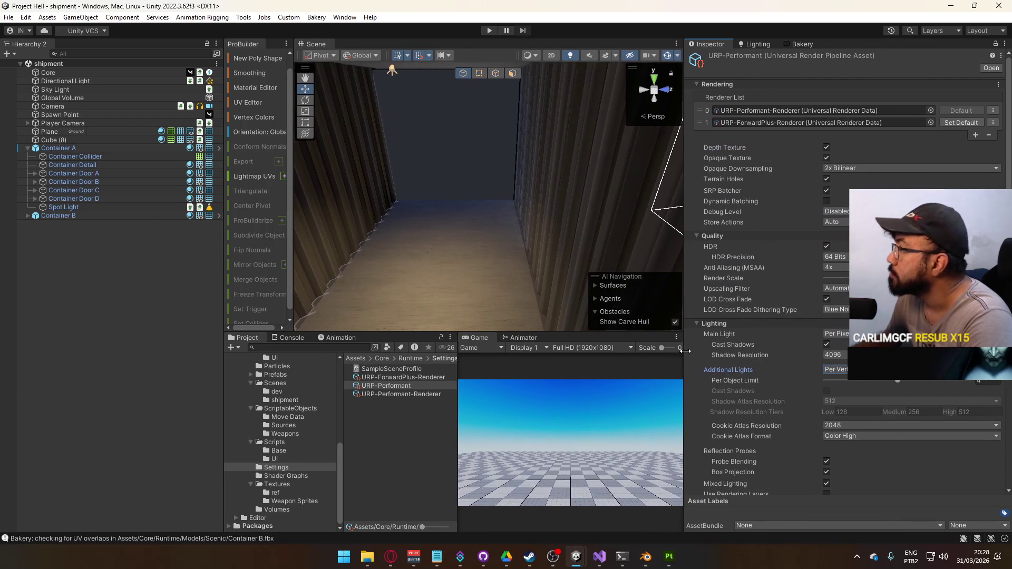
scroll(835, 369, down, 1)
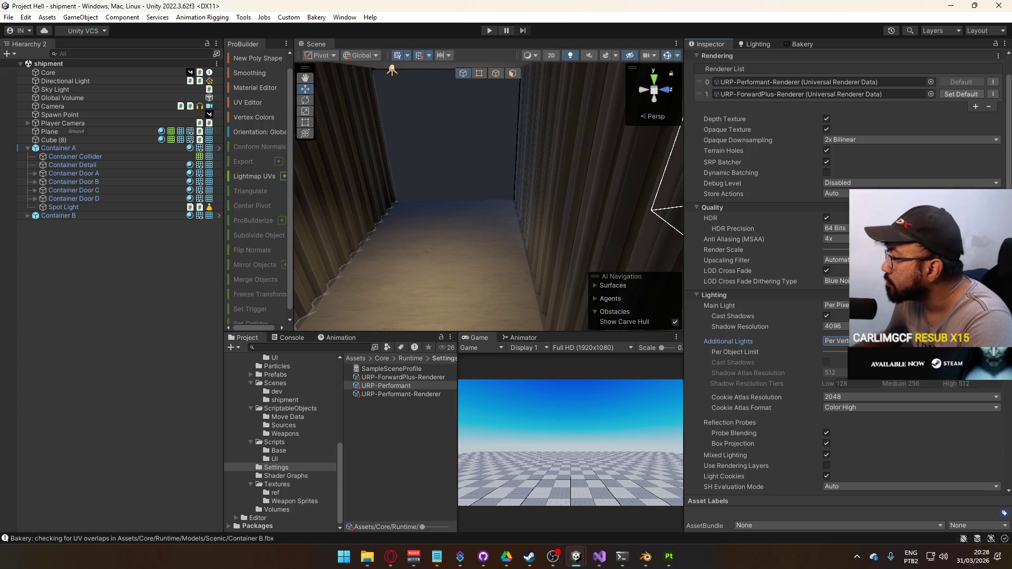
click(835, 340)
click(763, 341)
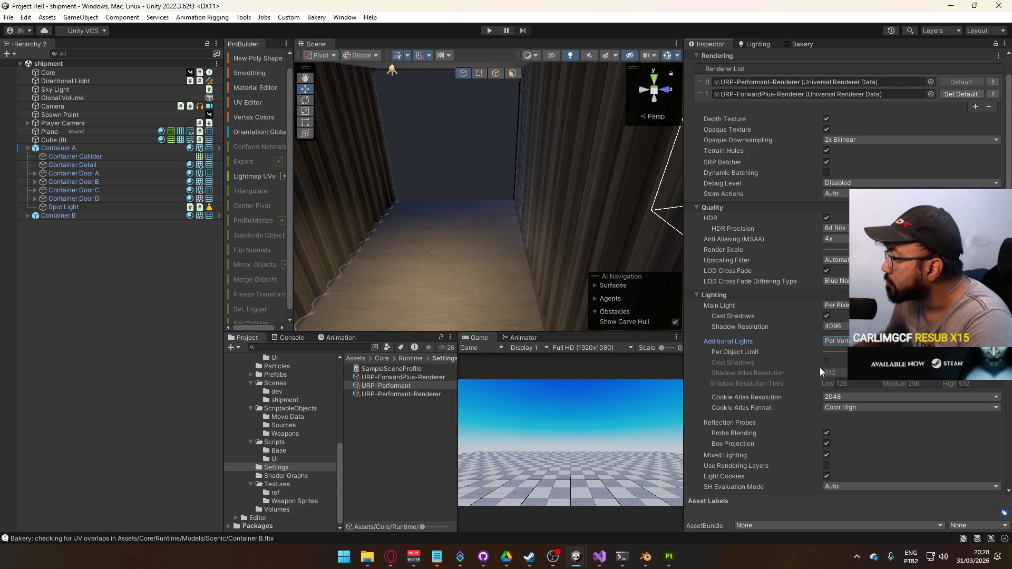
scroll(818, 329, up, 1)
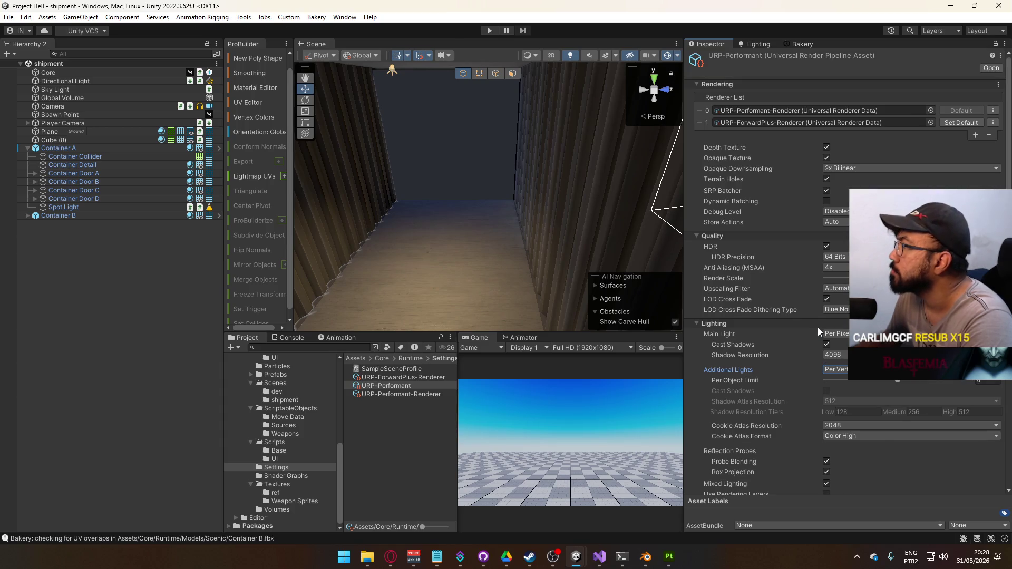
Step: Locate the renderer asset used by the URP-Performant pipeline
click(795, 112)
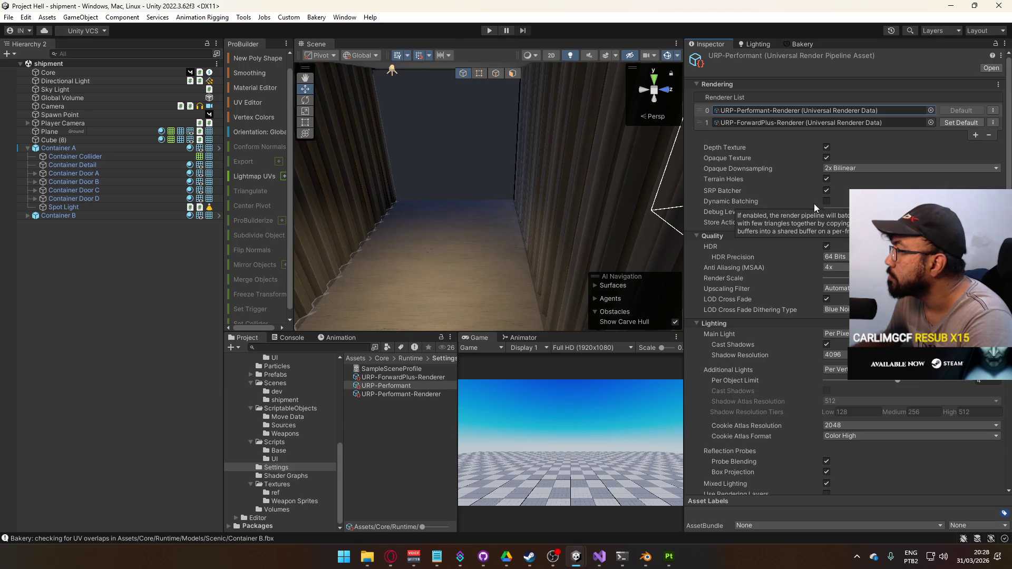
scroll(839, 377, down, 3)
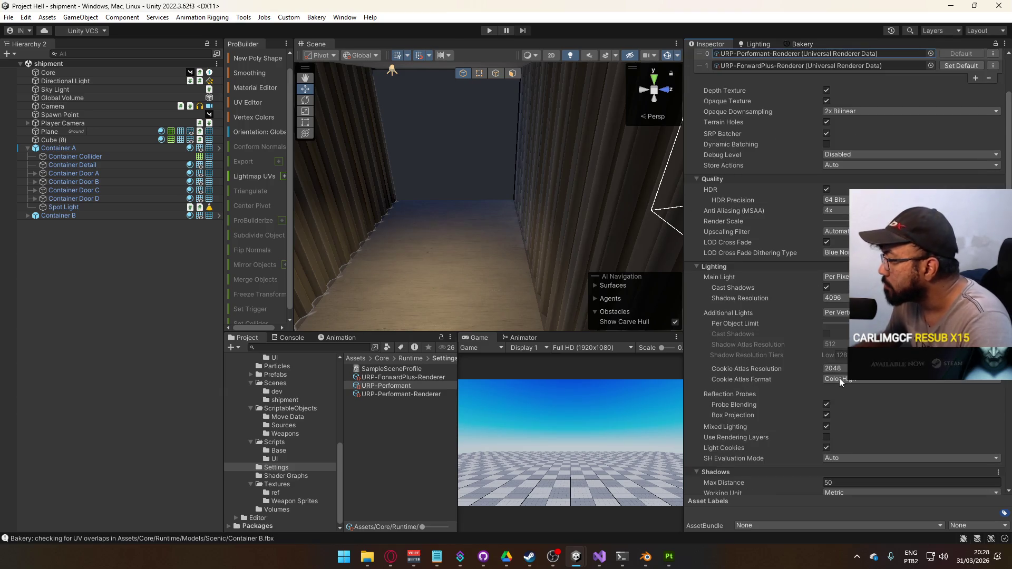
scroll(839, 378, down, 10)
scroll(840, 378, up, 15)
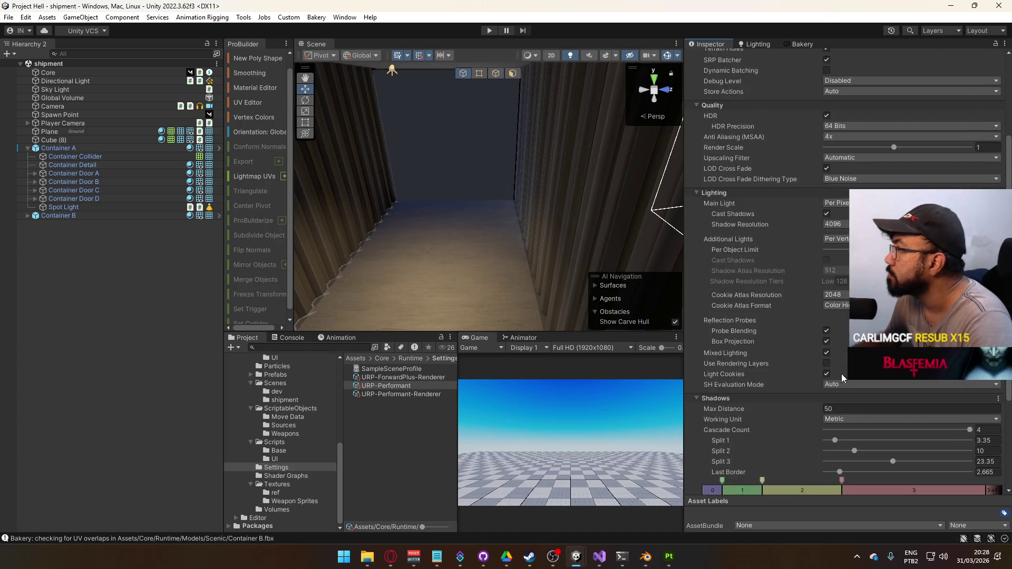
click(825, 246)
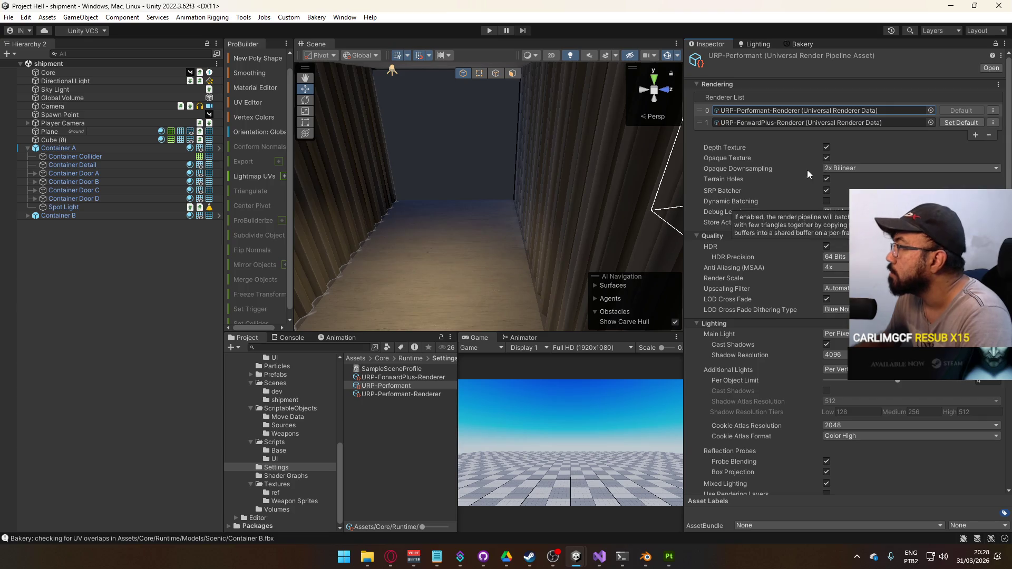
click(845, 109)
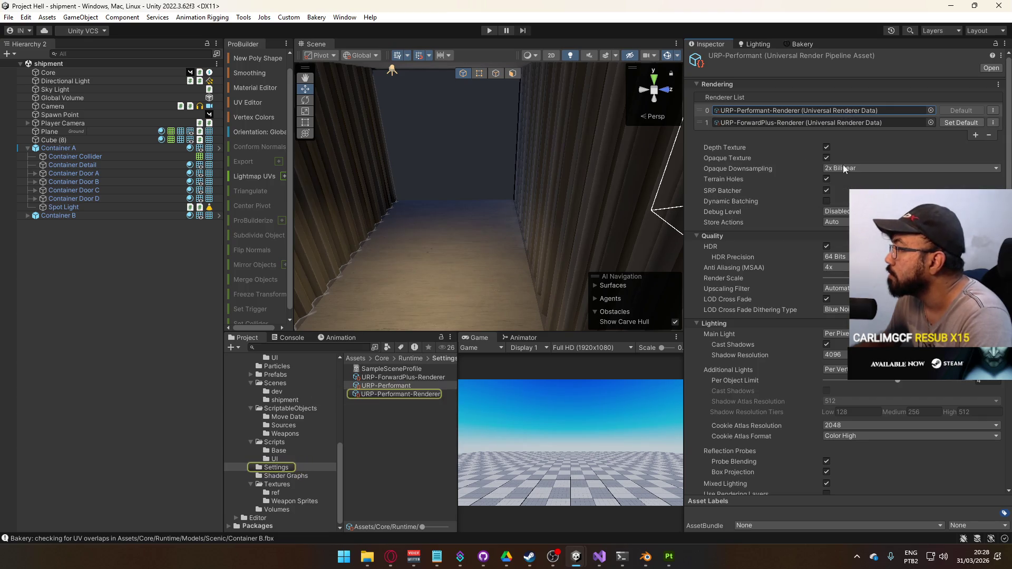
Step: Set Additional Lights to Per Pixel with shadows and a per-object limit of 8
click(835, 369)
click(833, 399)
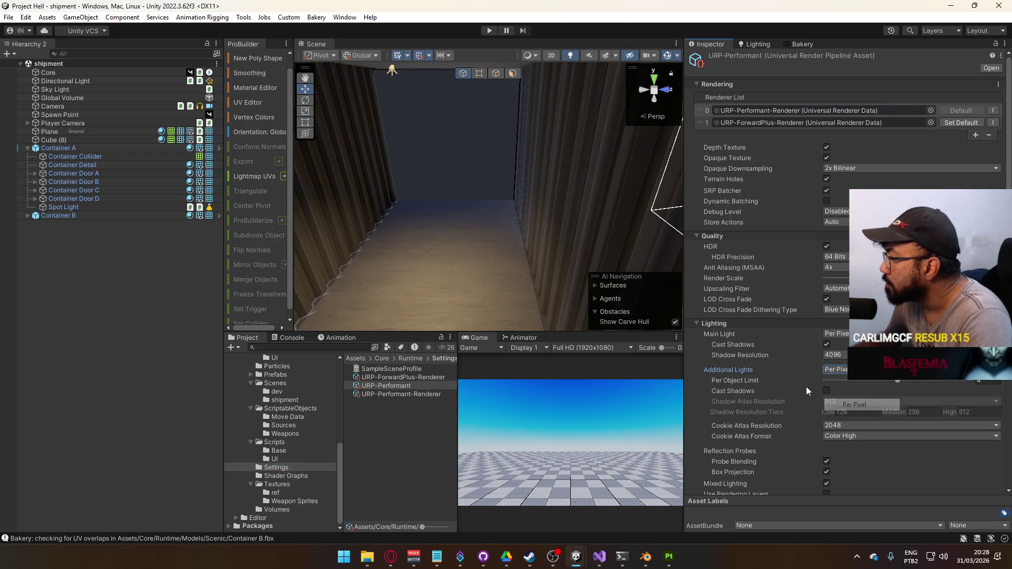
click(825, 391)
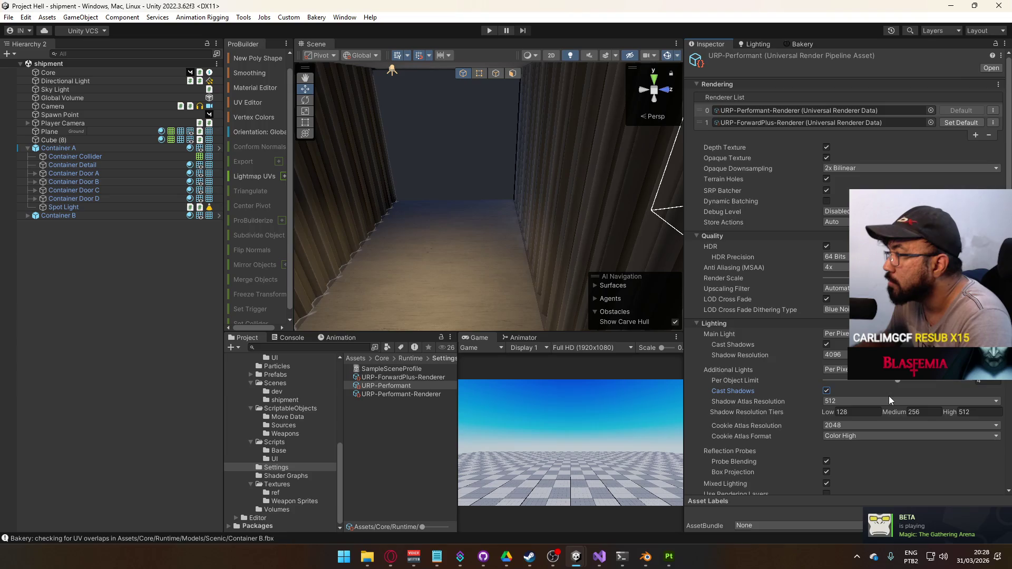
drag(501, 255, 479, 273)
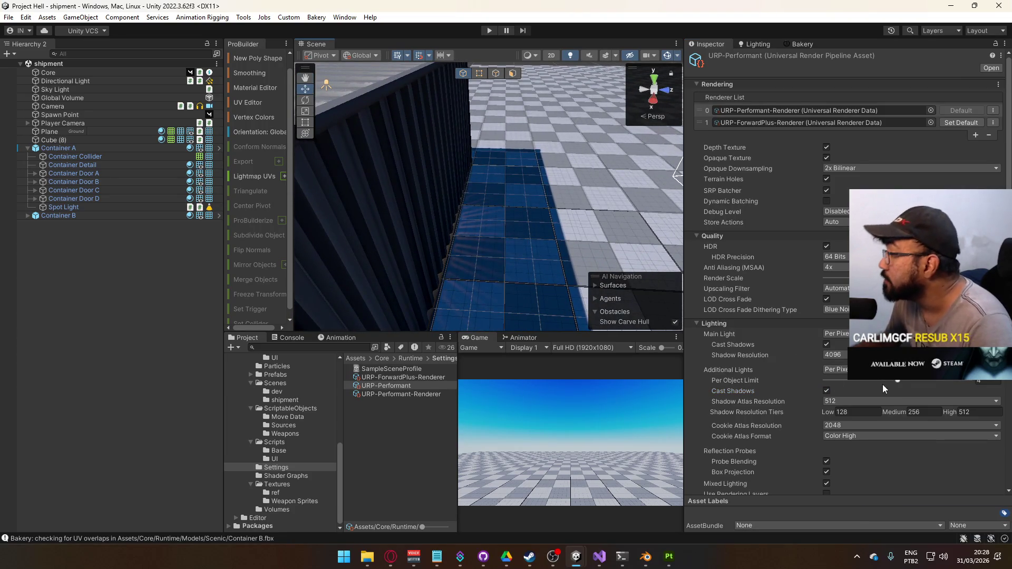
drag(896, 382, 981, 383)
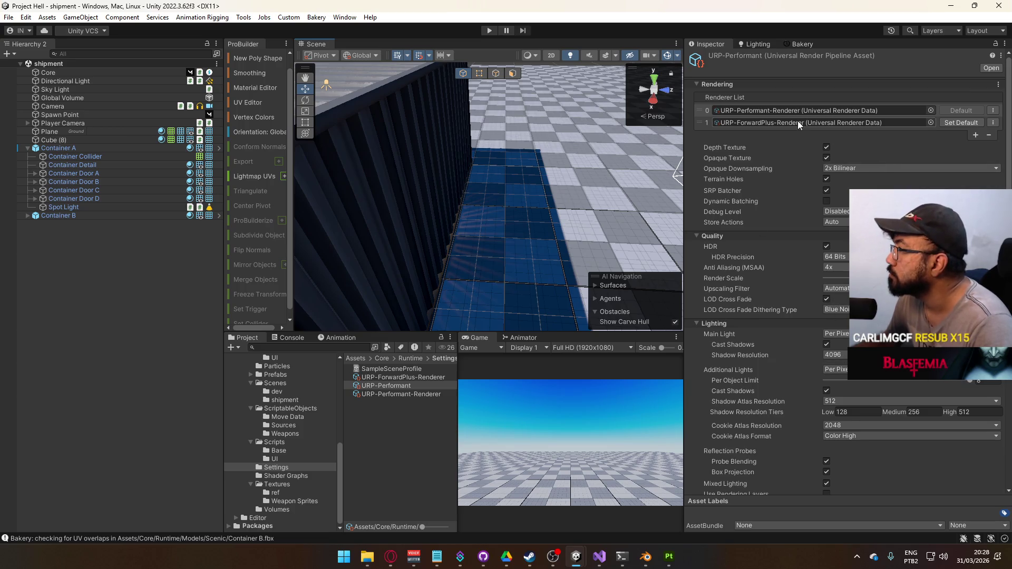
Step: Reselect URP-Performant and bring up the URP-Performant-Renderer settings
click(403, 396)
click(406, 386)
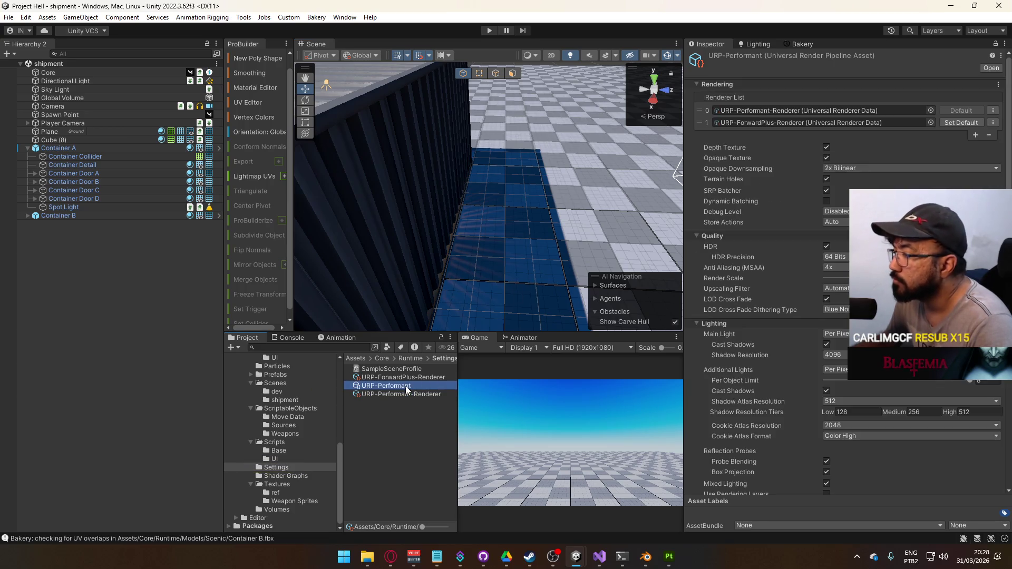
click(409, 393)
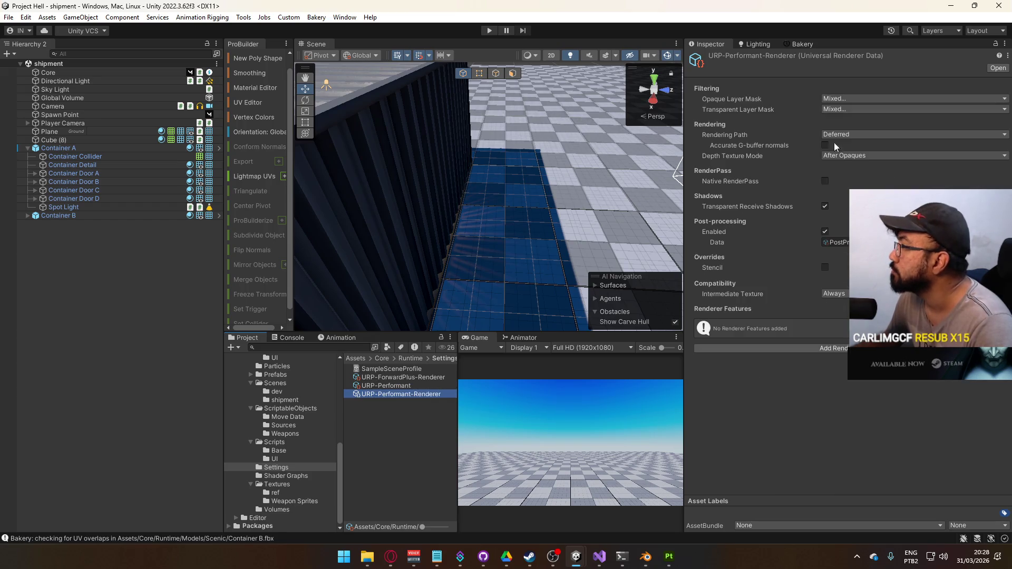
Step: Set the URP-Performant-Renderer's Rendering Path to Deferred
click(846, 136)
click(860, 171)
click(843, 135)
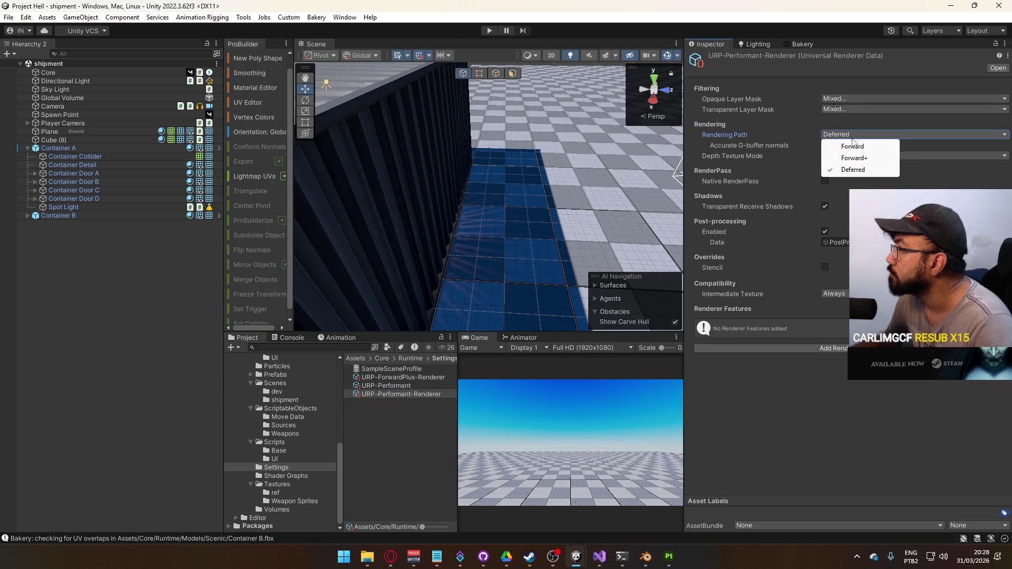
click(854, 157)
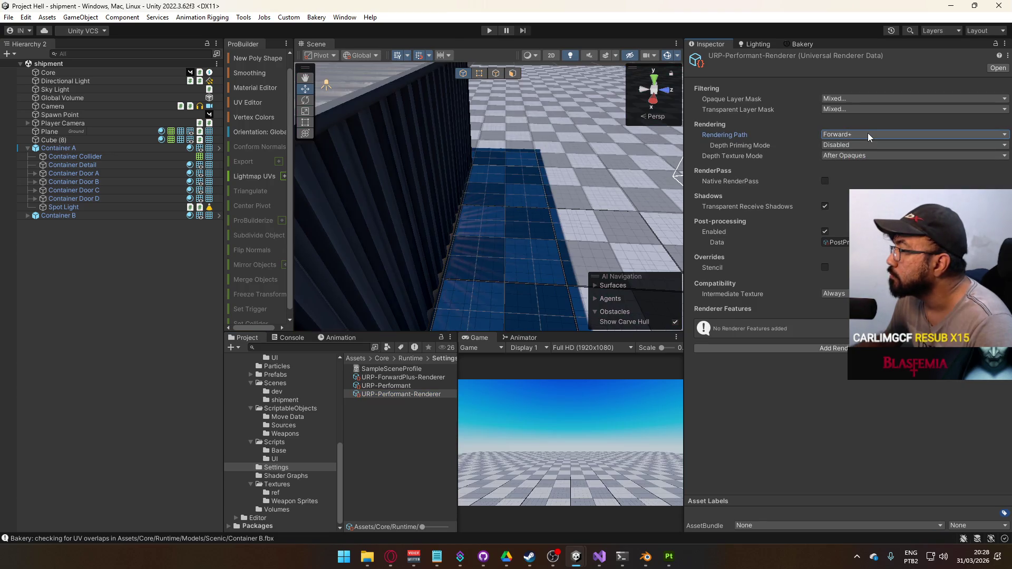
click(868, 134)
click(863, 170)
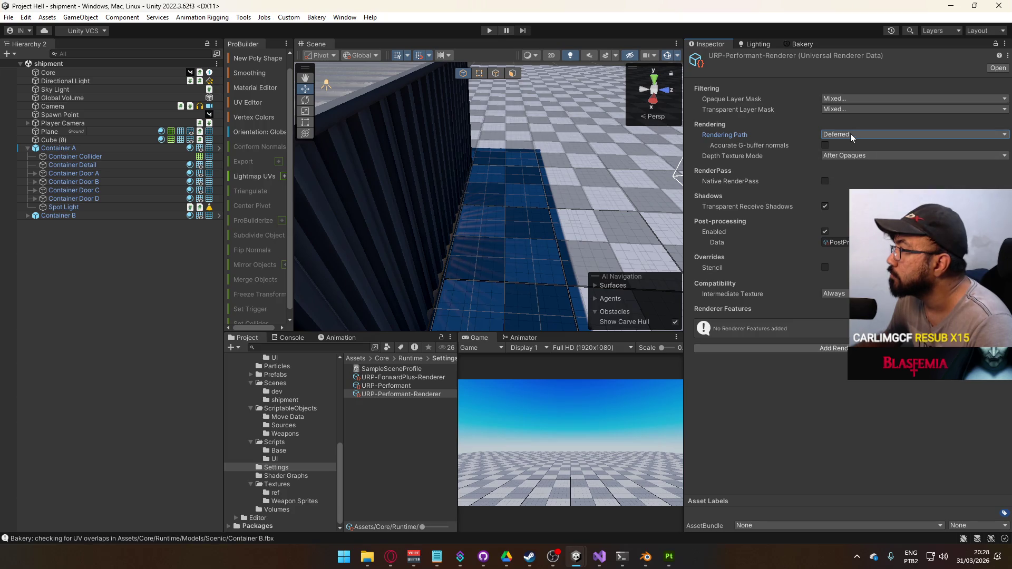
click(828, 144)
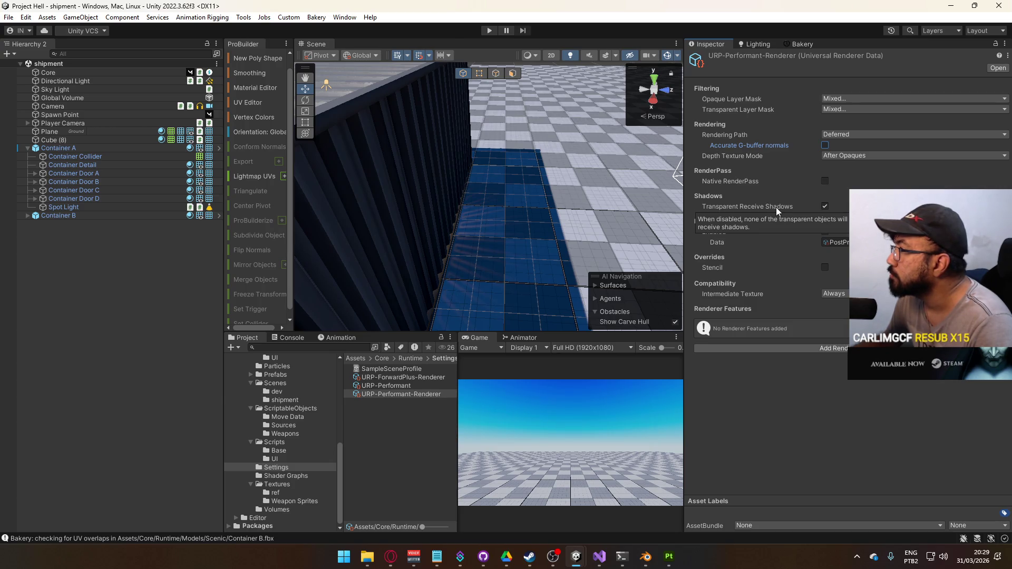
Step: Select Container A in the Scene view
scroll(509, 132, up, 10)
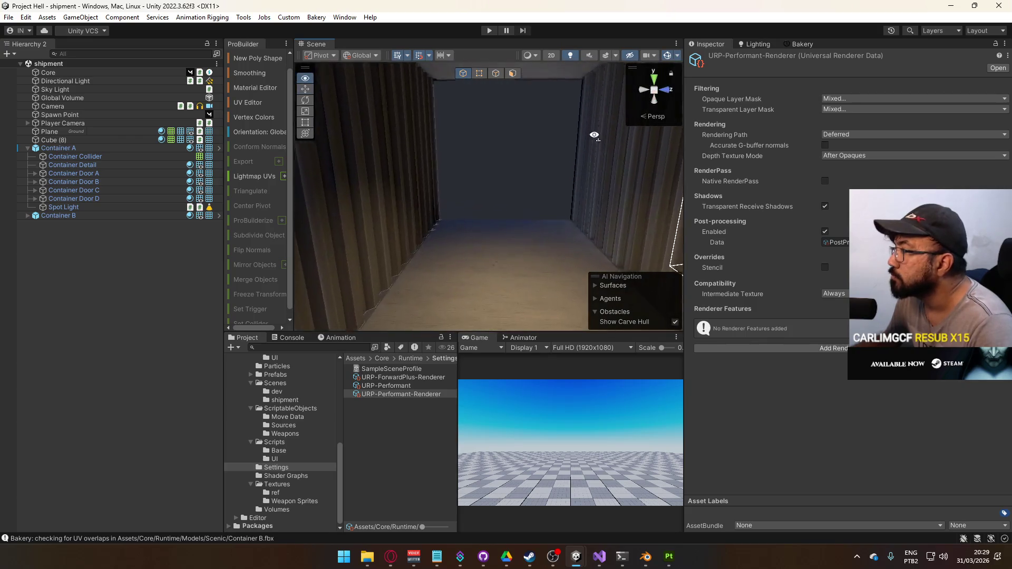
scroll(509, 132, up, 3)
click(509, 132)
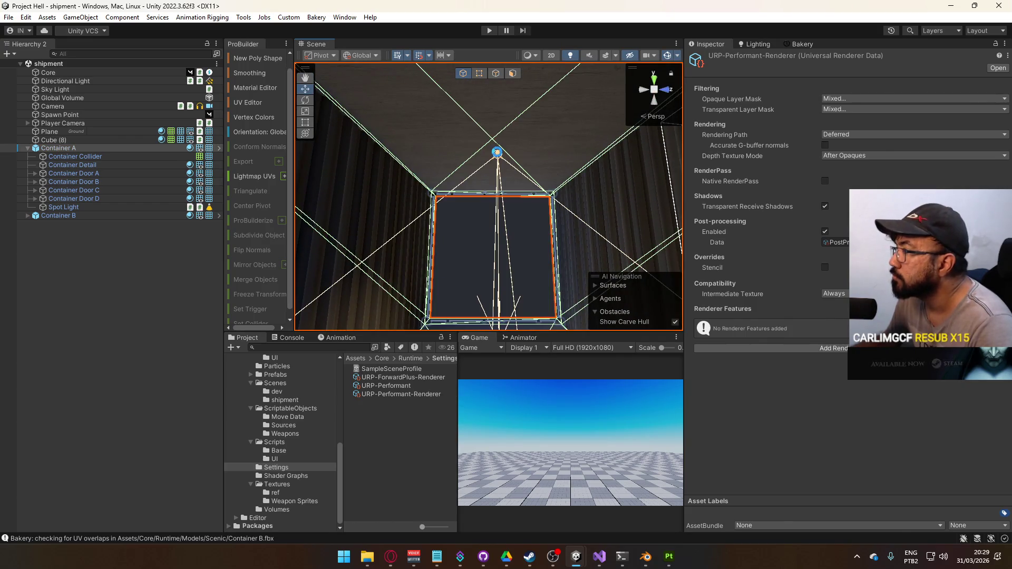
Step: Give the Spot Light a Custom shadow bias with Normal bias 0.001
click(74, 208)
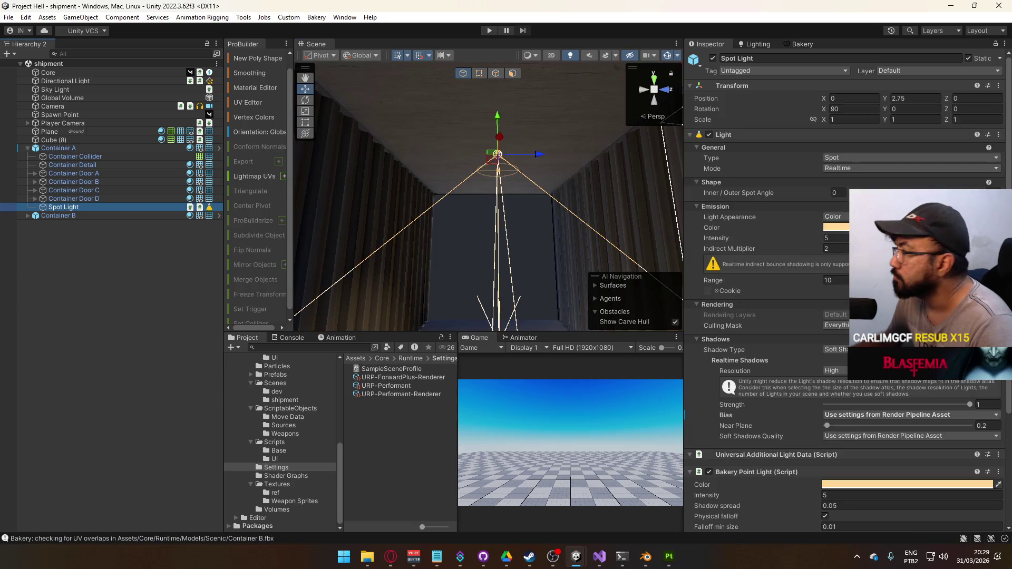
scroll(819, 467, down, 10)
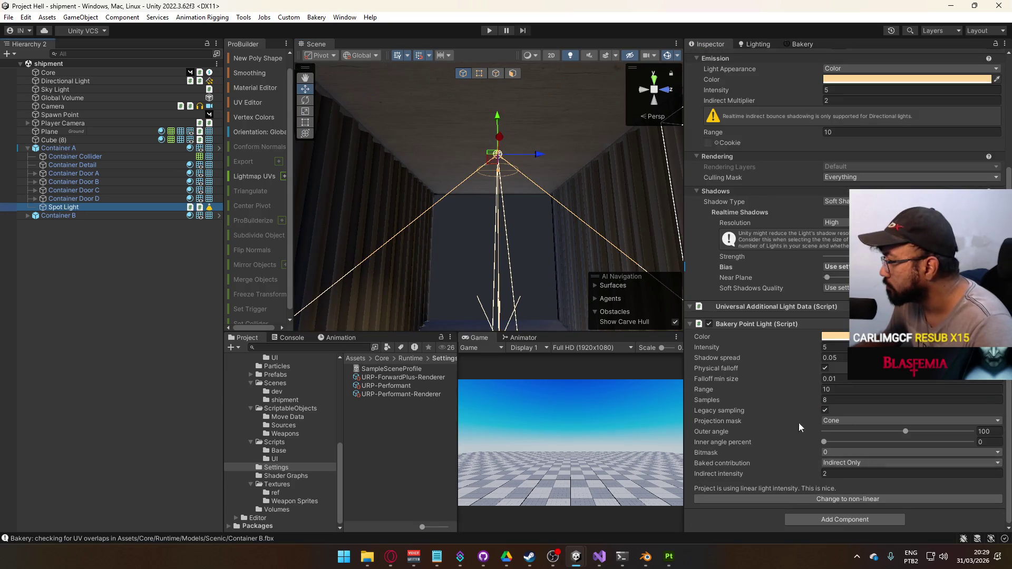
scroll(781, 454, up, 5)
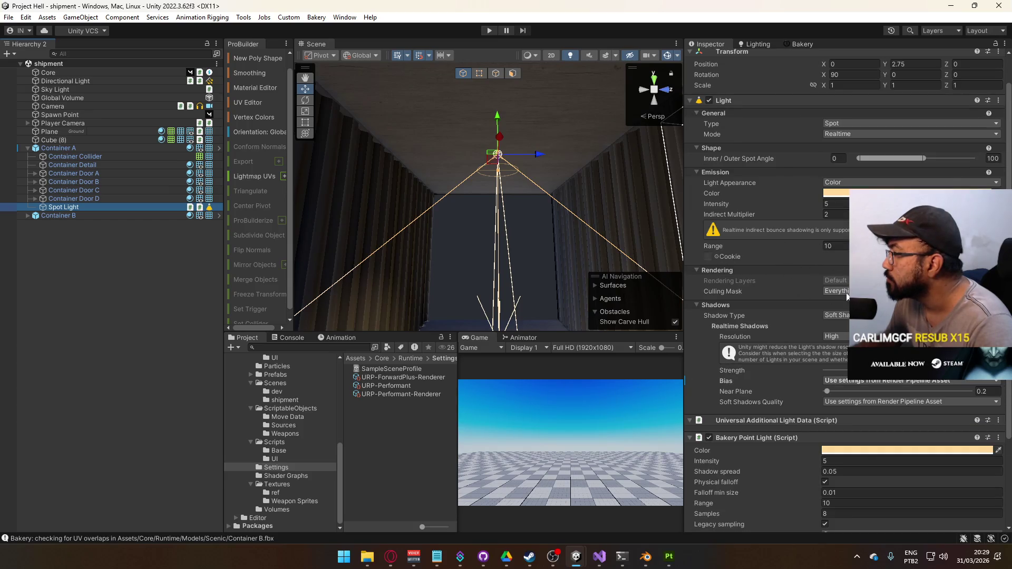
click(865, 381)
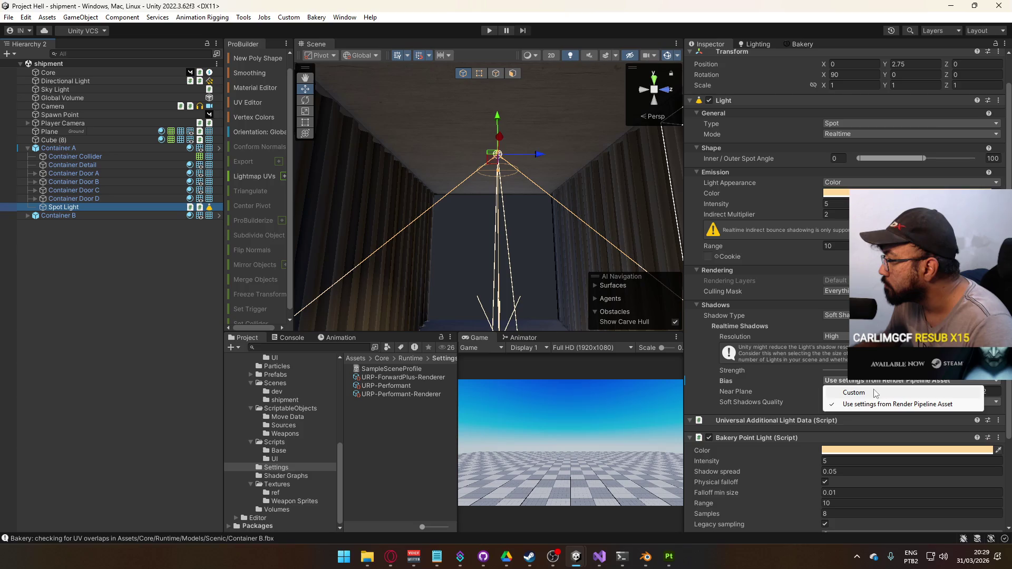
click(834, 390)
mouse_move(590, 230)
mouse_down()
mouse_move(578, 276)
mouse_move(712, 337)
mouse_move(843, 374)
mouse_move(823, 402)
mouse_up()
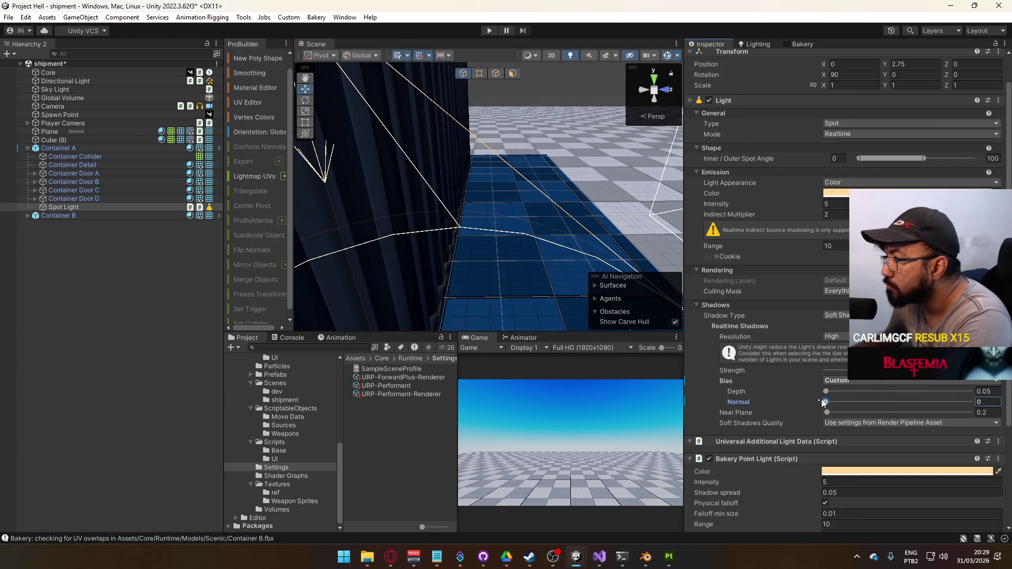
click(997, 404)
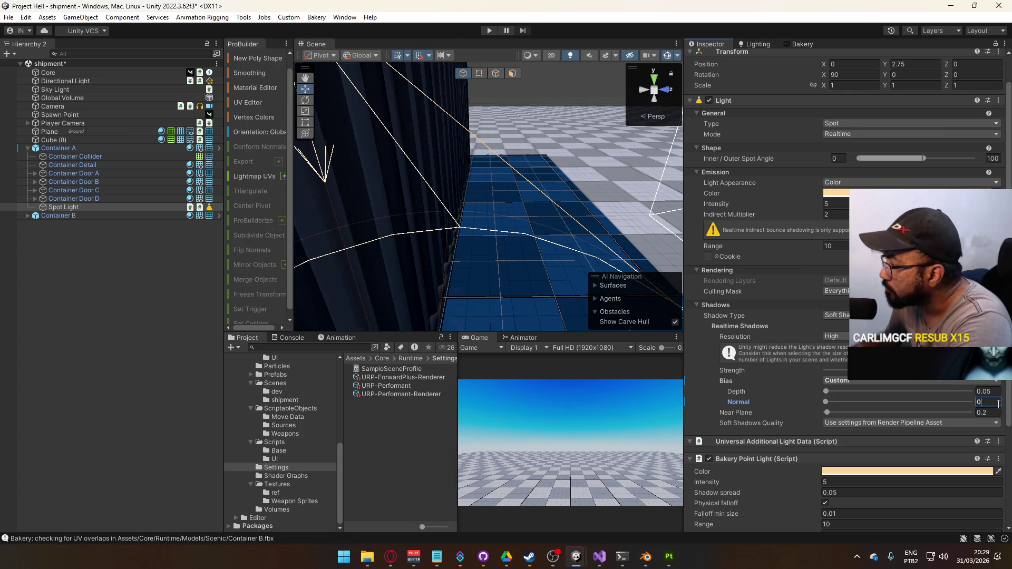
text(.01)
mouse_move(474, 253)
mouse_down()
mouse_move(483, 276)
mouse_move(455, 280)
mouse_move(506, 253)
mouse_up()
scroll(851, 166, up, 2)
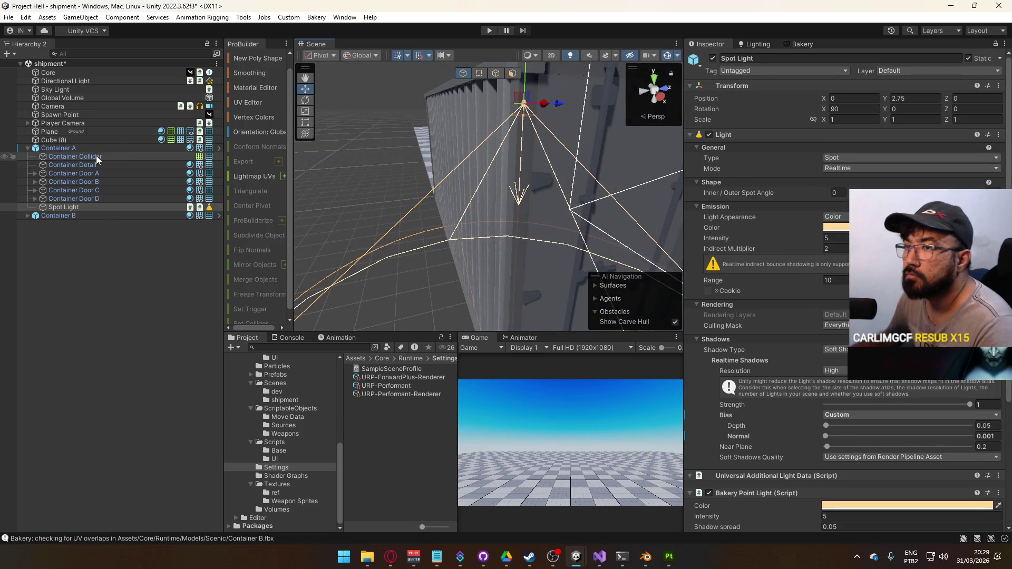
Step: Select Container A and review the spot light's prefab overrides
click(58, 148)
click(767, 99)
click(760, 162)
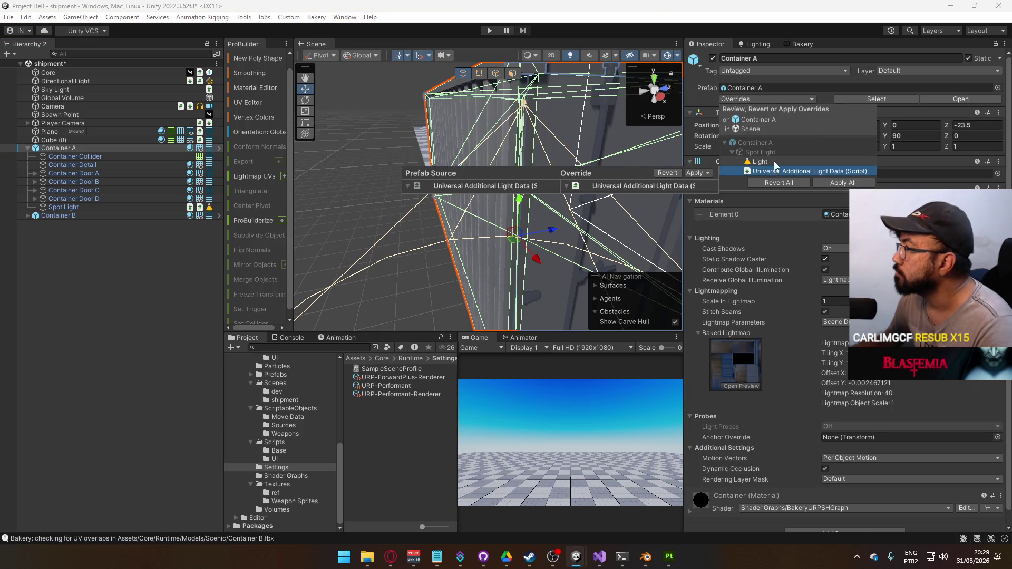
Step: Apply the spot light overrides to the Container A prefab
click(694, 163)
click(733, 173)
mouse_move(516, 237)
mouse_down()
mouse_move(476, 218)
mouse_move(477, 255)
mouse_move(384, 207)
mouse_move(445, 259)
mouse_move(503, 206)
mouse_up()
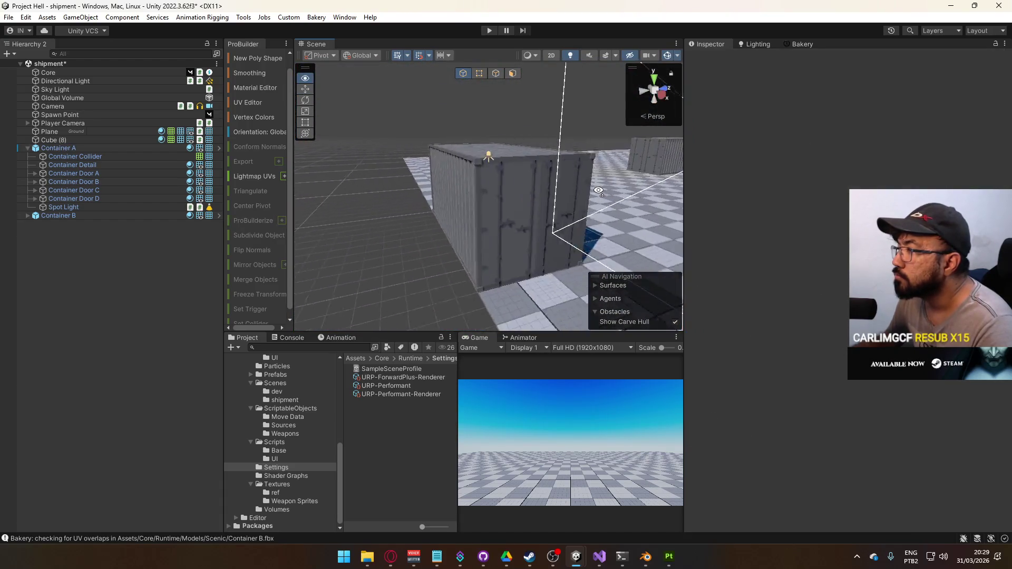
click(509, 207)
Step: Swing Container Door B open to about 90 degrees on Y
click(94, 187)
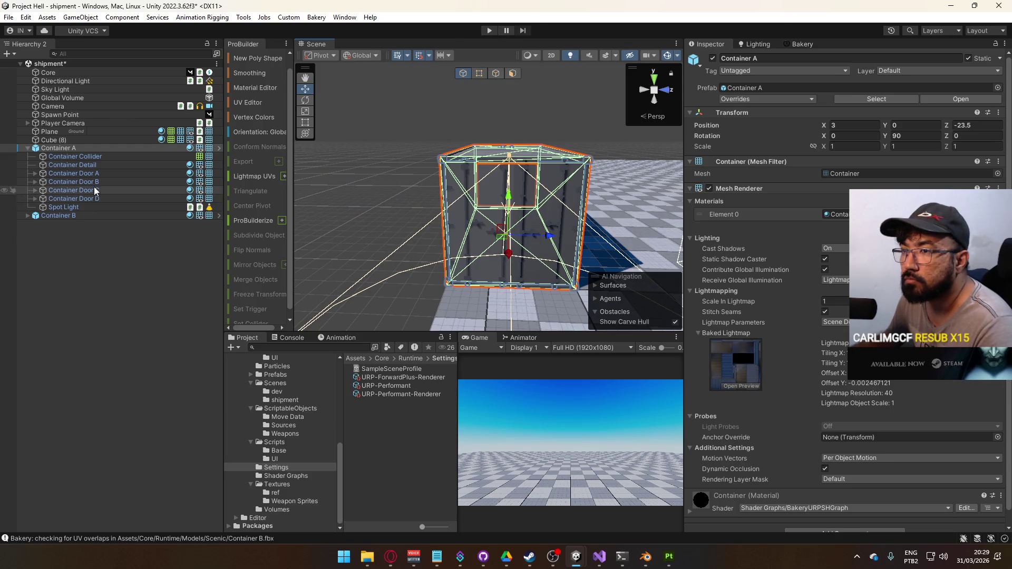
click(96, 171)
click(94, 181)
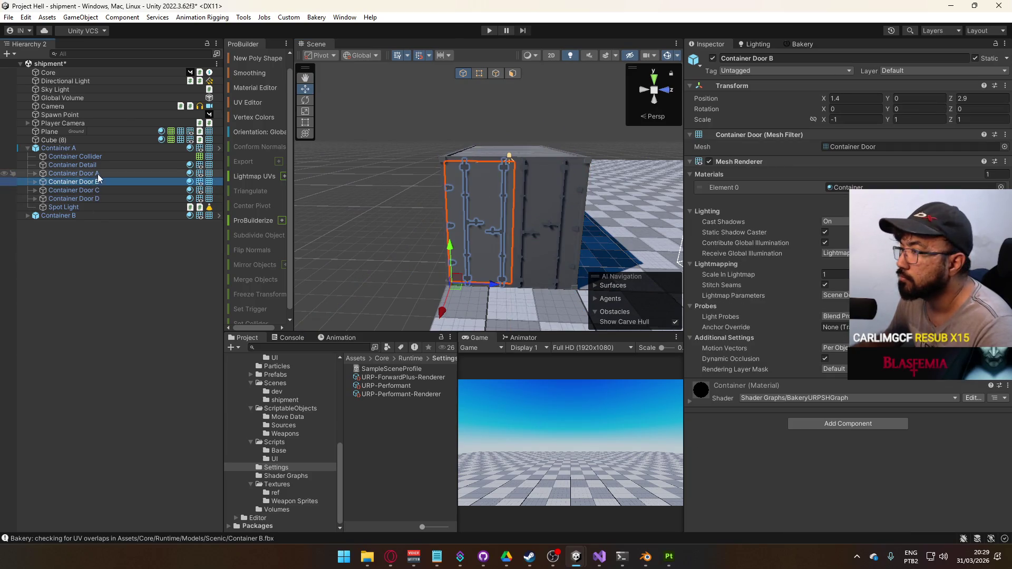
mouse_move(888, 109)
mouse_down()
mouse_move(927, 116)
mouse_move(1004, 158)
mouse_move(122, 212)
mouse_move(408, 215)
mouse_up()
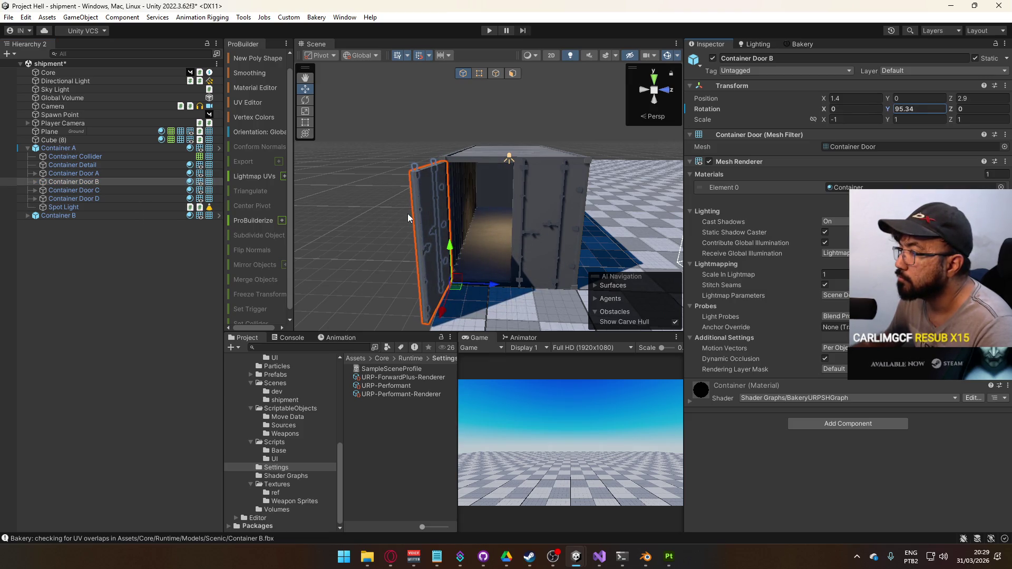
Step: Select Container Door A and rotate it open with the Rotate tool
click(91, 191)
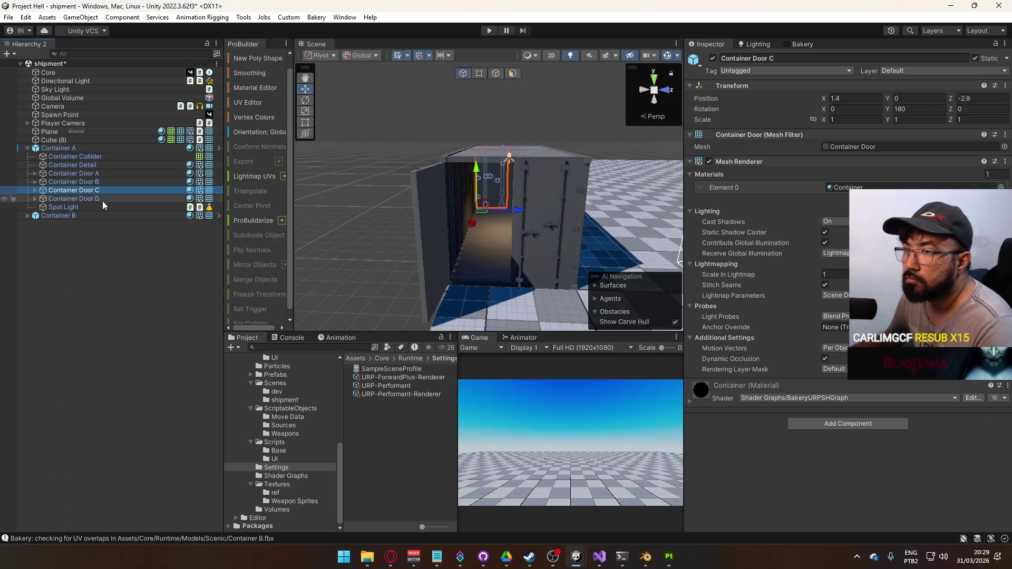
click(96, 174)
key(e)
mouse_move(625, 239)
mouse_down()
mouse_move(477, 271)
mouse_move(630, 282)
mouse_move(688, 270)
mouse_move(627, 283)
mouse_move(516, 278)
mouse_move(627, 284)
mouse_move(491, 242)
mouse_up()
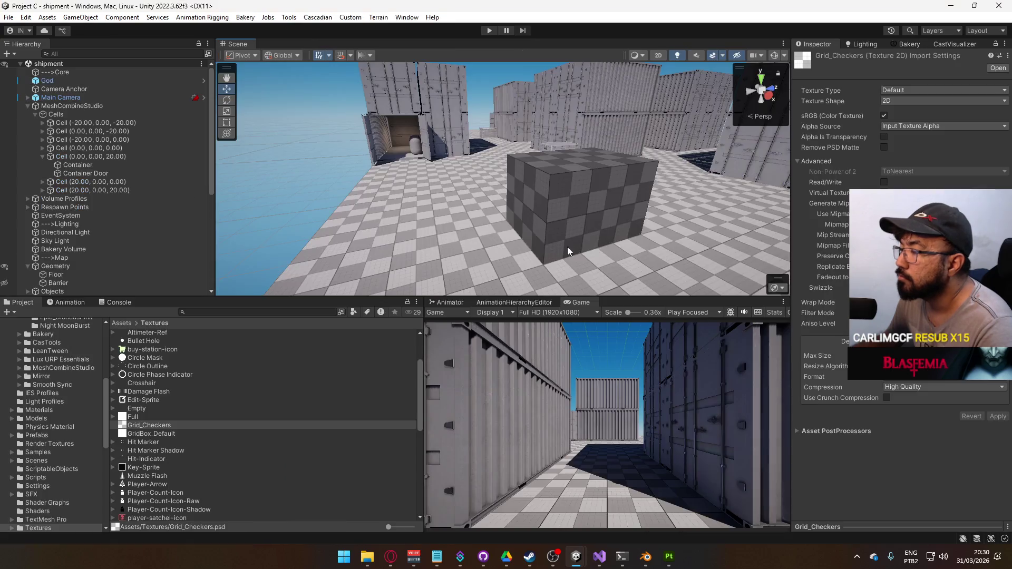
Step: Fly through the reference map's open container to inspect how its doors look
mouse_move(468, 144)
mouse_down()
mouse_move(392, 164)
mouse_move(341, 160)
mouse_up()
drag(276, 134, 243, 126)
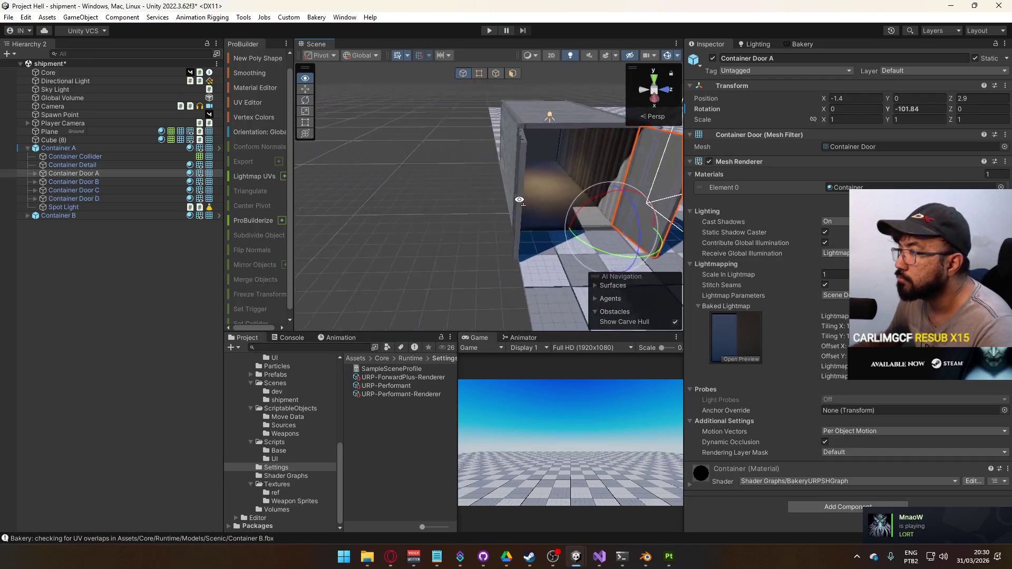
drag(519, 199, 525, 160)
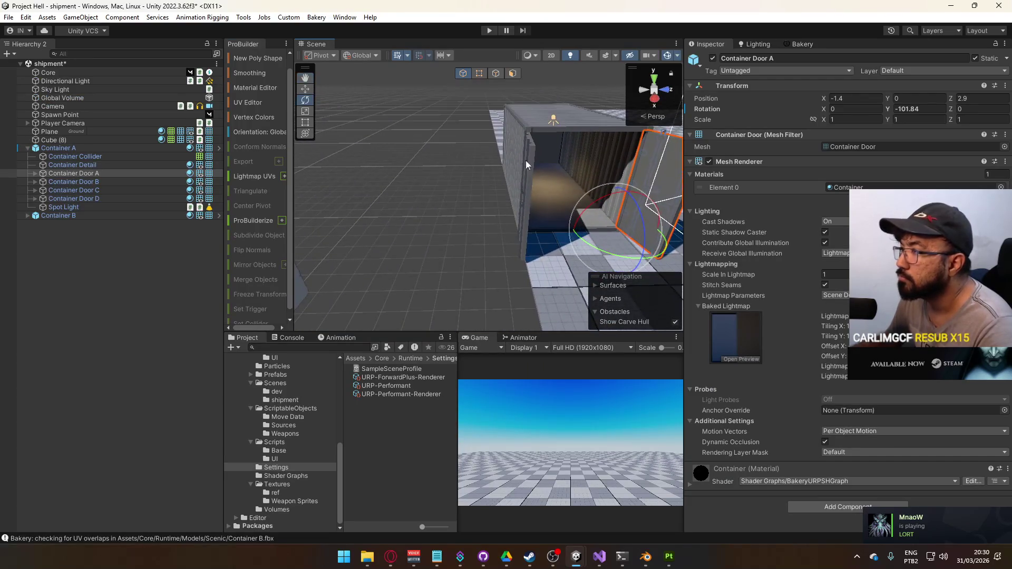
Step: Frame Container A, nudge it along Z and turn it a few degrees on Y
double_click(109, 148)
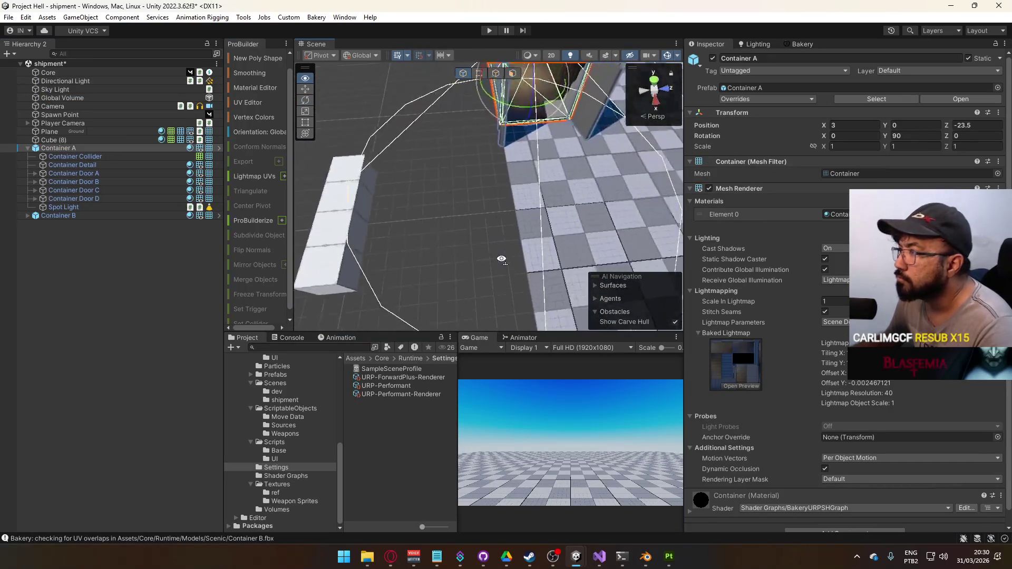
drag(506, 154, 536, 210)
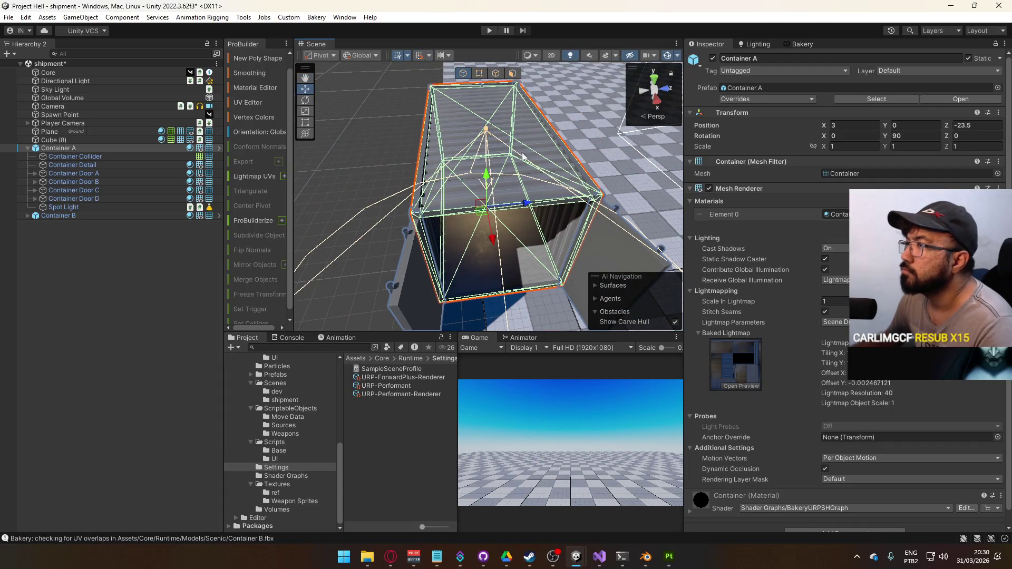
drag(527, 203, 504, 246)
key(e)
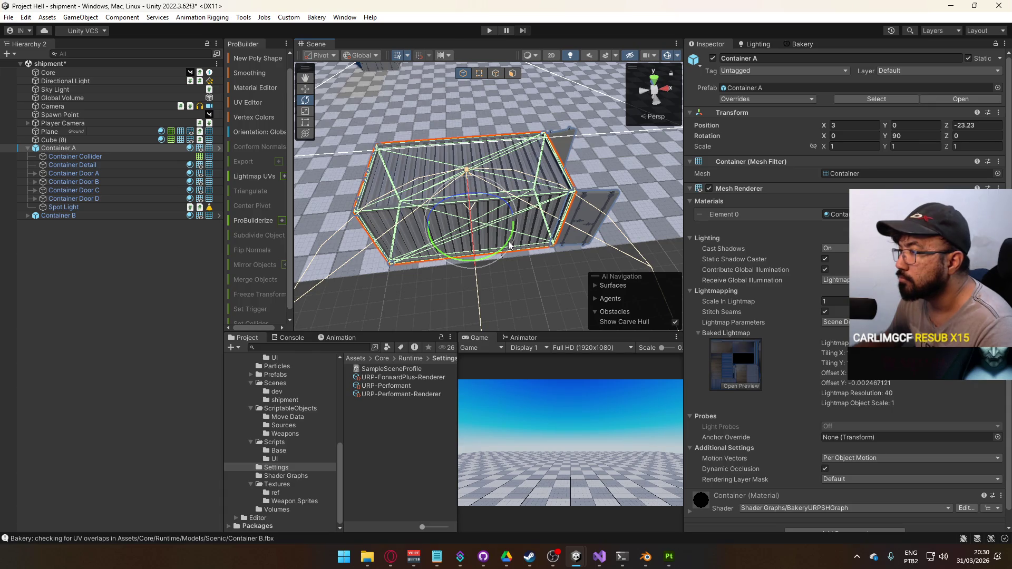
drag(509, 245, 505, 248)
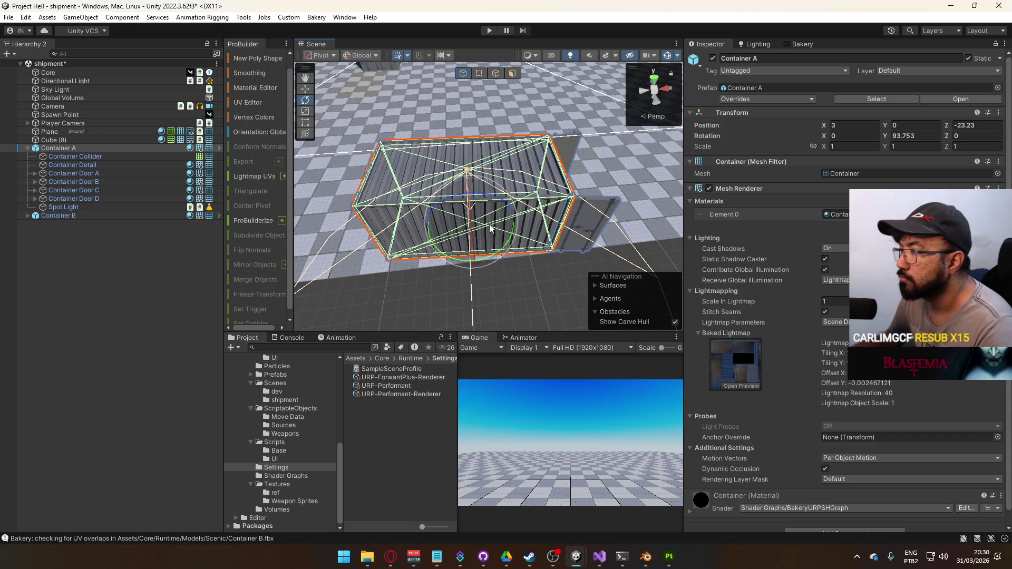
Step: Close Container Door B slightly to a Y rotation of 89.44, then collapse Container A
click(121, 173)
click(106, 181)
mouse_move(550, 282)
mouse_down()
mouse_move(540, 285)
mouse_move(558, 285)
mouse_move(364, 281)
mouse_move(411, 261)
mouse_up()
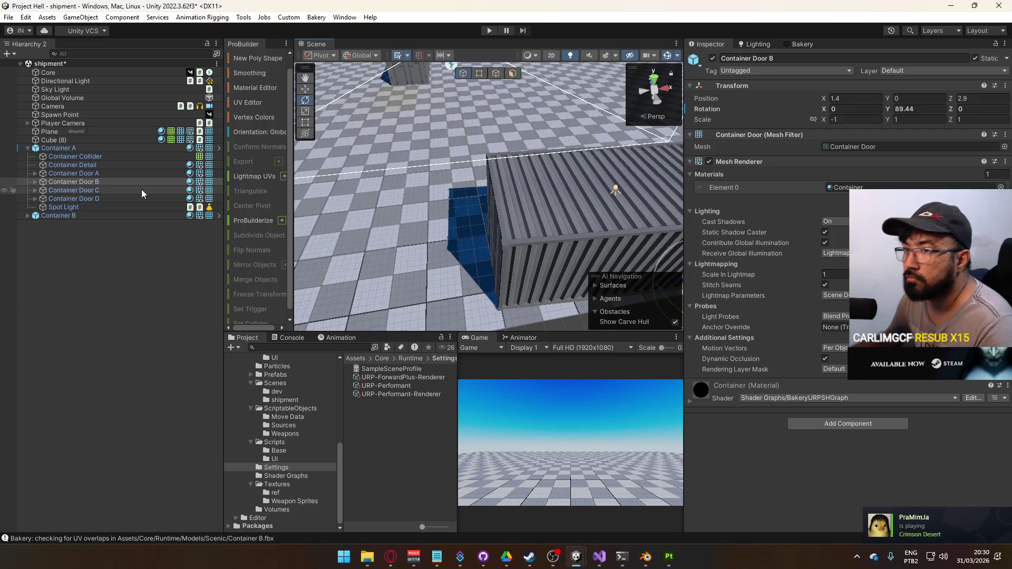
click(56, 148)
click(28, 148)
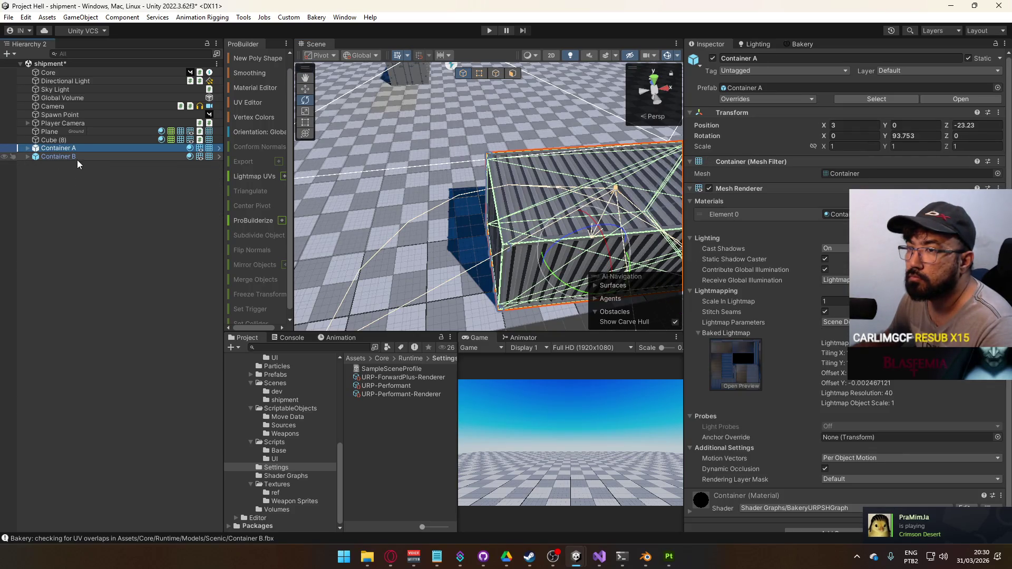
Step: Frame Container B and slide it along Z to about -18.31, beside Container A
double_click(77, 158)
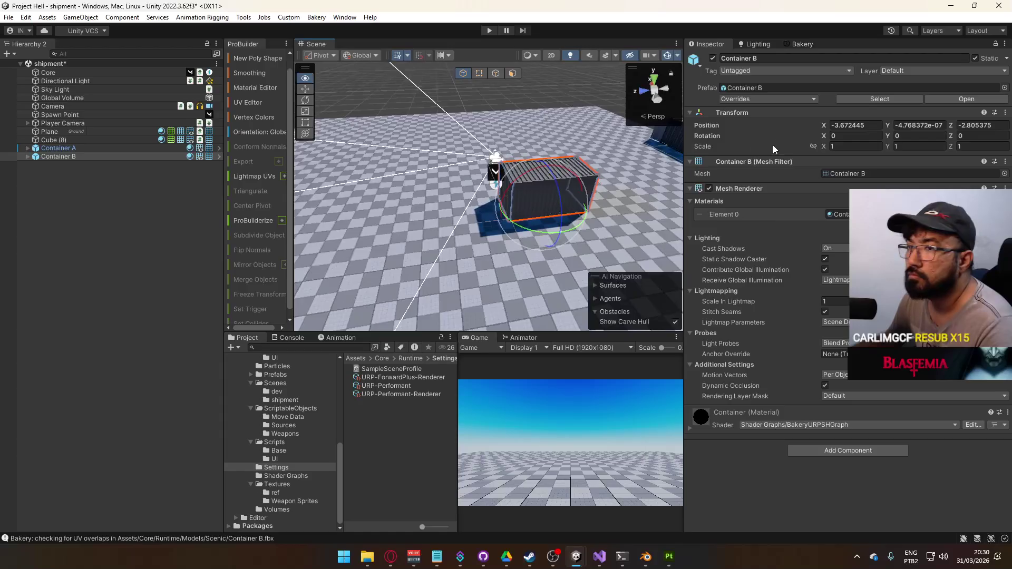
scroll(595, 179, down, 6)
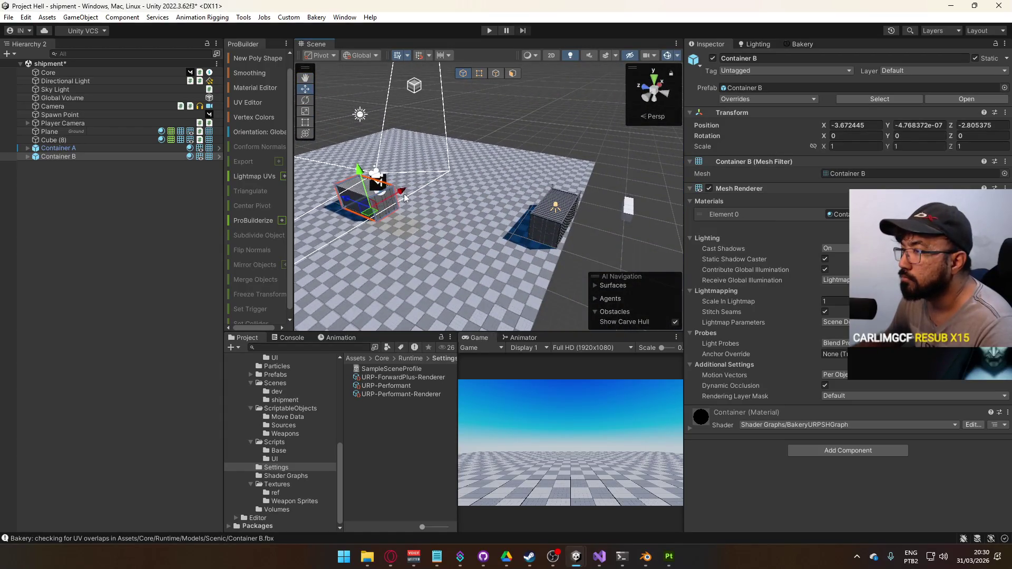
drag(350, 205, 459, 241)
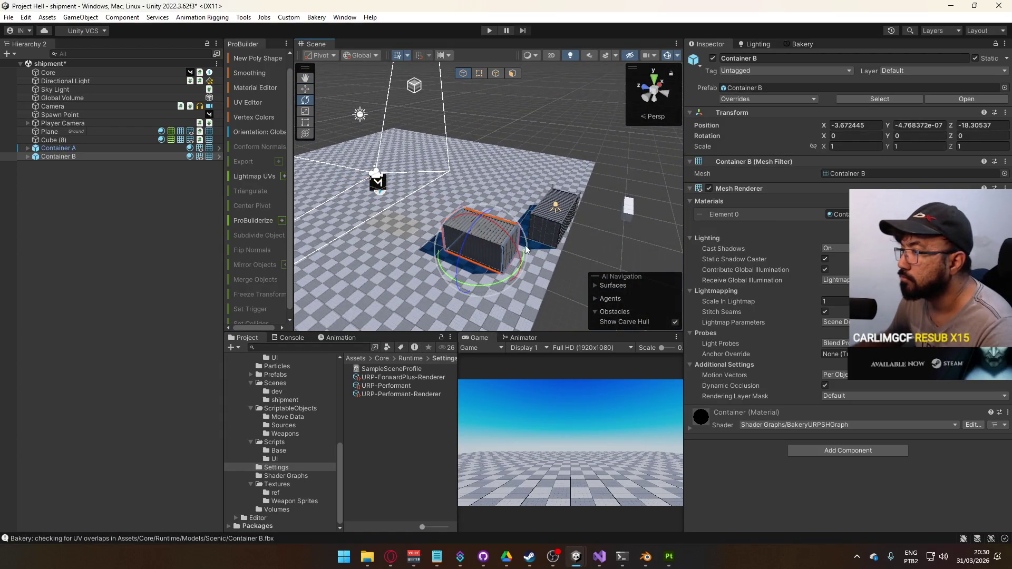